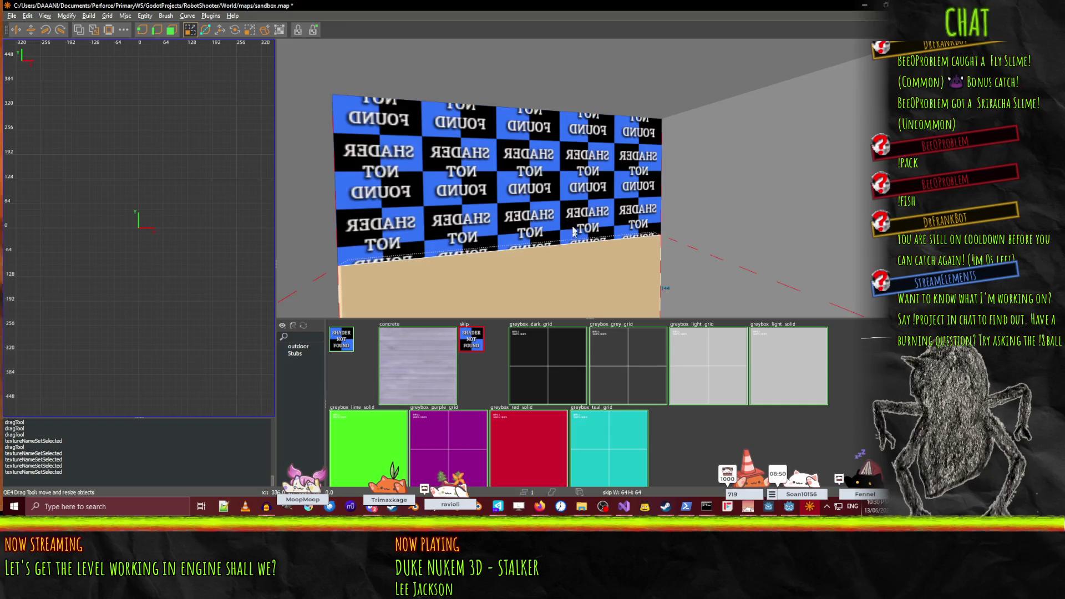
- Fly the 3D camera around the room between the checker blocks and the tan wall brush
{"action": "key", "text": "Left"}
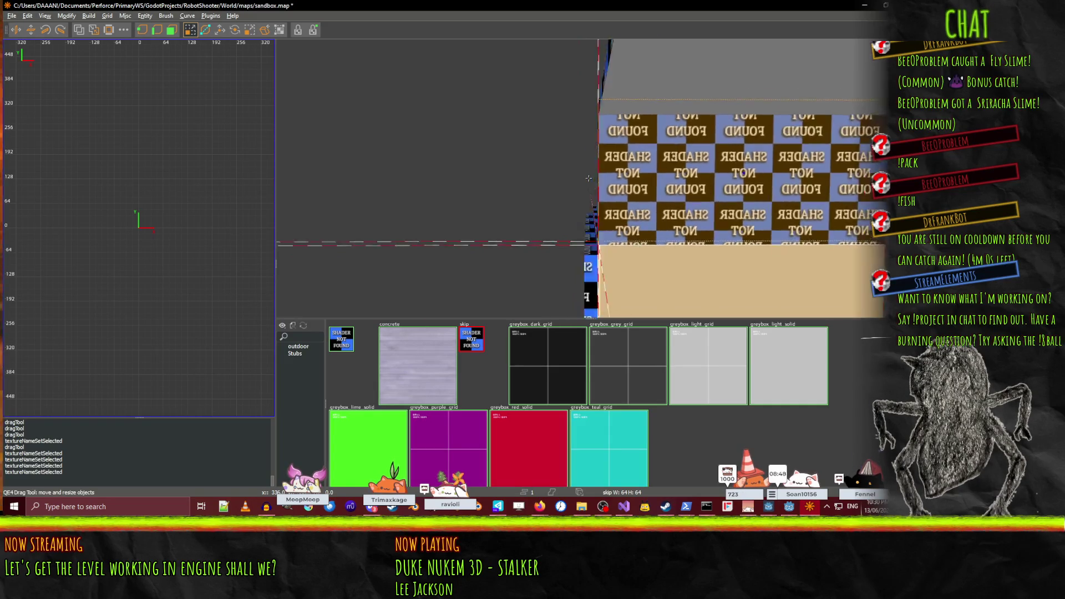
{"action": "key", "text": "Left"}
{"action": "key", "text": "Up"}
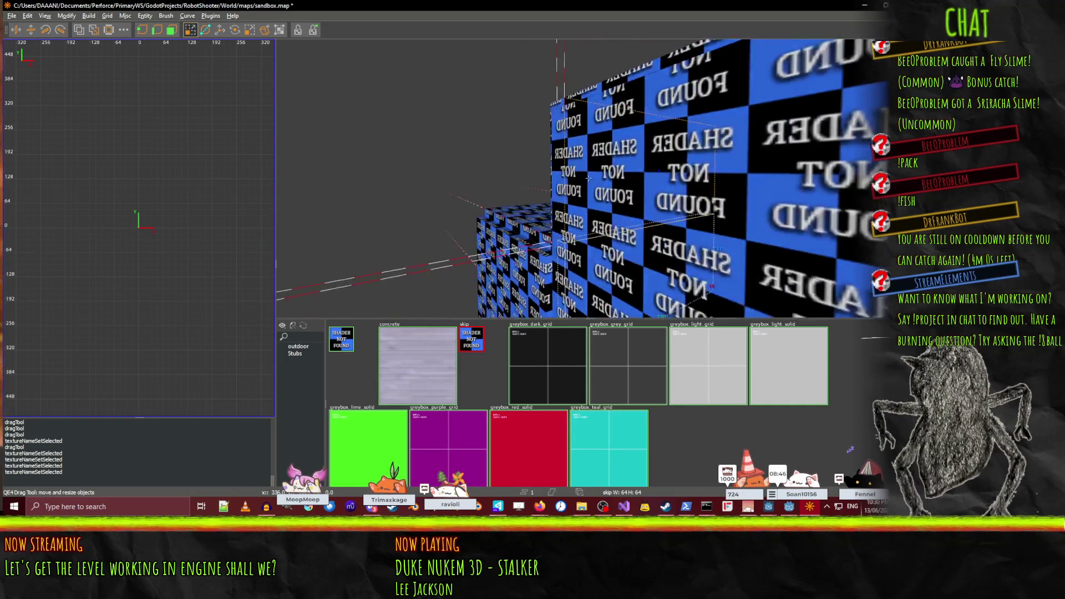
{"action": "right_click", "coordinate": [588, 181]}
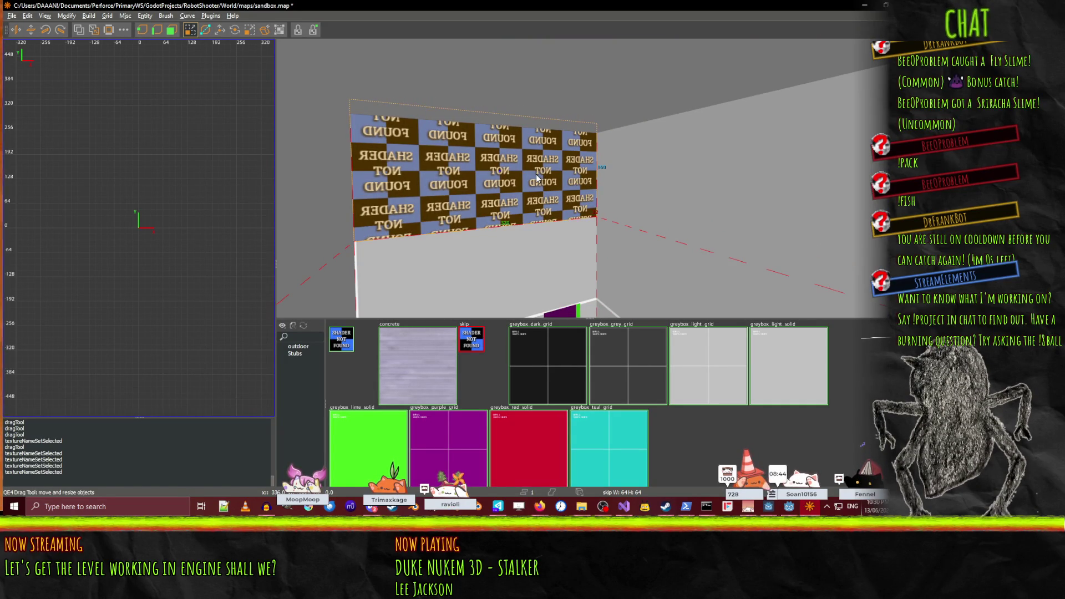
{"action": "key", "text": "Down"}
{"action": "key", "text": "Left"}
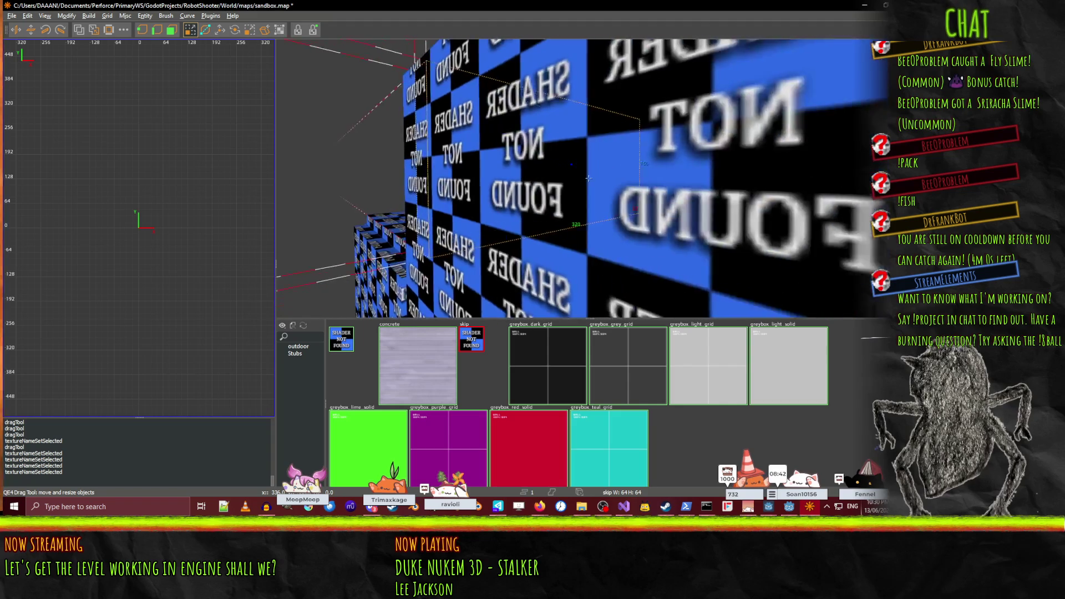
{"action": "key", "text": "Down"}
{"action": "key", "text": "Left"}
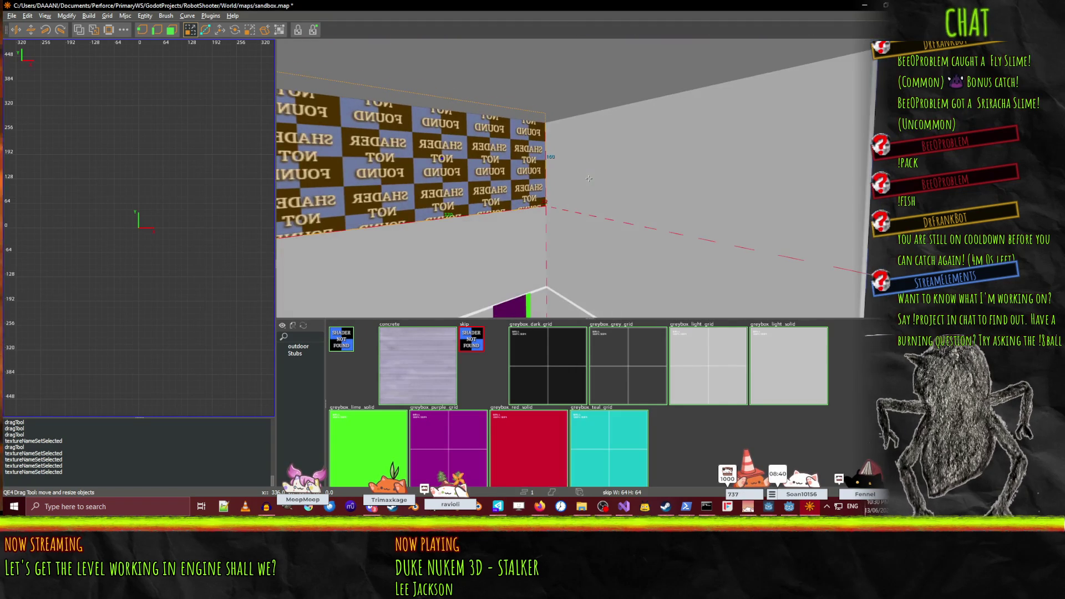
- Choose the greybox_light_grid texture in the texture browser
{"action": "left_click", "coordinate": [557, 183]}
{"action": "left_click", "coordinate": [506, 192]}
{"action": "key", "text": "Down"}
{"action": "key", "text": "Left"}
{"action": "key", "text": "Right"}
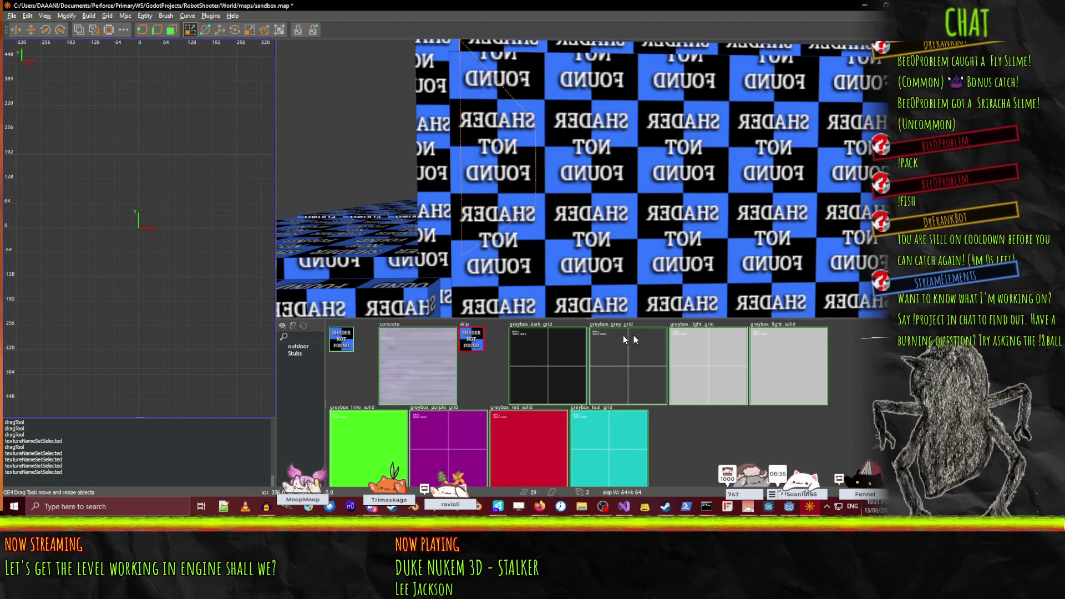
{"action": "left_click", "coordinate": [723, 359]}
- Select the upper wall brush above the grey wall
{"action": "key", "text": "Down"}
{"action": "key", "text": "Left"}
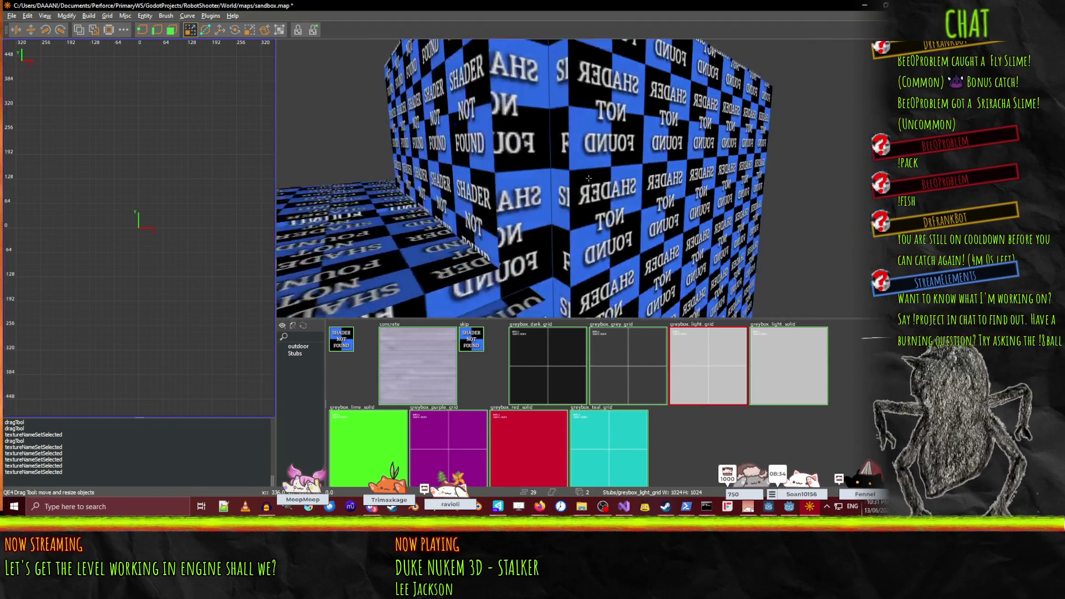
{"action": "left_click", "coordinate": [499, 120]}
{"action": "right_click", "coordinate": [507, 60]}
{"action": "key", "text": "Up"}
{"action": "key", "text": "Down"}
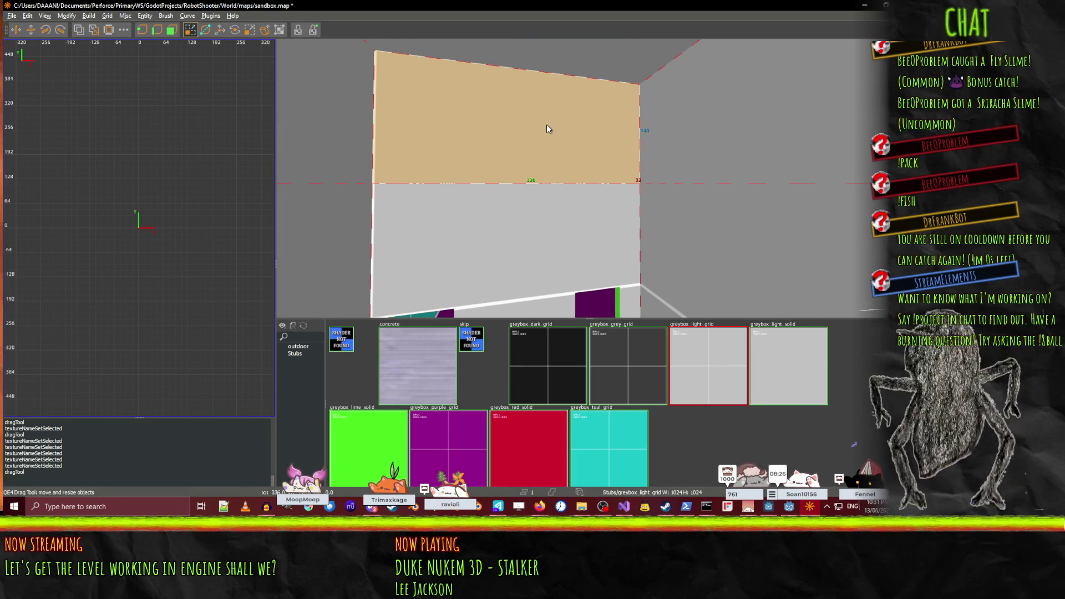
- In the Surface Inspector, raise the horizontal shift and step the vertical shift down to -240, then back up to -216
{"action": "key", "text": "s"}
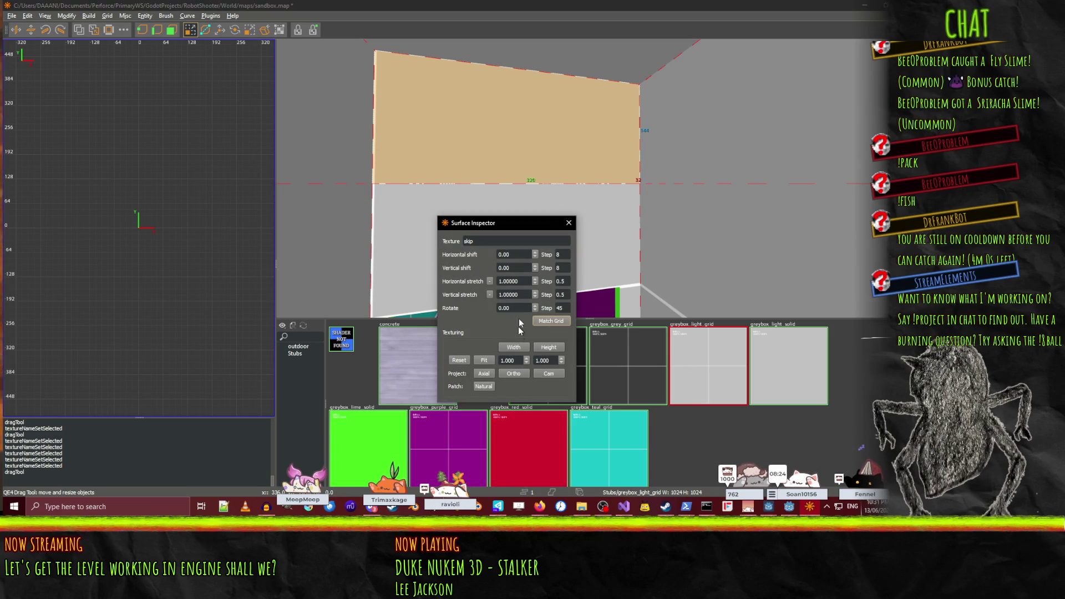
{"action": "left_click", "coordinate": [509, 255]}
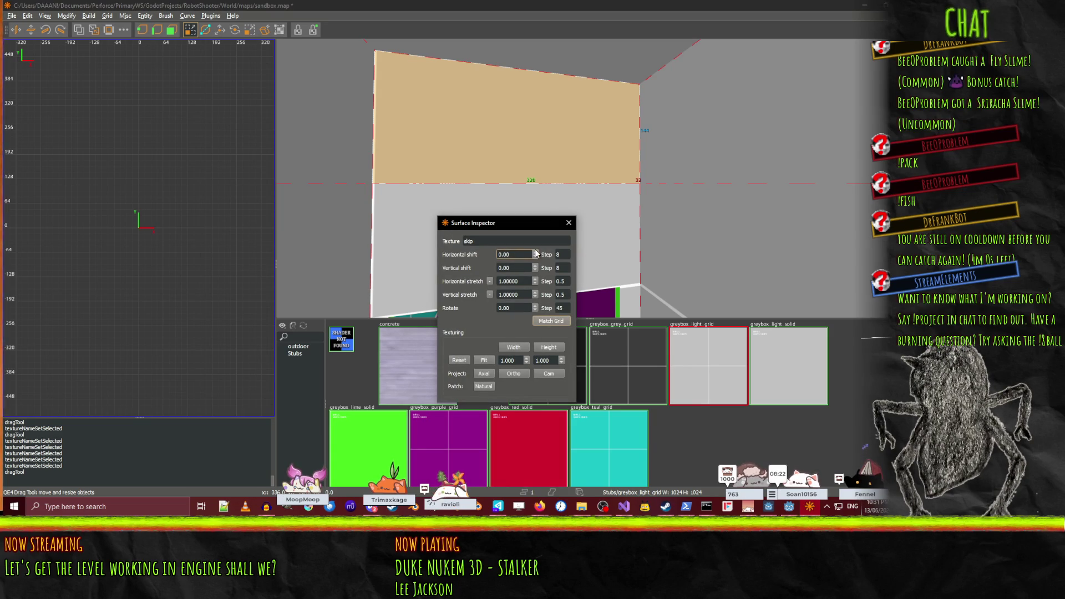
{"action": "left_click_drag", "start_coordinate": [534, 254], "coordinate": [534, 252]}
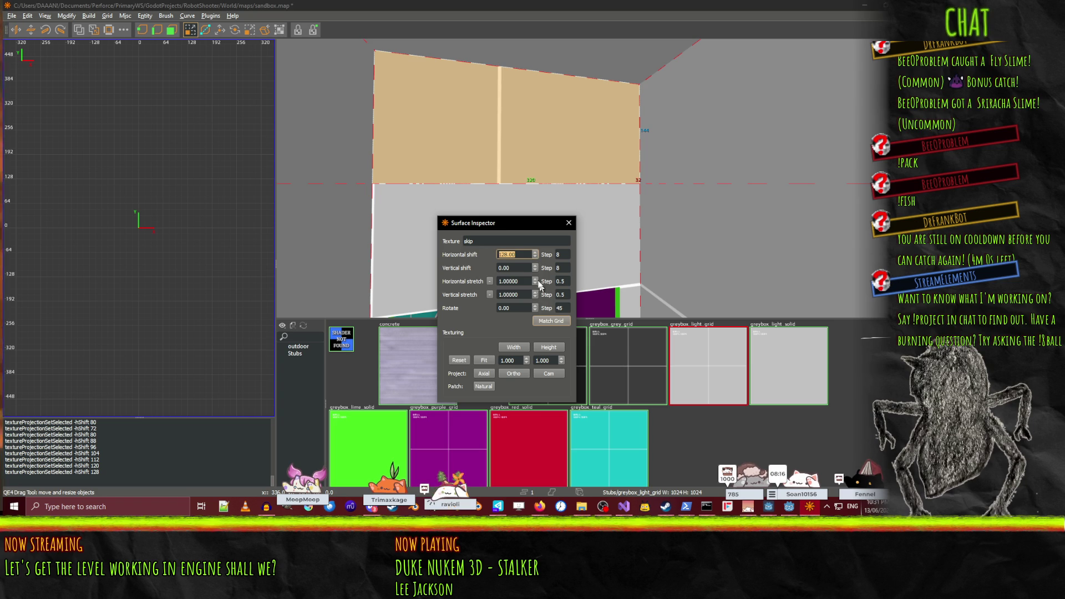
{"action": "left_click", "coordinate": [534, 265]}
{"action": "left_click", "coordinate": [534, 265]}
{"action": "left_click", "coordinate": [534, 265]}
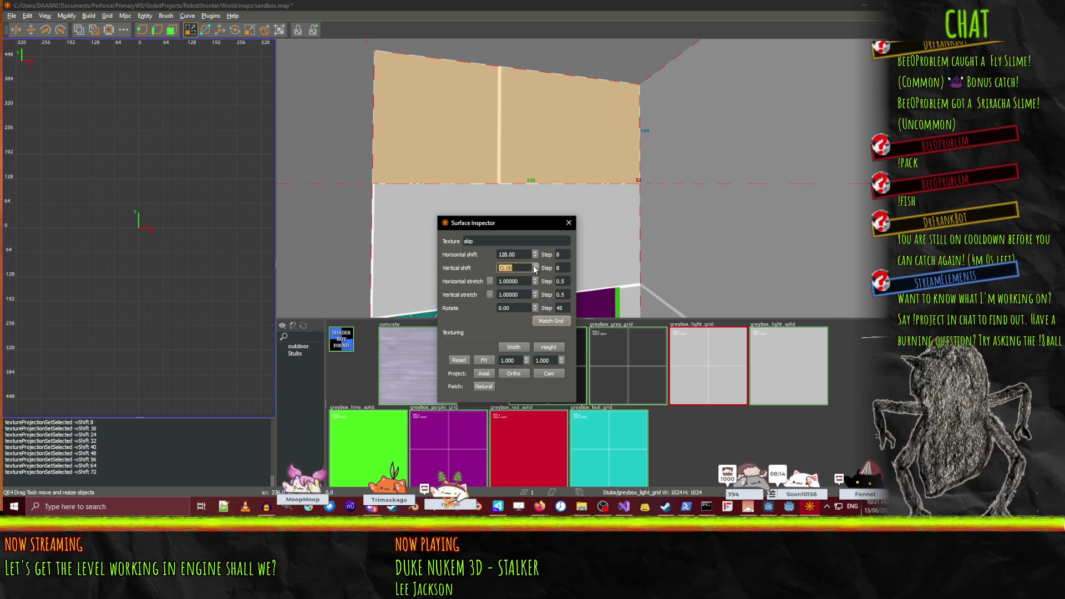
{"action": "left_click", "coordinate": [534, 269]}
{"action": "left_click", "coordinate": [534, 269]}
{"action": "left_click", "coordinate": [535, 269]}
{"action": "left_click", "coordinate": [535, 269]}
{"action": "left_click", "coordinate": [535, 269]}
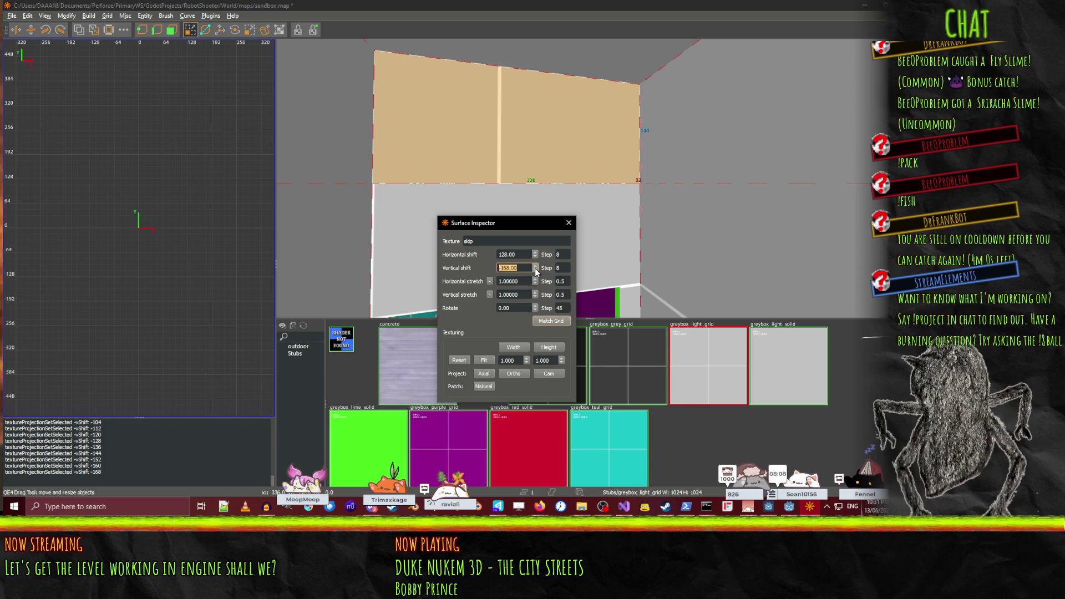
{"action": "left_click", "coordinate": [535, 269]}
{"action": "left_click", "coordinate": [535, 269]}
{"action": "left_click", "coordinate": [535, 269]}
{"action": "left_click", "coordinate": [535, 267]}
{"action": "left_click", "coordinate": [535, 266]}
{"action": "left_click", "coordinate": [535, 267]}
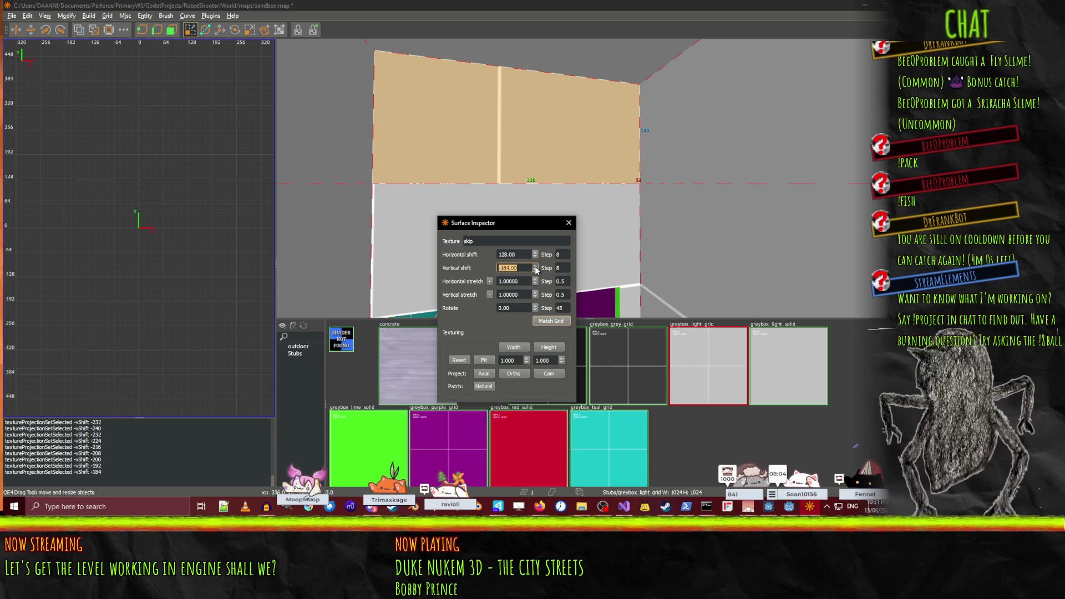
- Set the vertical shift step to 4, bringing vertical shift to 148 and horizontal shift to 152
{"action": "scroll", "coordinate": [535, 267], "scroll_direction": "up", "scroll_amount": 20}
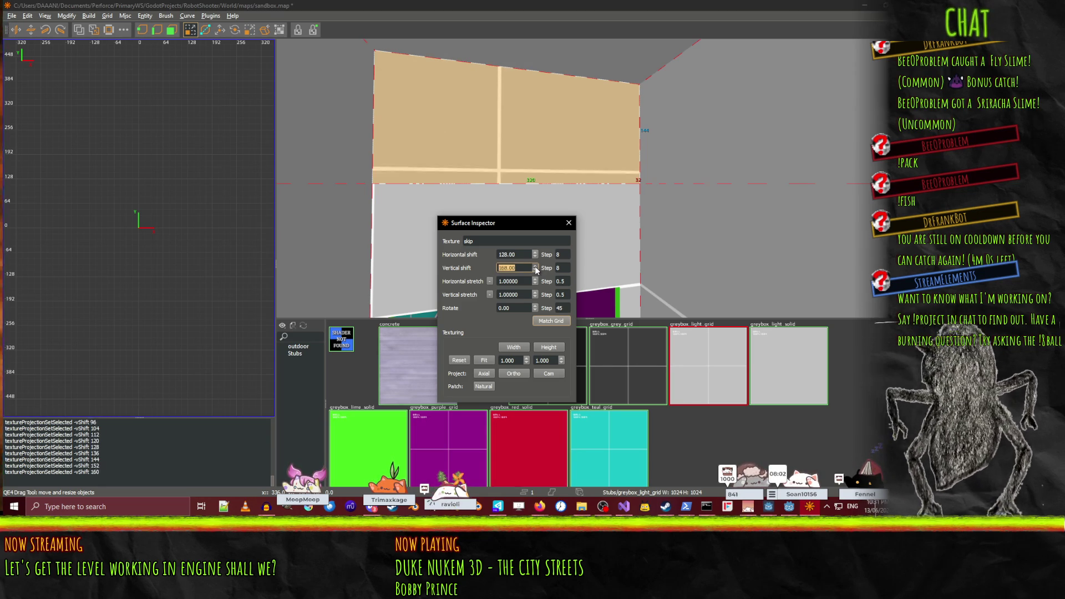
{"action": "scroll", "coordinate": [536, 273], "scroll_direction": "down", "scroll_amount": 5}
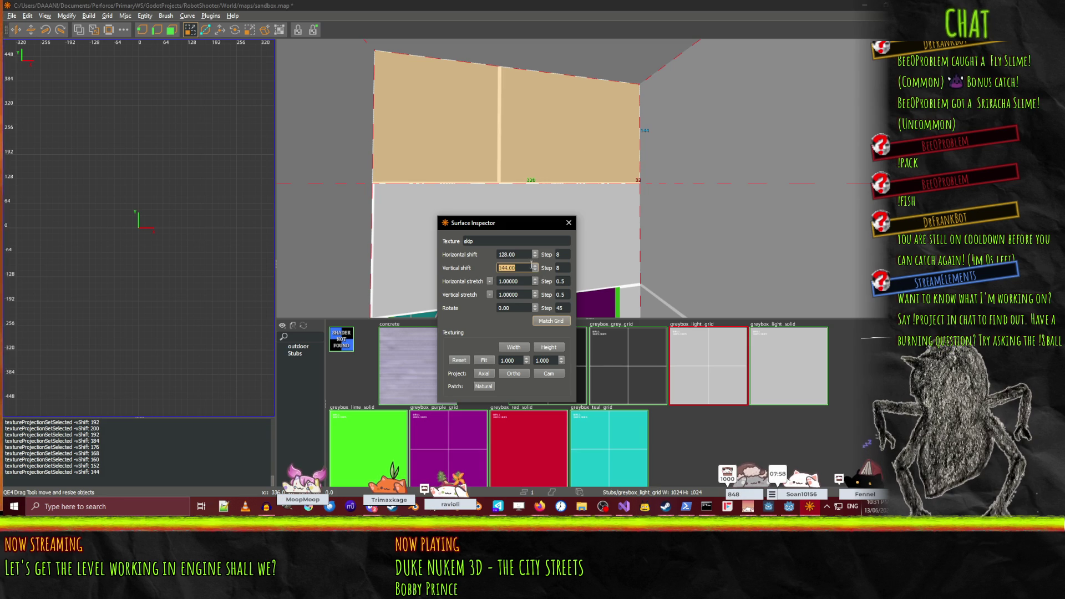
{"action": "double_click", "coordinate": [558, 271]}
{"action": "type", "text": "4"}
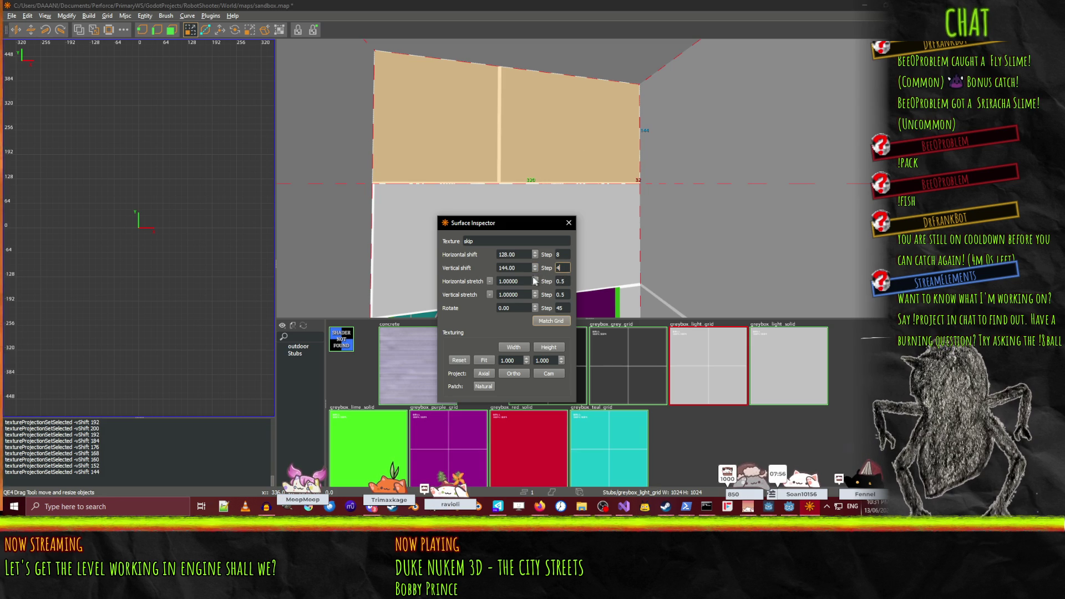
{"action": "key", "text": "shift+Tab"}
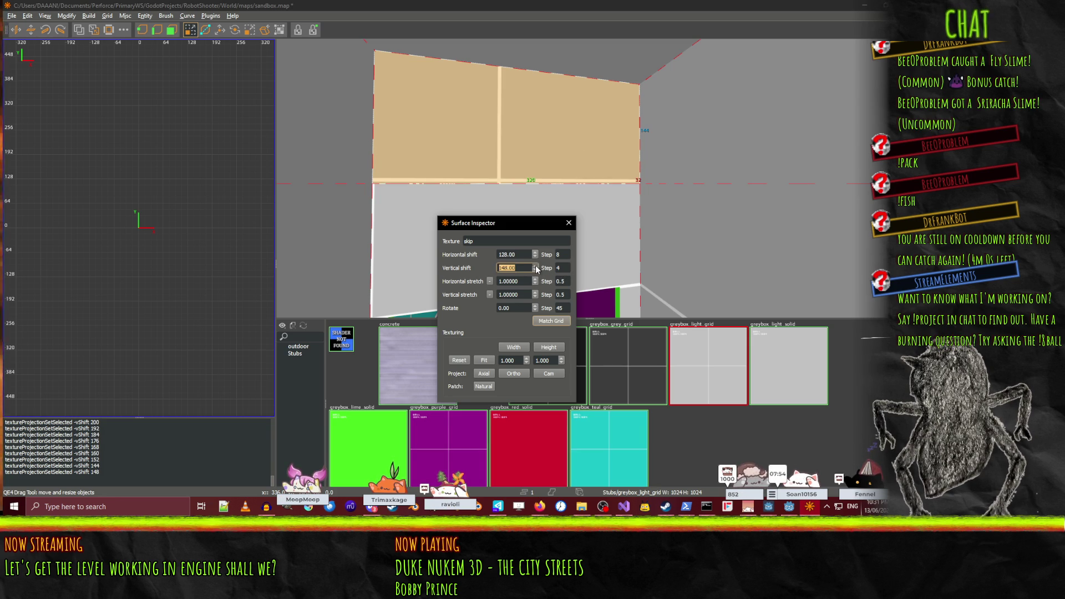
{"action": "left_click", "coordinate": [535, 266]}
{"action": "key", "text": "shift+Tab"}
{"action": "key", "text": "shift+Tab"}
{"action": "left_click", "coordinate": [537, 251]}
{"action": "left_click", "coordinate": [537, 251]}
{"action": "left_click", "coordinate": [537, 251]}
- Lower the vertical shift to 146, check the alignment, and close the Surface Inspector
{"action": "right_click", "coordinate": [614, 145]}
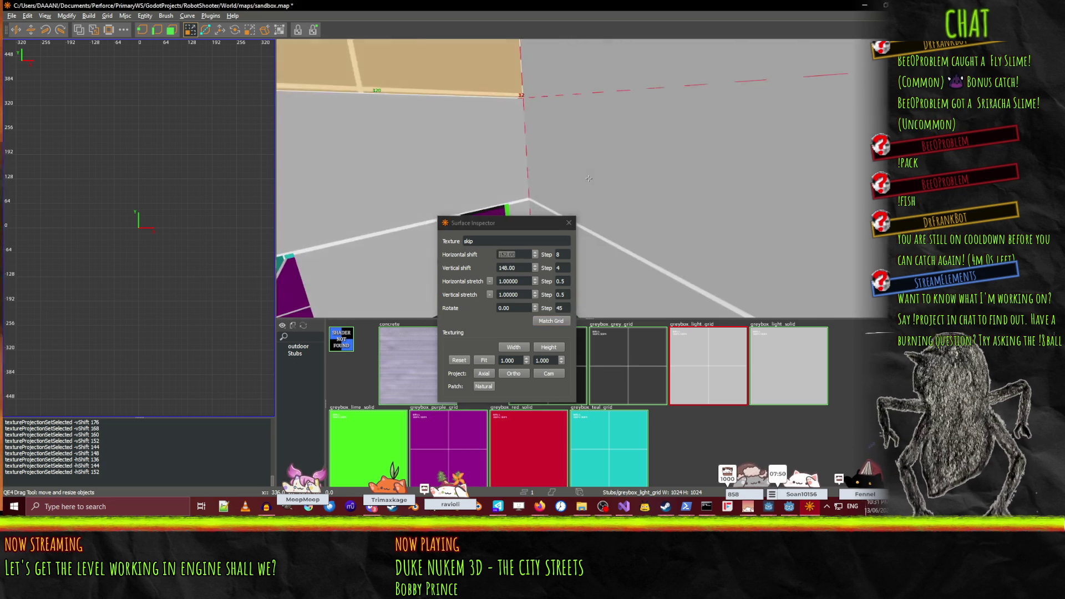
{"action": "key", "text": "Left"}
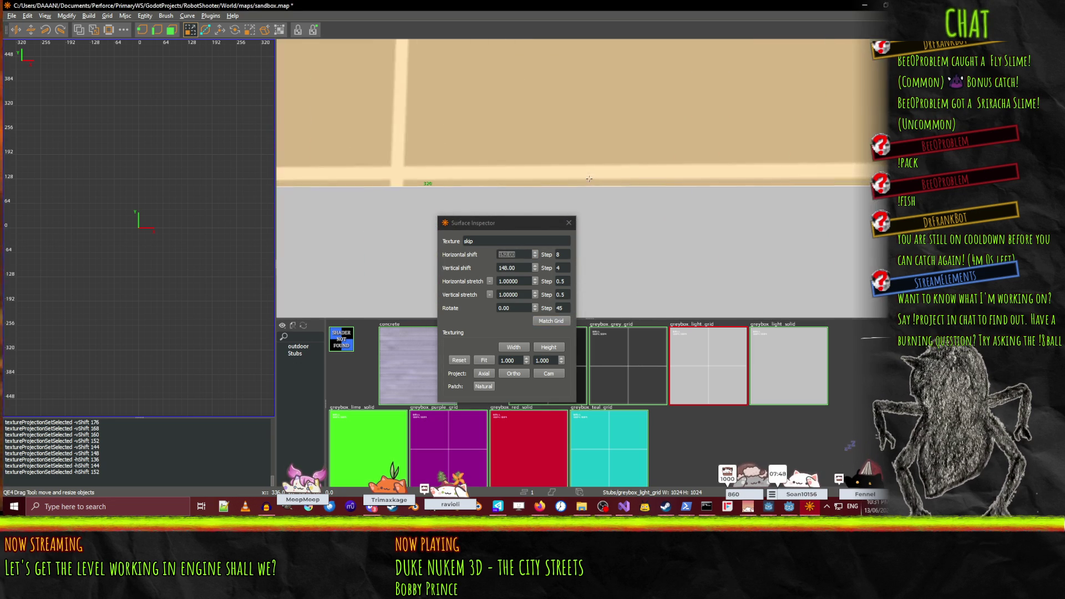
{"action": "double_click", "coordinate": [562, 268]}
{"action": "type", "text": "2"}
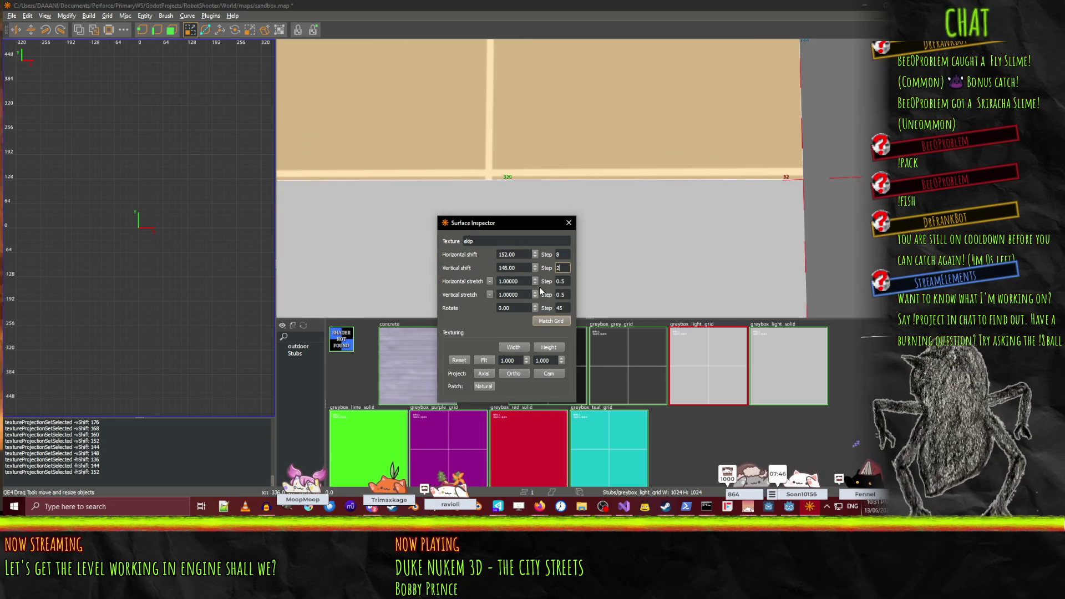
{"action": "left_click", "coordinate": [535, 270]}
{"action": "right_click", "coordinate": [589, 178]}
{"action": "right_click", "coordinate": [589, 178]}
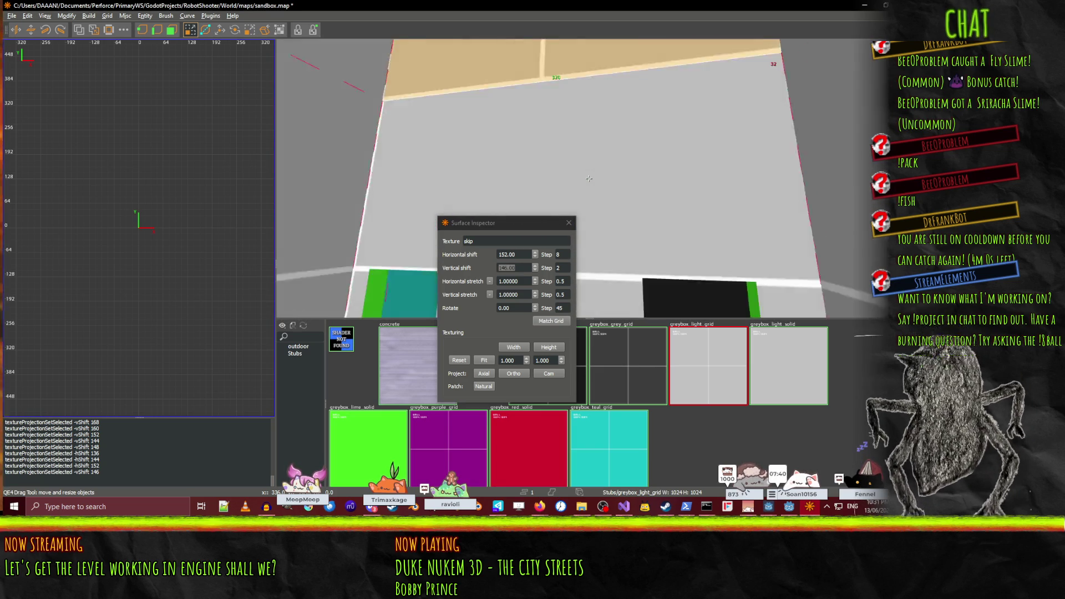
{"action": "right_click", "coordinate": [589, 178]}
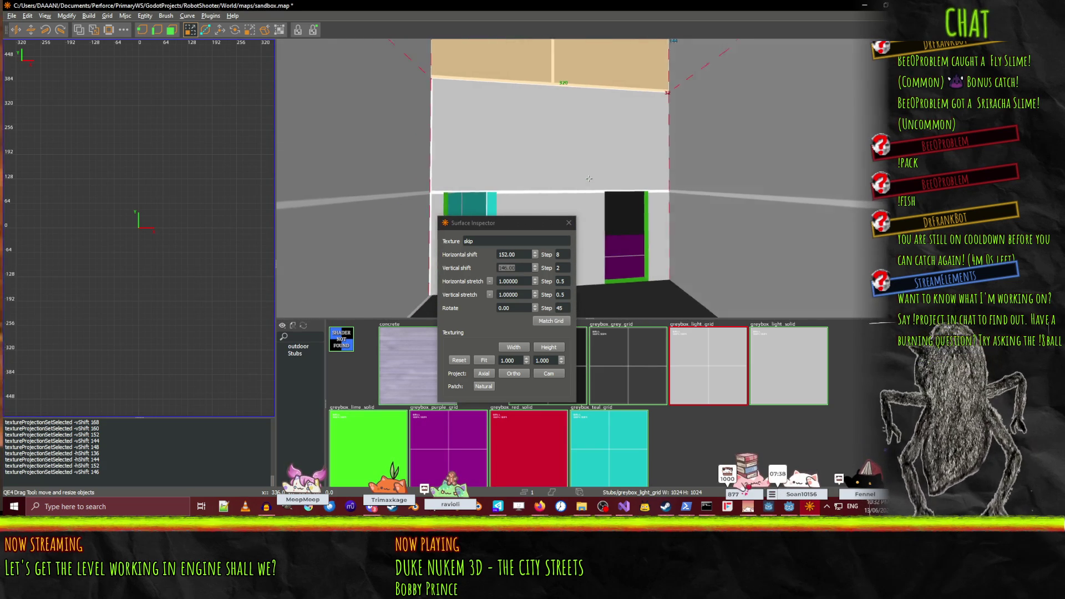
{"action": "right_click", "coordinate": [589, 178]}
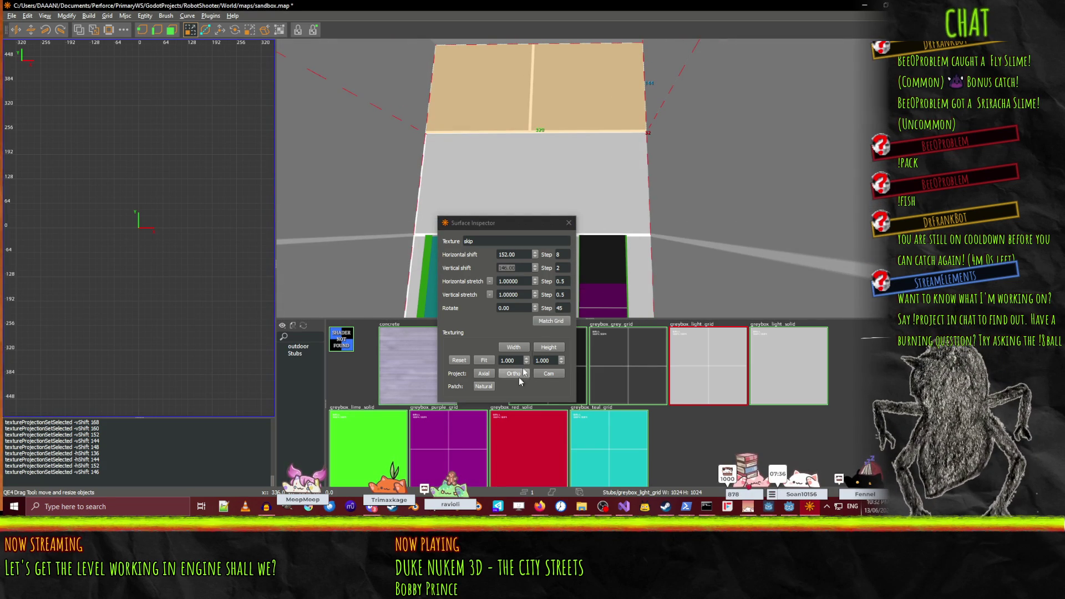
{"action": "left_click", "coordinate": [569, 222]}
{"action": "right_click", "coordinate": [569, 222]}
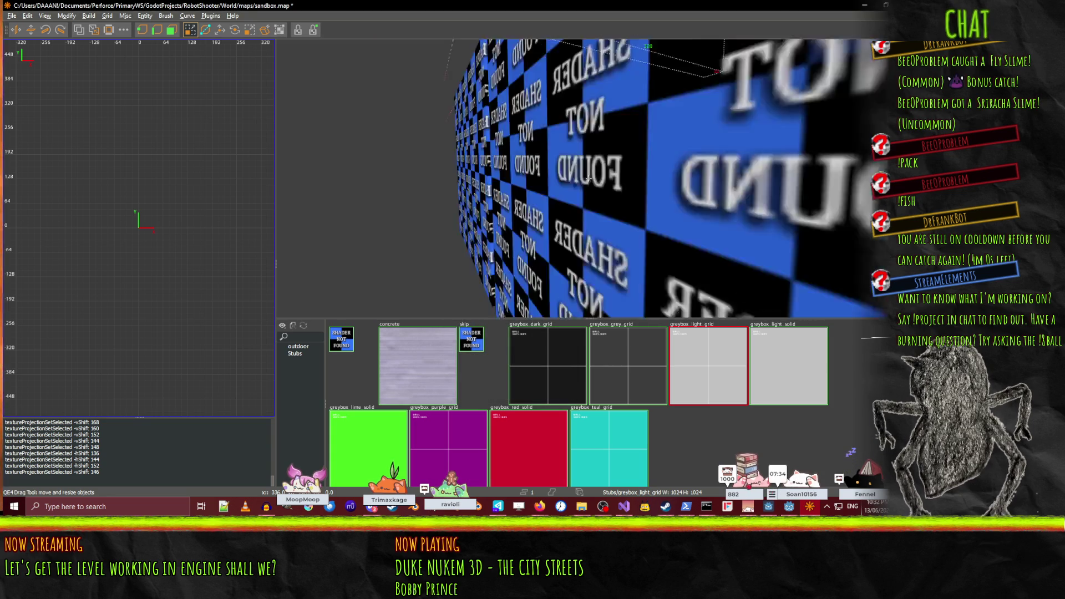
- Select the face to retexture and bring up its Surface Inspector
{"action": "right_click", "coordinate": [589, 178]}
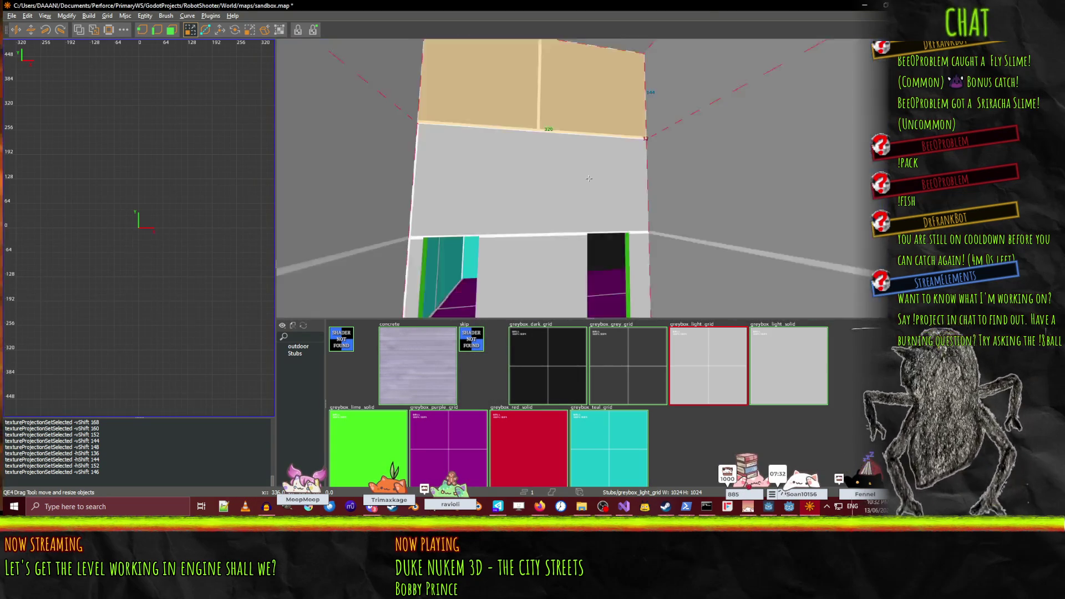
{"action": "right_click", "coordinate": [589, 178]}
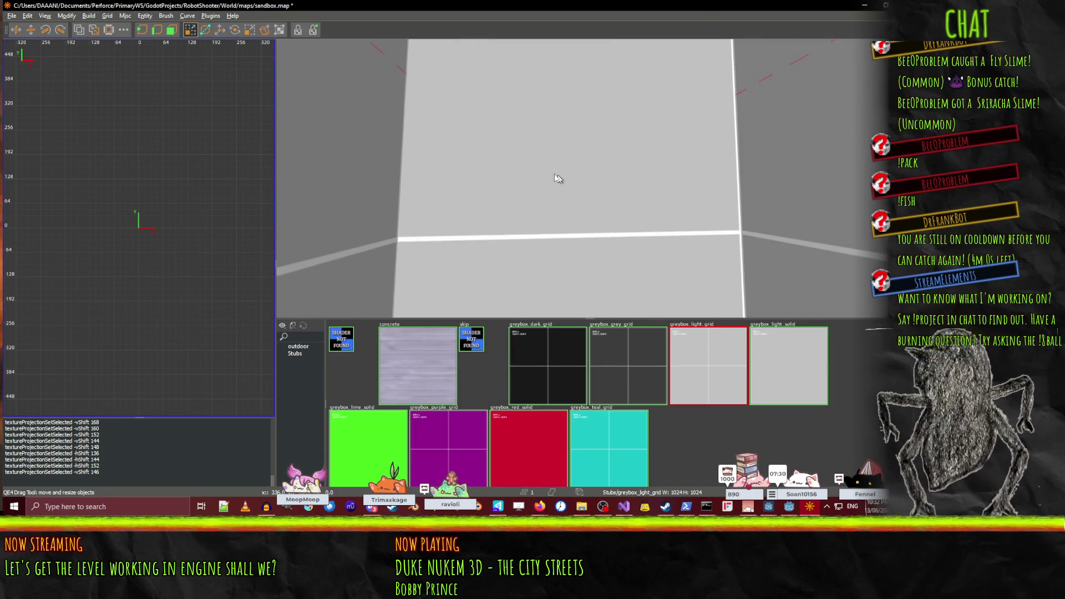
{"action": "key", "text": "s"}
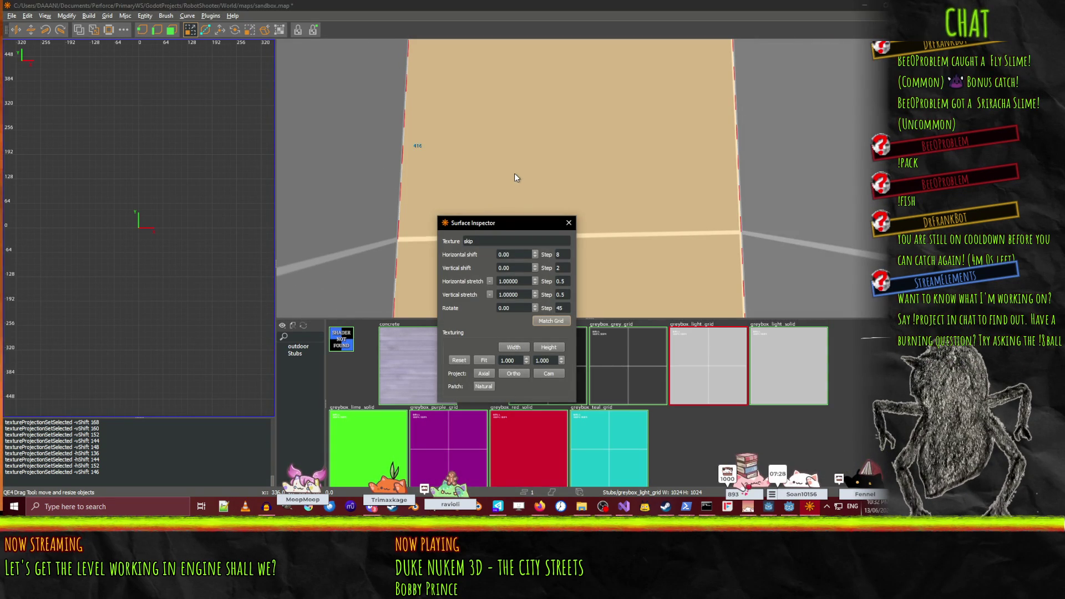
{"action": "right_click", "coordinate": [514, 175]}
{"action": "left_click", "coordinate": [569, 223]}
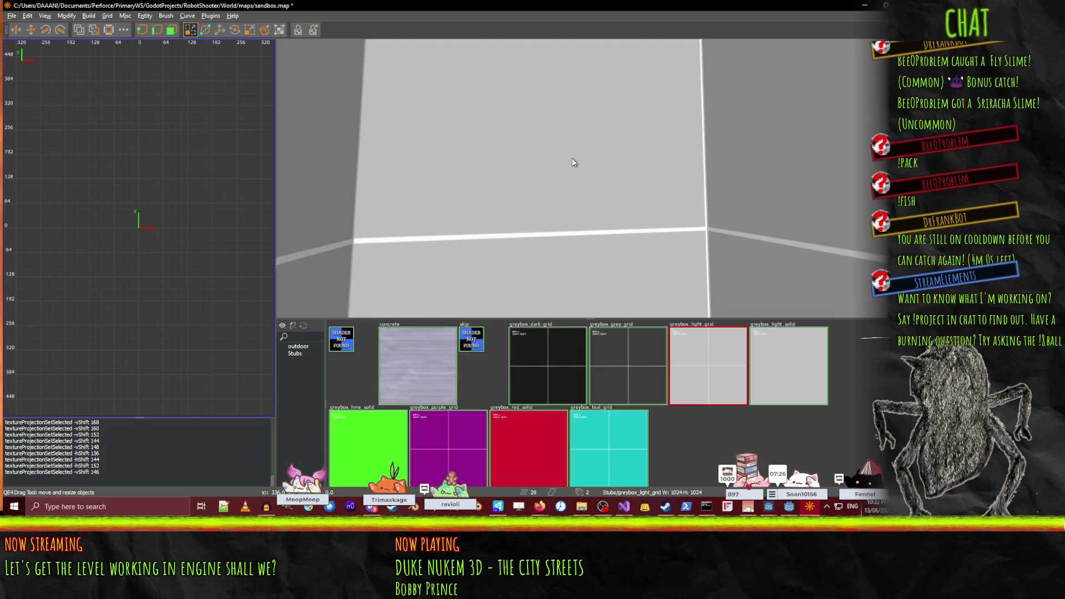
{"action": "left_click", "coordinate": [573, 161], "text": "ctrl+shift"}
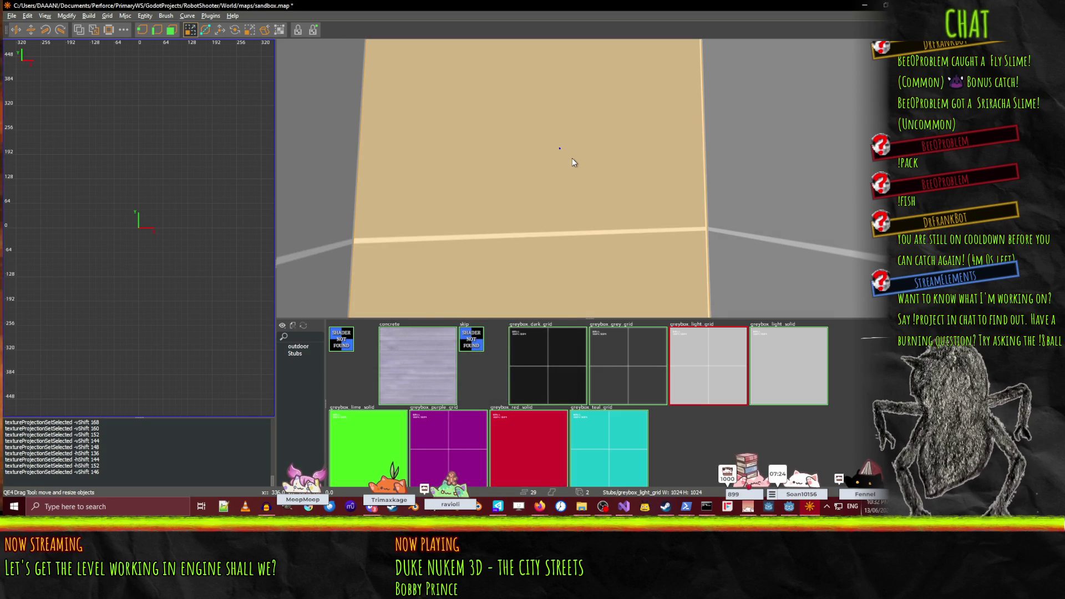
{"action": "key", "text": "s"}
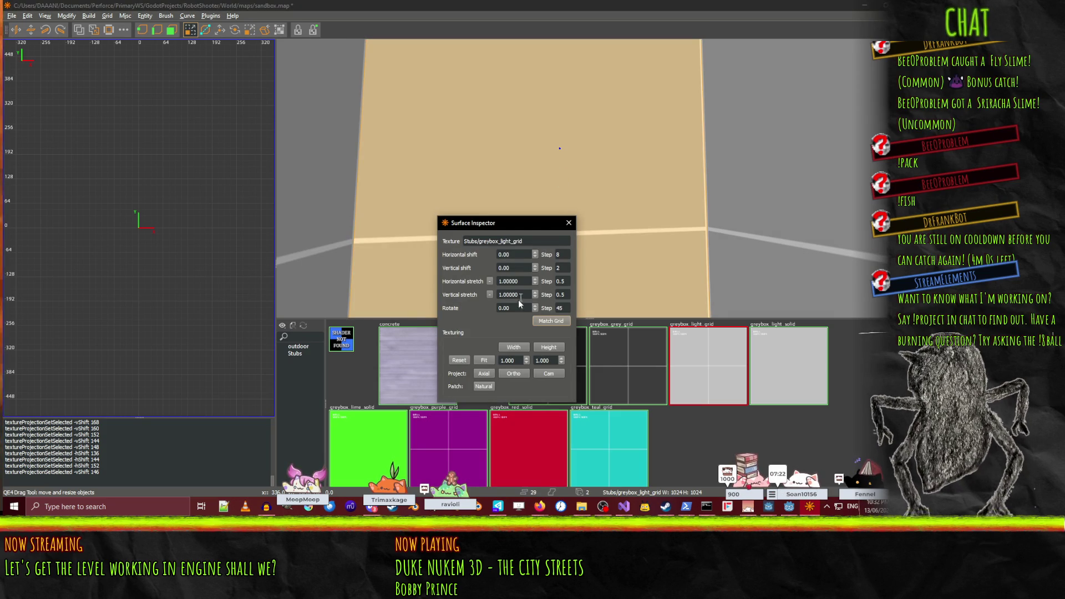
- Rotate the face's texture by -45 degrees and lower its vertical offset
{"action": "left_click", "coordinate": [535, 310]}
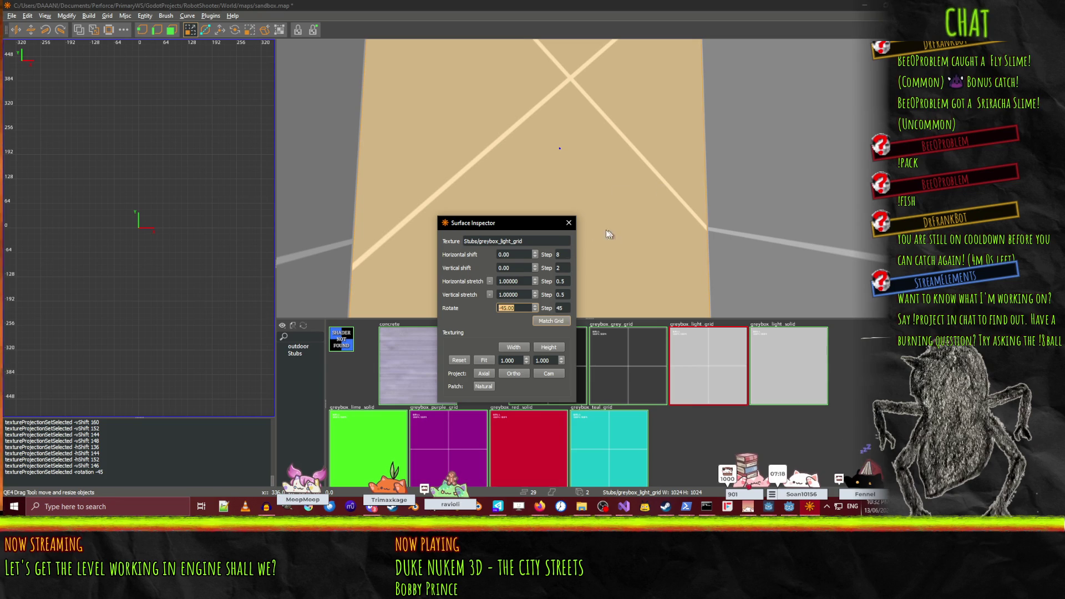
{"action": "left_click", "coordinate": [535, 269]}
{"action": "left_click", "coordinate": [535, 270]}
{"action": "left_click", "coordinate": [536, 269]}
{"action": "left_click", "coordinate": [535, 269]}
{"action": "left_click", "coordinate": [535, 269]}
{"action": "left_click", "coordinate": [535, 269]}
{"action": "left_click", "coordinate": [535, 270]}
{"action": "left_click", "coordinate": [534, 270]}
{"action": "left_click", "coordinate": [535, 270]}
{"action": "left_click", "coordinate": [535, 269]}
{"action": "left_click", "coordinate": [535, 269]}
{"action": "left_click", "coordinate": [535, 269]}
{"action": "left_click", "coordinate": [535, 269]}
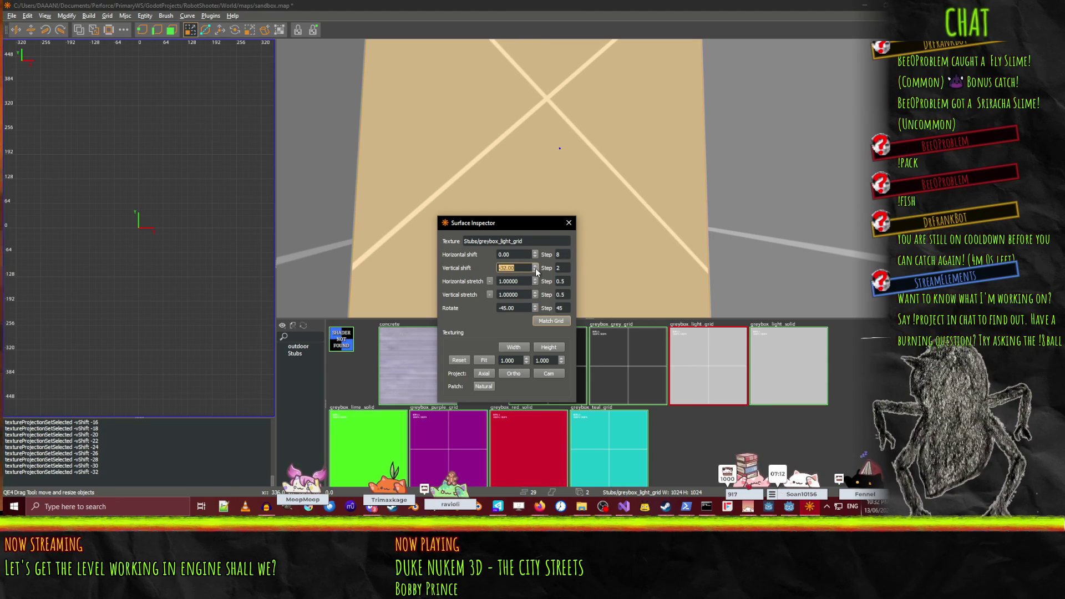
- Settle the horizontal offset at 16 and return the vertical offset to 0
{"action": "left_click", "coordinate": [537, 254]}
{"action": "left_click", "coordinate": [537, 254]}
{"action": "left_click", "coordinate": [537, 254]}
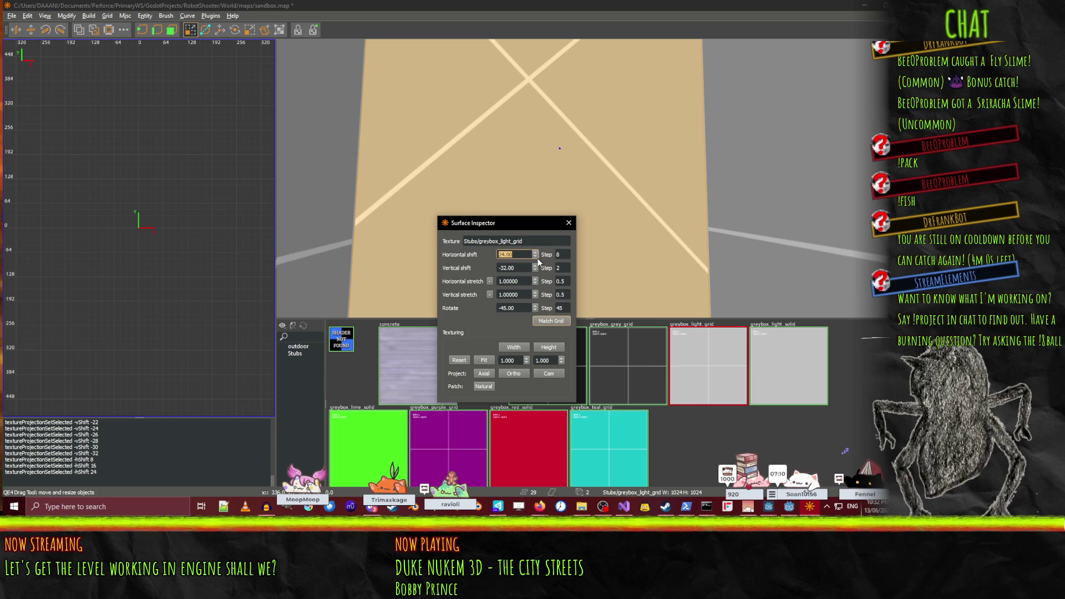
{"action": "left_click", "coordinate": [534, 257]}
{"action": "left_click", "coordinate": [533, 255]}
{"action": "left_click", "coordinate": [534, 251]}
{"action": "left_click", "coordinate": [534, 265]}
{"action": "left_click", "coordinate": [534, 265]}
{"action": "left_click", "coordinate": [534, 265]}
{"action": "left_click", "coordinate": [534, 265]}
{"action": "left_click", "coordinate": [534, 265]}
{"action": "scroll", "coordinate": [534, 265], "scroll_direction": "up", "scroll_amount": 11}
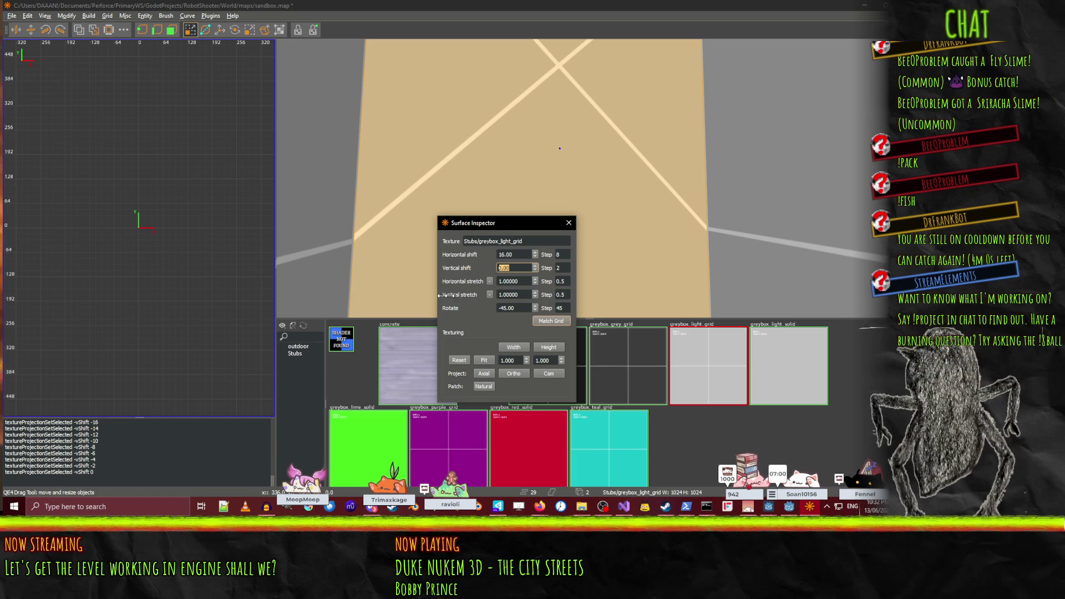
- Mirror the texture horizontally and vertically, then undo both mirrorings
{"action": "left_click", "coordinate": [490, 282]}
{"action": "left_click", "coordinate": [490, 295]}
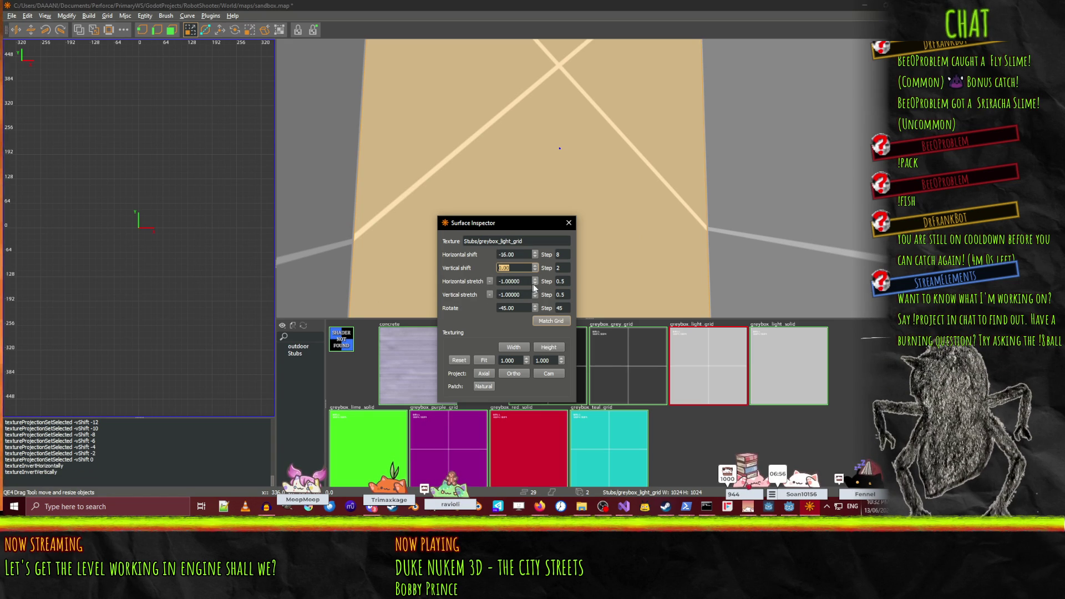
{"action": "left_click", "coordinate": [490, 281]}
{"action": "left_click", "coordinate": [489, 294]}
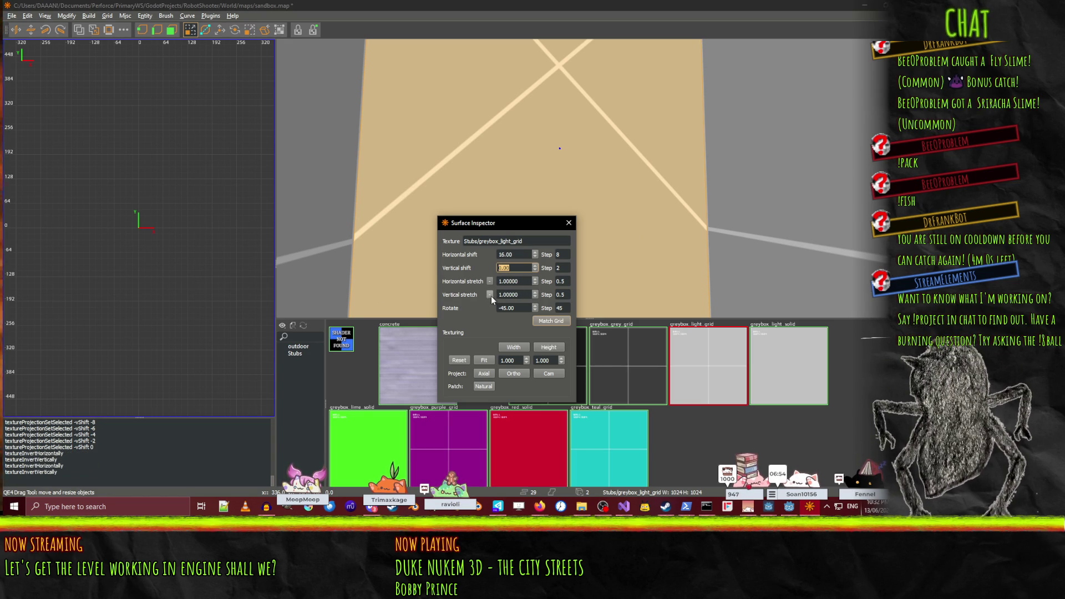
- Try horizontal stretch values of 0.5 and 2, and a vertical stretch of 2
{"action": "left_click", "coordinate": [536, 278]}
{"action": "left_click", "coordinate": [537, 282]}
{"action": "left_click", "coordinate": [537, 282]}
{"action": "left_click", "coordinate": [537, 278]}
{"action": "left_click", "coordinate": [537, 279]}
{"action": "left_click", "coordinate": [518, 294]}
{"action": "type", "text": "2"}
{"action": "key", "text": "shift+Tab"}
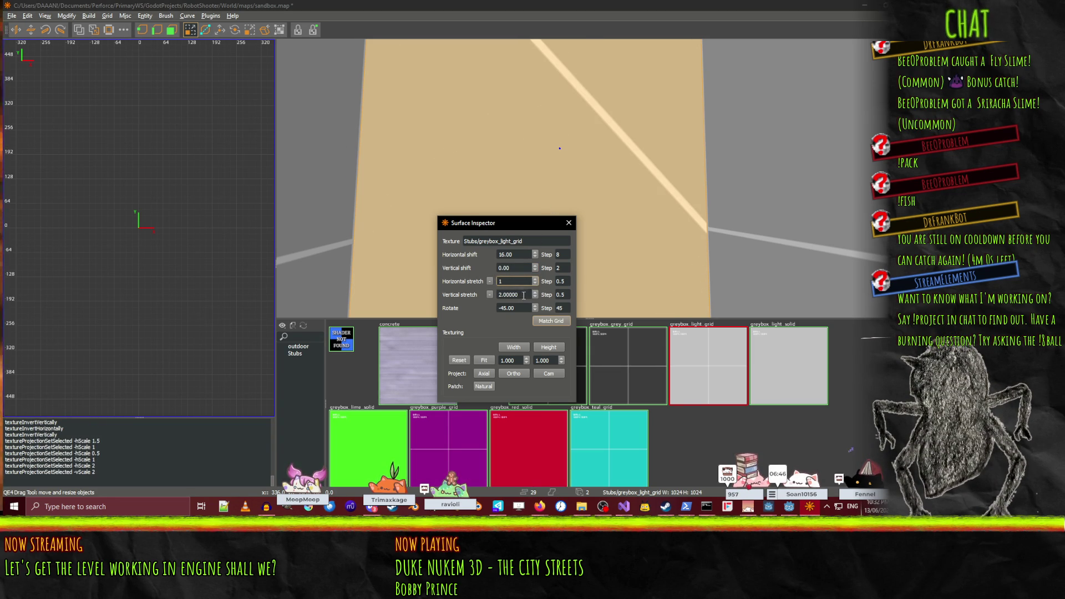
- Set both stretches to 1, then try 0.5 horizontally and 0.5 vertically
{"action": "type", "text": "1"}
{"action": "key", "text": "Tab"}
{"action": "type", "text": "1"}
{"action": "key", "text": "shift+Tab"}
{"action": "type", "text": "0.5"}
{"action": "key", "text": "Return"}
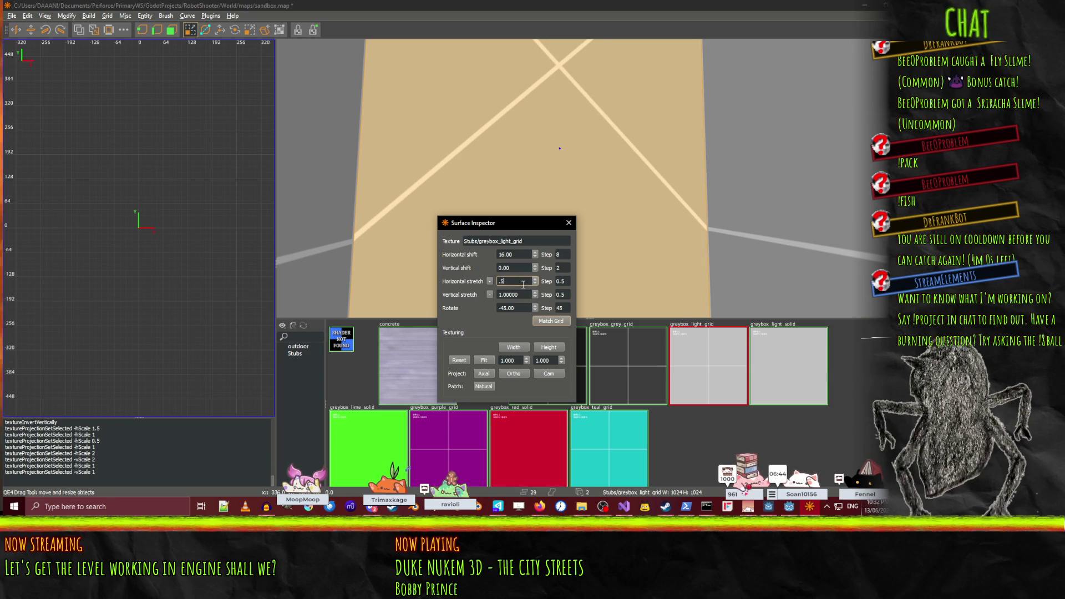
{"action": "double_click", "coordinate": [520, 294]}
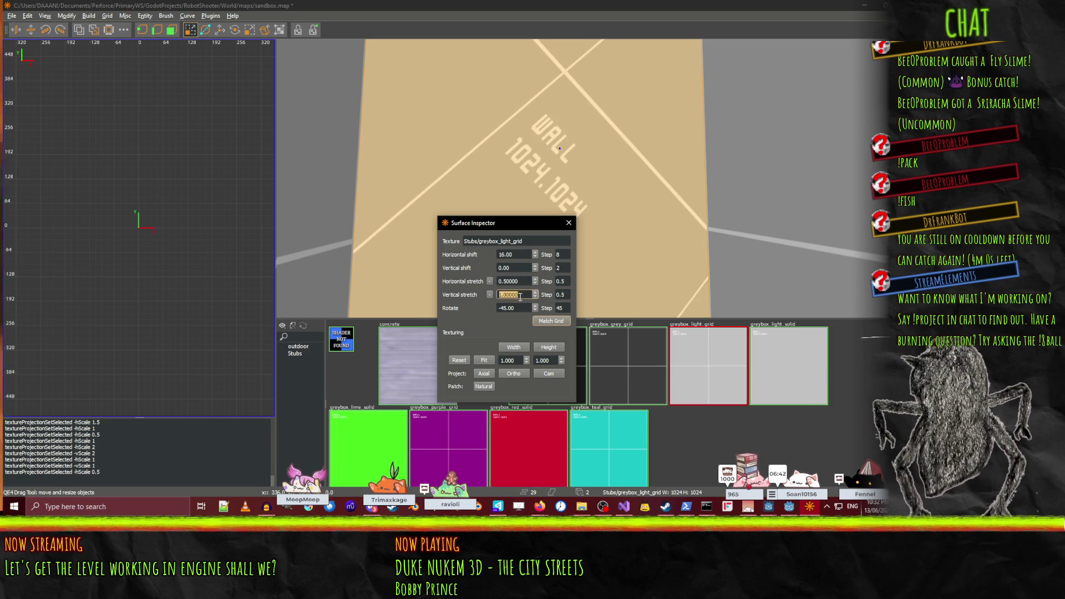
{"action": "type", "text": "0.5"}
{"action": "key", "text": "Return"}
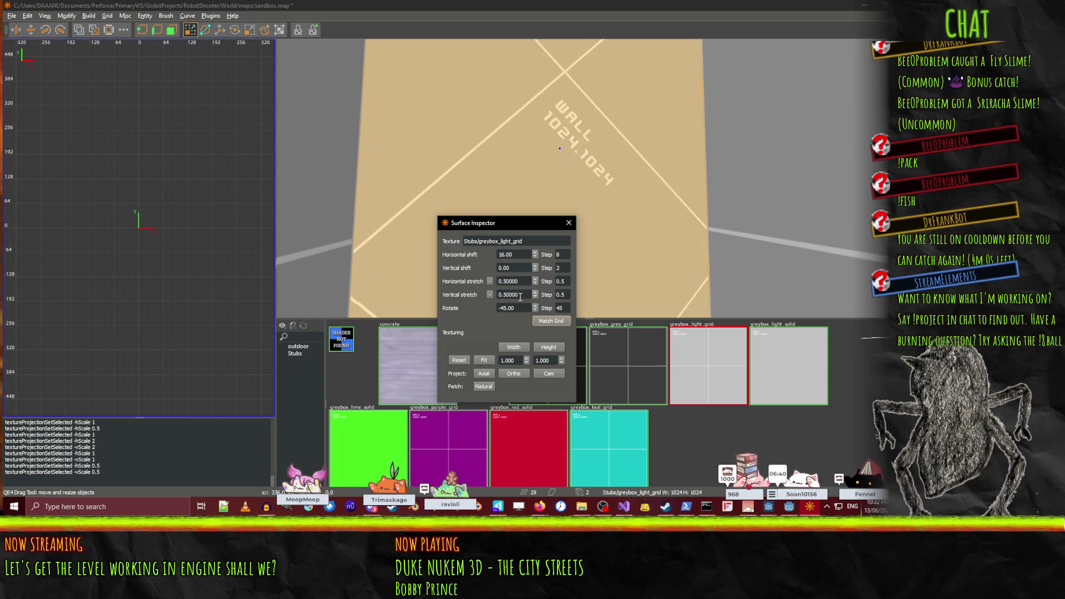
- Reset the vertical and horizontal stretch to 1 and close the Surface Inspector
{"action": "double_click", "coordinate": [520, 295]}
{"action": "type", "text": "1"}
{"action": "key", "text": "Return"}
{"action": "double_click", "coordinate": [522, 295]}
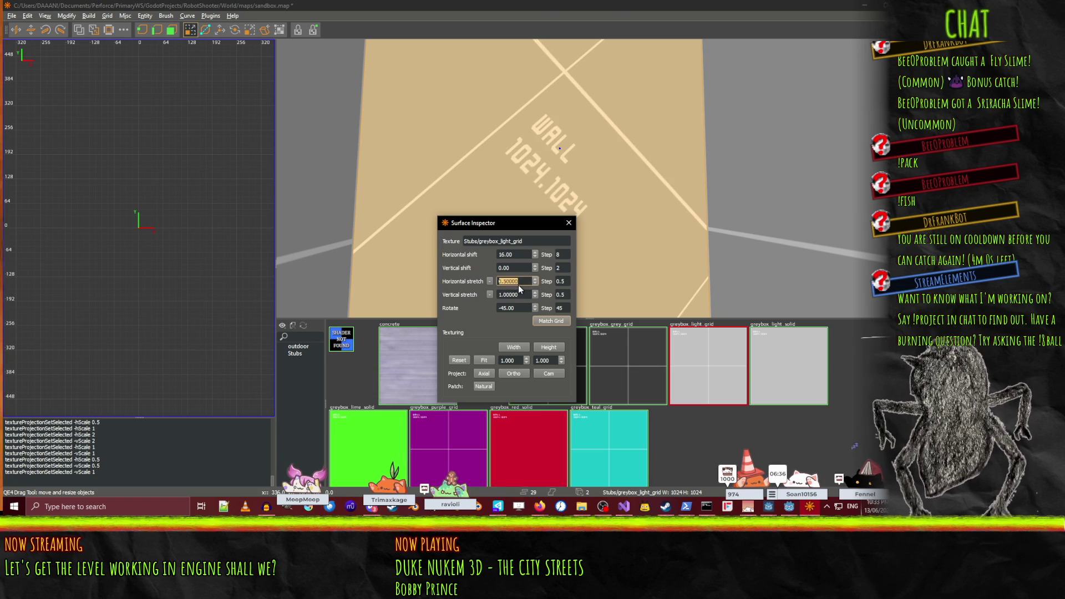
{"action": "type", "text": "1"}
{"action": "key", "text": "Return"}
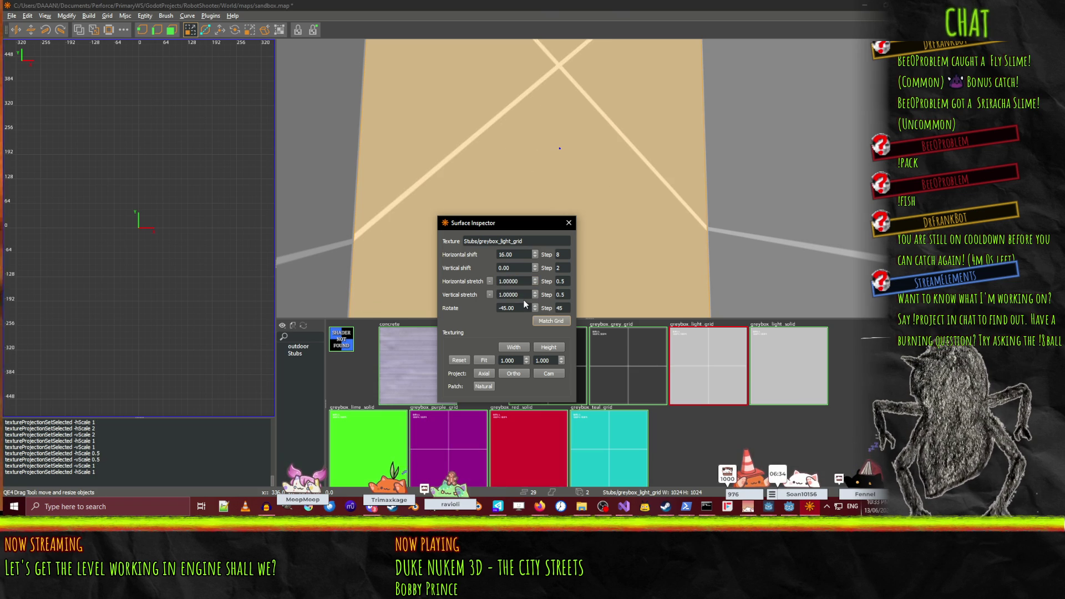
{"action": "left_click", "coordinate": [569, 223]}
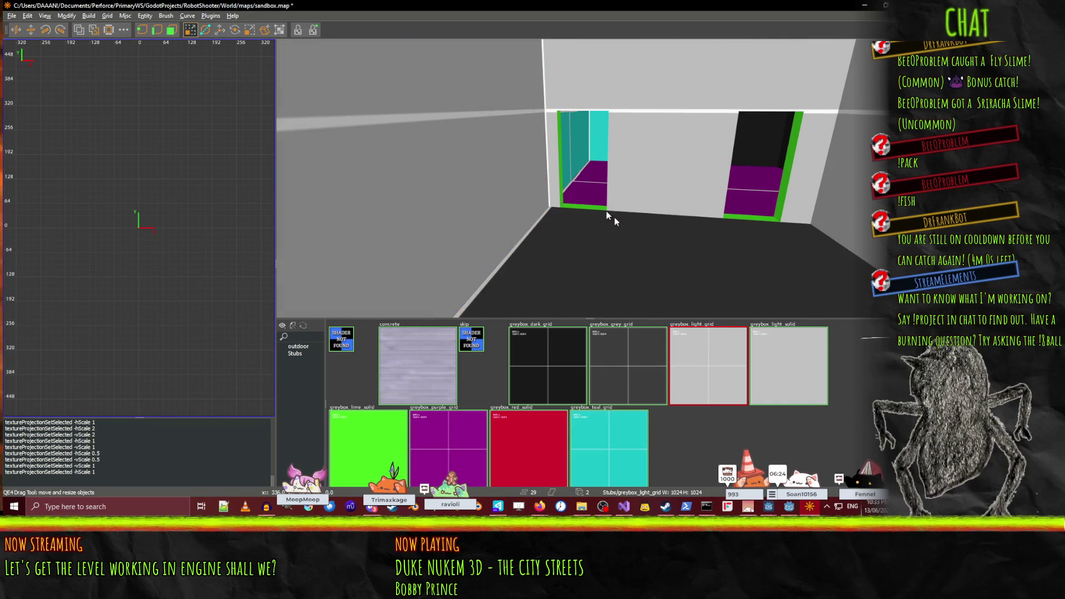
- Give the floor's greybox_grey_grid texture horizontal and vertical stretch of 0.25
{"action": "key", "text": "s"}
{"action": "left_click", "coordinate": [514, 281]}
{"action": "key", "text": "Home"}
{"action": "type", "text": "2"}
{"action": "key", "text": "Tab"}
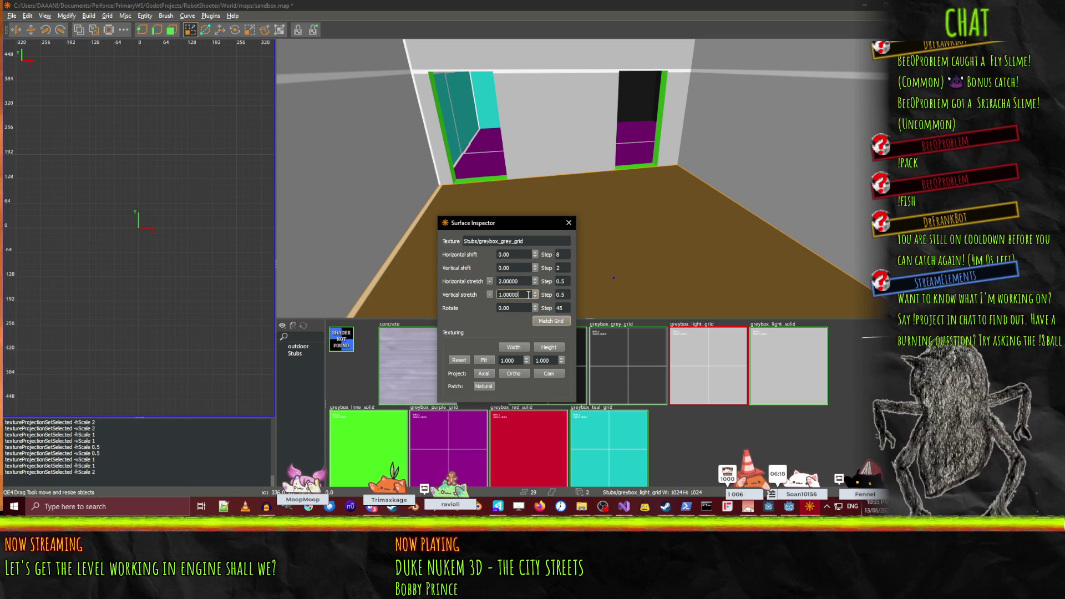
{"action": "type", "text": "0.25"}
{"action": "key", "text": "Return"}
{"action": "triple_click", "coordinate": [515, 294]}
{"action": "type", "text": "0.25"}
{"action": "key", "text": "Return"}
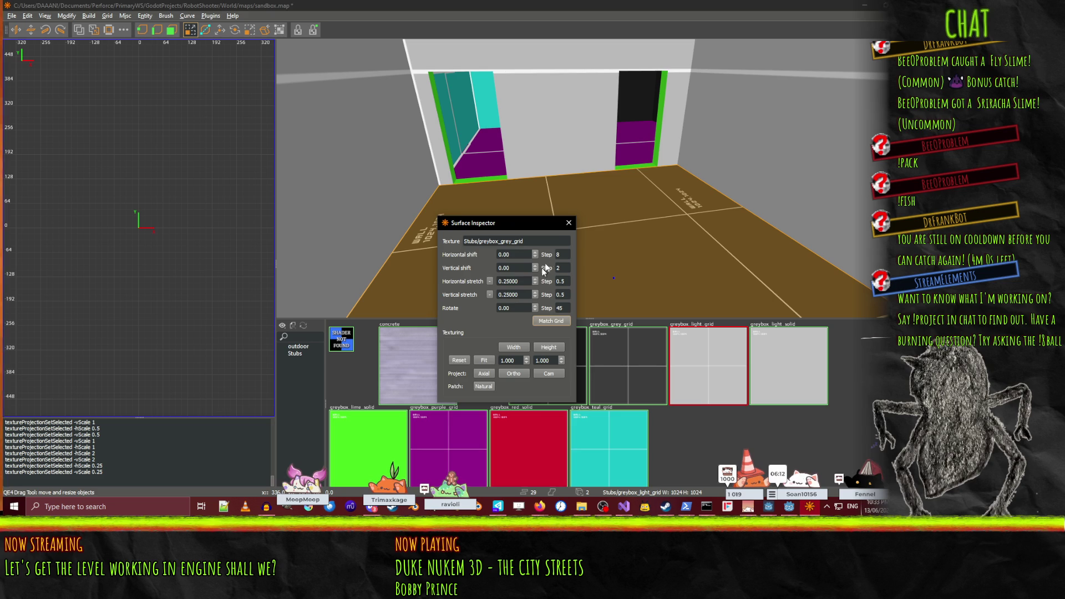
{"action": "left_click", "coordinate": [568, 223]}
- Fly through the room to check the floor, then save sandbox.map with Ctrl+S
{"action": "left_click_drag", "start_coordinate": [614, 144], "coordinate": [589, 178]}
{"action": "key", "text": "ctrl+s"}
{"action": "left_click_drag", "start_coordinate": [680, 148], "coordinate": [588, 178]}
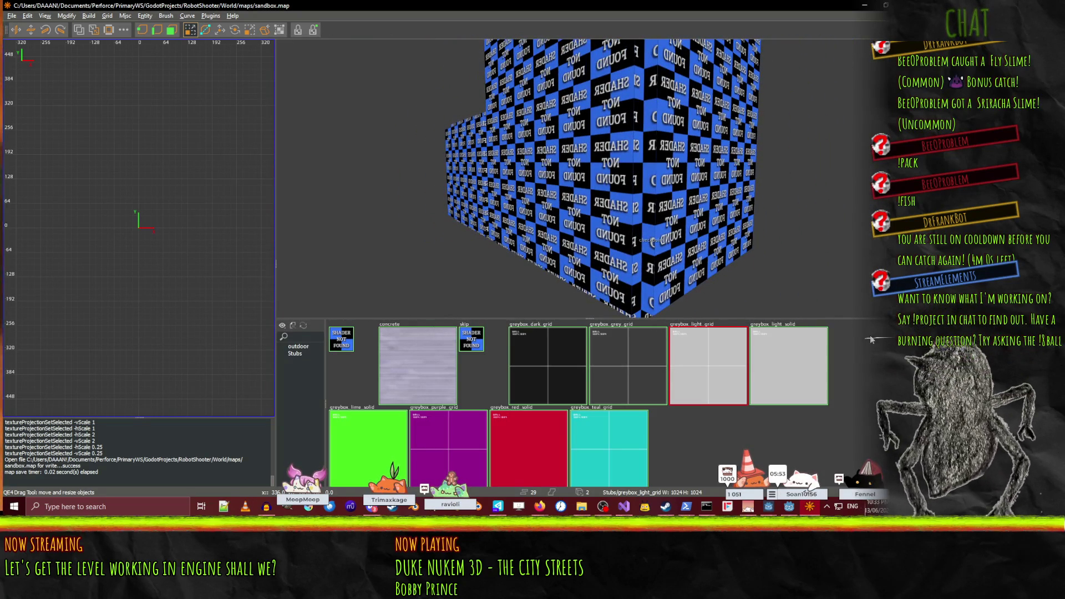
{"action": "left_click", "coordinate": [775, 511]}
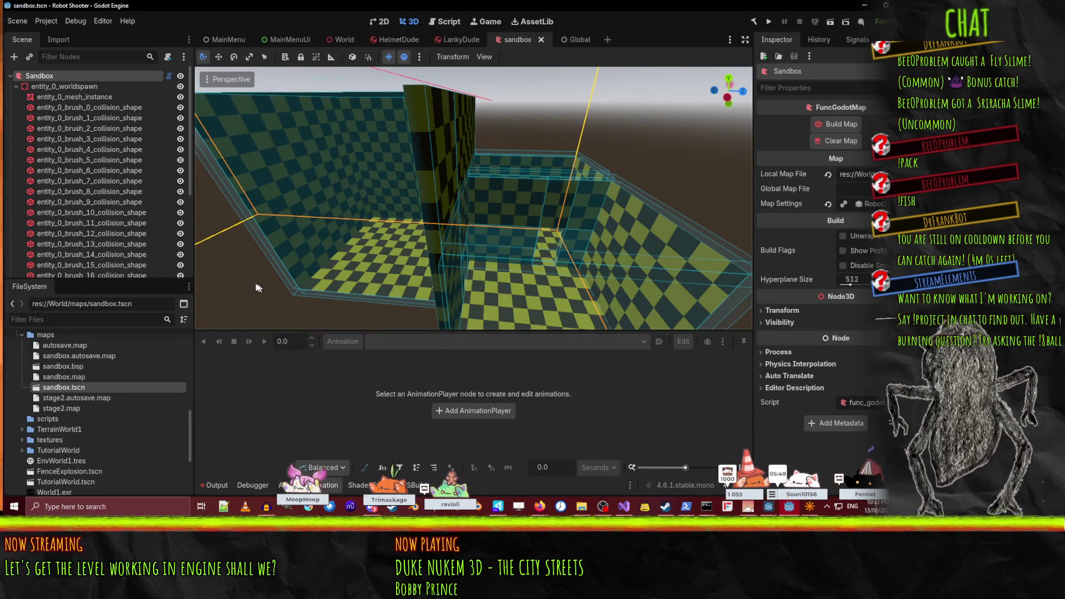
- Expand the Sandbox FuncGodotMap's Map Settings and widen the Inspector panel
{"action": "left_click", "coordinate": [868, 204]}
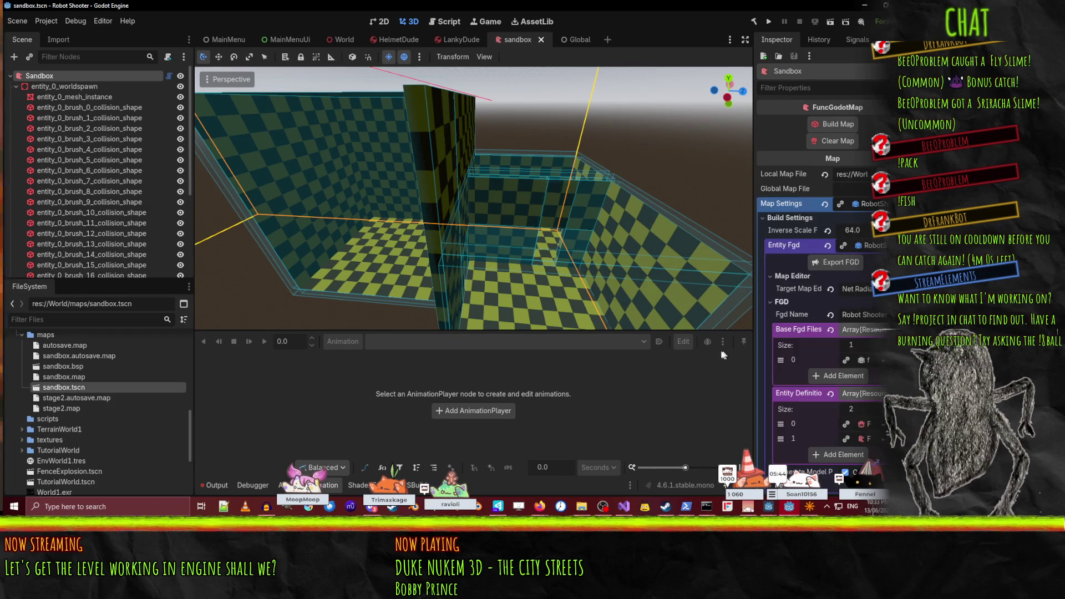
{"action": "left_click_drag", "start_coordinate": [756, 309], "coordinate": [616, 311]}
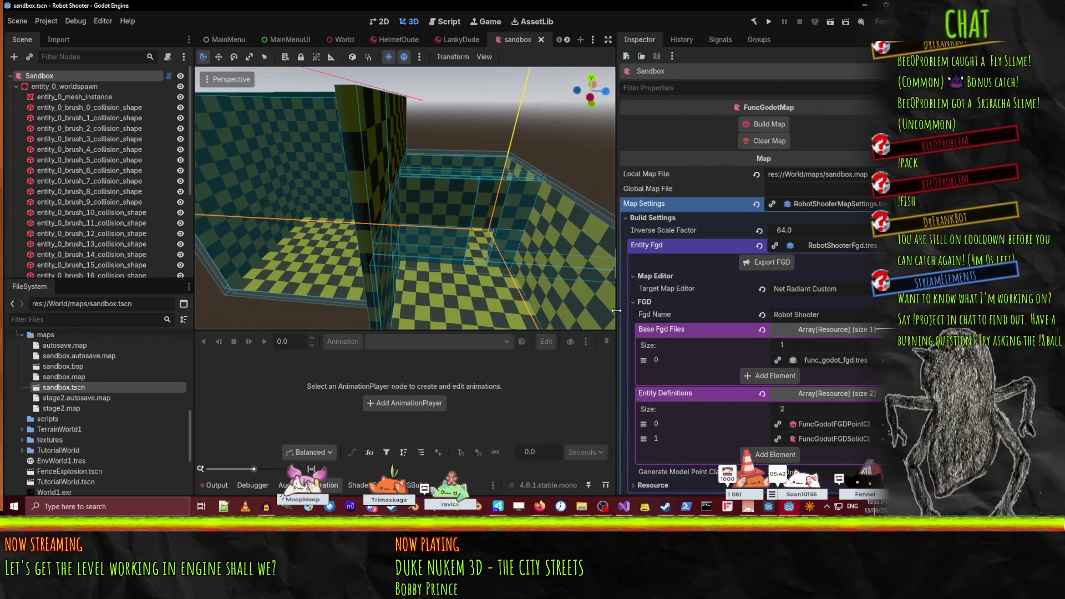
{"action": "scroll", "coordinate": [810, 313], "scroll_direction": "down", "scroll_amount": 5}
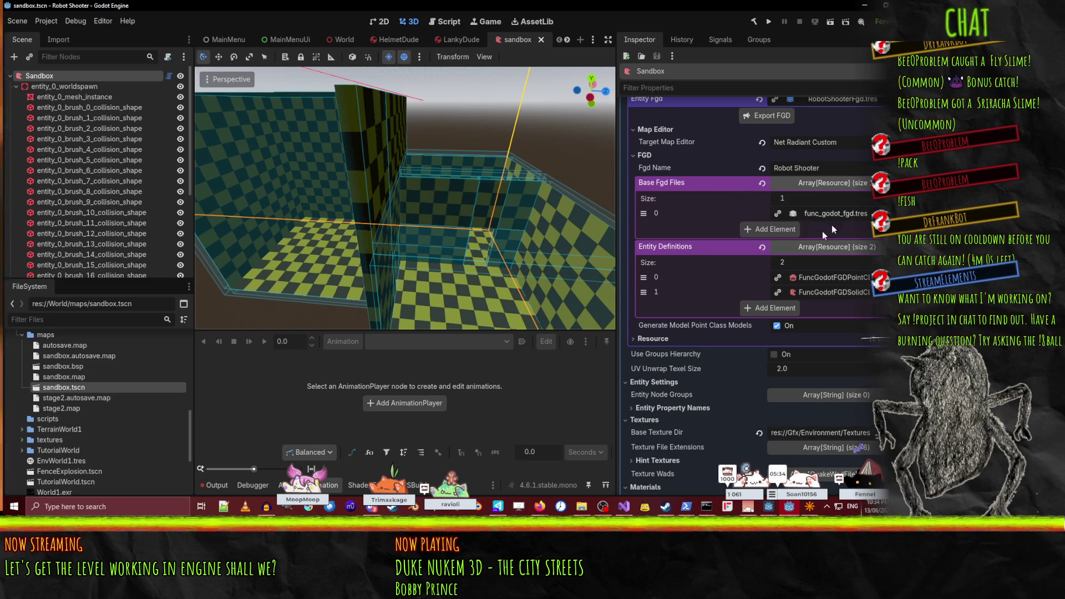
{"action": "scroll", "coordinate": [774, 294], "scroll_direction": "down", "scroll_amount": 3}
{"action": "scroll", "coordinate": [773, 294], "scroll_direction": "down", "scroll_amount": 2}
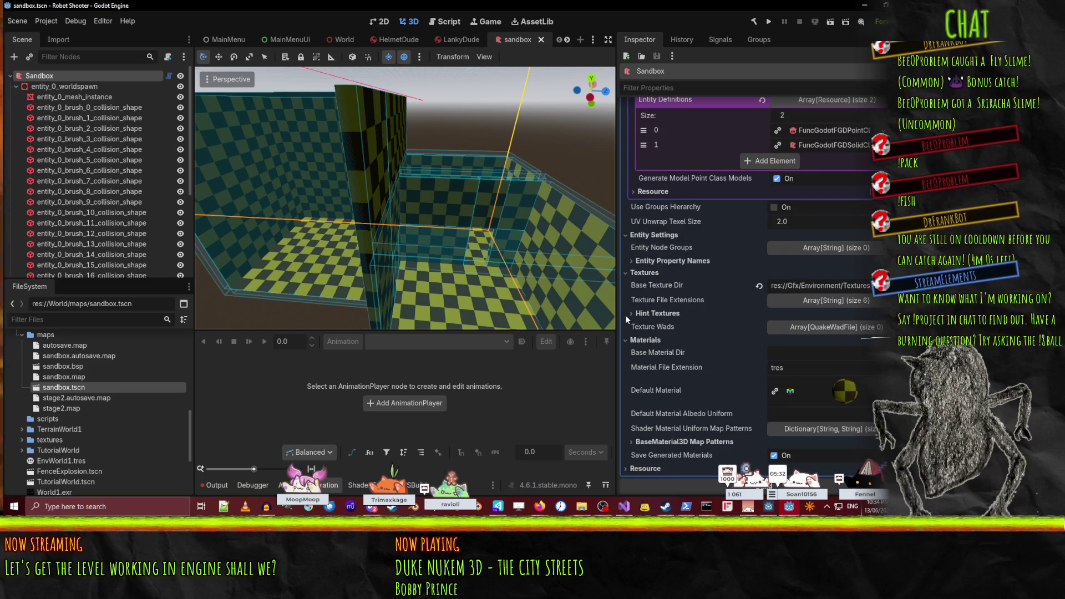
- Review the Texture File Extensions and Hint Textures entries under Textures and Materials
{"action": "left_click", "coordinate": [809, 303]}
{"action": "left_click", "coordinate": [802, 300]}
{"action": "left_click", "coordinate": [668, 313]}
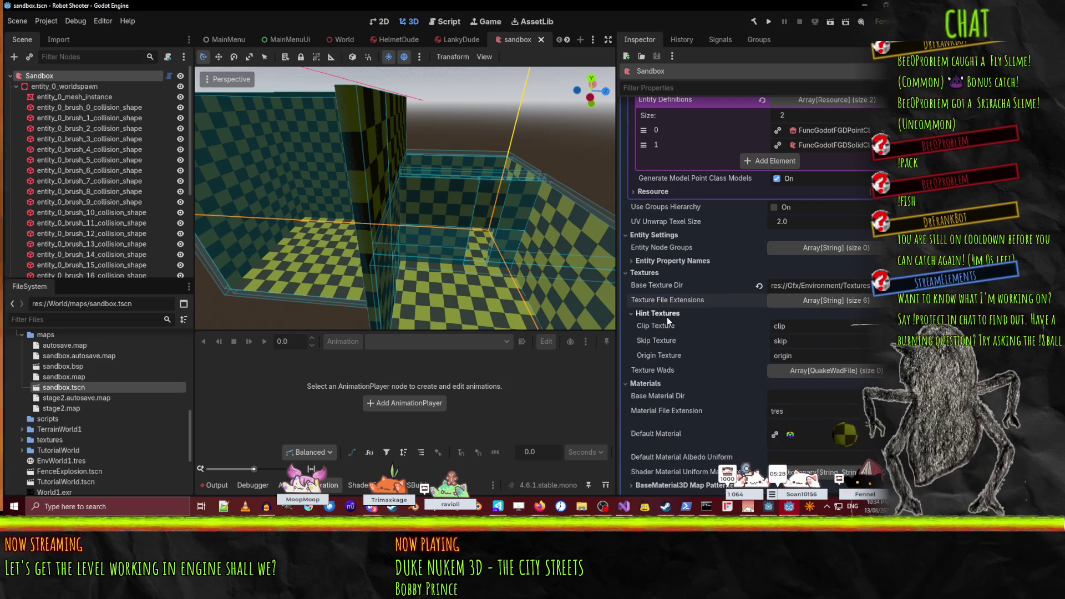
{"action": "left_click", "coordinate": [667, 315]}
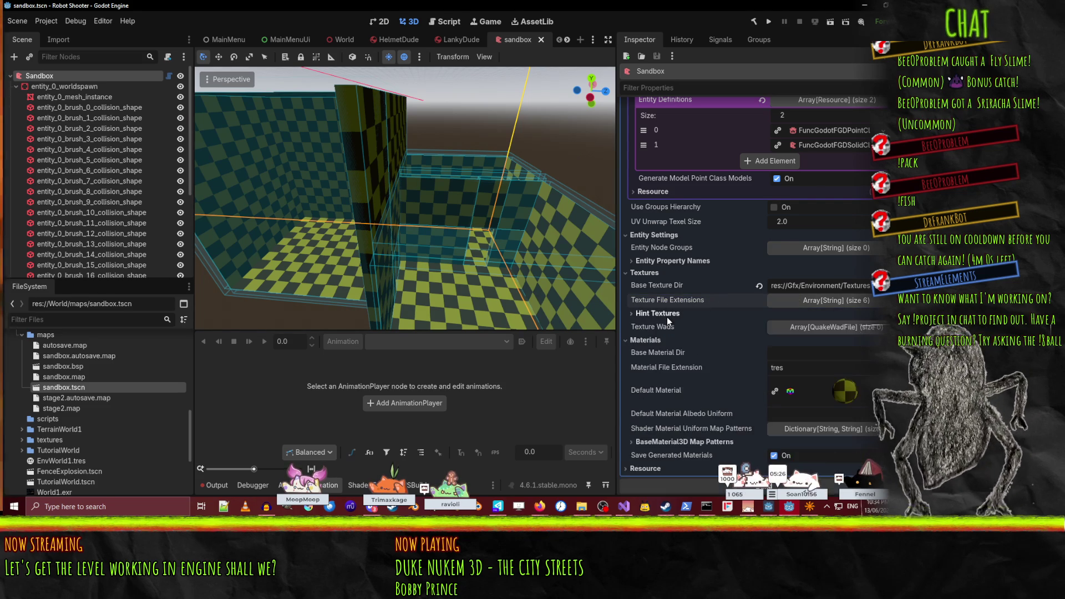
{"action": "scroll", "coordinate": [710, 330], "scroll_direction": "down", "scroll_amount": 2}
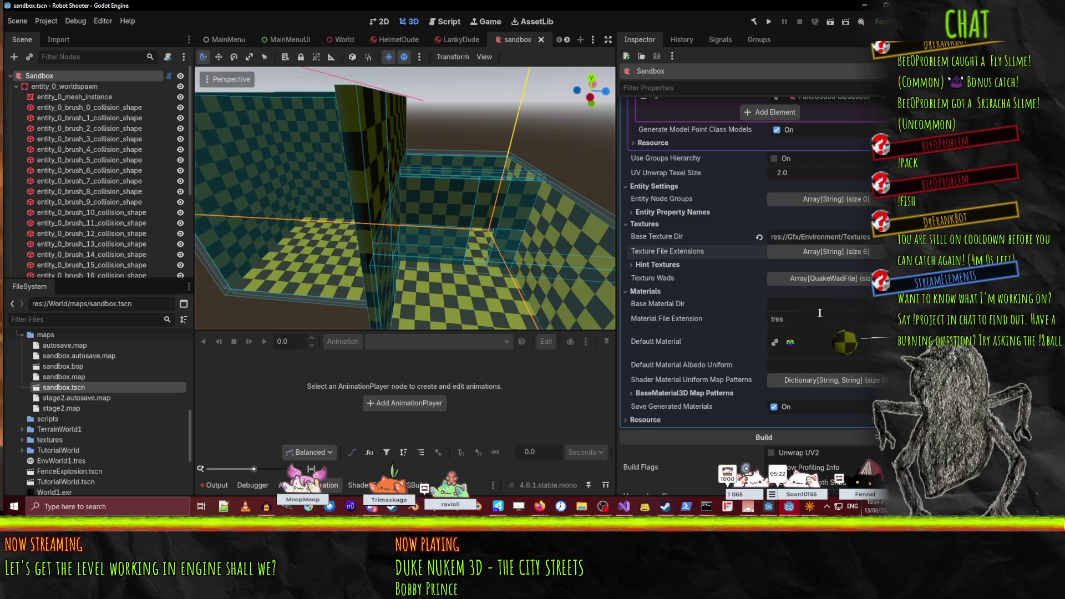
- Edit the Base Material Dir path and expand the BaseMaterial3D Map Patterns settings
{"action": "left_click", "coordinate": [854, 303]}
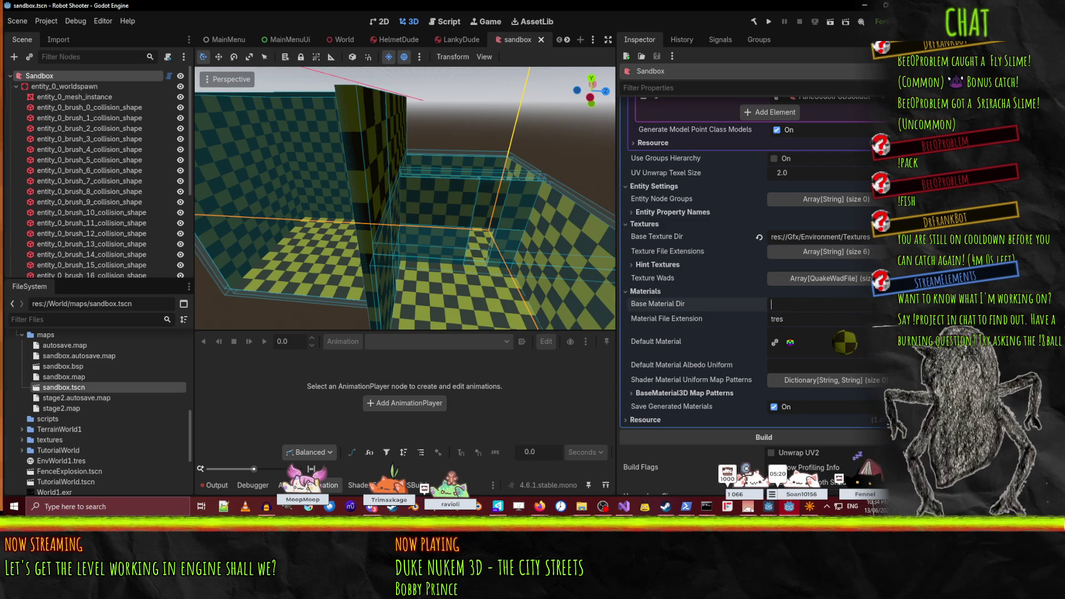
{"action": "left_click", "coordinate": [680, 352]}
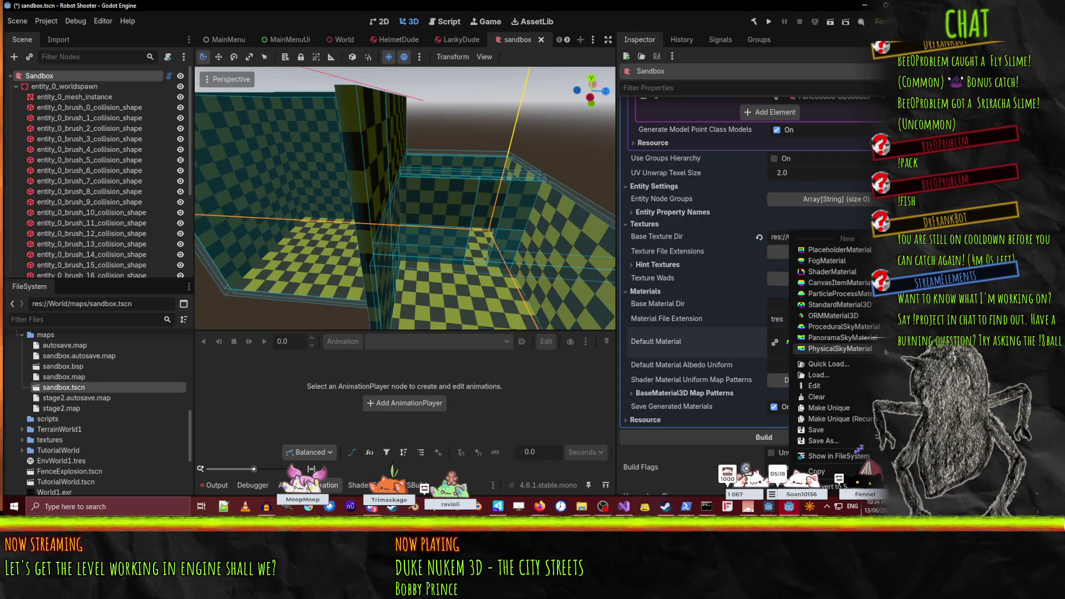
{"action": "left_click", "coordinate": [689, 393]}
{"action": "scroll", "coordinate": [688, 393], "scroll_direction": "down", "scroll_amount": 5}
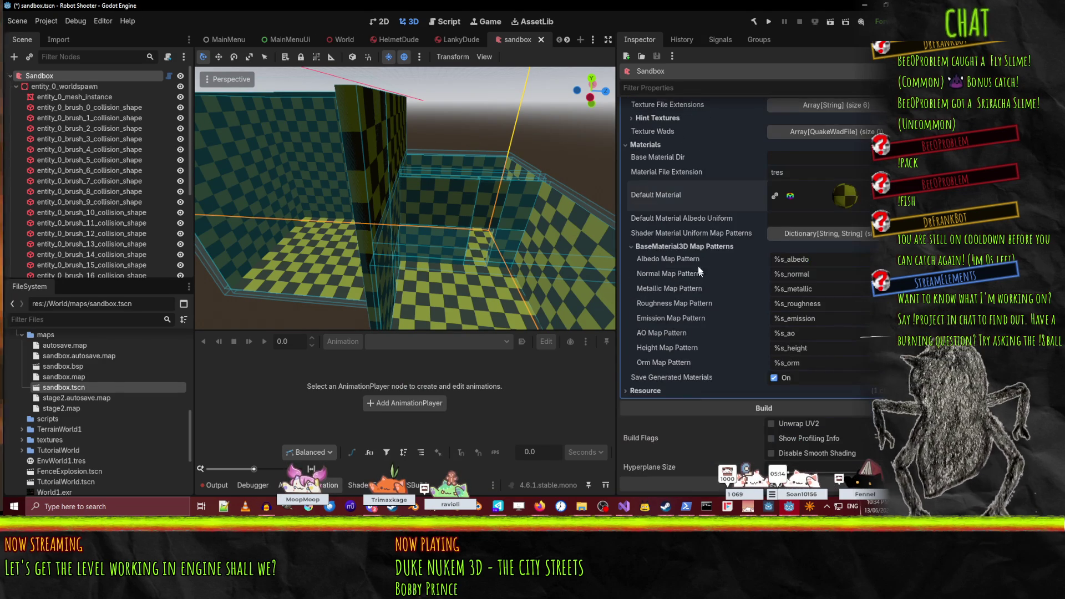
- Change the Albedo Map Pattern from %s_albedo to plain %s
{"action": "left_click", "coordinate": [820, 261]}
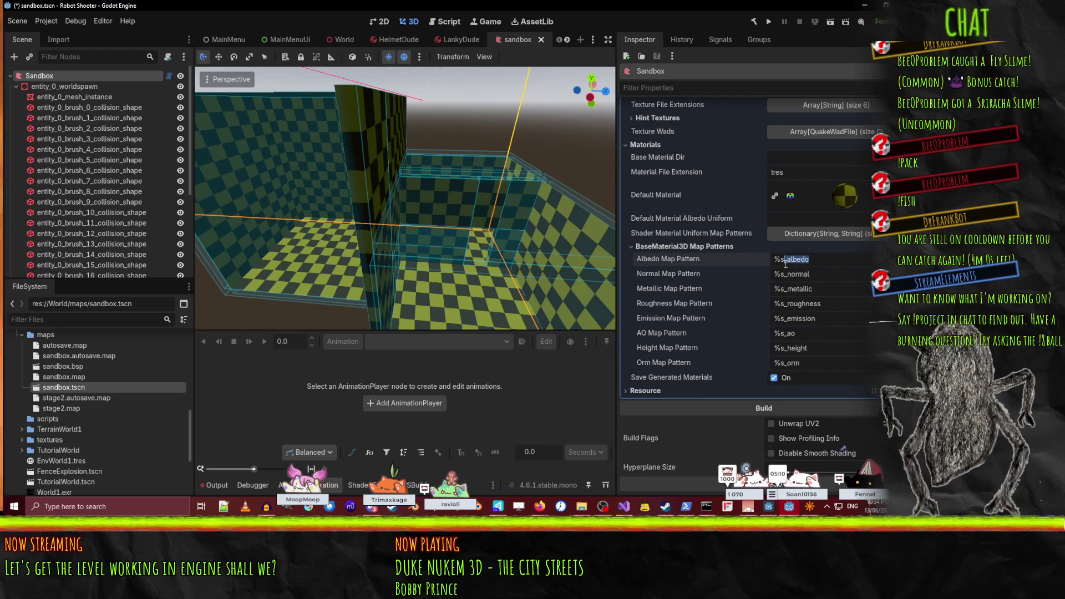
{"action": "key", "text": "BackSpace"}
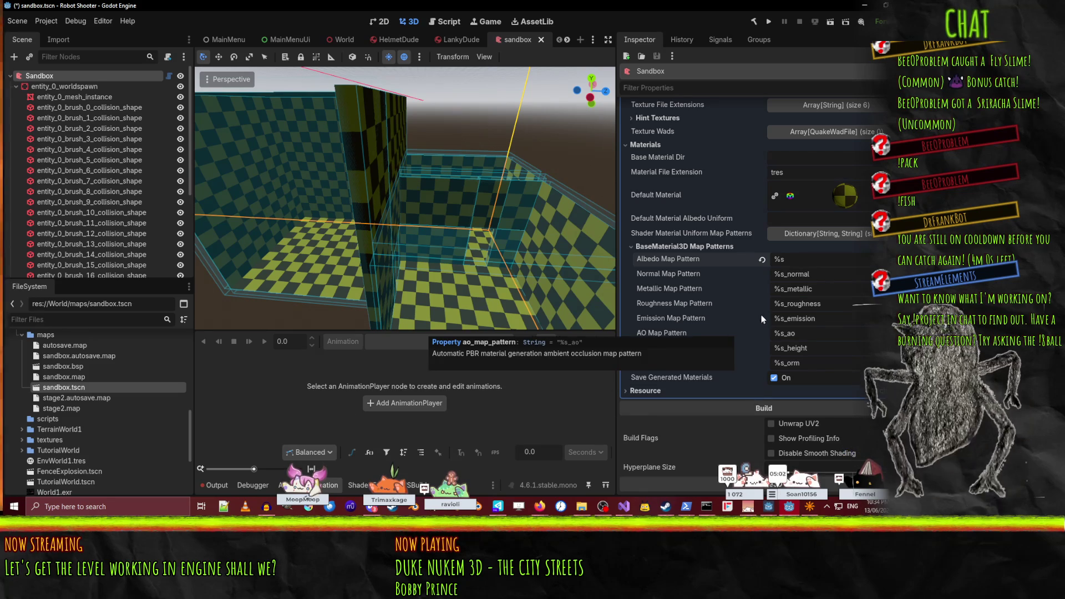
{"action": "scroll", "coordinate": [761, 317], "scroll_direction": "up", "scroll_amount": 5}
{"action": "scroll", "coordinate": [765, 321], "scroll_direction": "up", "scroll_amount": 3}
{"action": "scroll", "coordinate": [765, 321], "scroll_direction": "down", "scroll_amount": 3}
{"action": "scroll", "coordinate": [763, 326], "scroll_direction": "up", "scroll_amount": 2}
{"action": "scroll", "coordinate": [763, 323], "scroll_direction": "up", "scroll_amount": 10}
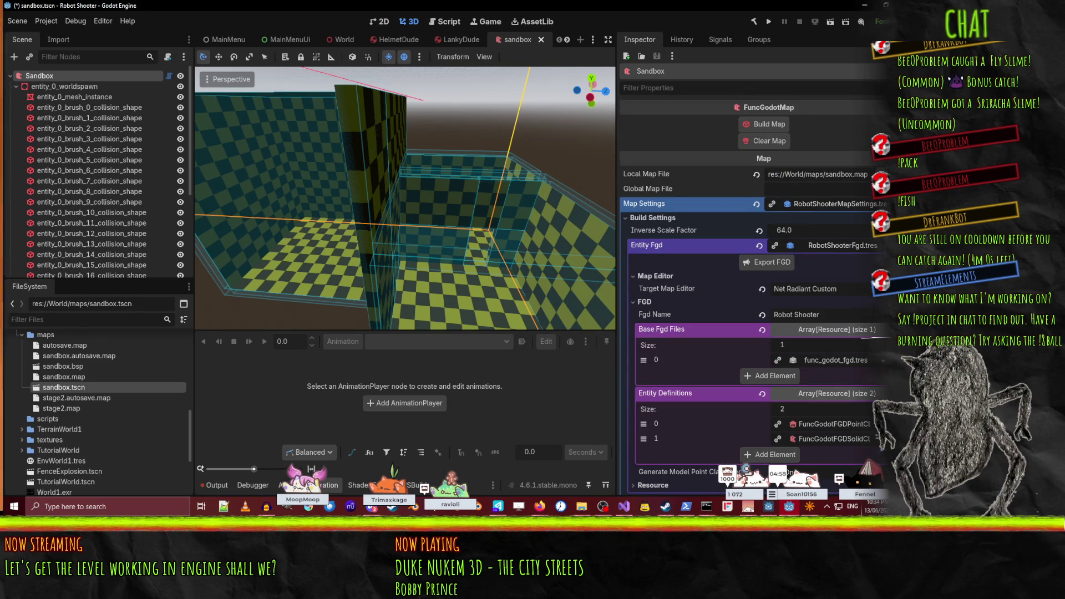
- Save the map settings resource, then clear and rebuild the sandbox map
{"action": "left_click", "coordinate": [882, 203]}
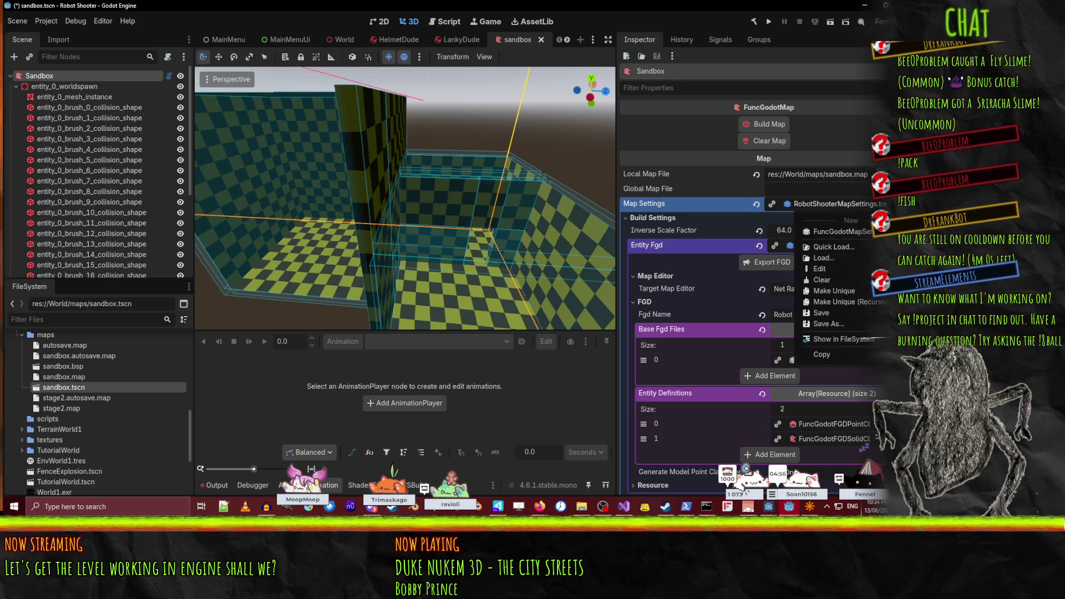
{"action": "left_click", "coordinate": [850, 313]}
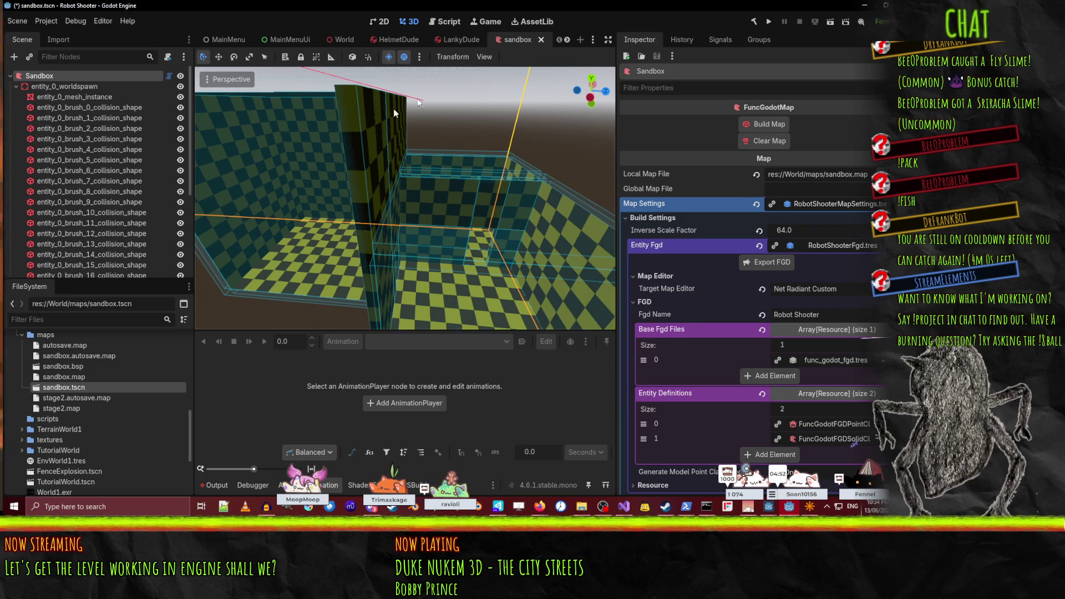
{"action": "left_click", "coordinate": [778, 143]}
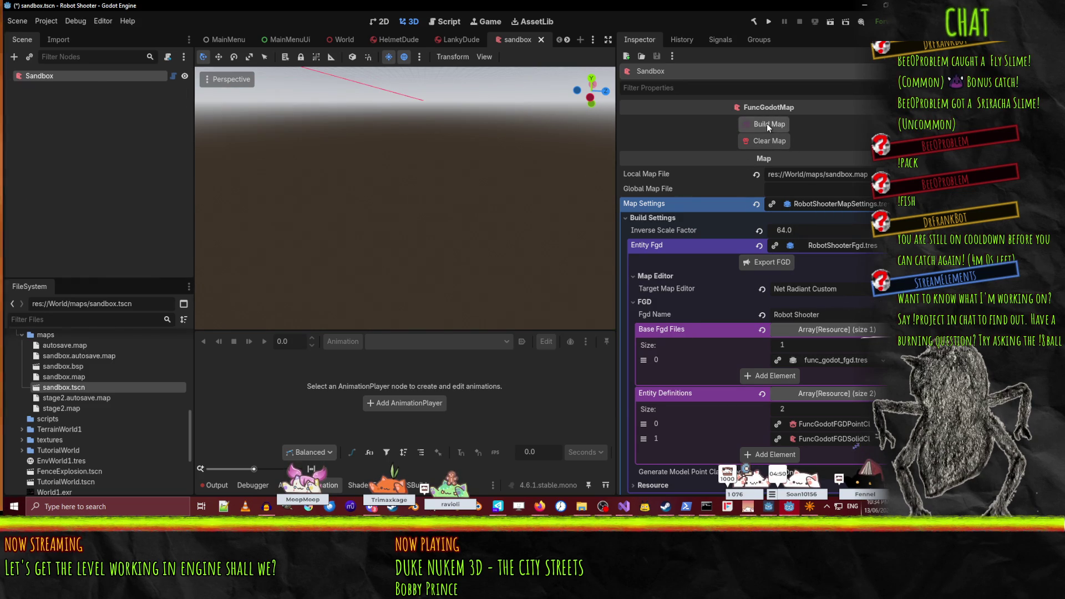
{"action": "left_click", "coordinate": [767, 123]}
- Fly the camera in and out of the rebuilt room to inspect its checkered grid walls
{"action": "right_click", "coordinate": [490, 257]}
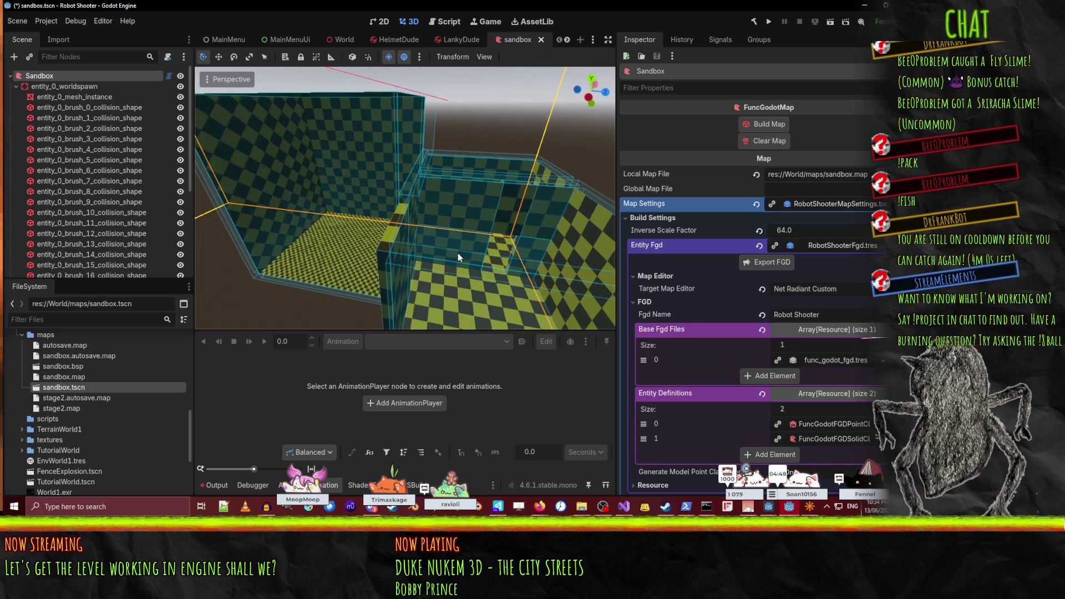
{"action": "key", "text": "w"}
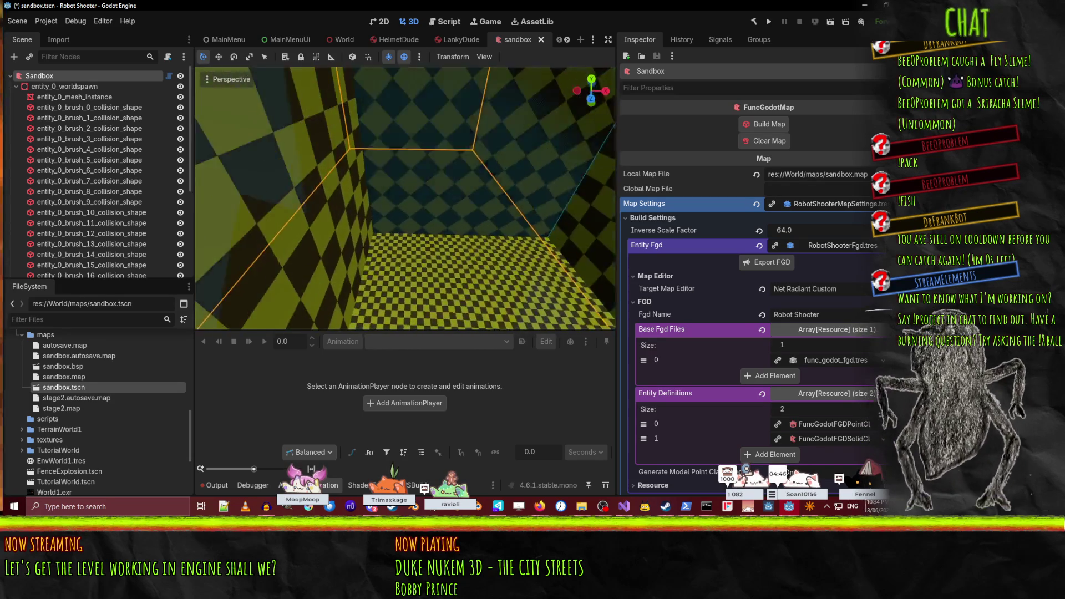
{"action": "key", "text": "w"}
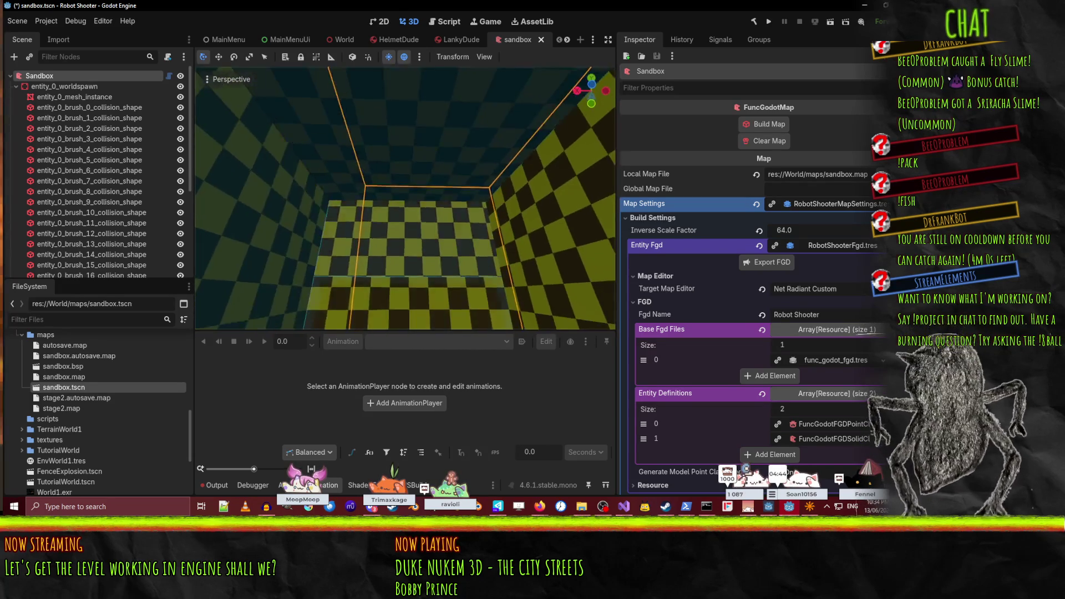
{"action": "key", "text": "s"}
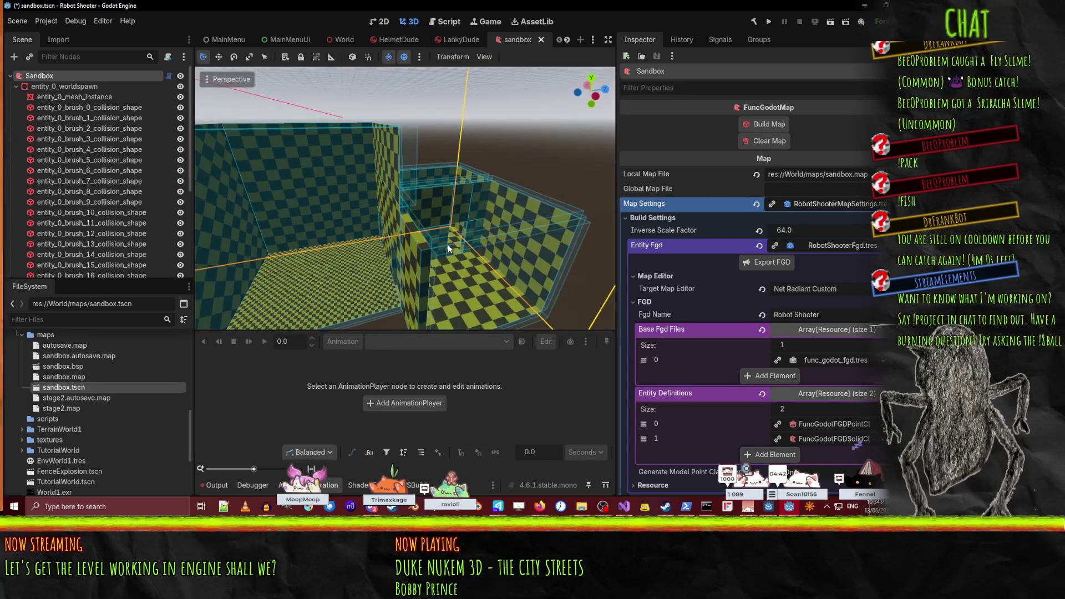
{"action": "mouse_move", "coordinate": [727, 234]}
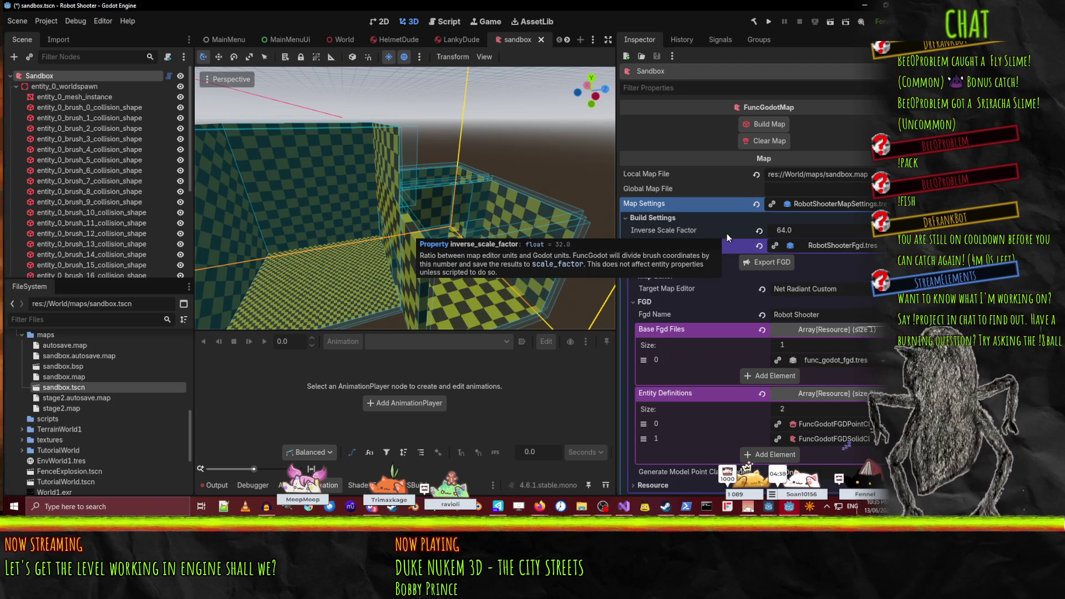
{"action": "key", "text": "w"}
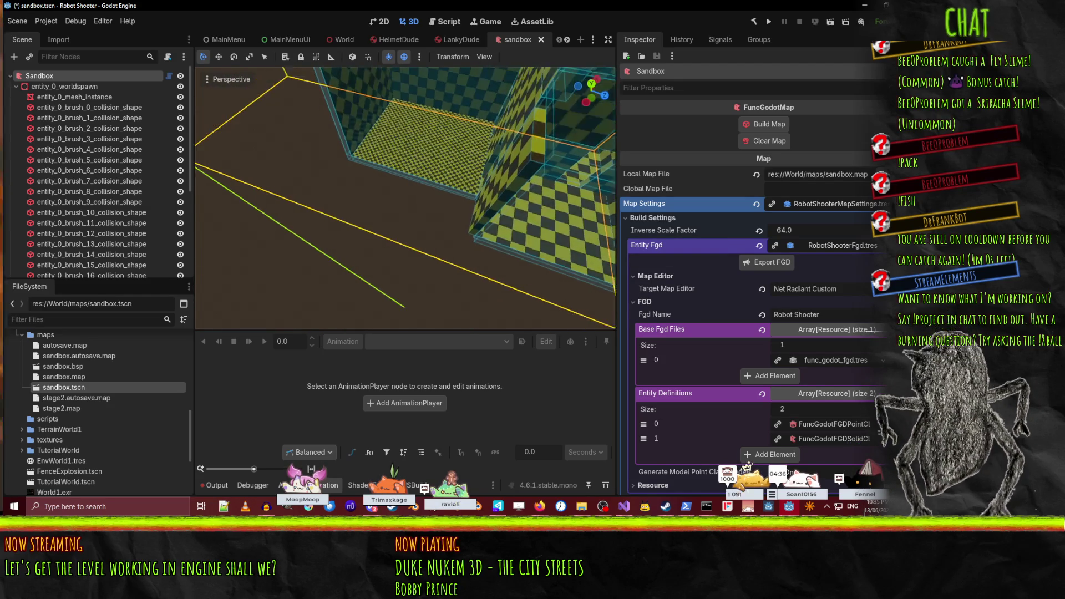
{"action": "key", "text": "w"}
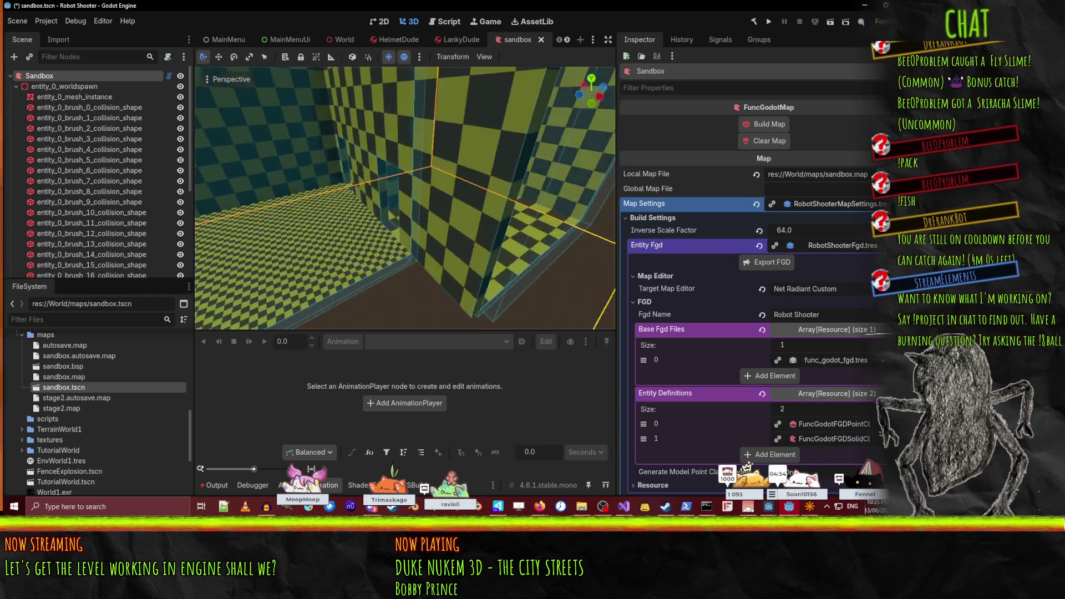
{"action": "key", "text": "s"}
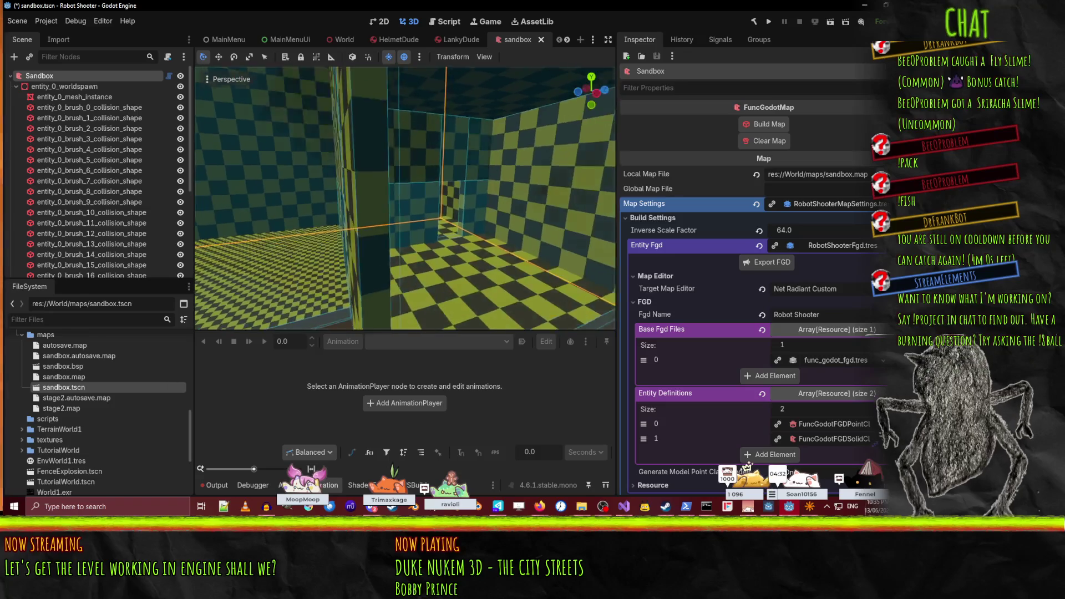
{"action": "key", "text": "s"}
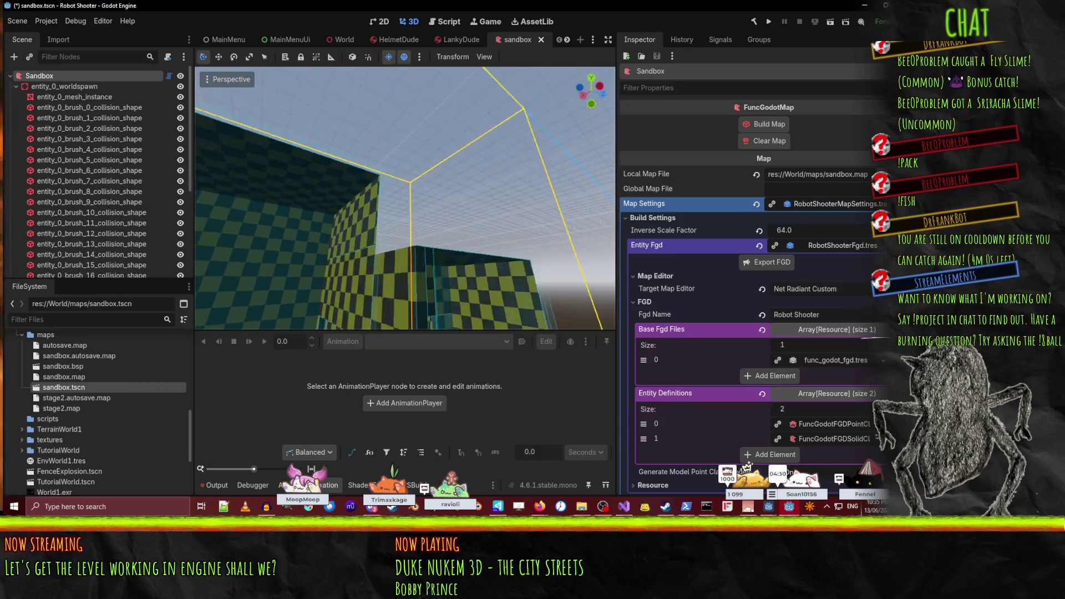
{"action": "key", "text": "w"}
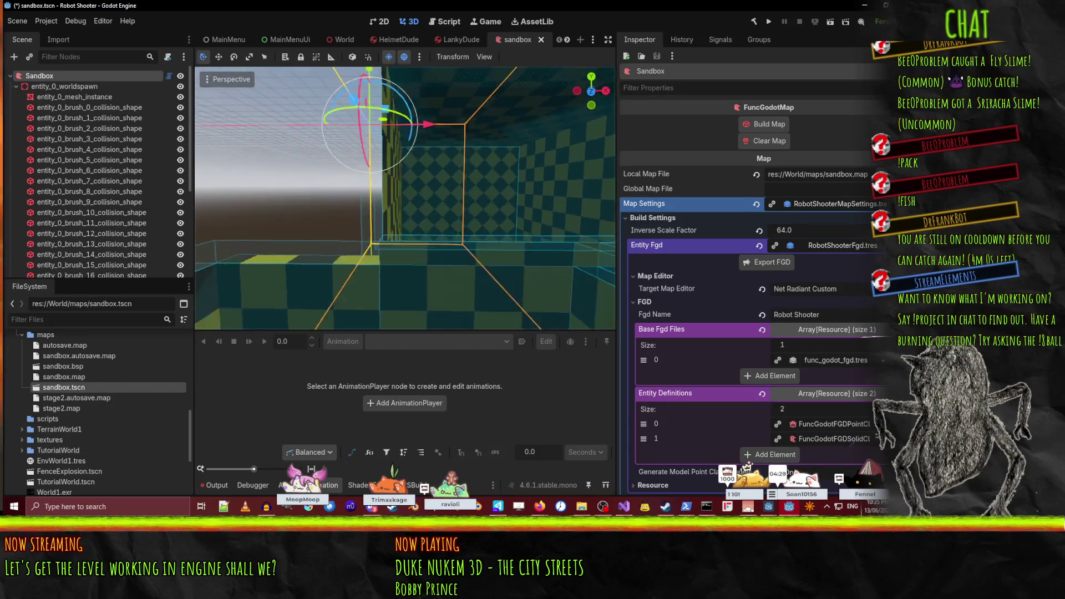
{"action": "key", "text": "w"}
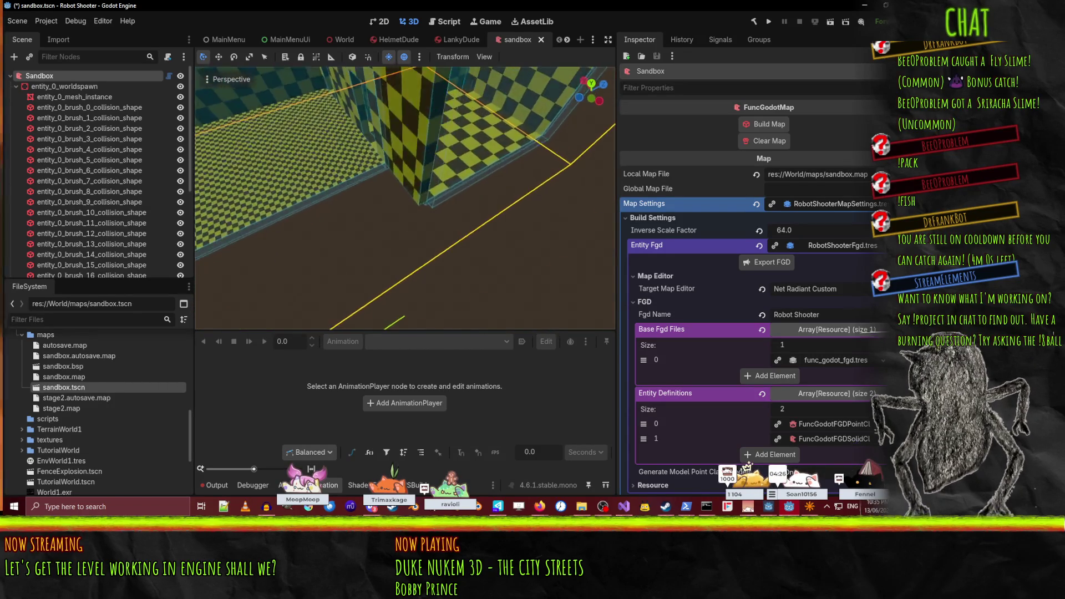
{"action": "key", "text": "s"}
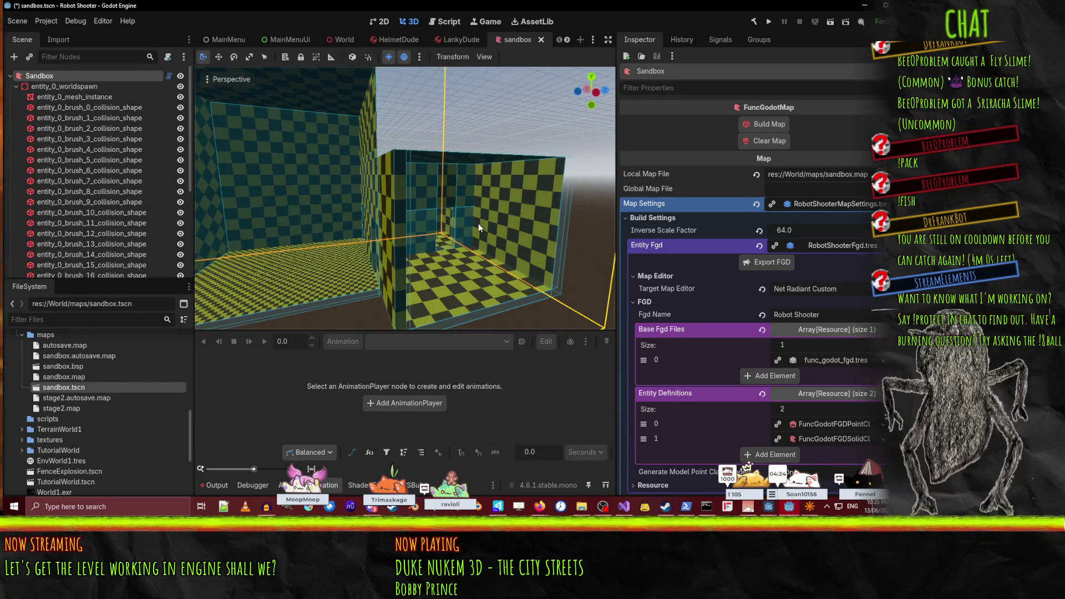
{"action": "scroll", "coordinate": [847, 300], "scroll_direction": "down", "scroll_amount": 3}
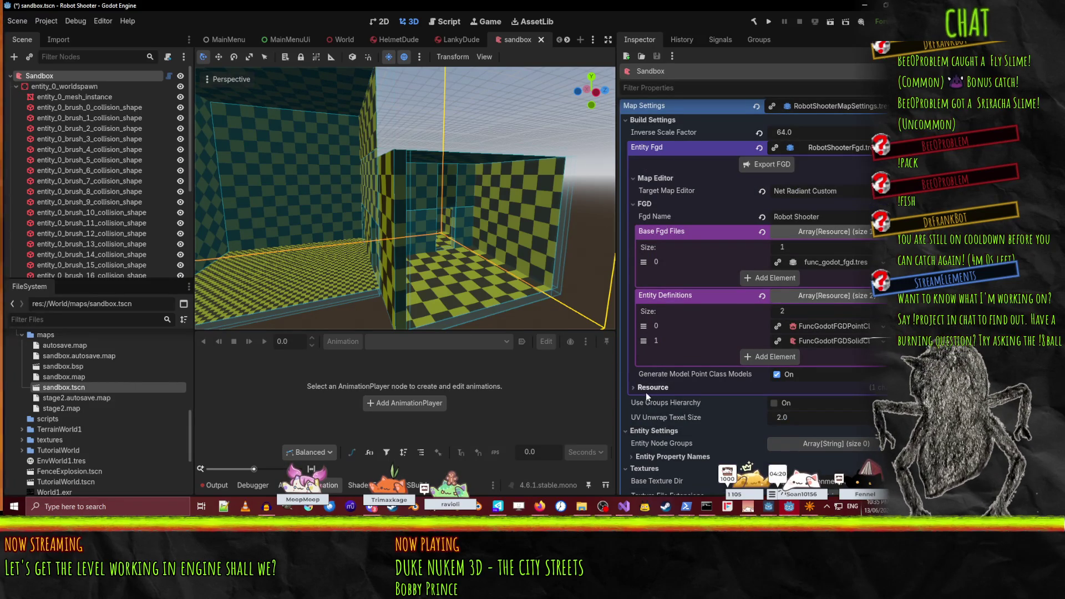
- Inspect the point-class, solid-class and func_godot_fgd.tres entity definitions, then collapse them
{"action": "left_click", "coordinate": [839, 331]}
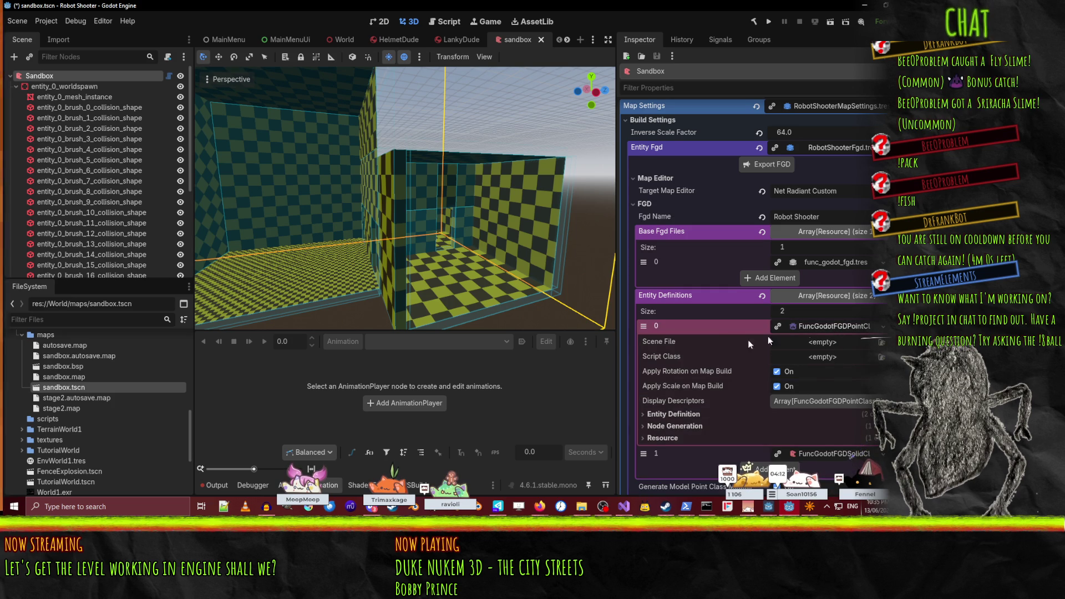
{"action": "left_click", "coordinate": [832, 329]}
{"action": "left_click", "coordinate": [825, 343]}
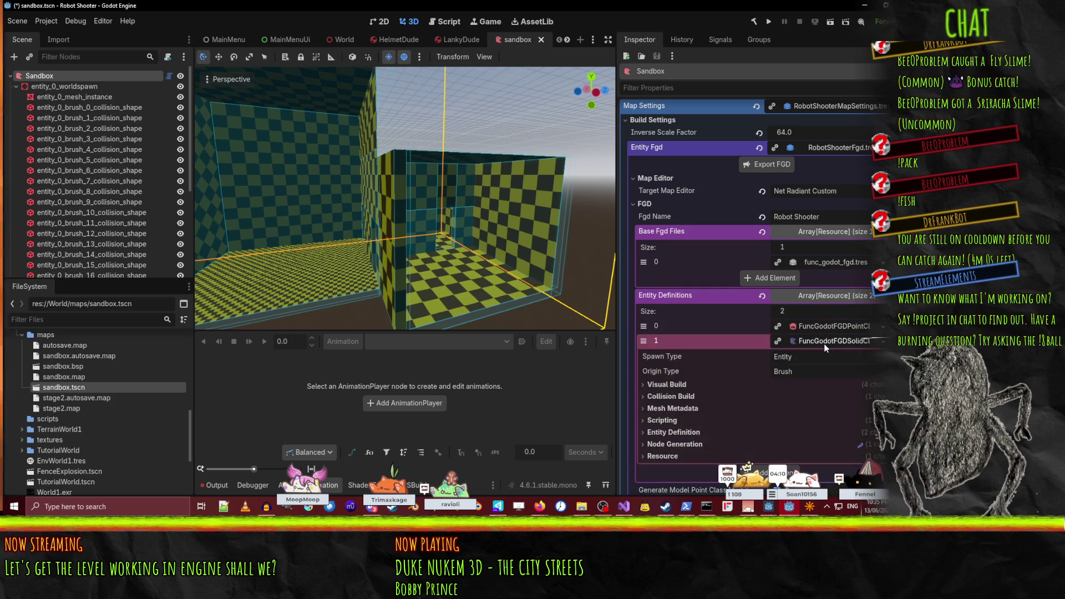
{"action": "left_click", "coordinate": [824, 345]}
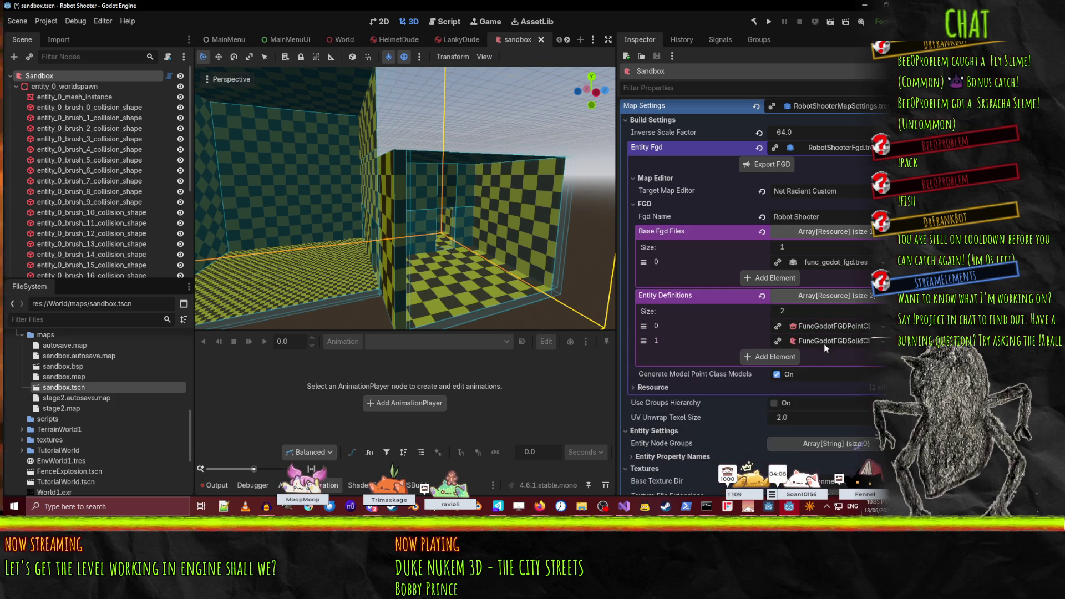
{"action": "left_click", "coordinate": [845, 297]}
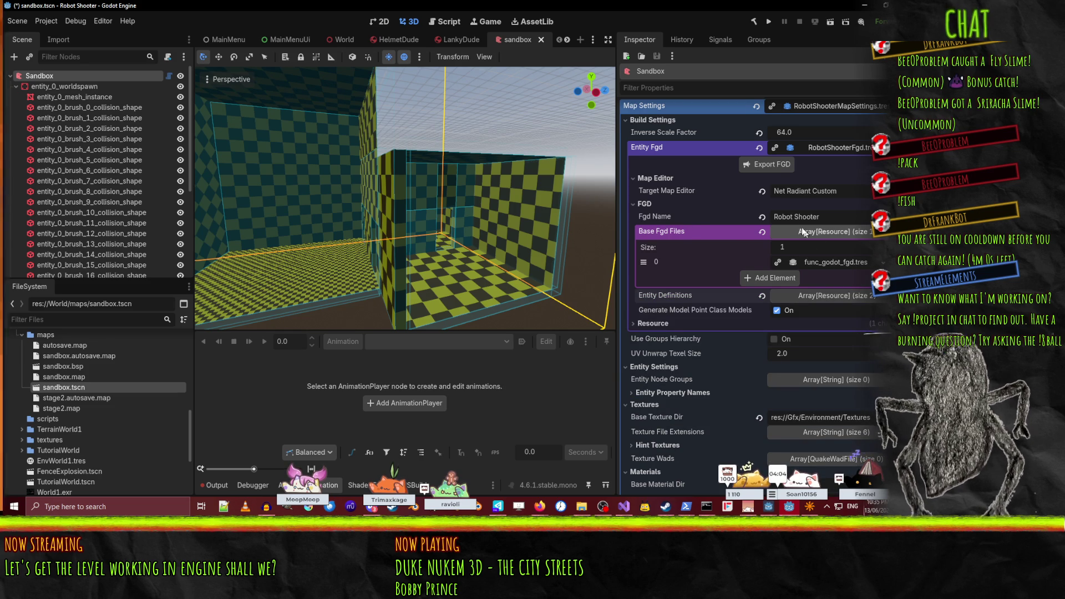
{"action": "left_click", "coordinate": [825, 269]}
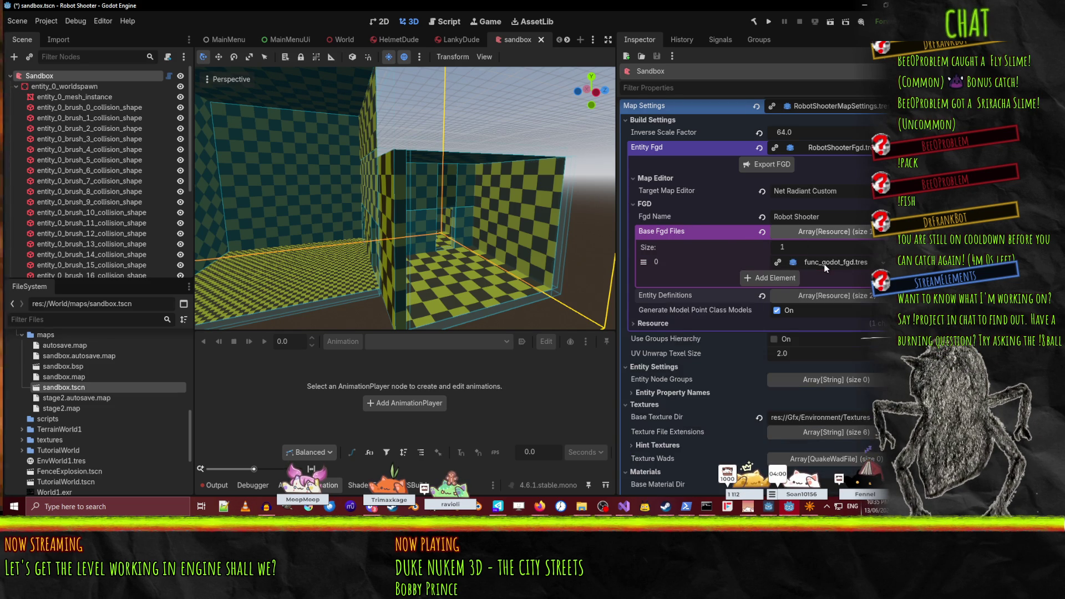
{"action": "left_click", "coordinate": [818, 262]}
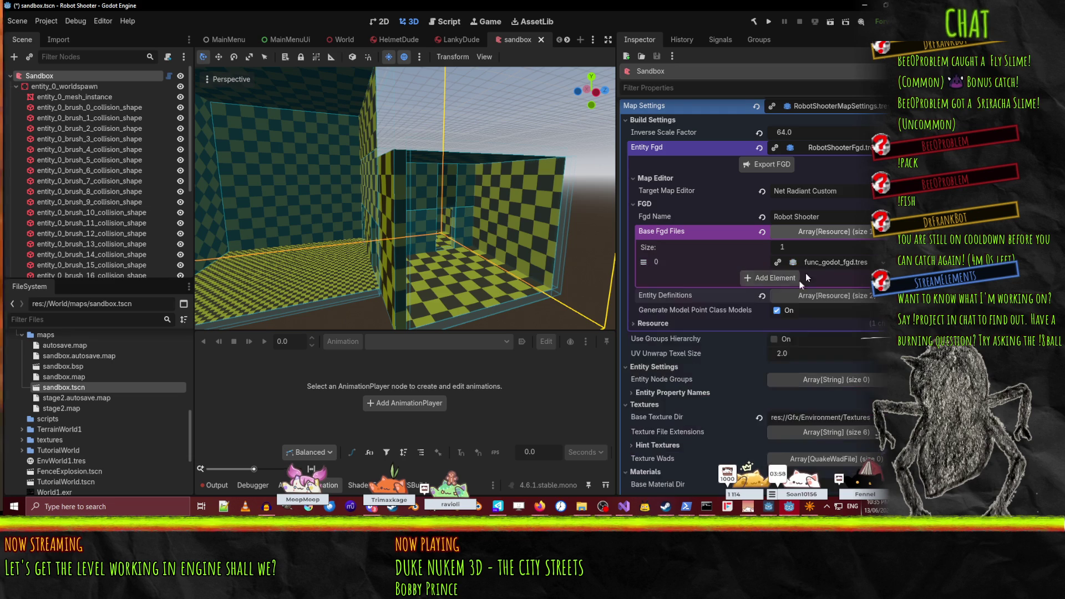
- Open the folder picker for the Base Material Dir setting under Materials
{"action": "scroll", "coordinate": [807, 332], "scroll_direction": "down", "scroll_amount": 5}
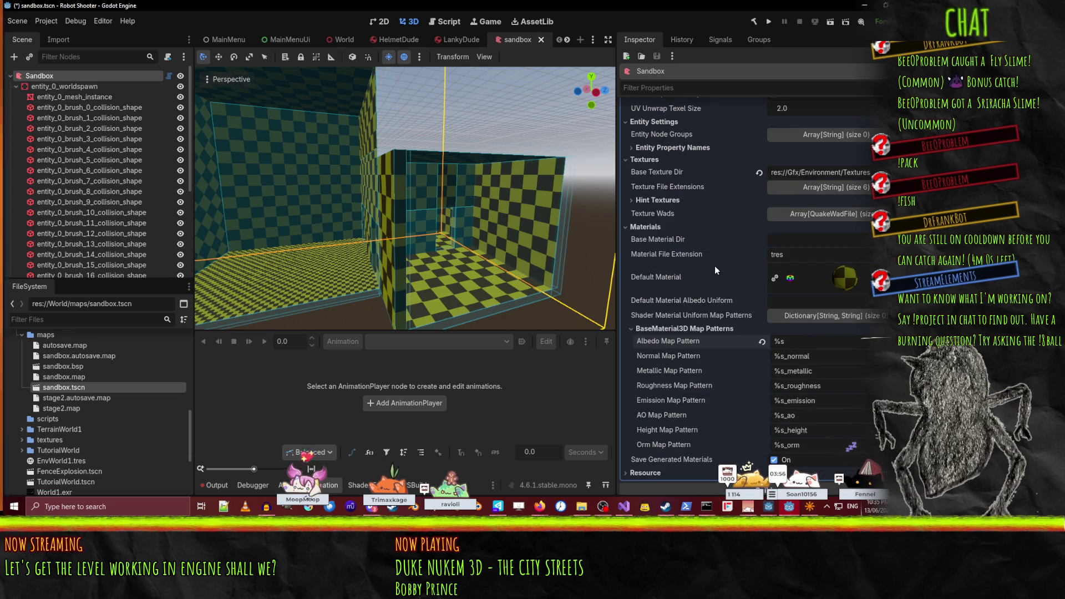
{"action": "left_click", "coordinate": [861, 244]}
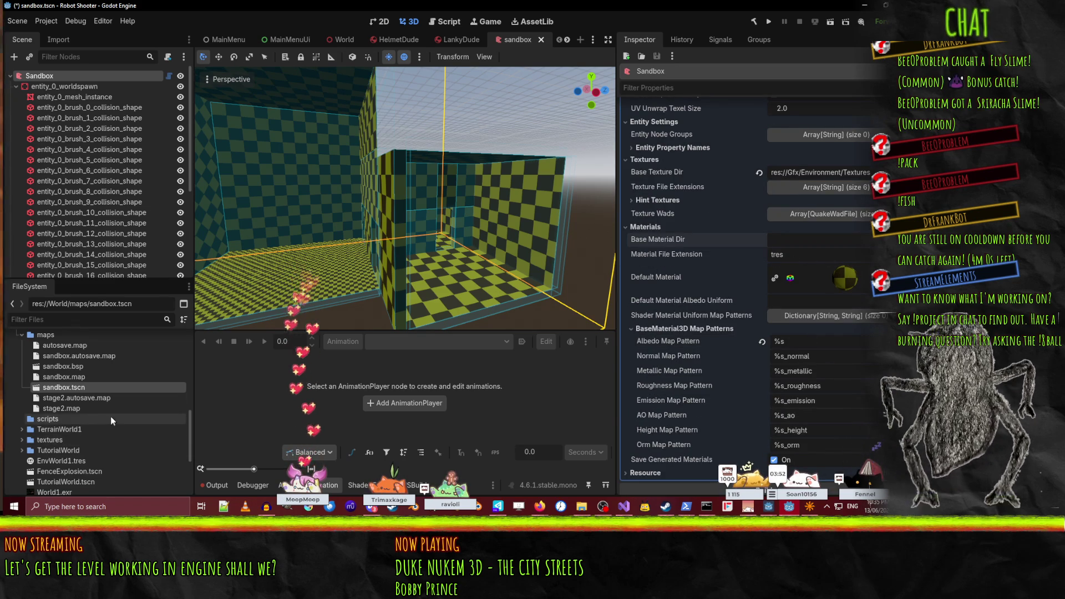
{"action": "scroll", "coordinate": [112, 414], "scroll_direction": "up", "scroll_amount": 2}
{"action": "scroll", "coordinate": [72, 413], "scroll_direction": "down", "scroll_amount": 3}
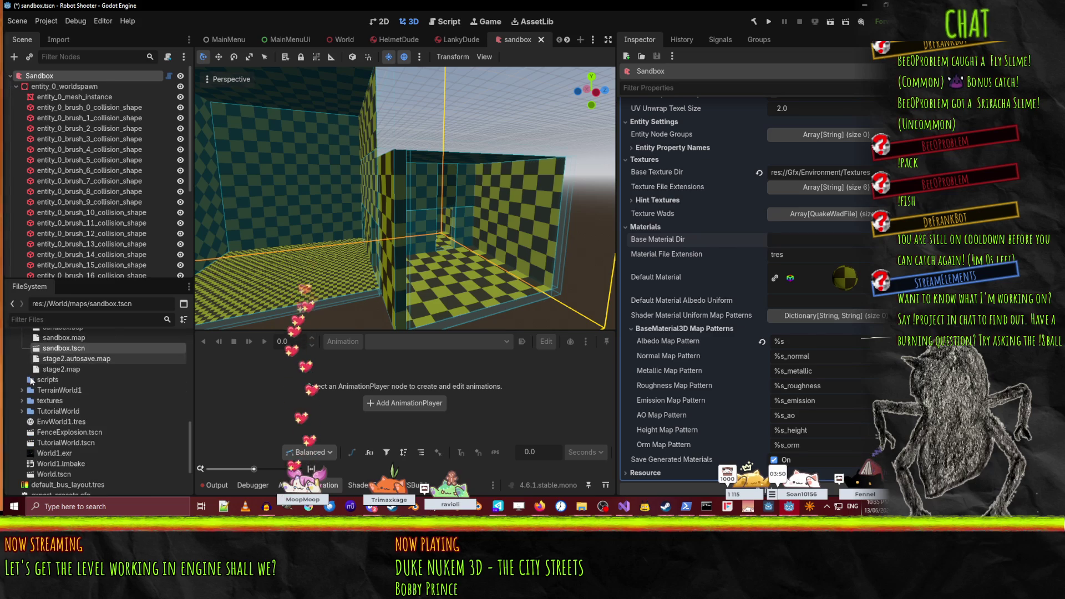
{"action": "left_click", "coordinate": [21, 400]}
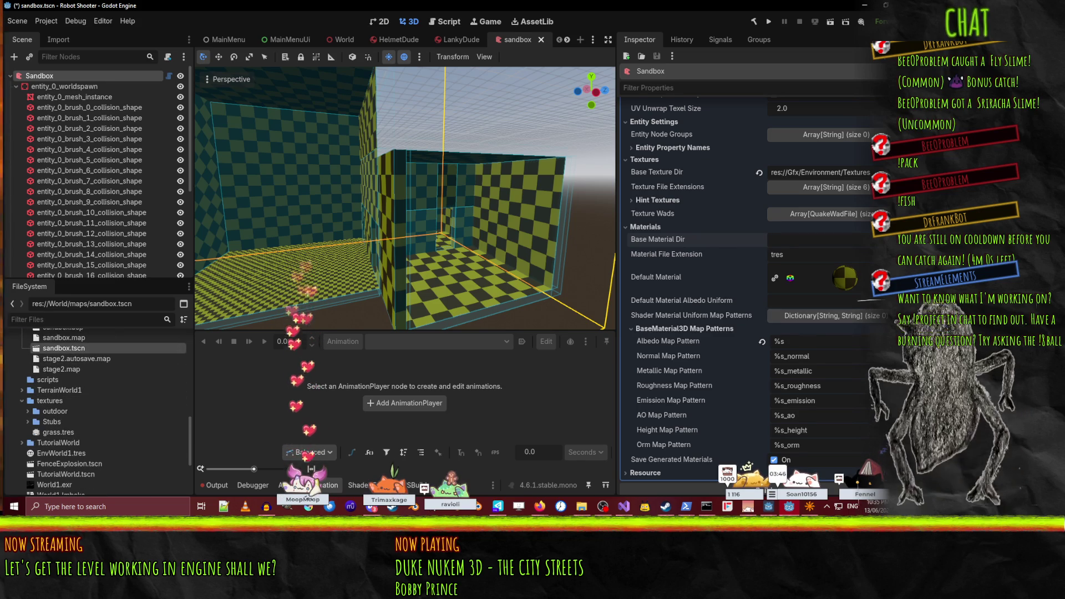
{"action": "left_click", "coordinate": [827, 240]}
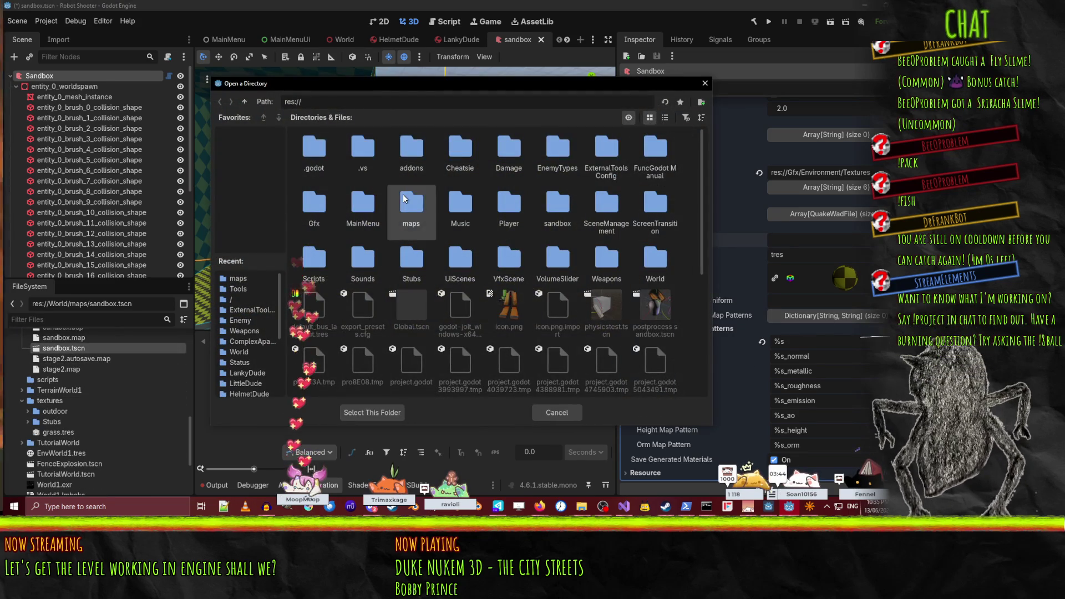
- Go up to res:// and choose the World/textures folder as the base material directory
{"action": "left_click", "coordinate": [244, 101]}
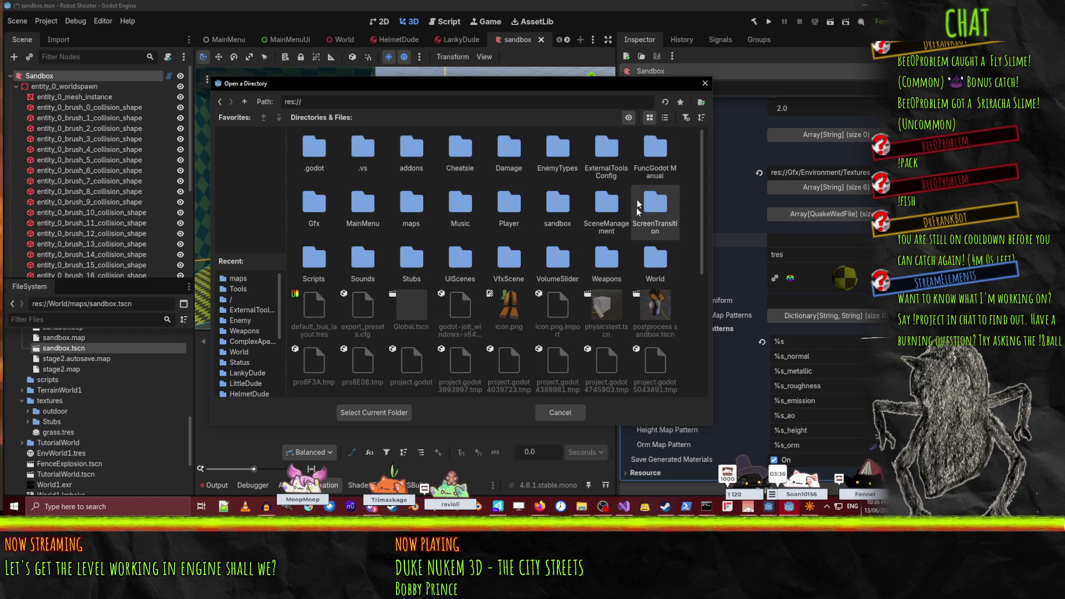
{"action": "double_click", "coordinate": [641, 248]}
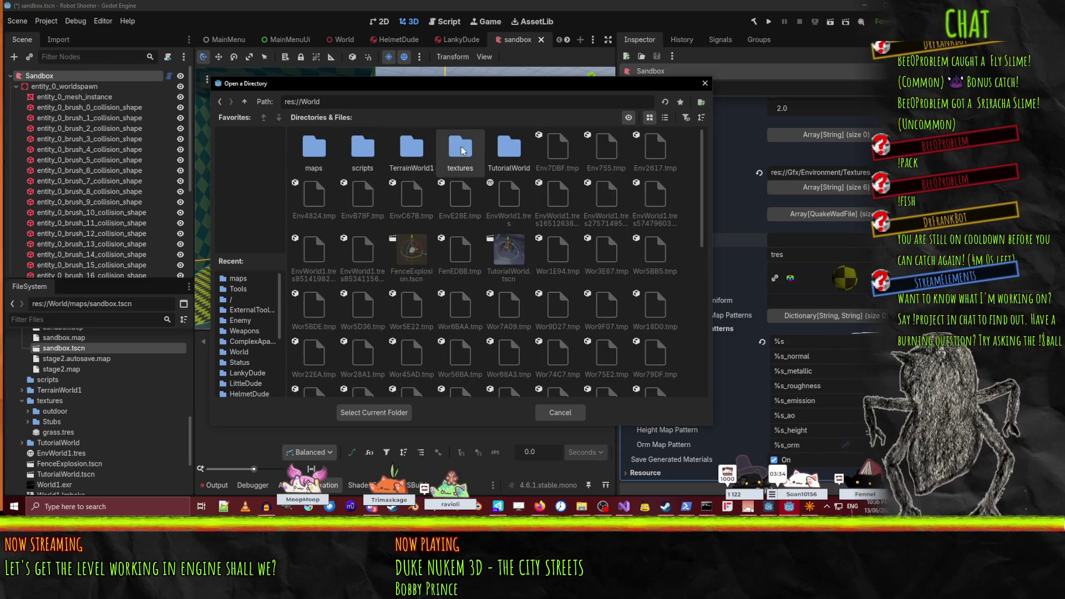
{"action": "double_click", "coordinate": [467, 152]}
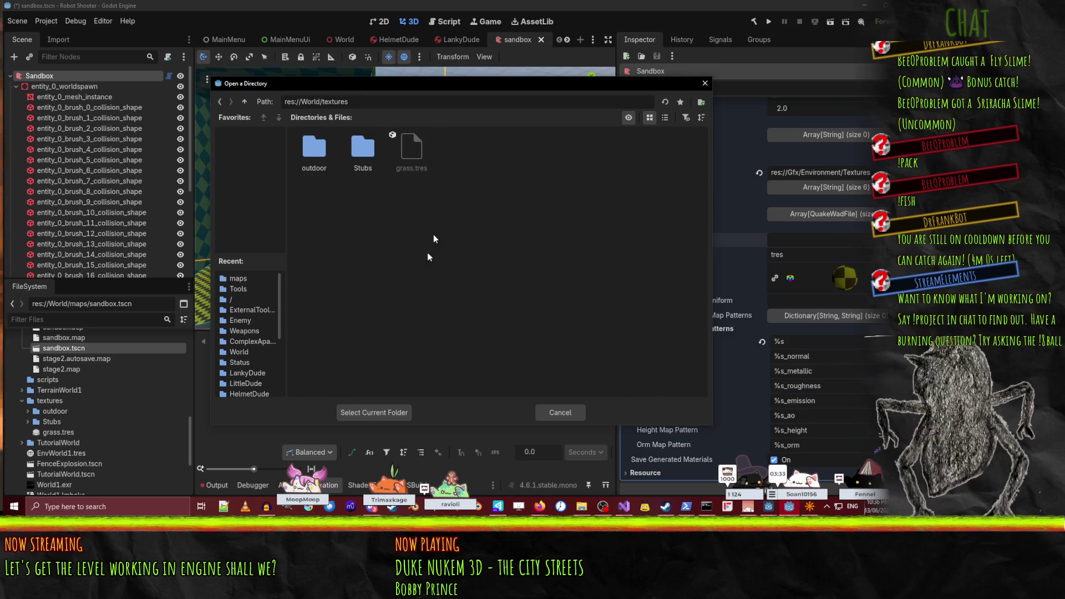
{"action": "left_click", "coordinate": [384, 416]}
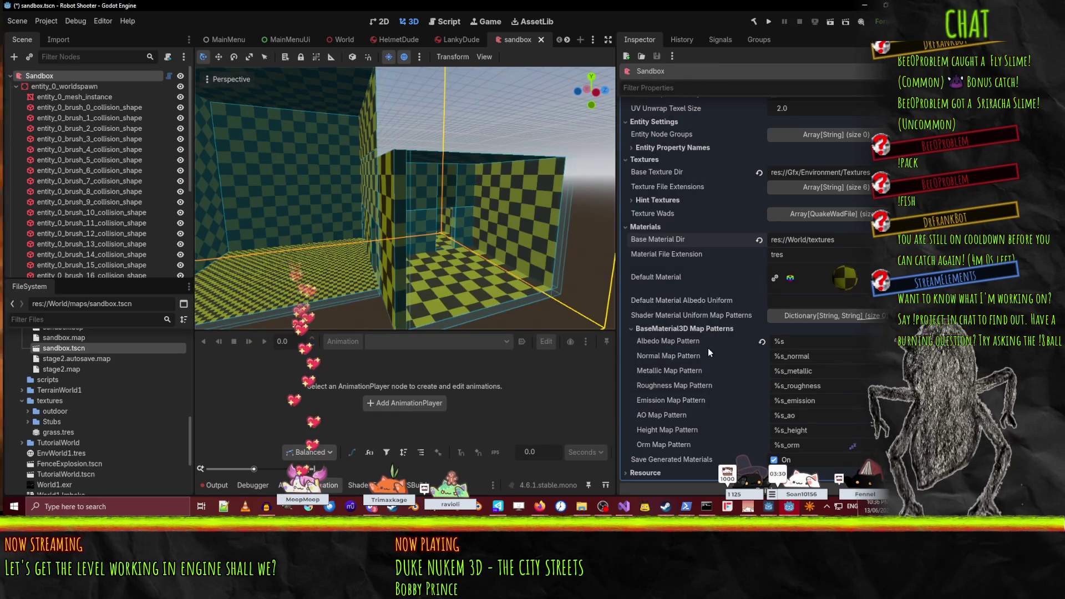
- Inspect the grass.tres material and its shader attributes
{"action": "left_click", "coordinate": [56, 433]}
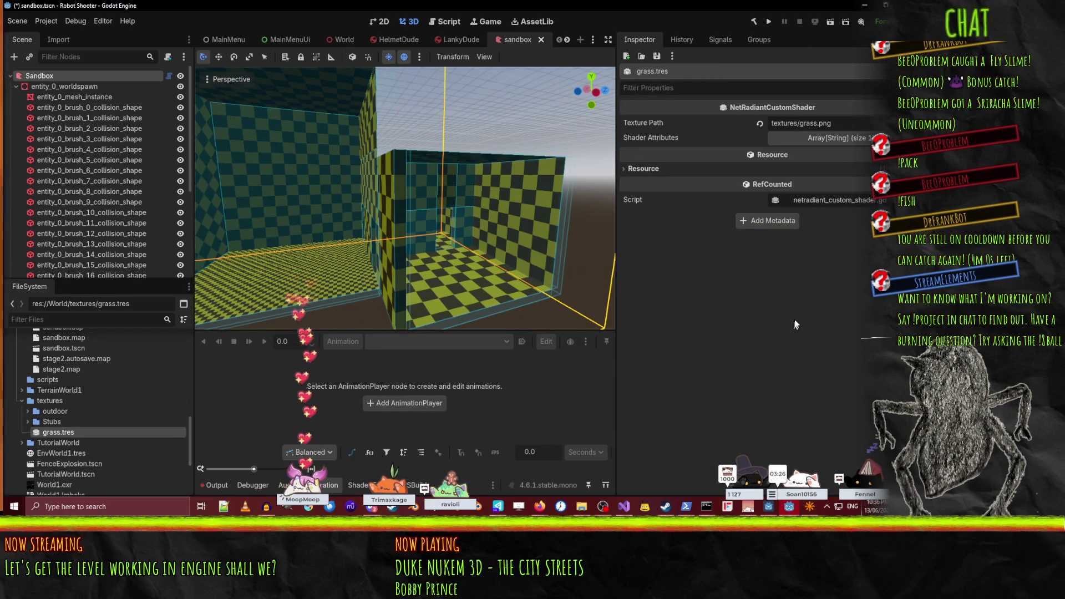
{"action": "left_click", "coordinate": [846, 140]}
{"action": "left_click", "coordinate": [847, 141]}
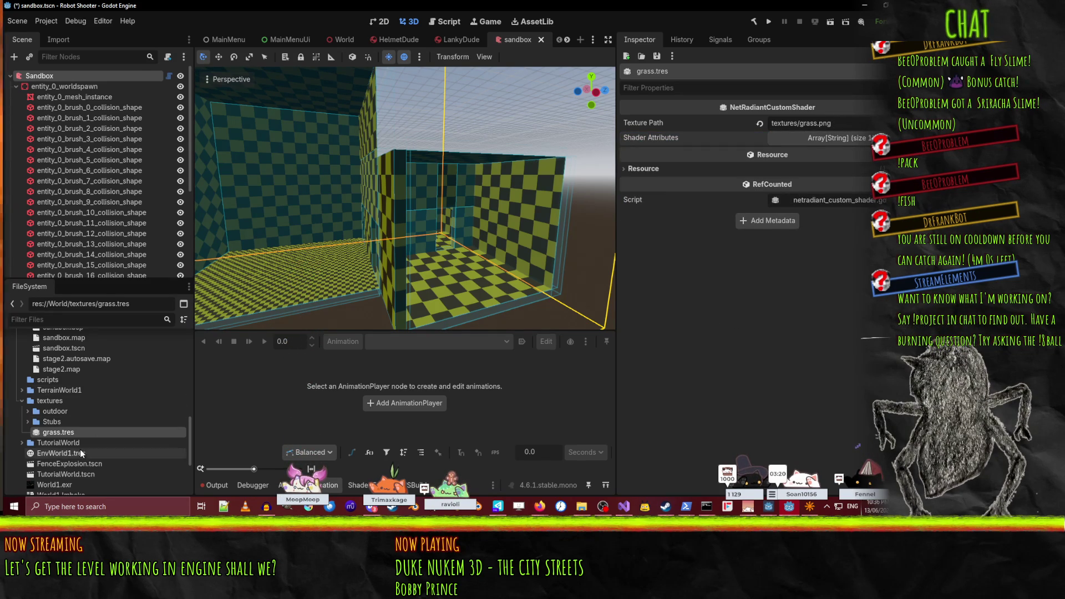
- Drag grass.tres into World/textures/outdoor and confirm the move
{"action": "left_click", "coordinate": [57, 401]}
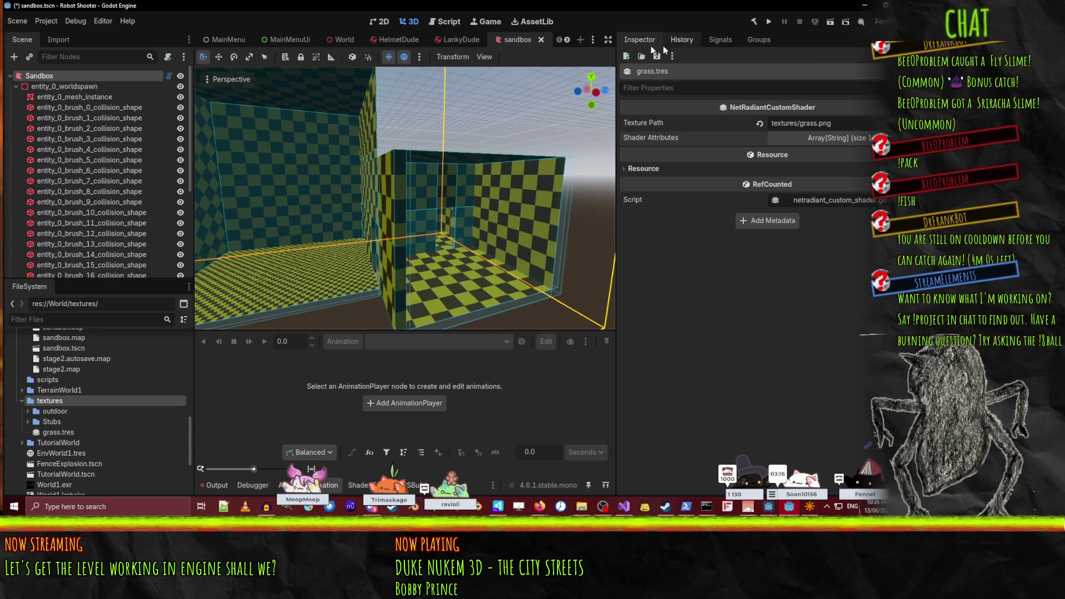
{"action": "left_click", "coordinate": [51, 422]}
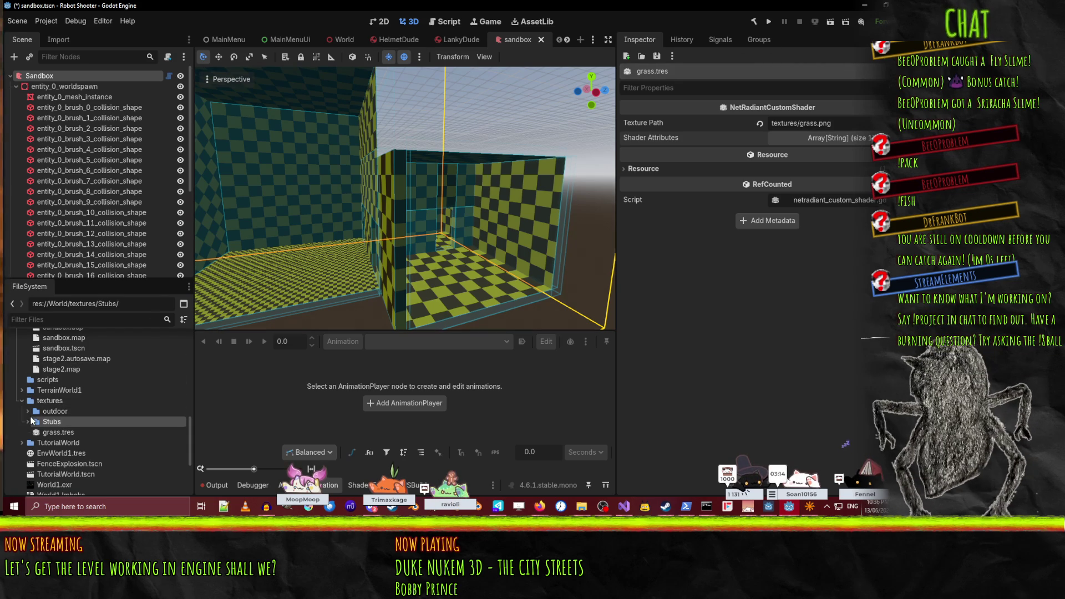
{"action": "left_click", "coordinate": [25, 411]}
{"action": "scroll", "coordinate": [33, 432], "scroll_direction": "down", "scroll_amount": 1}
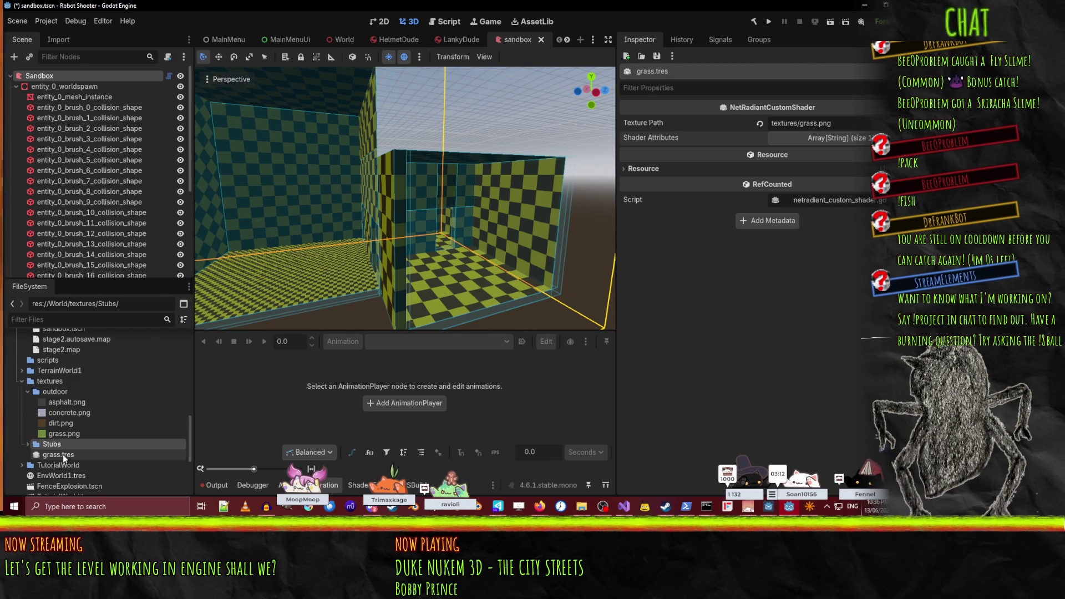
{"action": "left_click", "coordinate": [55, 455]}
{"action": "left_click_drag", "start_coordinate": [54, 460], "coordinate": [61, 392]}
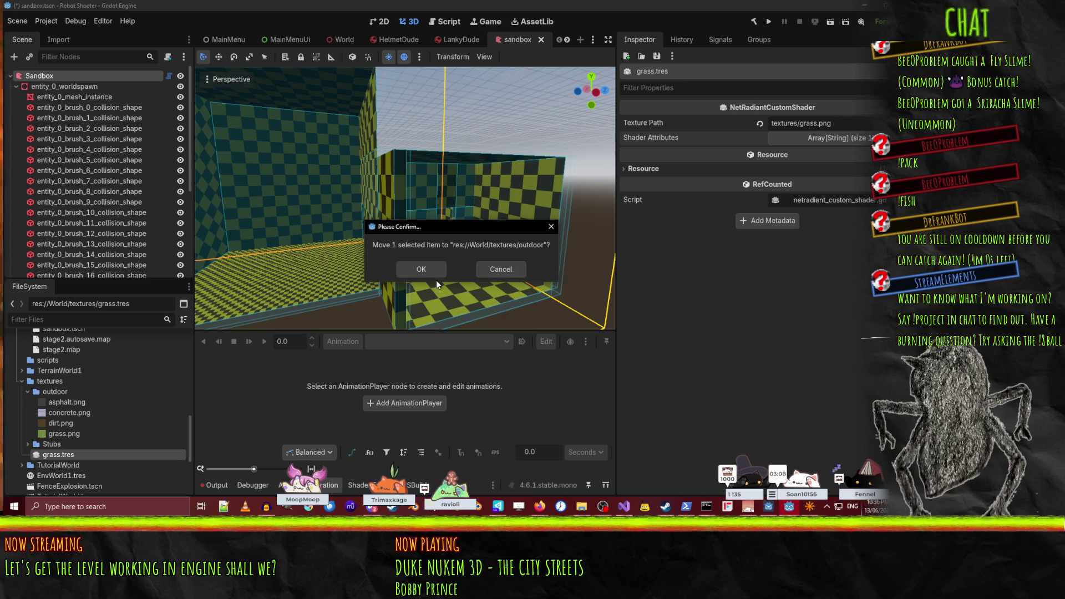
{"action": "left_click", "coordinate": [420, 270]}
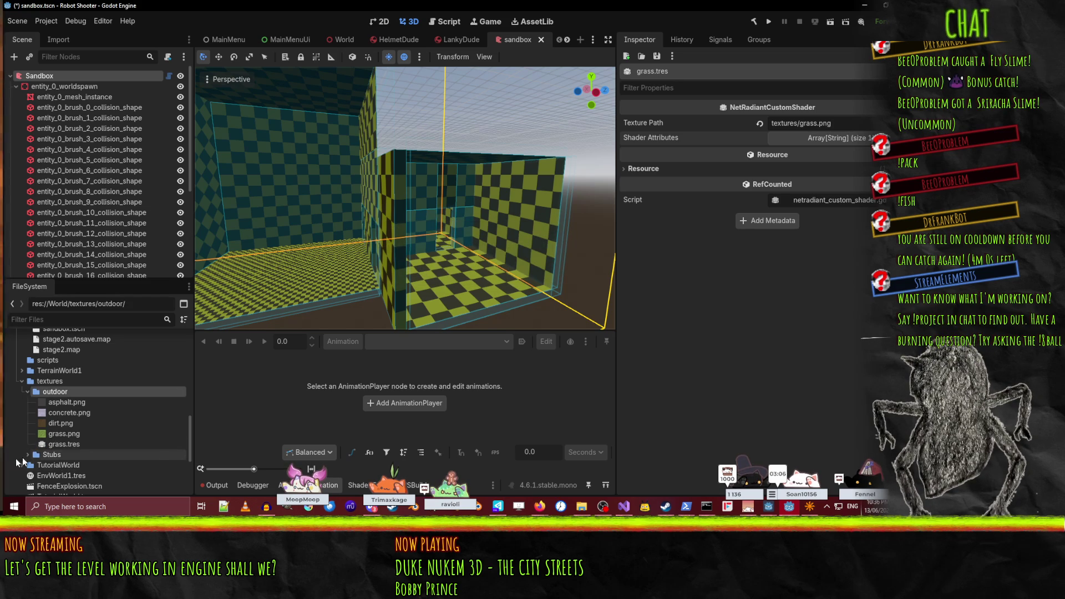
{"action": "left_click", "coordinate": [46, 448]}
{"action": "left_click", "coordinate": [55, 391]}
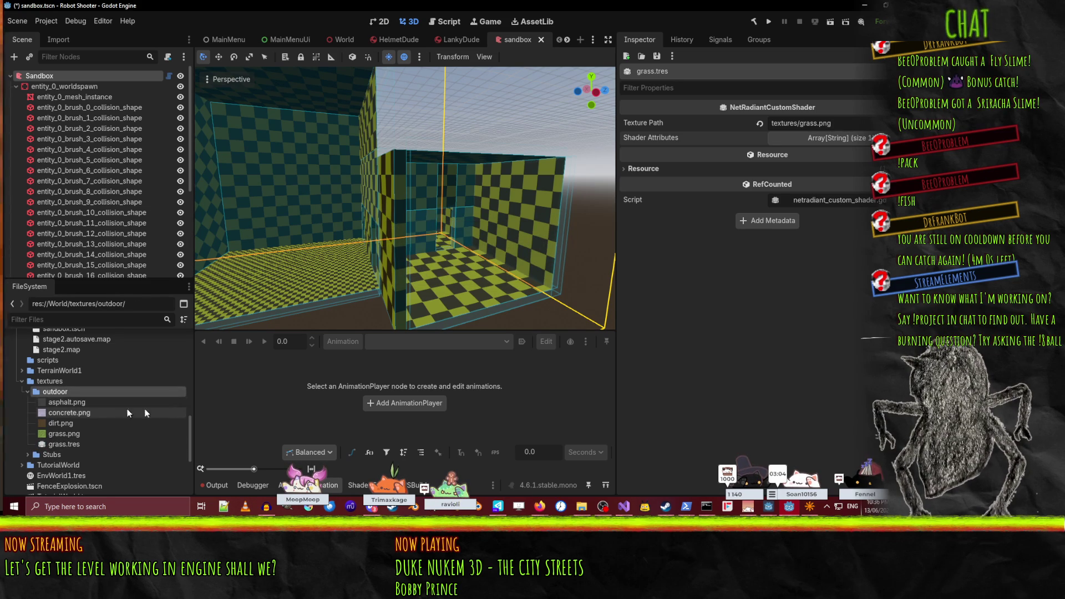
- Run the Robot Shooter project to view its title screen, then close the game window
{"action": "left_click", "coordinate": [768, 21]}
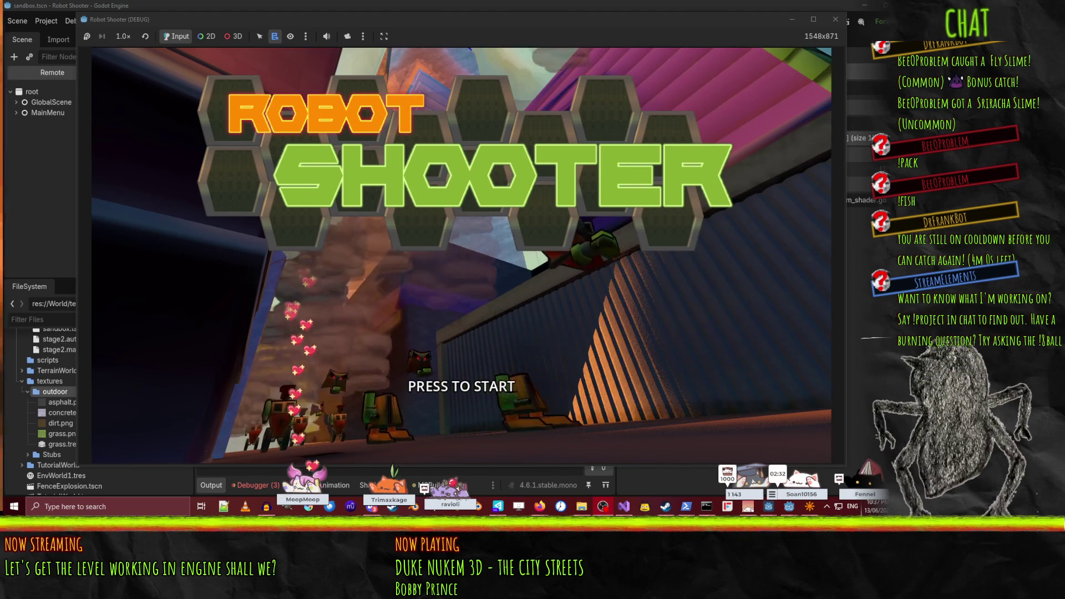
{"action": "left_click", "coordinate": [836, 20]}
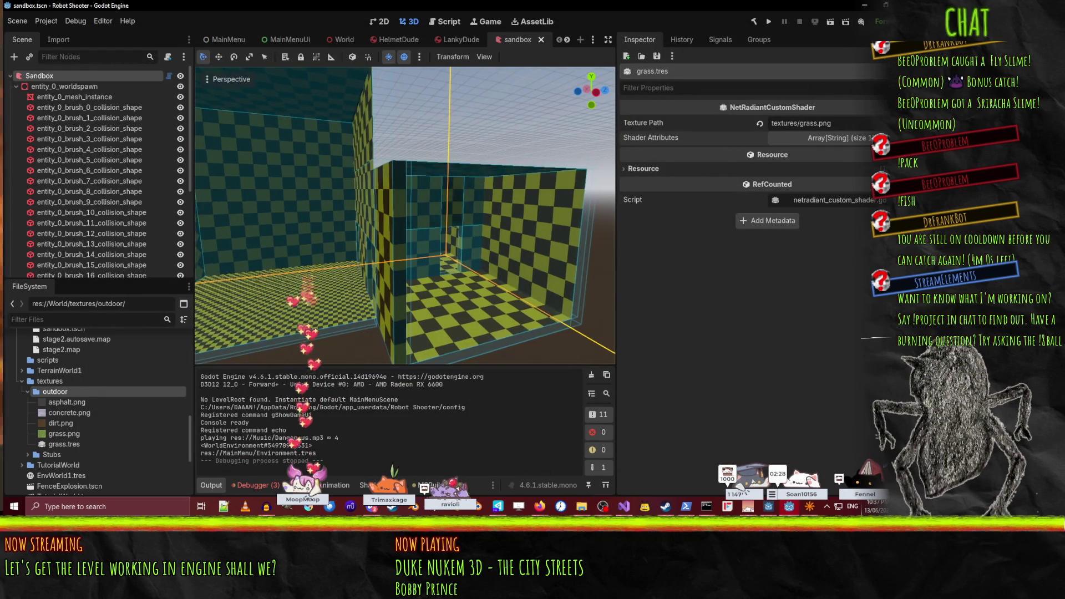
- Select Sandbox, clear and rebuild it from sandbox.map, then view the yellow box outline
{"action": "key", "text": "w"}
{"action": "key", "text": "s"}
{"action": "key", "text": "w"}
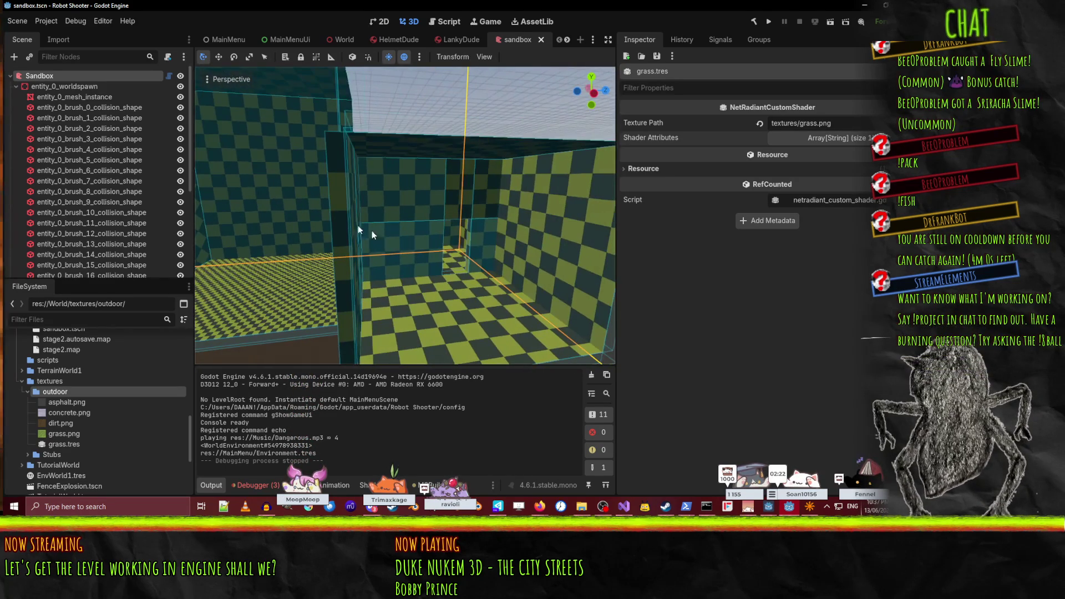
{"action": "left_click", "coordinate": [49, 76]}
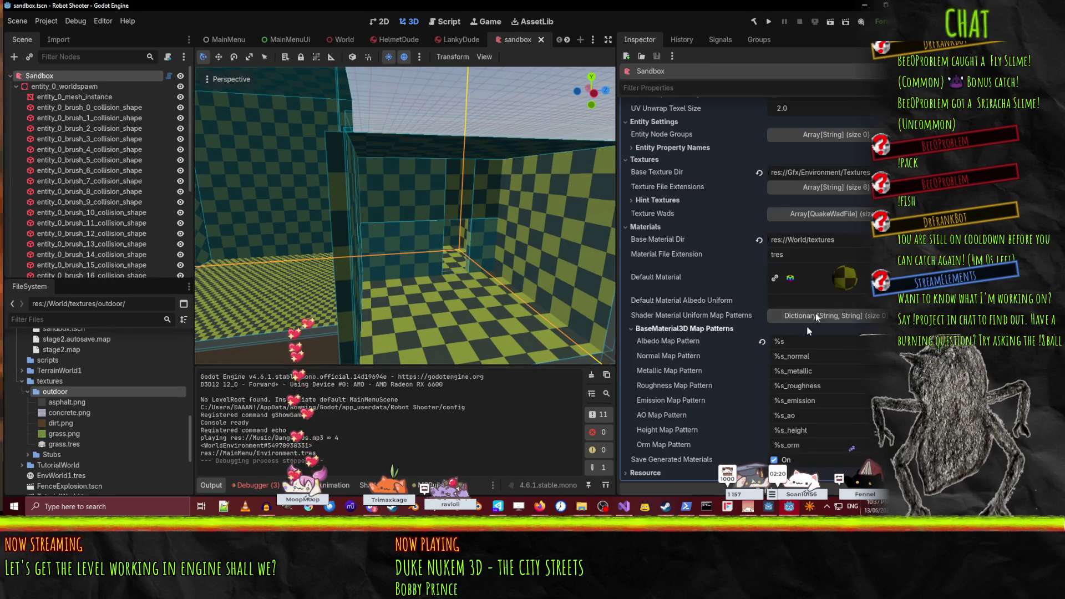
{"action": "scroll", "coordinate": [745, 158], "scroll_direction": "up", "scroll_amount": 6}
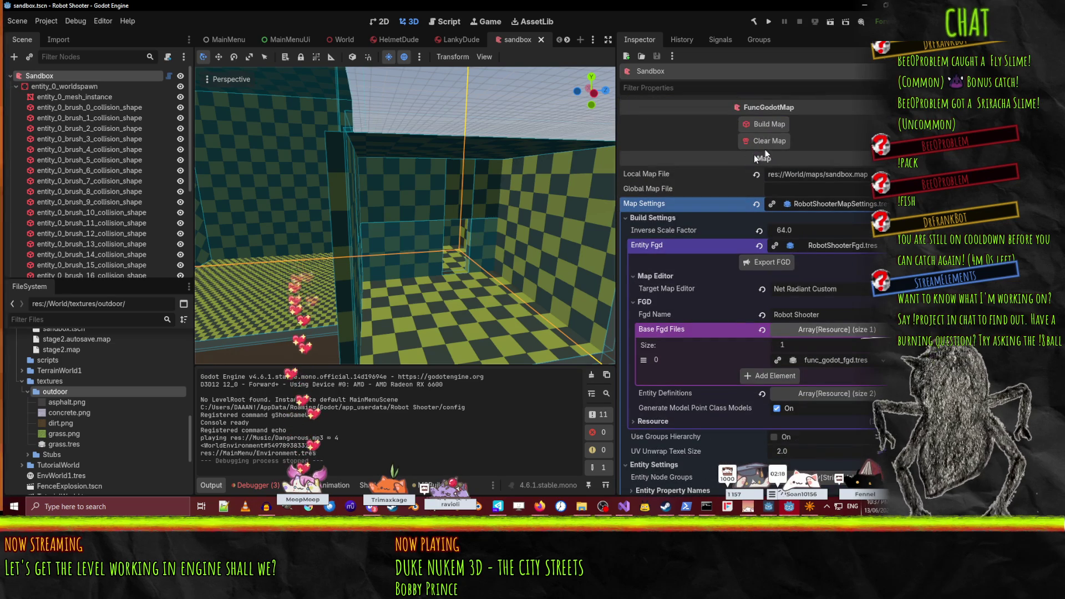
{"action": "left_click", "coordinate": [777, 142]}
{"action": "left_click", "coordinate": [770, 124]}
{"action": "mouse_move", "coordinate": [425, 173]}
{"action": "left_mouse_down"}
{"action": "mouse_move", "coordinate": [383, 153]}
{"action": "mouse_move", "coordinate": [382, 191]}
{"action": "left_mouse_up"}
{"action": "left_click_drag", "start_coordinate": [433, 175], "coordinate": [433, 174]}
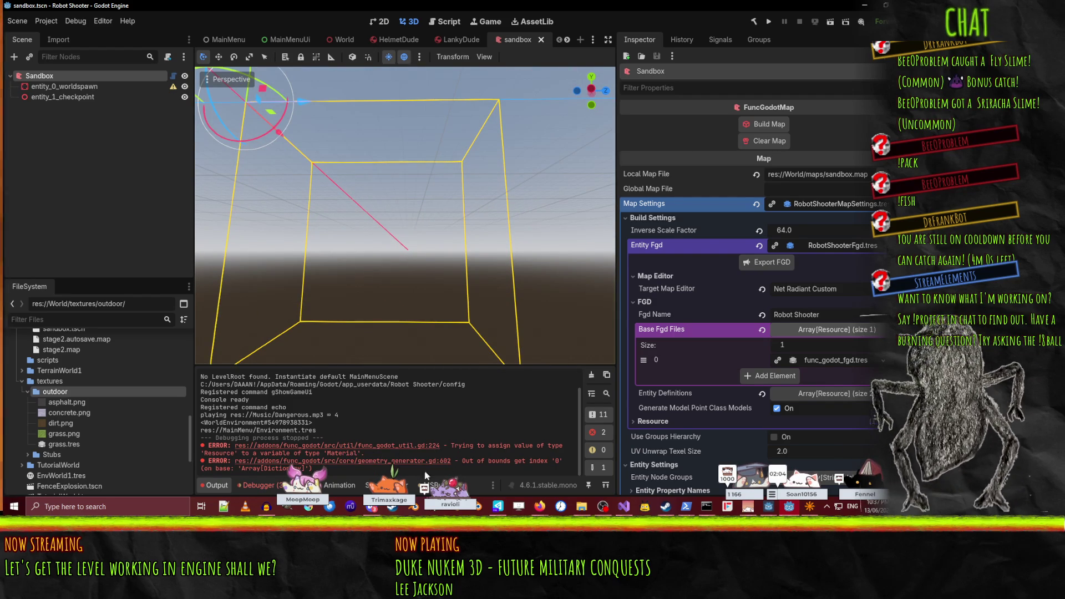
- Open the reported error line, then delete the worldspawn and checkpoint nodes
{"action": "left_click", "coordinate": [383, 447]}
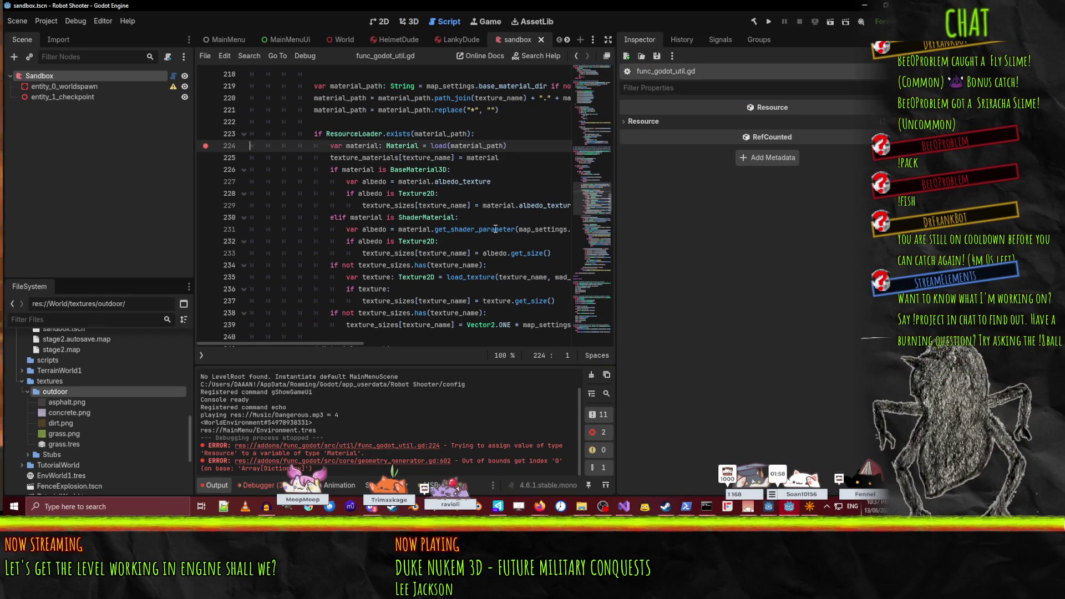
{"action": "left_click", "coordinate": [54, 75]}
{"action": "left_click", "coordinate": [61, 88]}
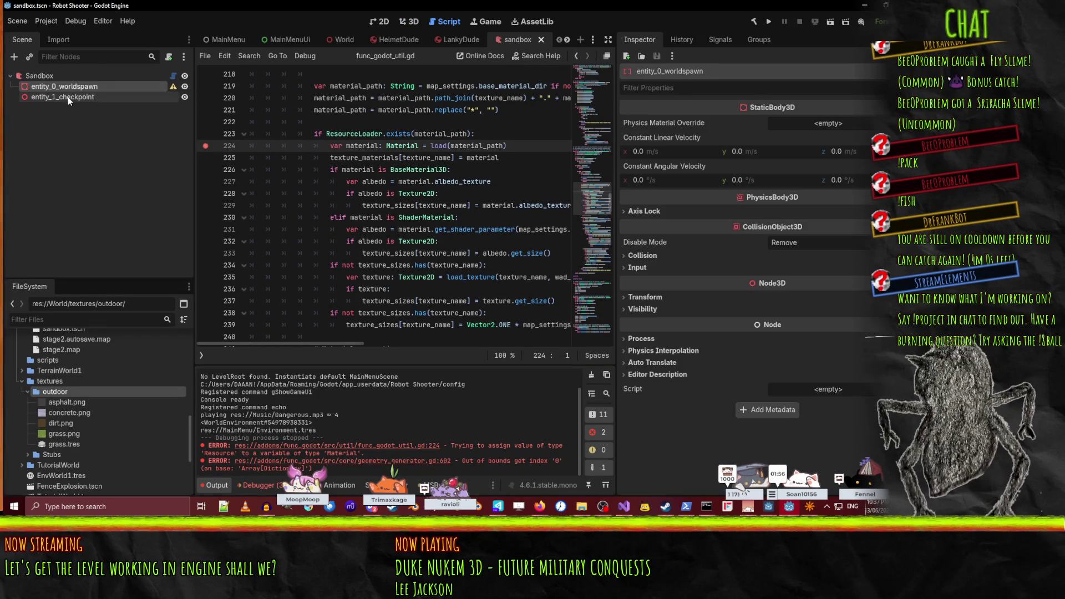
{"action": "left_click", "coordinate": [68, 96], "text": "shift"}
{"action": "key", "text": "Delete"}
{"action": "left_click", "coordinate": [432, 273]}
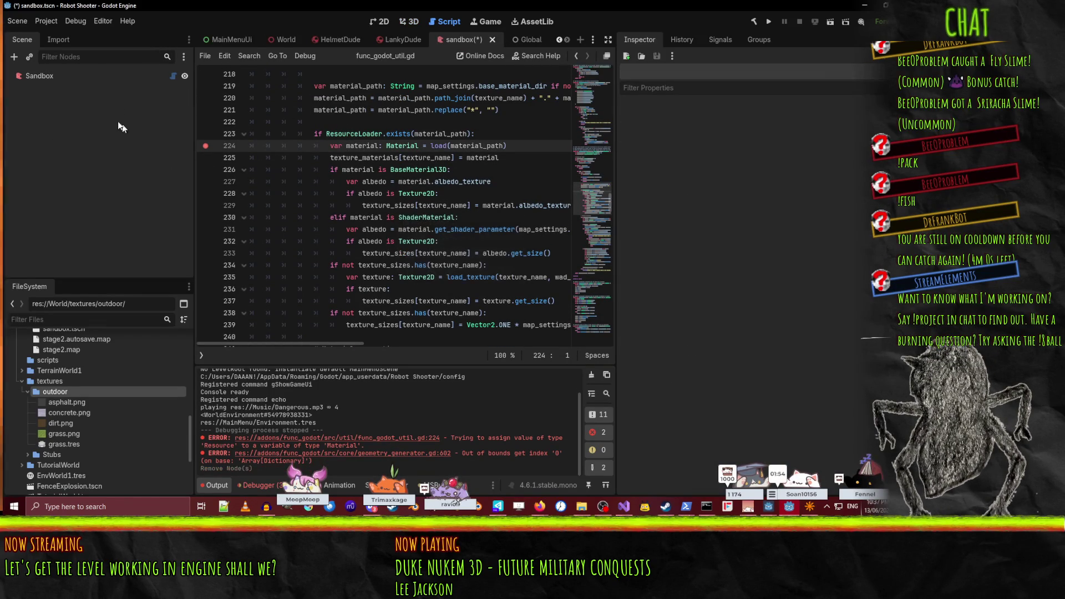
- Rebuild the Sandbox map and move the breakpoint up to line 223
{"action": "left_click", "coordinate": [57, 76]}
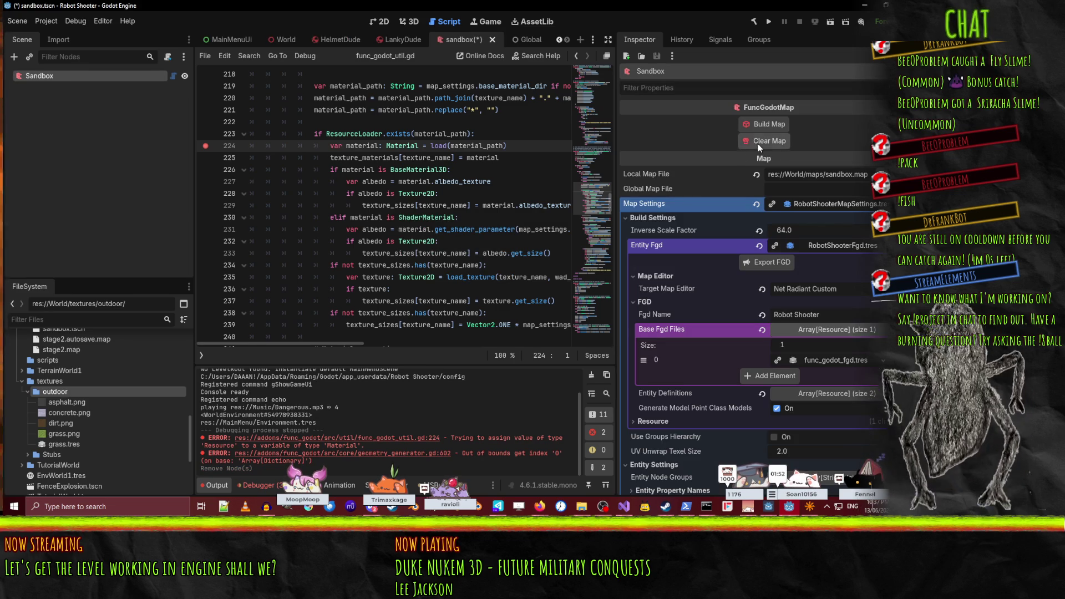
{"action": "left_click", "coordinate": [770, 124]}
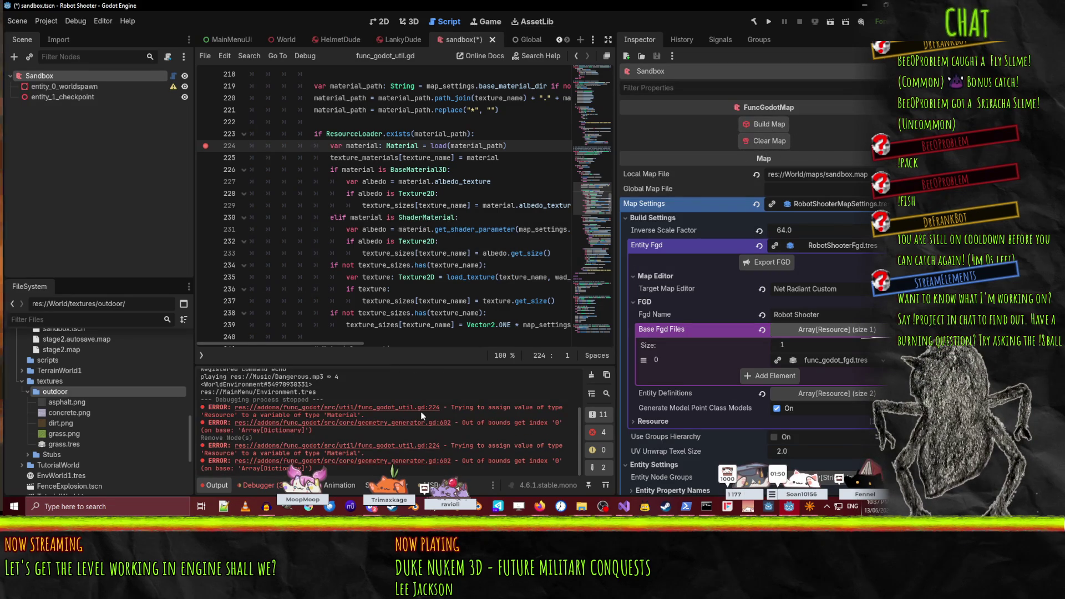
{"action": "left_click", "coordinate": [351, 447]}
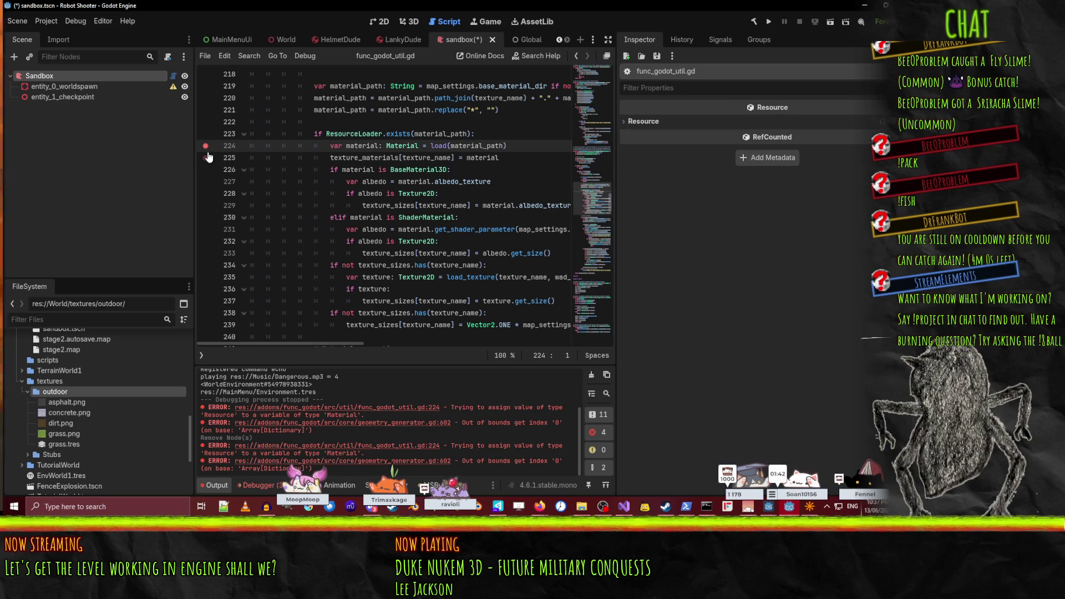
{"action": "left_click", "coordinate": [205, 134]}
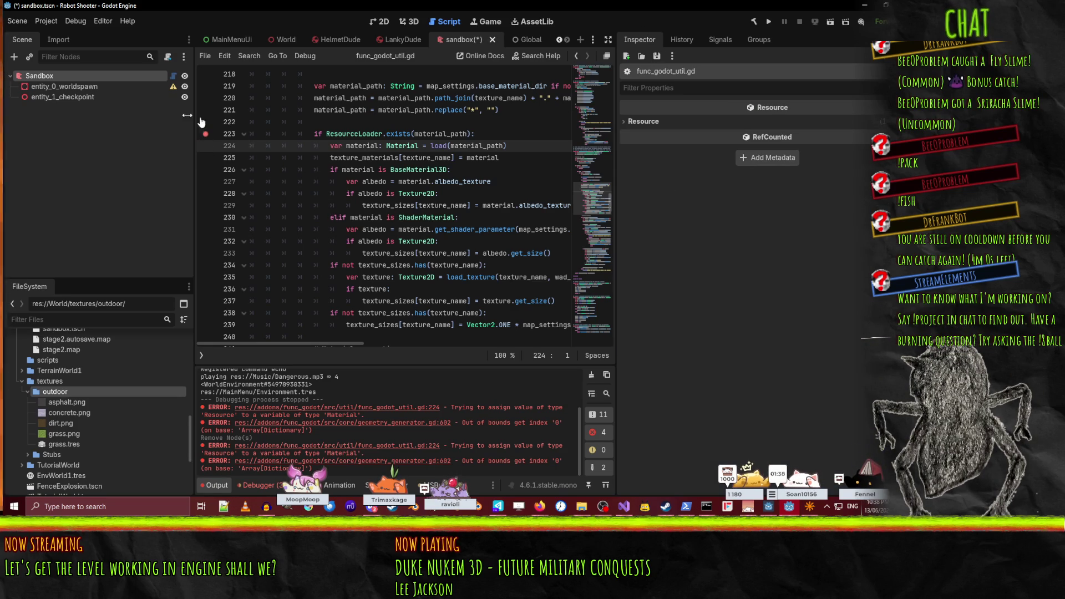
- Clear and rebuild the map to hit the breakpoint, then open the out-of-bounds error line
{"action": "left_click", "coordinate": [66, 78]}
{"action": "left_click", "coordinate": [776, 143]}
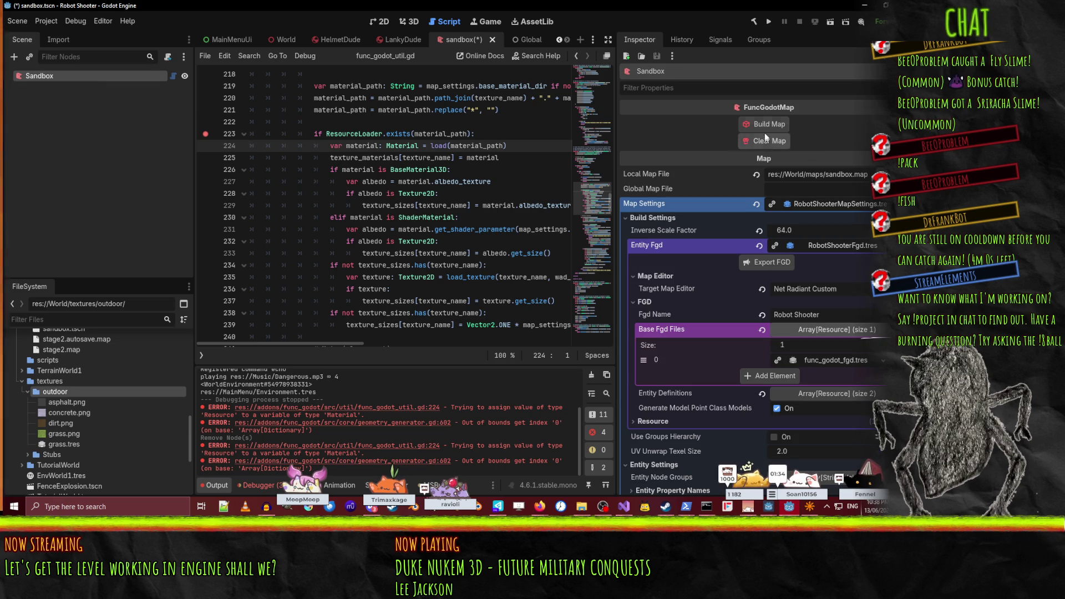
{"action": "left_click", "coordinate": [591, 375]}
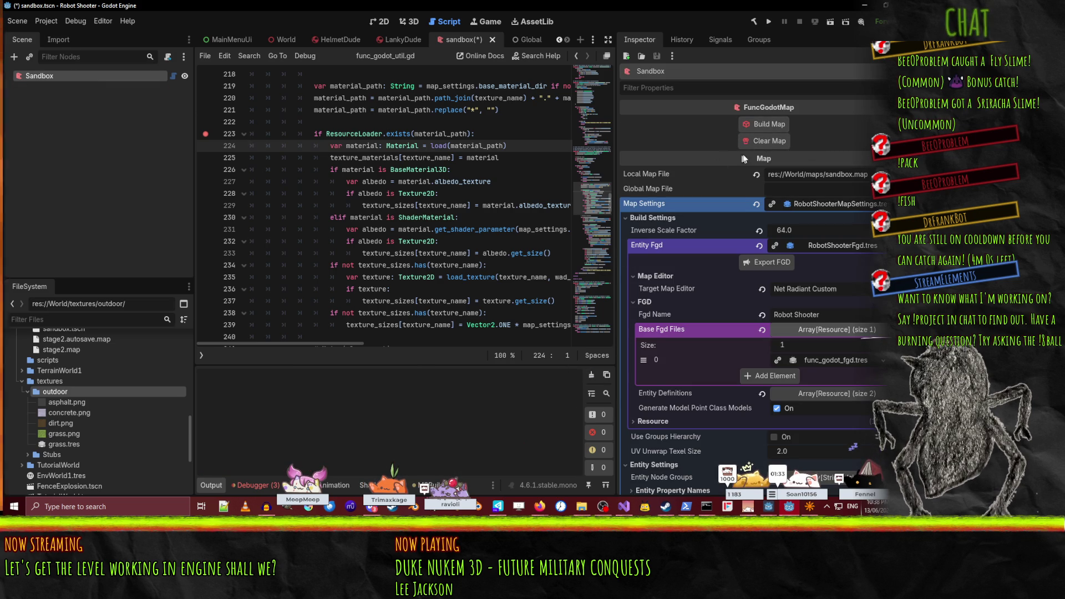
{"action": "left_click", "coordinate": [751, 126]}
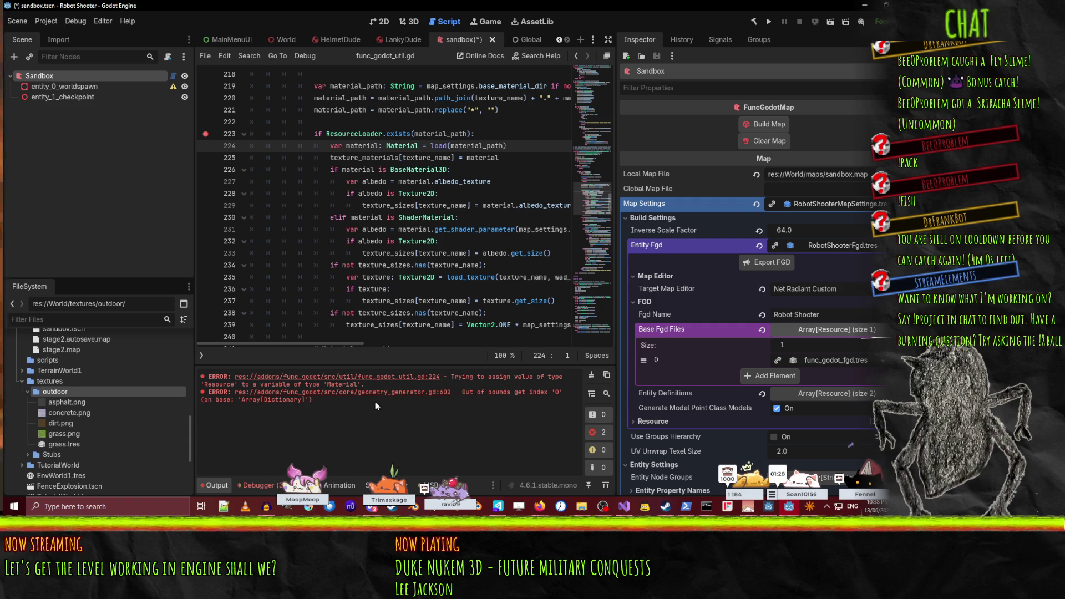
{"action": "left_click", "coordinate": [426, 393]}
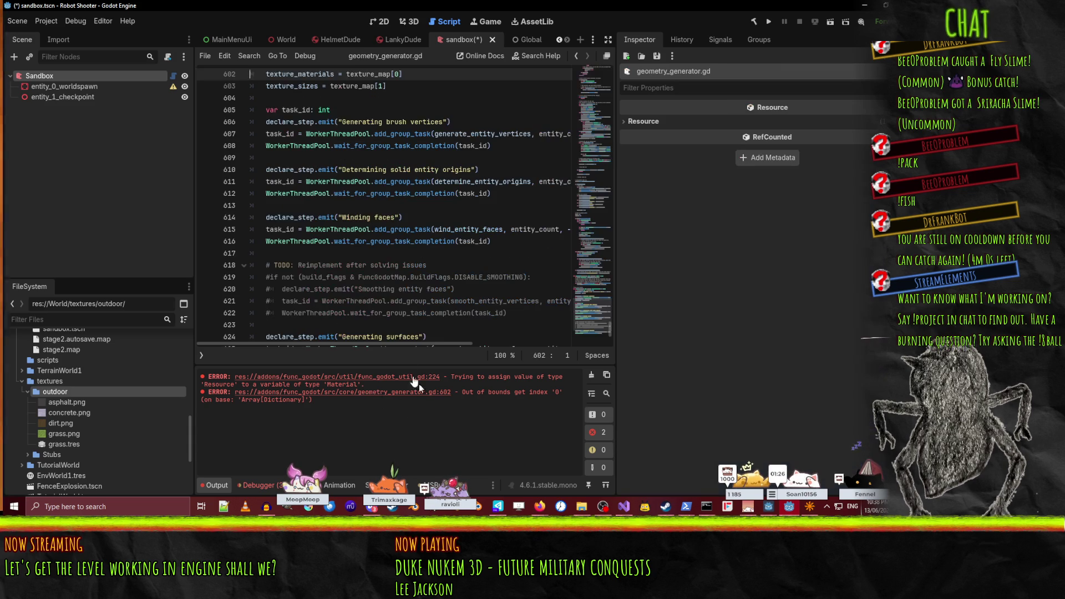
- Set a breakpoint on line 602, then clear and rebuild the Sandbox map
{"action": "scroll", "coordinate": [216, 256], "scroll_direction": "up", "scroll_amount": 5}
{"action": "left_click", "coordinate": [216, 255]}
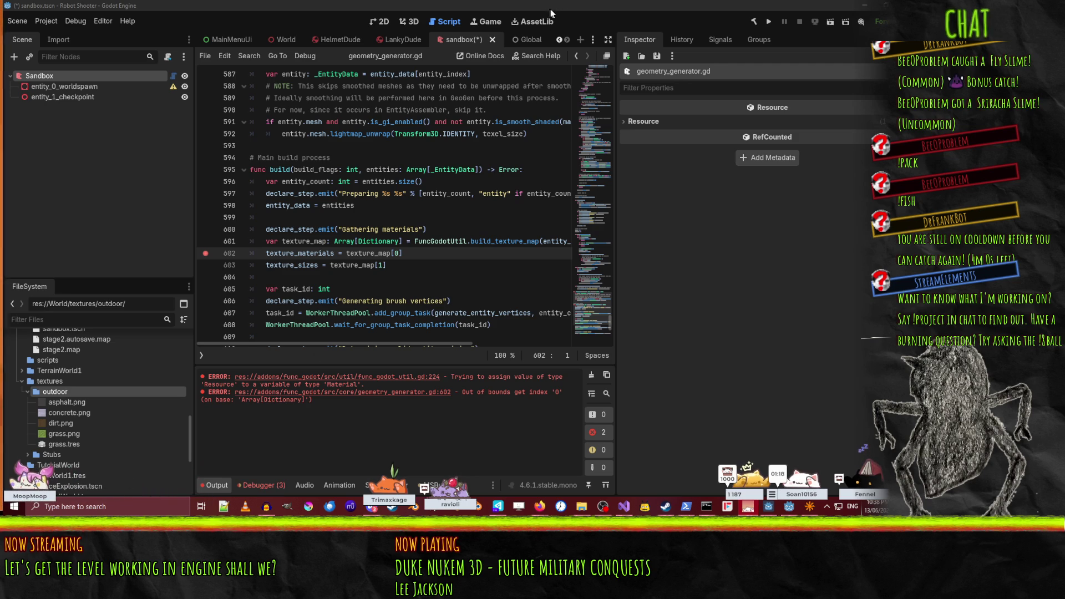
{"action": "left_click", "coordinate": [65, 78]}
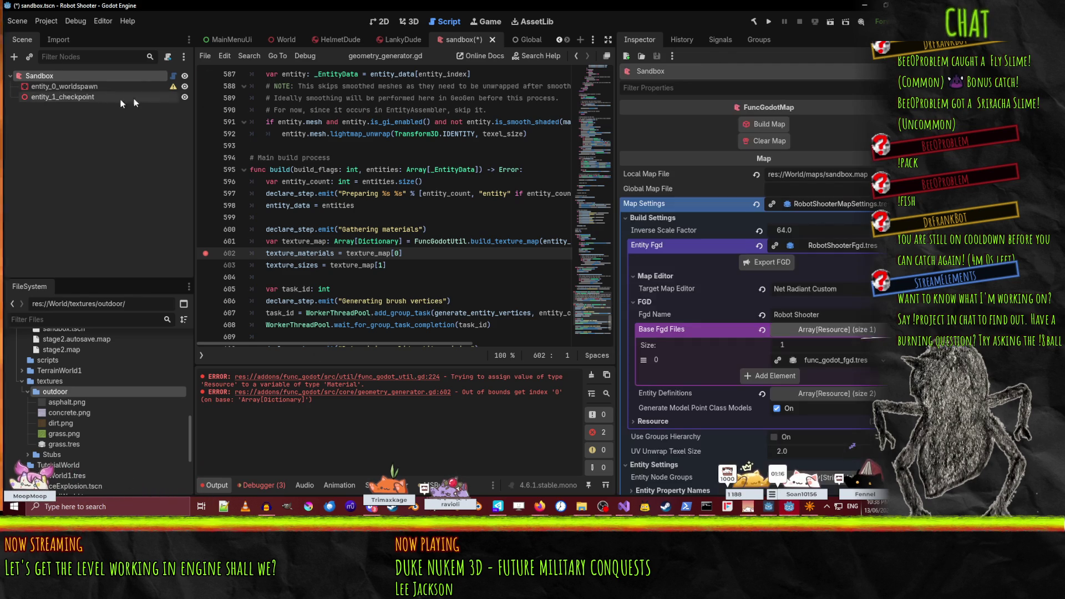
{"action": "left_click", "coordinate": [764, 140]}
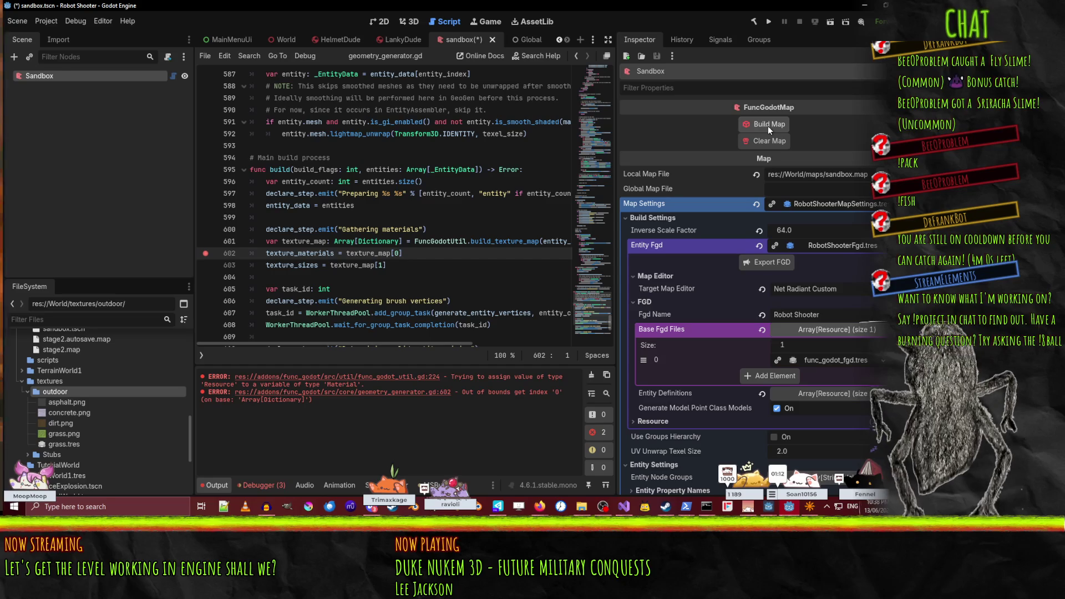
{"action": "left_click", "coordinate": [768, 125]}
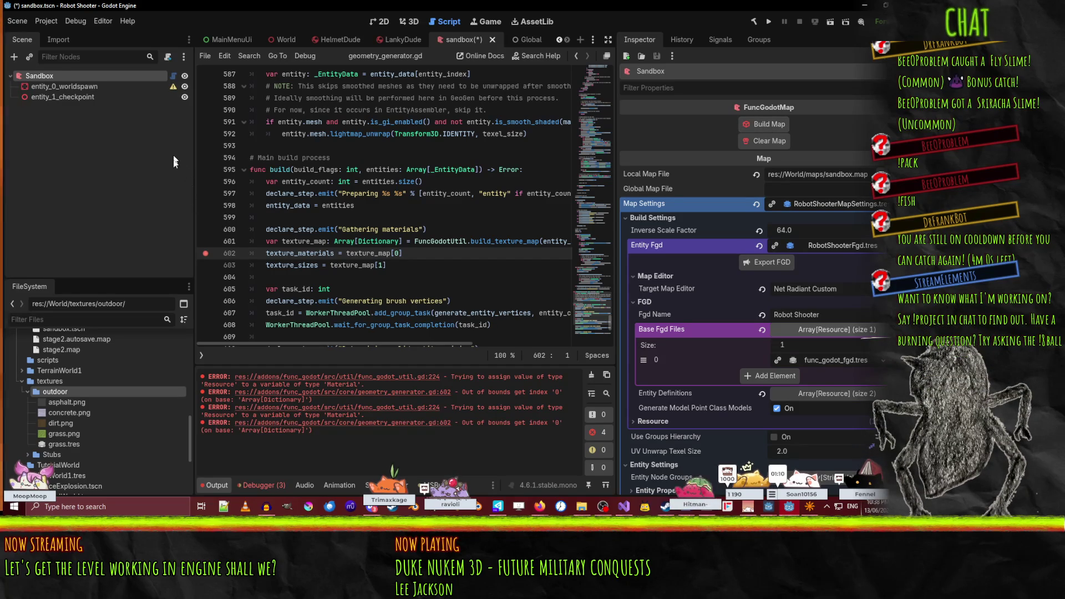
- Toggle the line 602 breakpoint off and back on, and review the surrounding code
{"action": "left_click", "coordinate": [206, 253]}
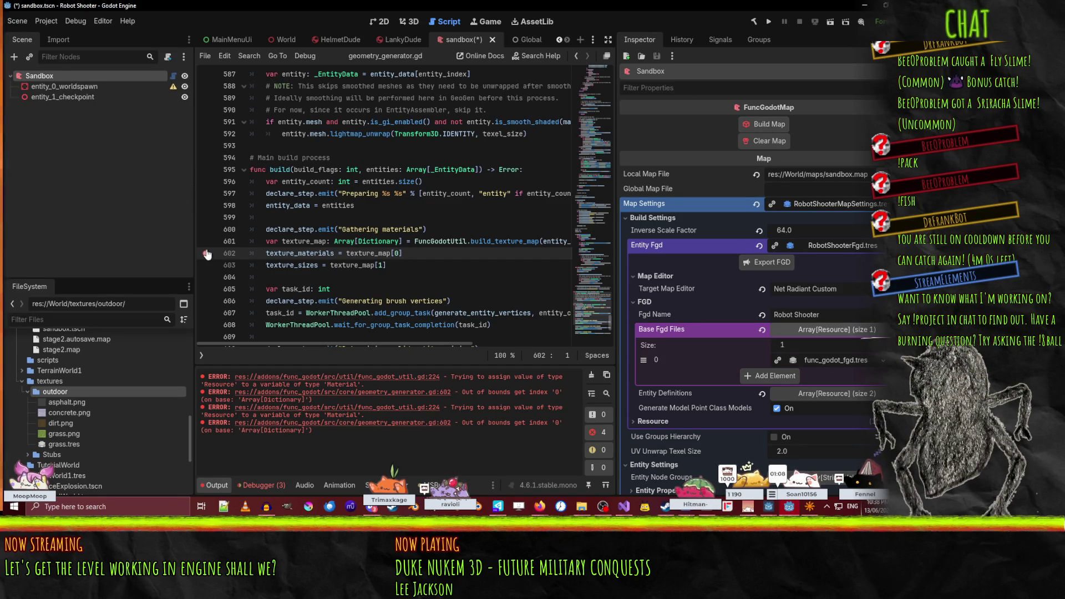
{"action": "left_click", "coordinate": [204, 255]}
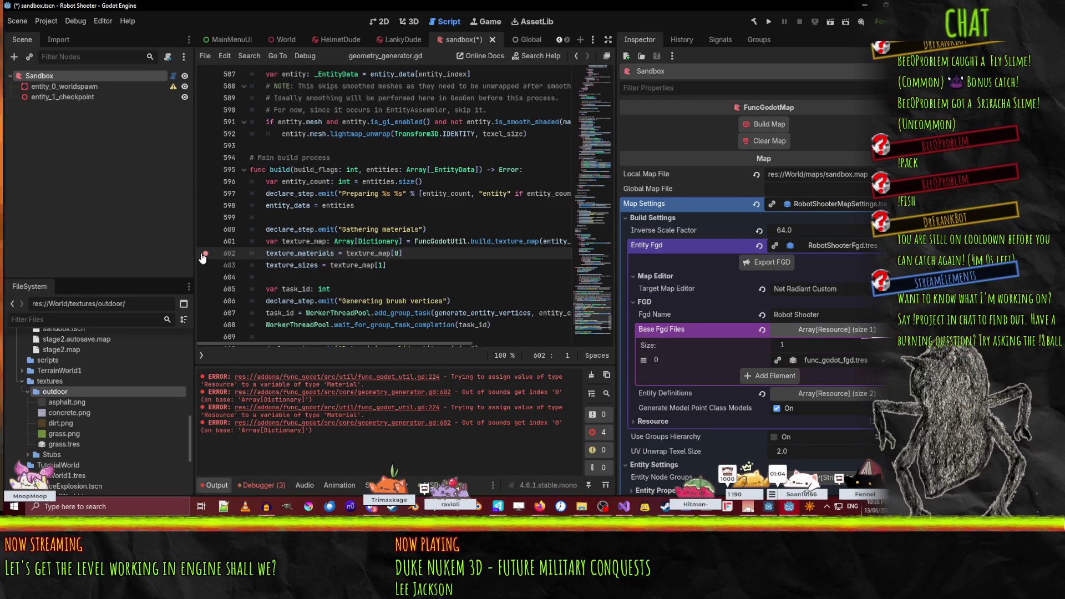
{"action": "scroll", "coordinate": [358, 233], "scroll_direction": "up", "scroll_amount": 3}
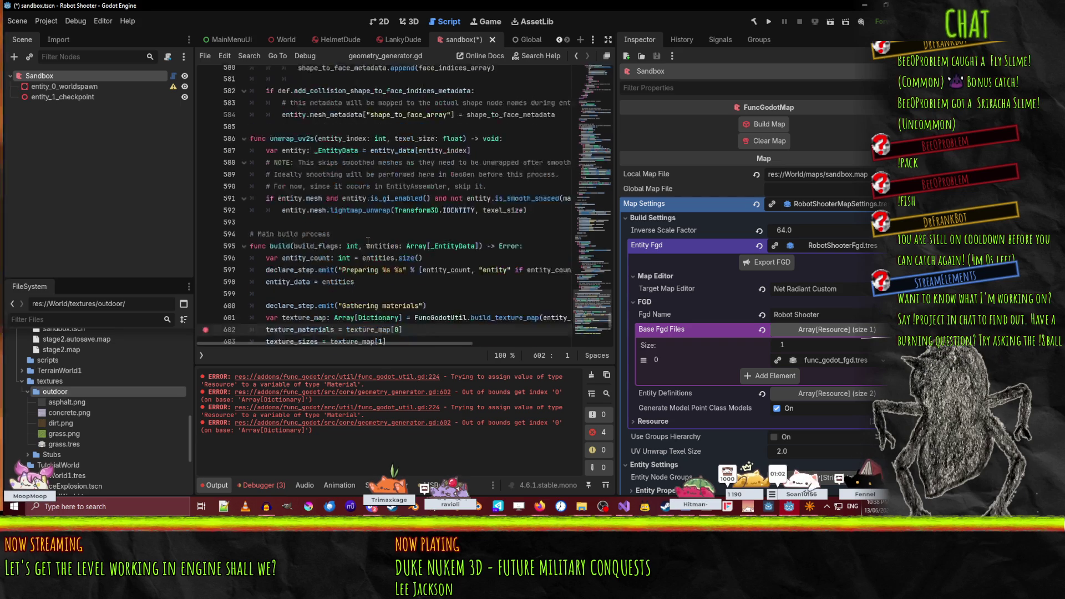
{"action": "scroll", "coordinate": [358, 233], "scroll_direction": "down", "scroll_amount": 4}
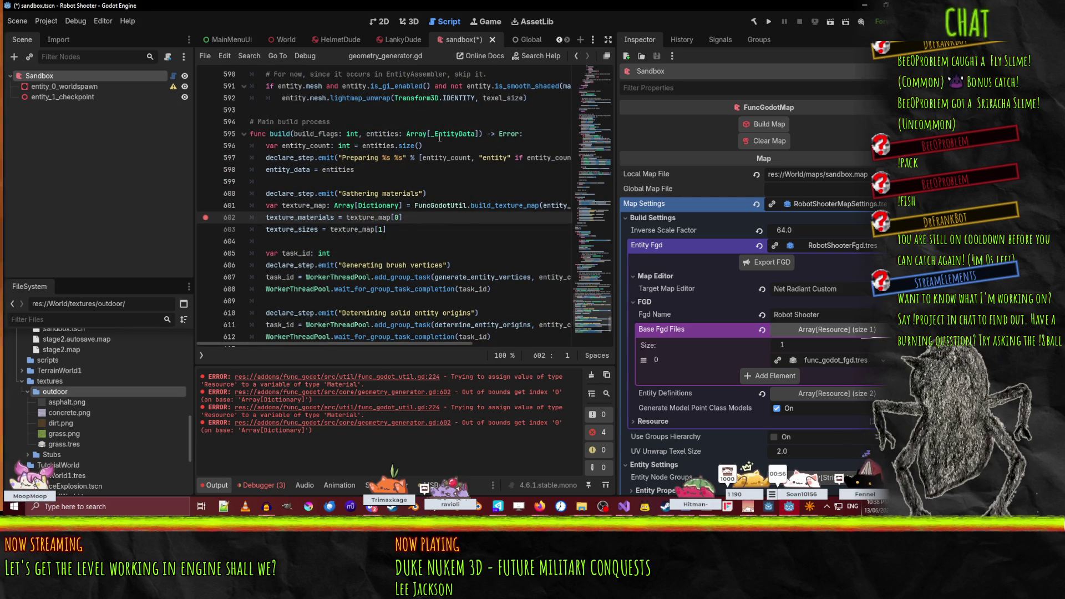
{"action": "mouse_move", "coordinate": [439, 138]}
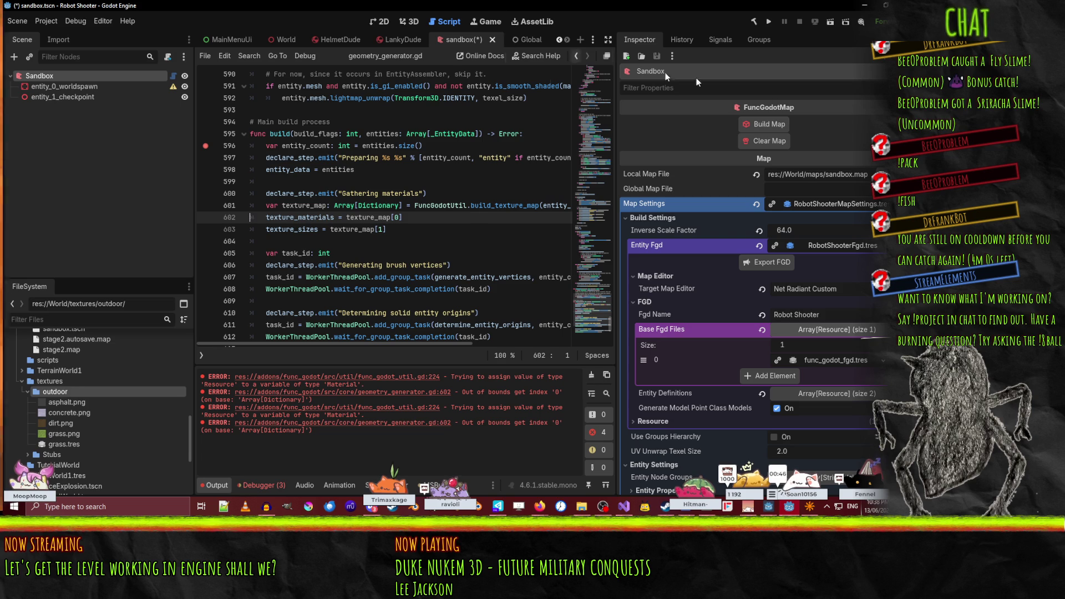
- Rebuild the map, check the Debugger errors, rebuild again and open func_godot_util.gd:224
{"action": "left_click", "coordinate": [762, 141]}
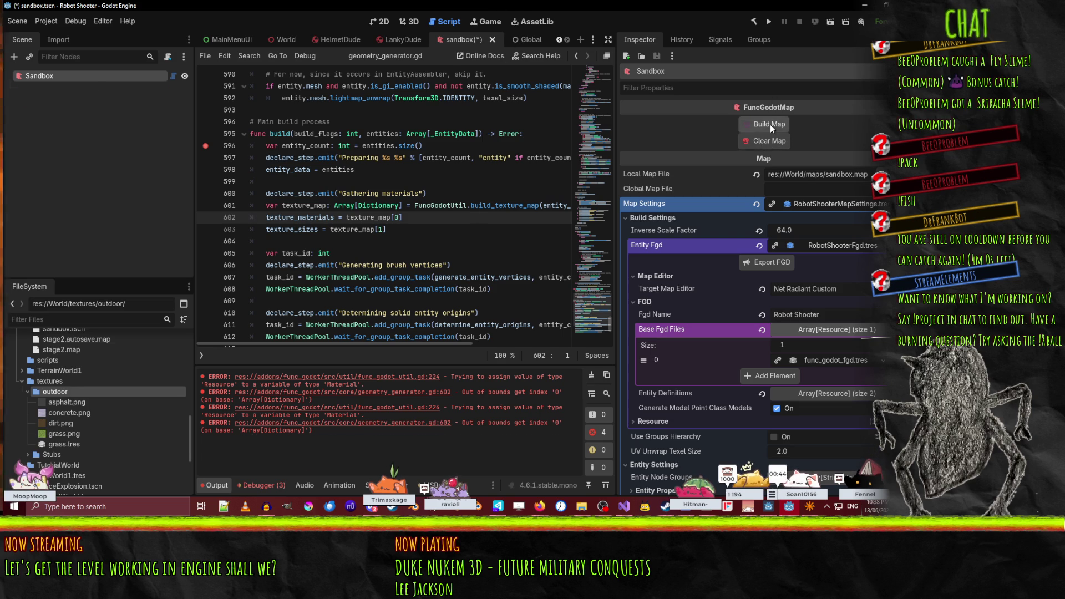
{"action": "left_click", "coordinate": [770, 124]}
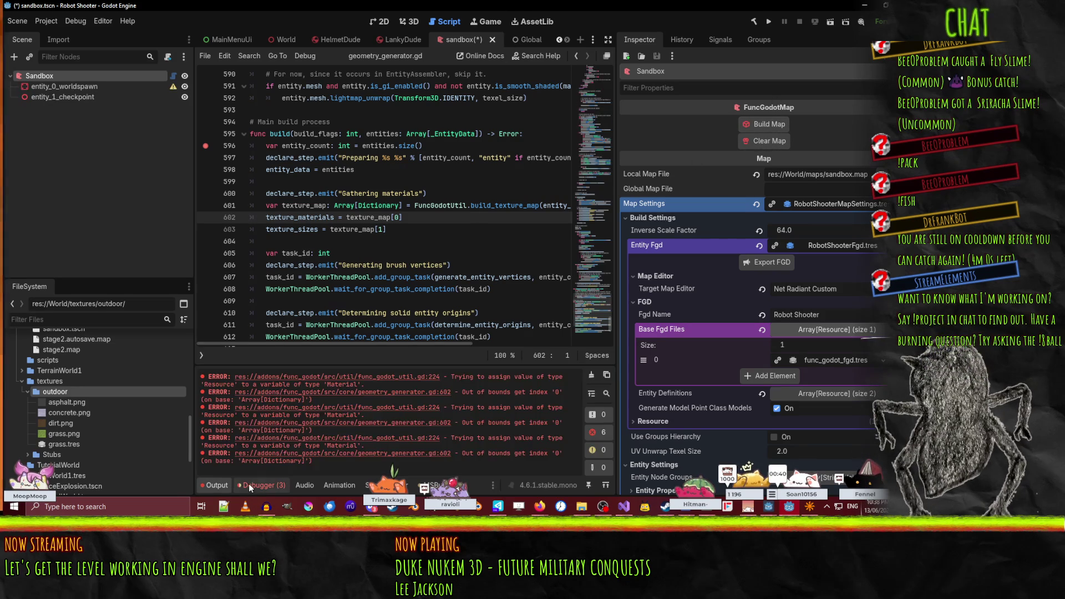
{"action": "left_click", "coordinate": [249, 484]}
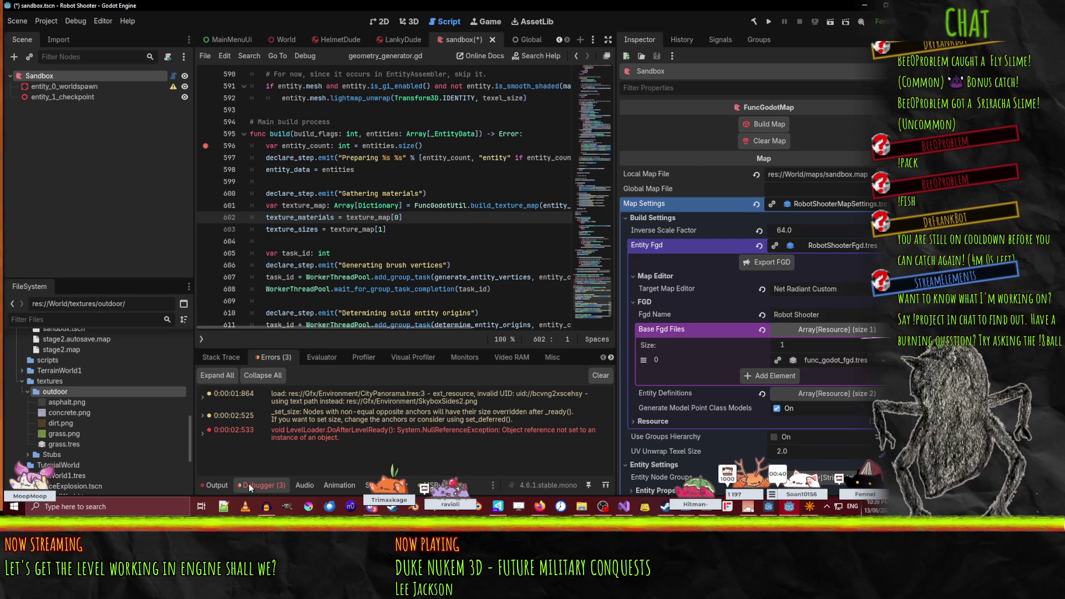
{"action": "left_click", "coordinate": [221, 485]}
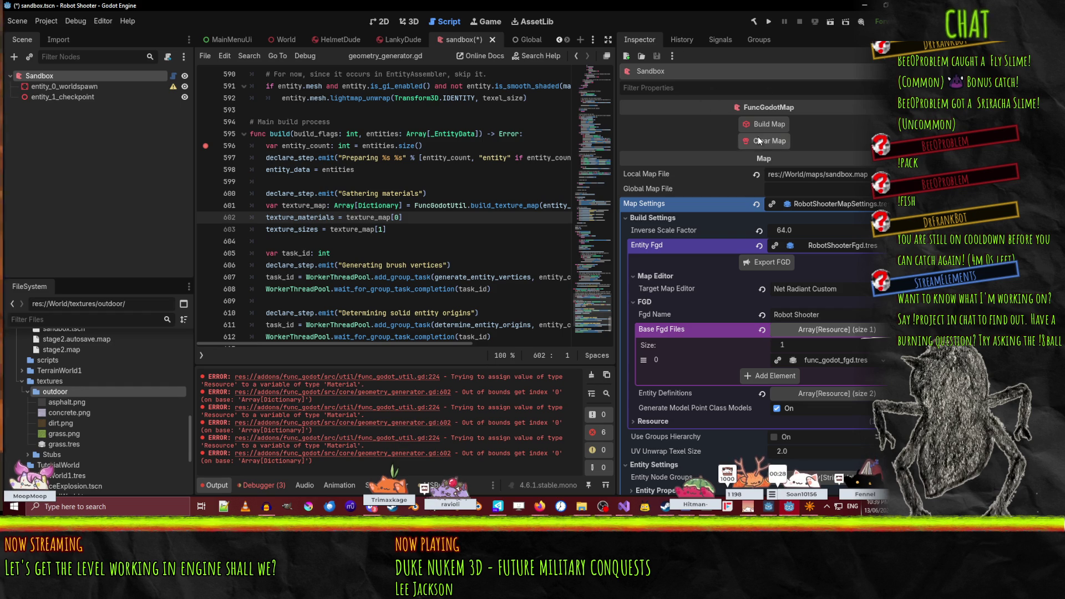
{"action": "left_click", "coordinate": [768, 123]}
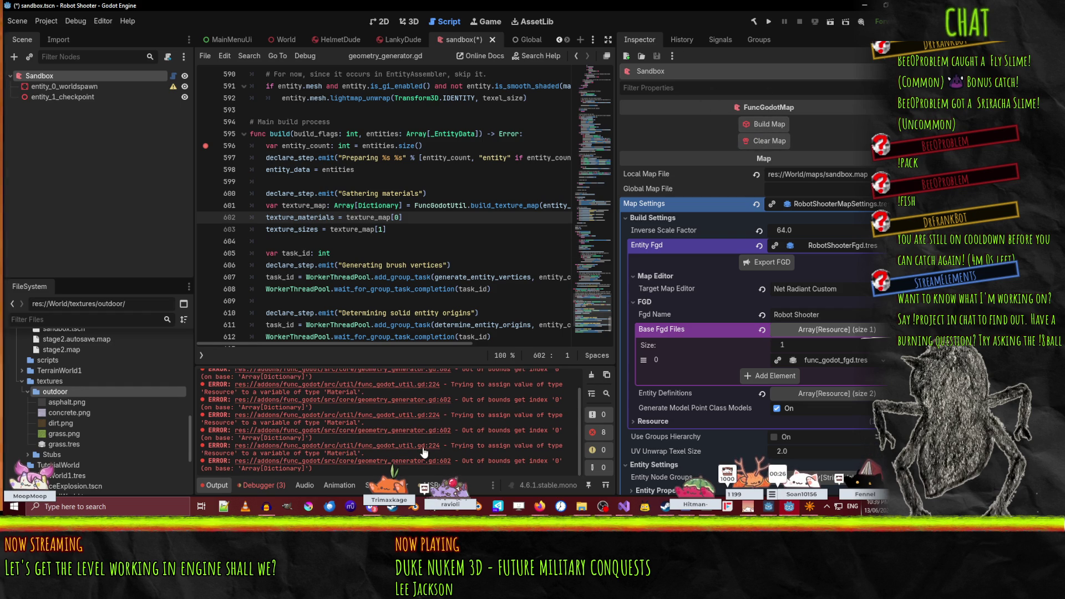
{"action": "left_click", "coordinate": [422, 447]}
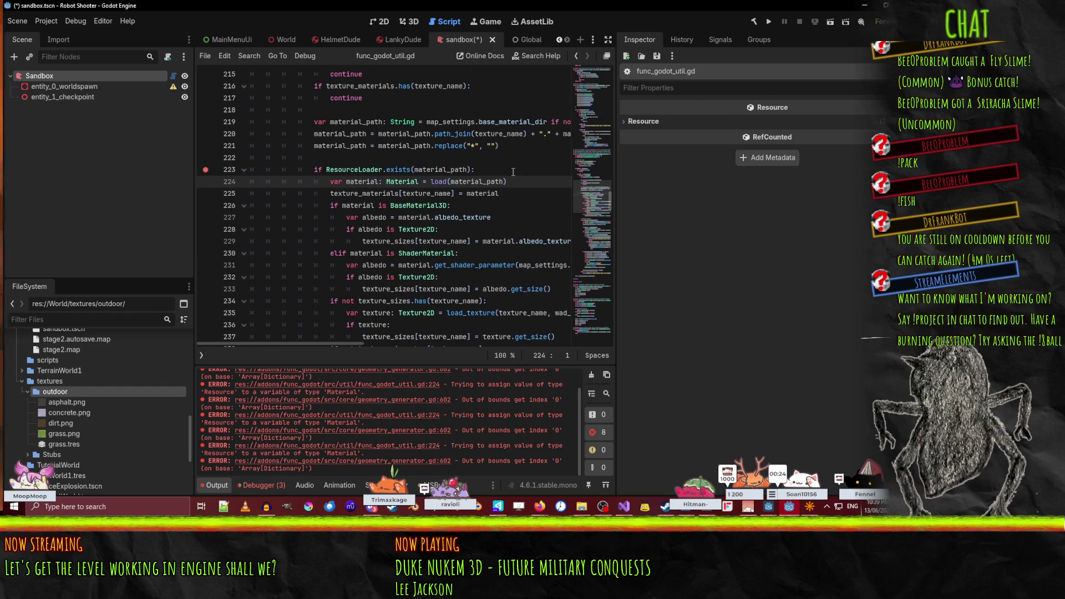
- Insert print(material_path) on line 223, above the ResourceLoader.exists check
{"action": "left_click", "coordinate": [513, 171]}
{"action": "key", "text": "ctrl+shift+Return"}
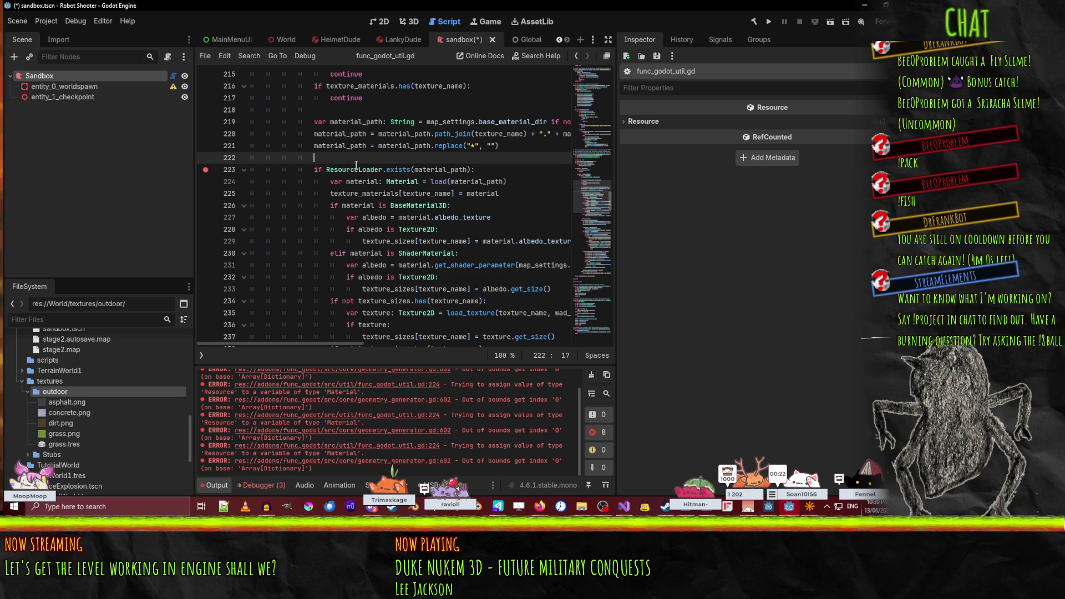
{"action": "type", "text": "print"}
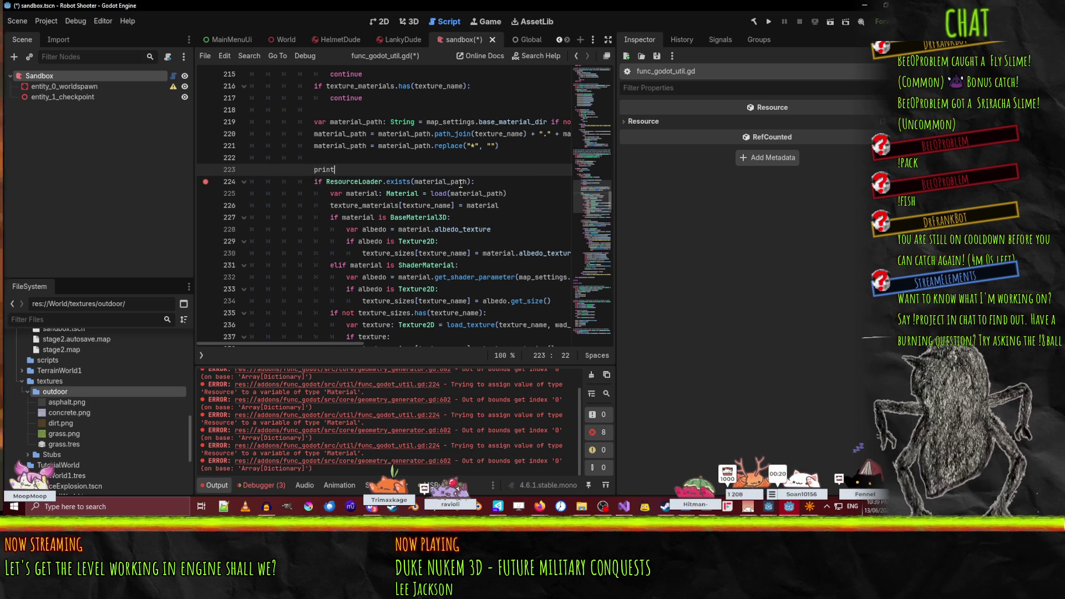
{"action": "type", "text": "(,material_path"}
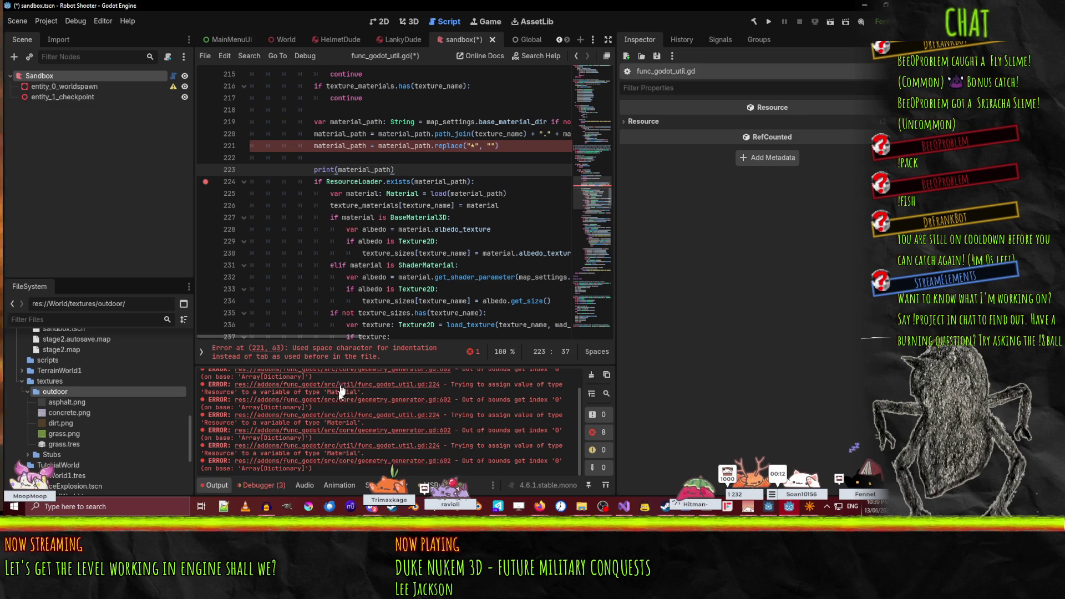
{"action": "key", "text": "Up"}
{"action": "key", "text": "Down"}
{"action": "key", "text": "BackSpace"}
{"action": "key", "text": "BackSpace"}
{"action": "key", "text": "BackSpace"}
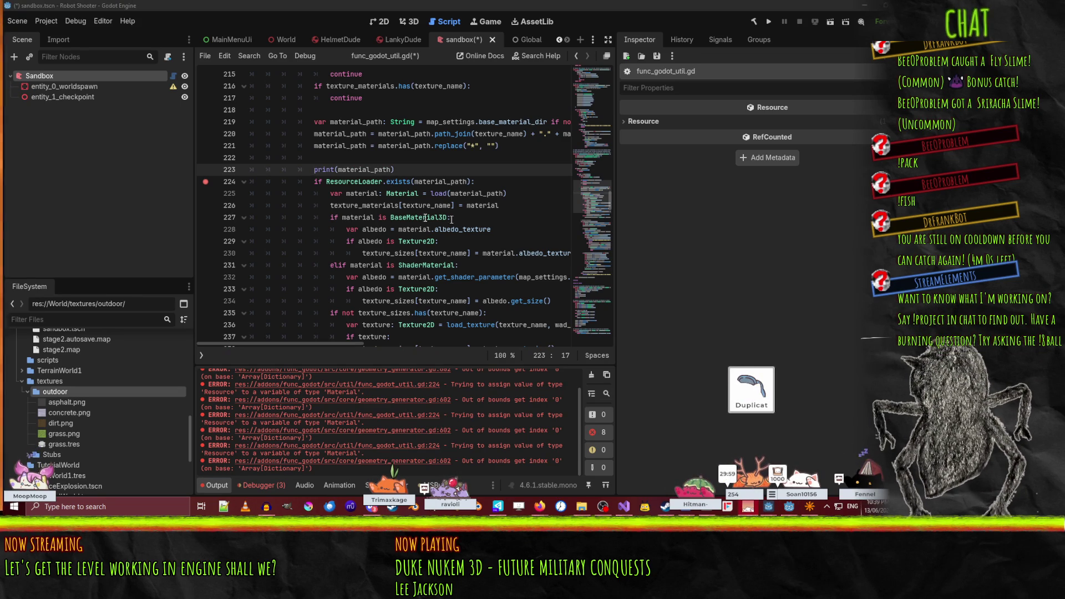
{"action": "left_click", "coordinate": [39, 76]}
- Clear and rebuild the Sandbox map, keeping the output log visible
{"action": "left_click", "coordinate": [780, 143]}
{"action": "left_click", "coordinate": [779, 124]}
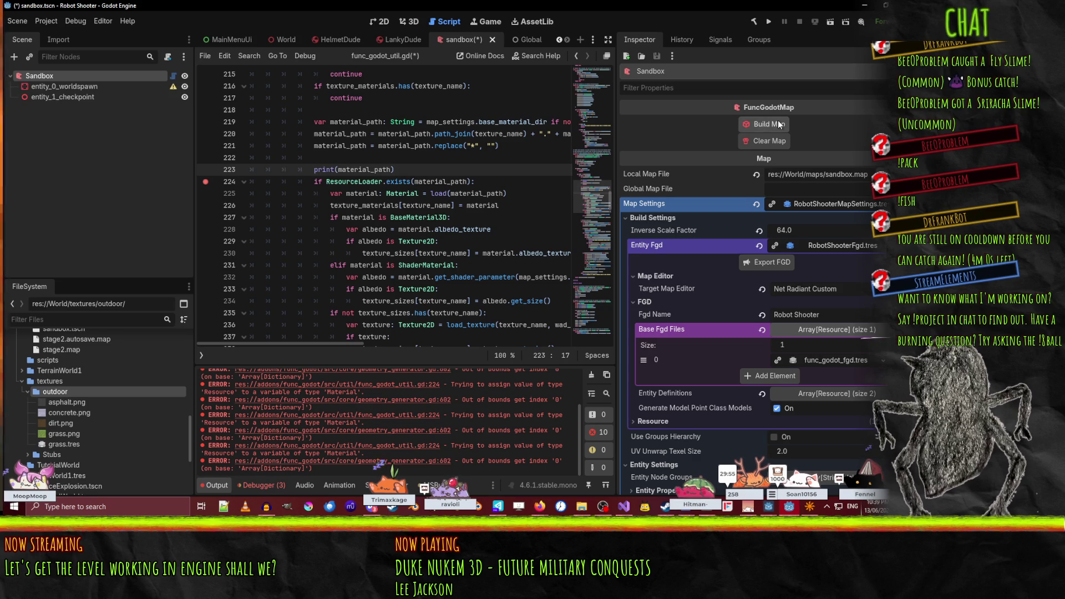
{"action": "left_click_drag", "start_coordinate": [361, 363], "coordinate": [362, 470]}
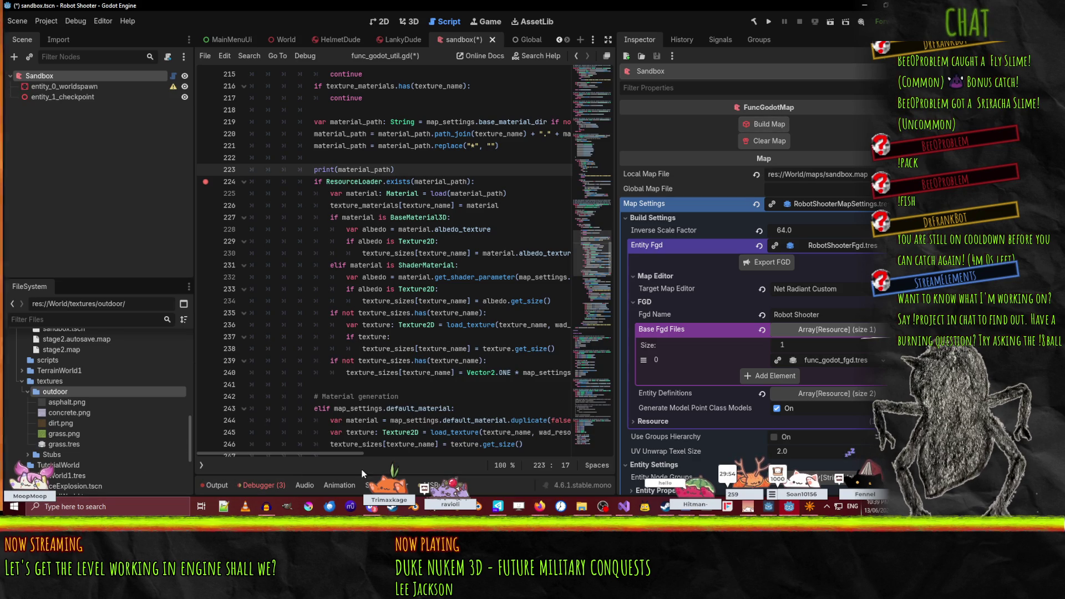
{"action": "left_click", "coordinate": [232, 485]}
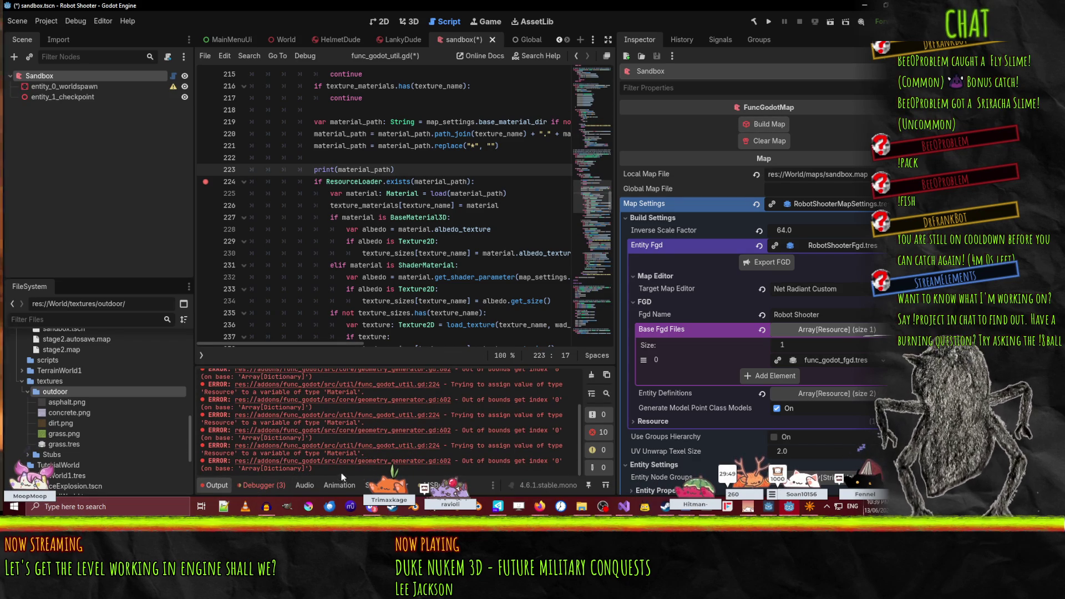
- Inspect the load call at line 224–225 of func_godot_util.gd, save everything, and clear the output log
{"action": "left_click", "coordinate": [411, 447]}
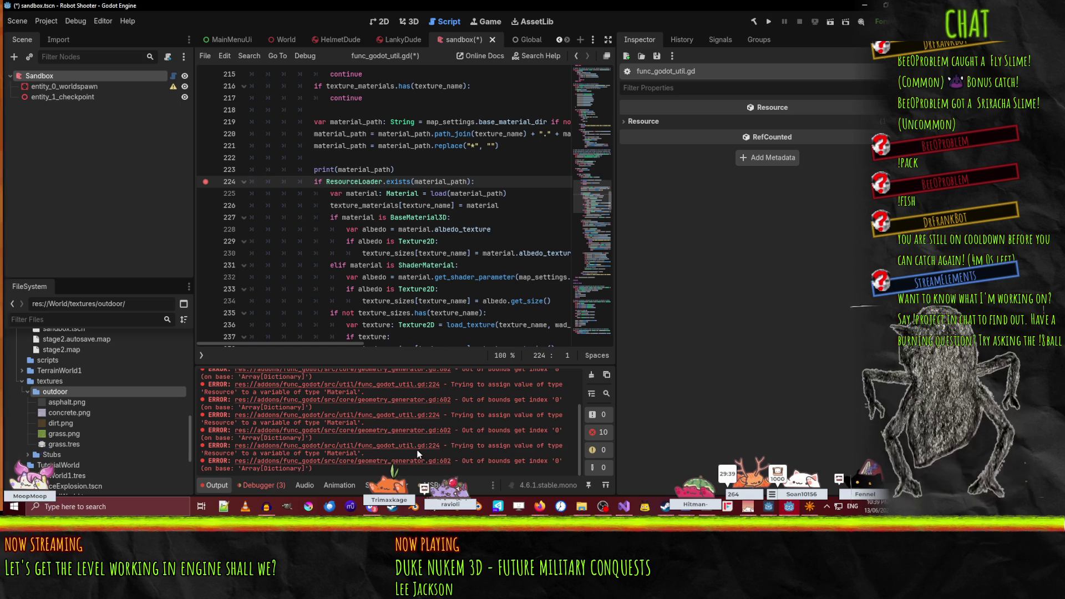
{"action": "scroll", "coordinate": [524, 460], "scroll_direction": "down", "scroll_amount": 1}
{"action": "scroll", "coordinate": [527, 435], "scroll_direction": "down", "scroll_amount": 1}
{"action": "left_click", "coordinate": [450, 194]}
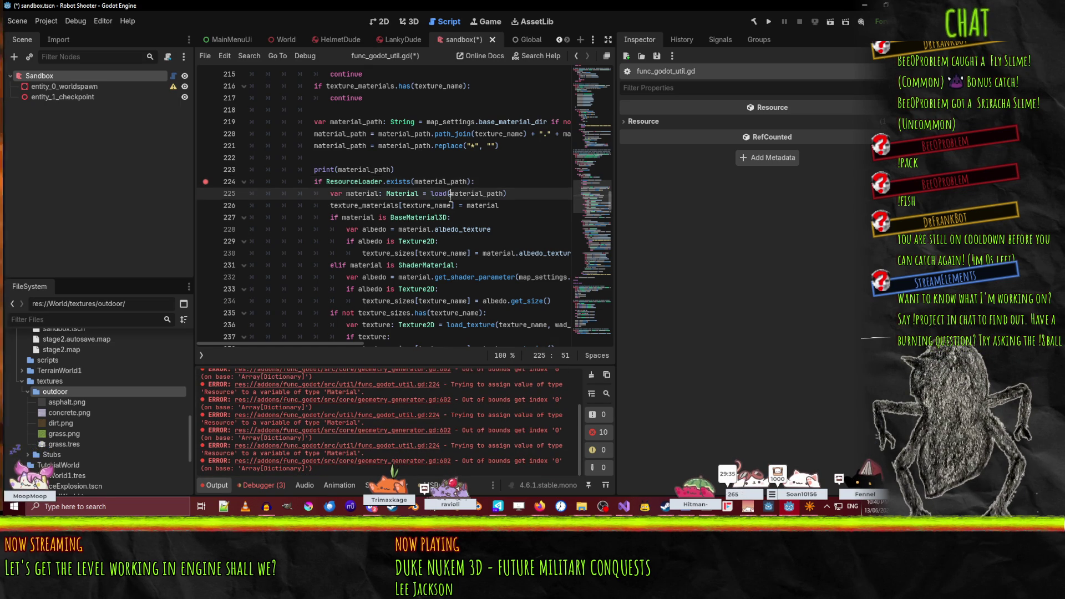
{"action": "key", "text": "ctrl+s"}
{"action": "left_click", "coordinate": [590, 376]}
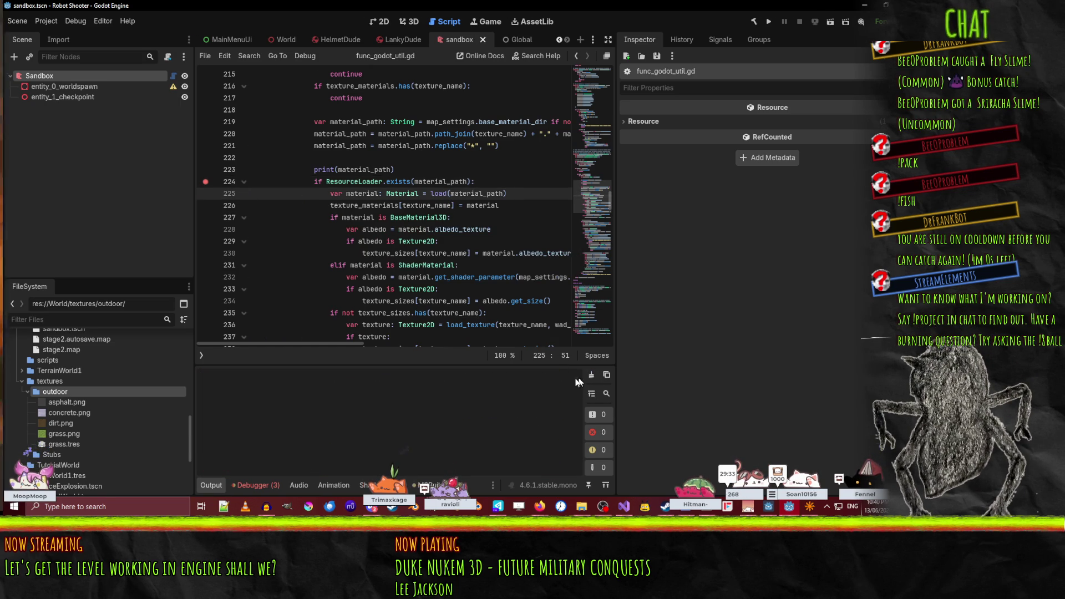
- Restart the FuncGodot plugin by toggling it off and on in Project Settings > Plugins
{"action": "left_click", "coordinate": [46, 21]}
{"action": "left_click", "coordinate": [71, 40]}
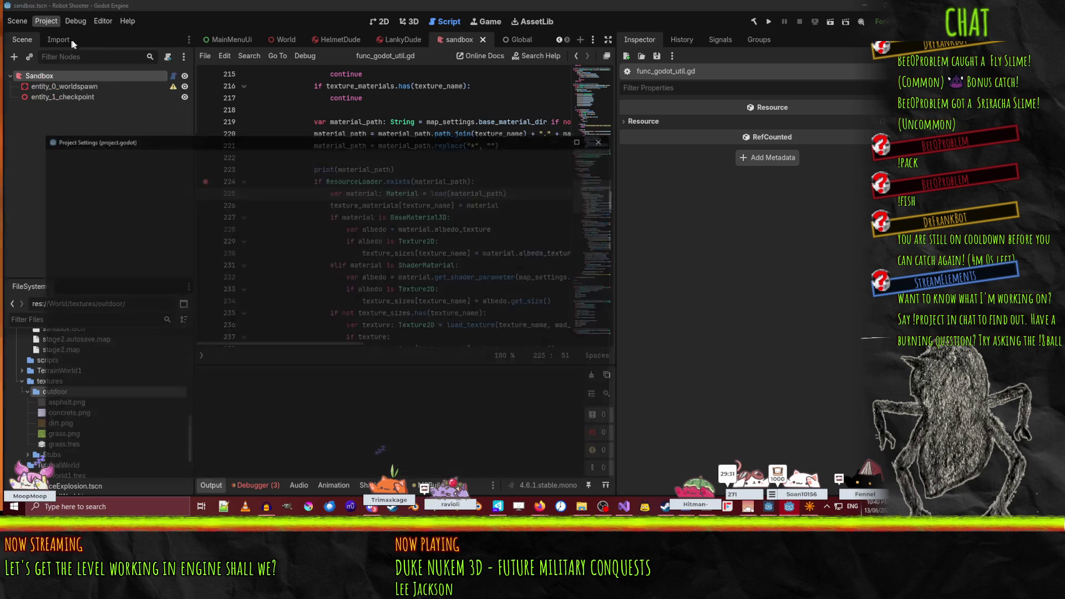
{"action": "left_click", "coordinate": [254, 158]}
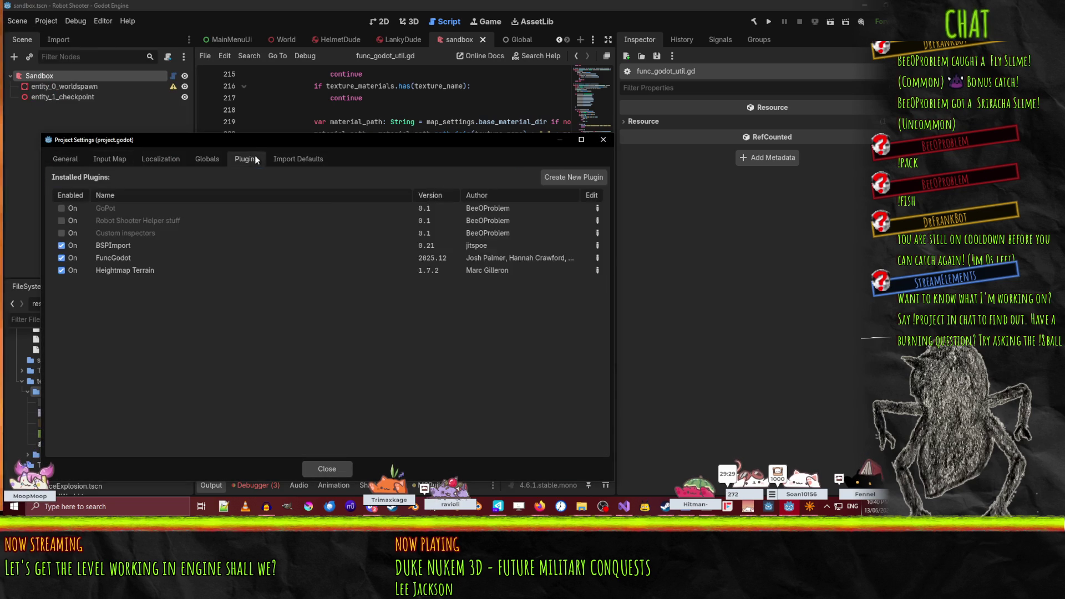
{"action": "left_click", "coordinate": [61, 258]}
{"action": "left_click", "coordinate": [61, 258]}
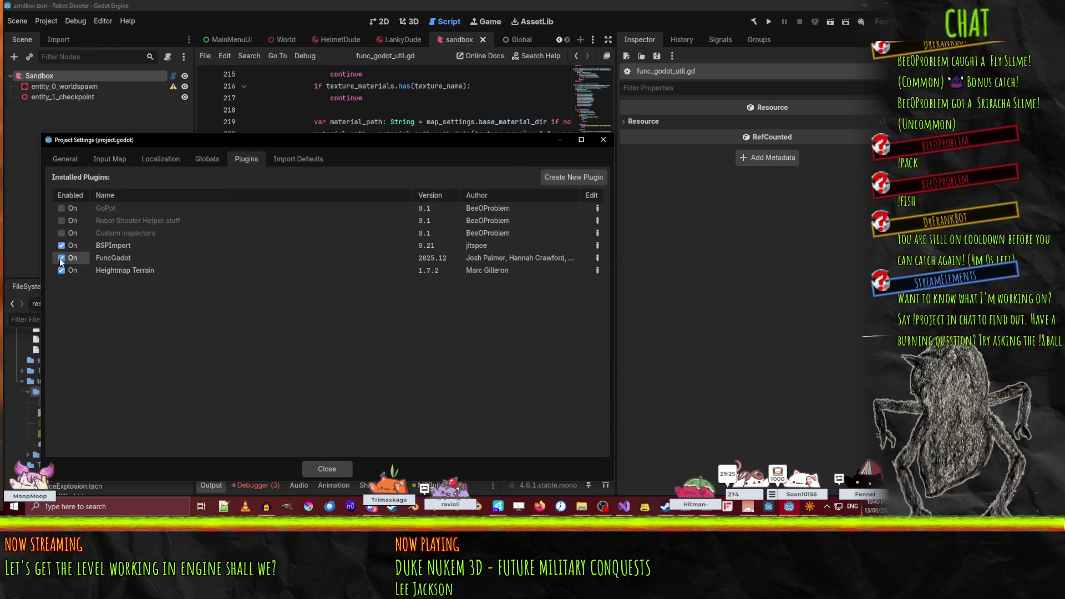
{"action": "left_click", "coordinate": [330, 466]}
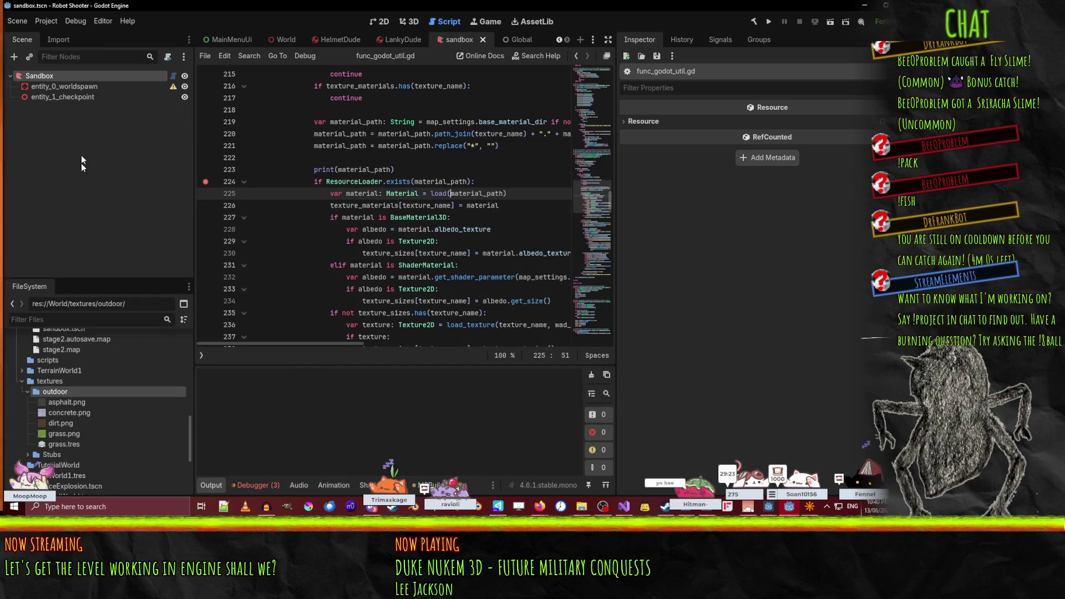
- Select the Sandbox map node, rebuild it, and check the printed greybox_light_grid.tres path in Output
{"action": "left_click", "coordinate": [65, 87]}
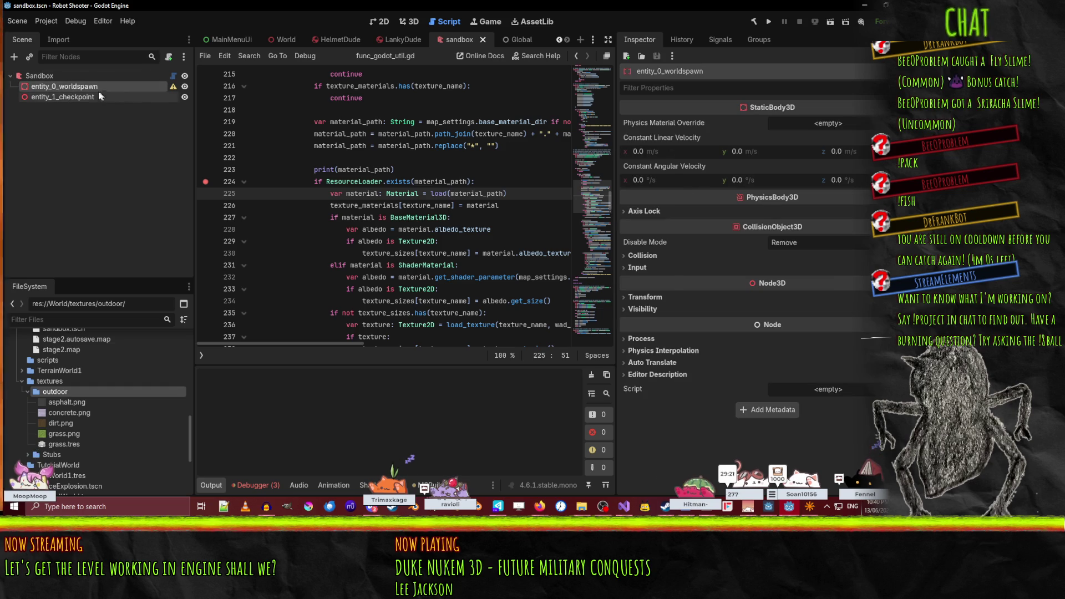
{"action": "key", "text": "Up"}
{"action": "key", "text": "Left"}
{"action": "left_click", "coordinate": [768, 120]}
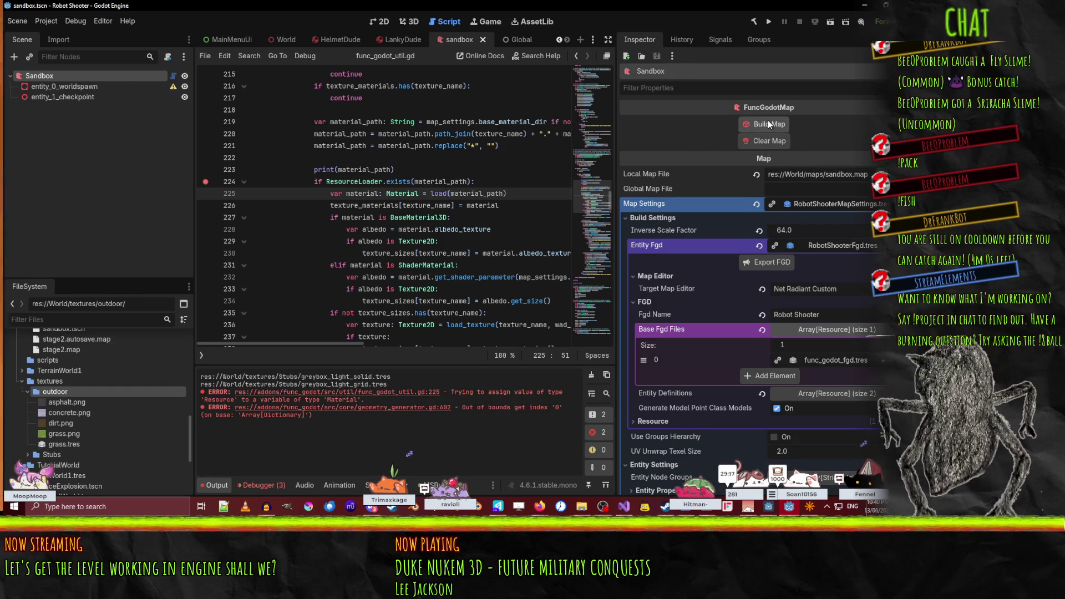
{"action": "left_click_drag", "start_coordinate": [394, 386], "coordinate": [196, 385]}
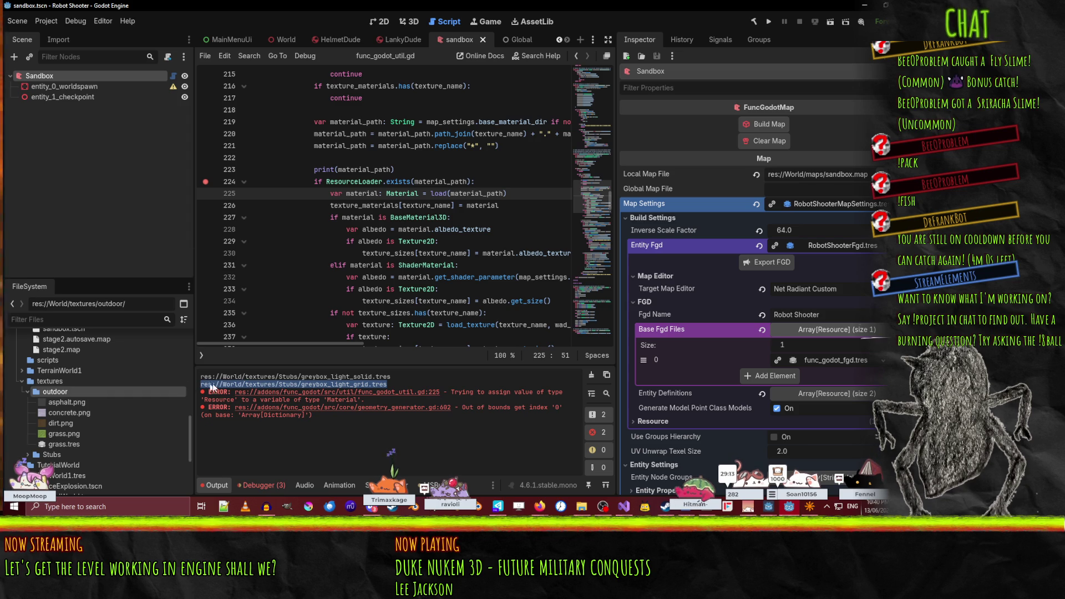
{"action": "left_click", "coordinate": [290, 388]}
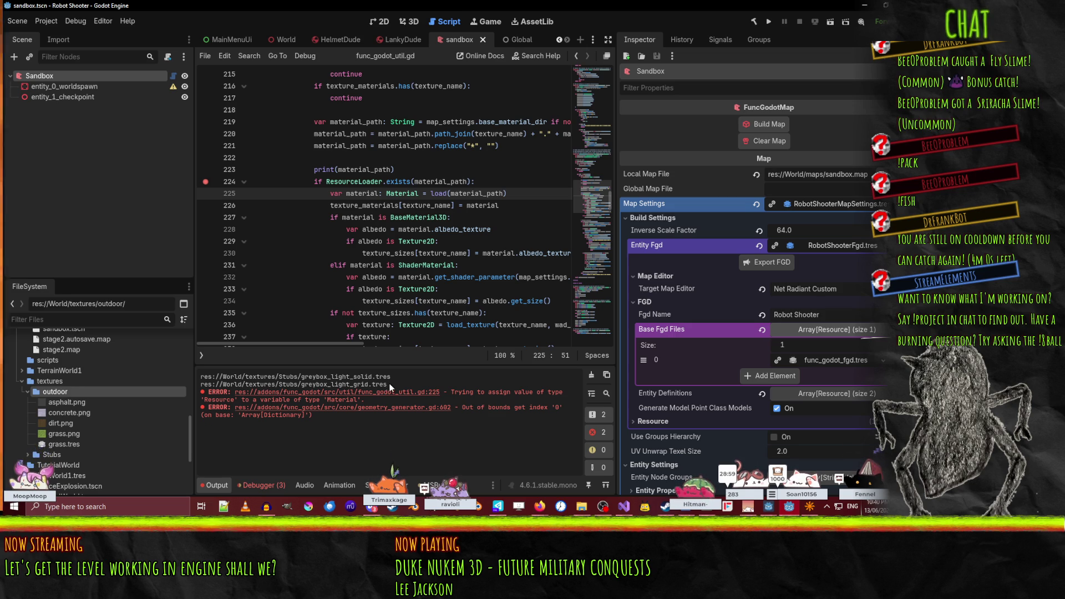
- Follow the error links to geometry_generator.gd line 602 and the build_texture_map call on line 601
{"action": "left_click", "coordinate": [406, 392]}
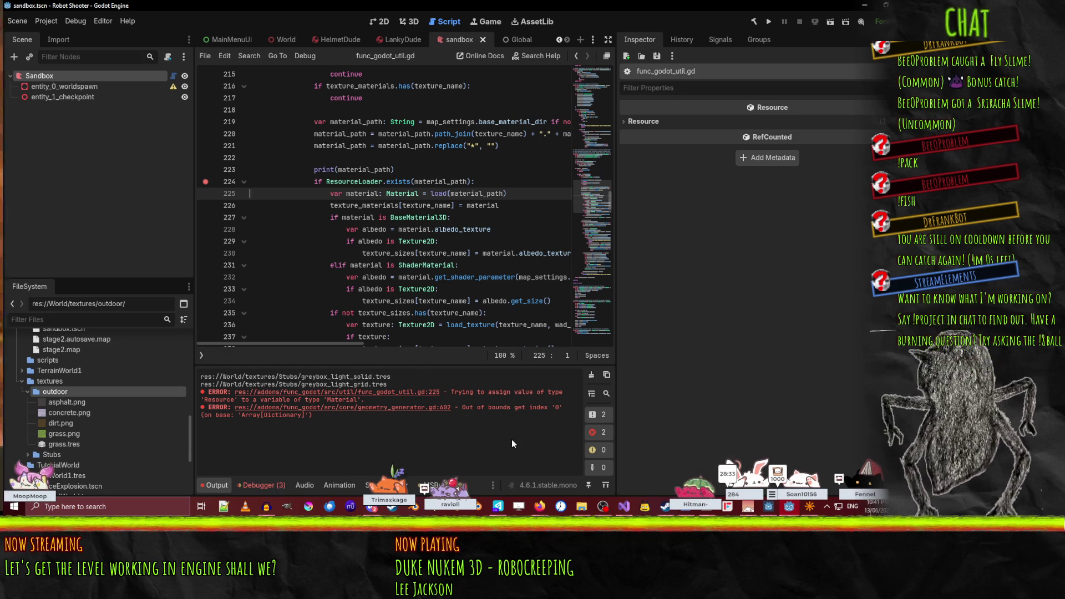
{"action": "left_click", "coordinate": [402, 409]}
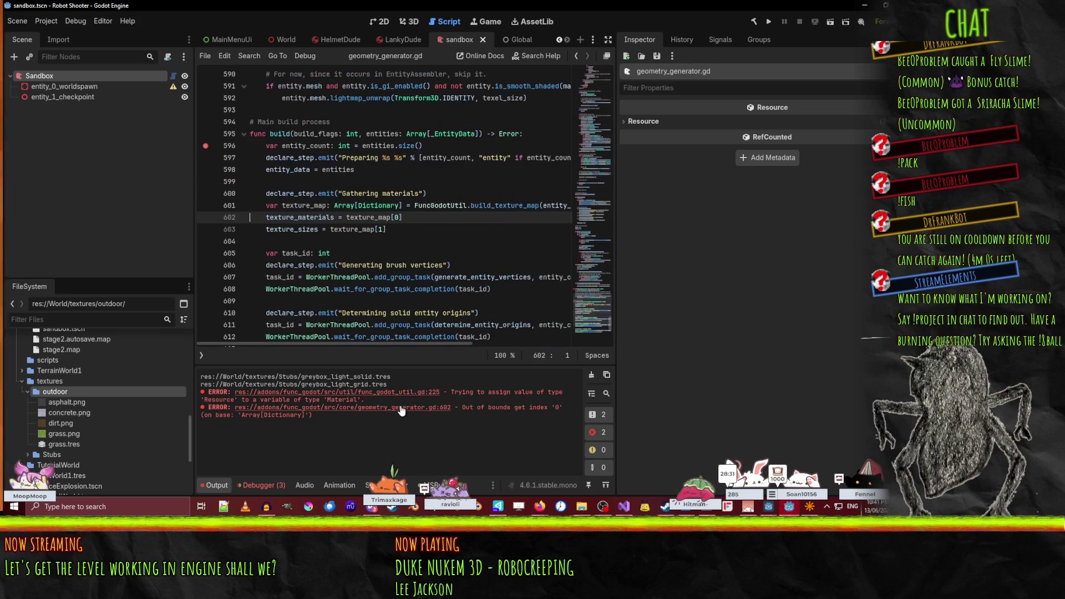
{"action": "double_click", "coordinate": [273, 219]}
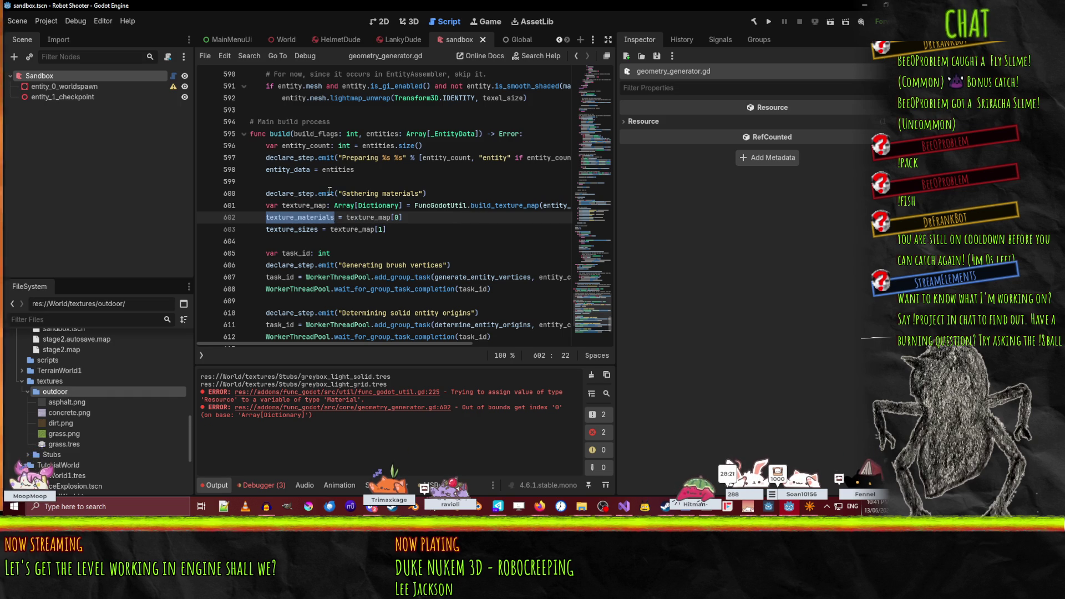
{"action": "left_click", "coordinate": [329, 192]}
{"action": "left_click", "coordinate": [497, 205]}
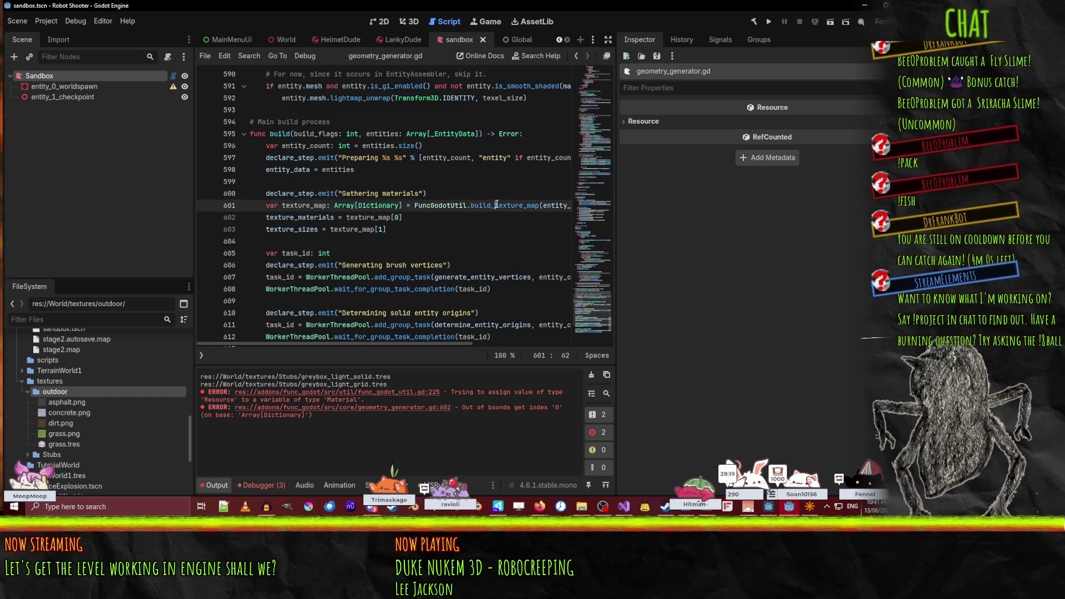
- Return to func_godot_util.gd line 225 and inspect material_path in the load call
{"action": "left_click", "coordinate": [353, 392]}
{"action": "scroll", "coordinate": [346, 221], "scroll_direction": "up", "scroll_amount": 5}
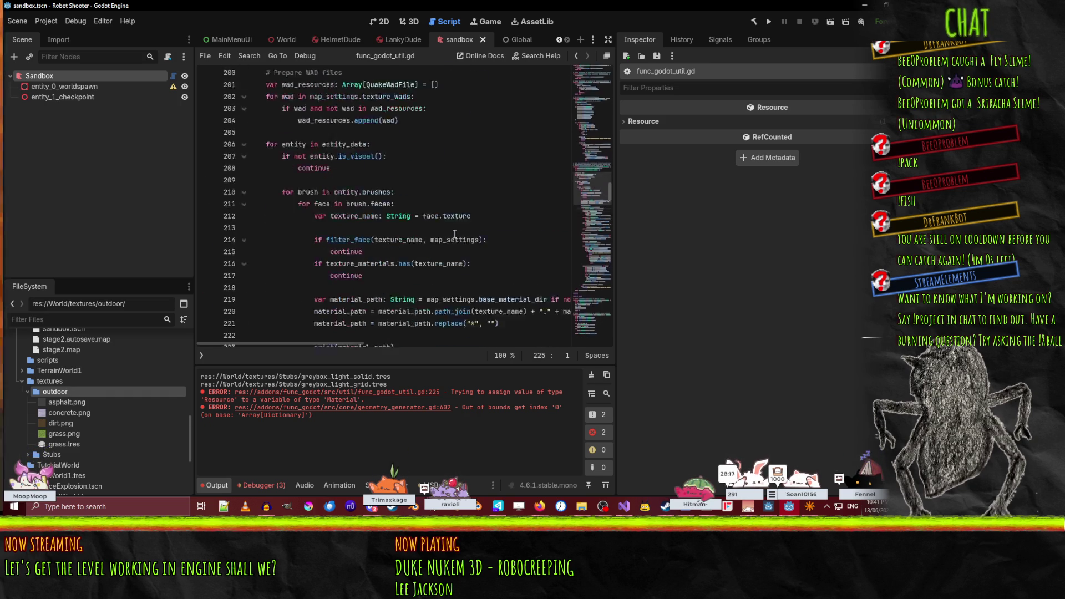
{"action": "scroll", "coordinate": [346, 221], "scroll_direction": "down", "scroll_amount": 7}
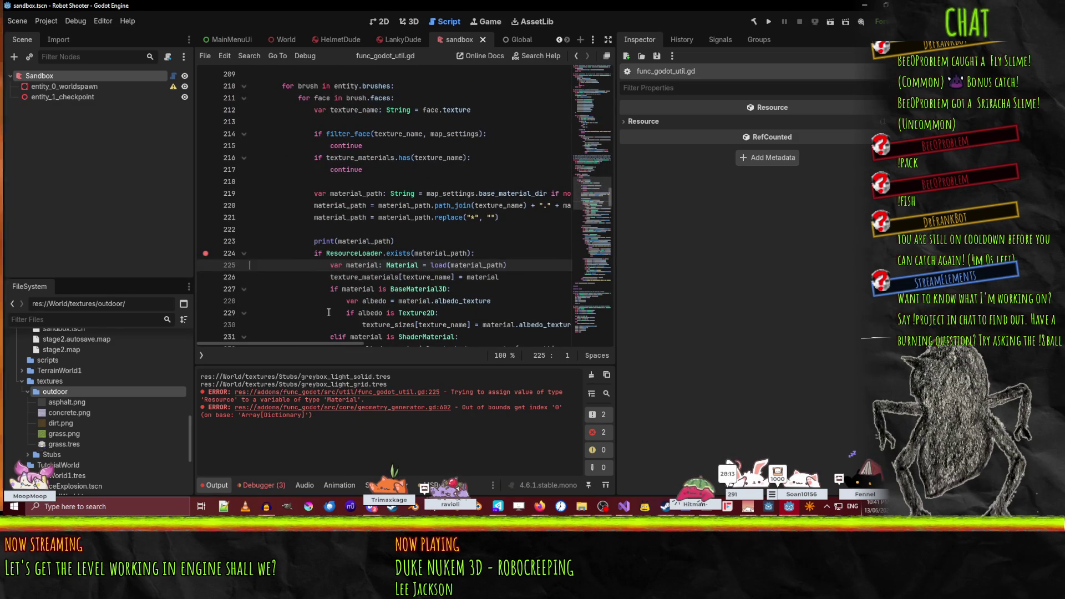
{"action": "scroll", "coordinate": [329, 313], "scroll_direction": "down", "scroll_amount": 2}
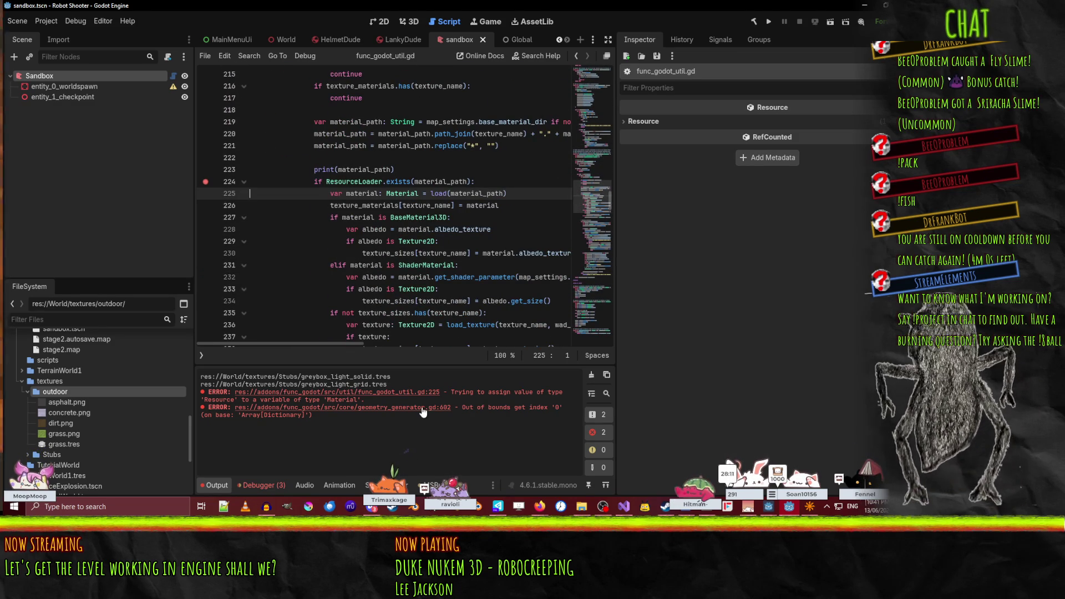
{"action": "right_click", "coordinate": [387, 408]}
{"action": "left_click", "coordinate": [453, 388]}
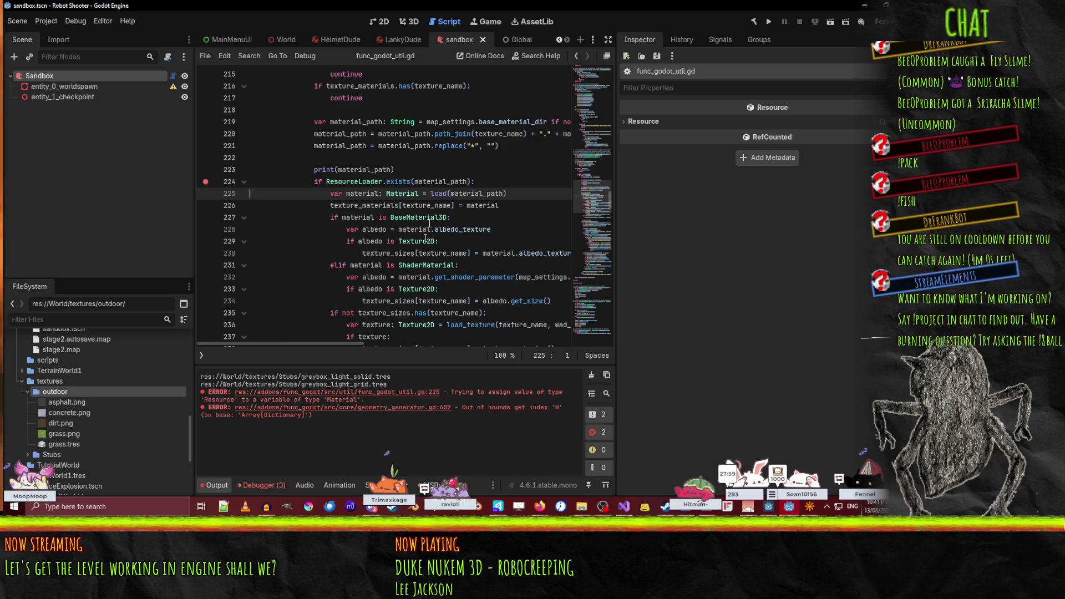
{"action": "double_click", "coordinate": [474, 193]}
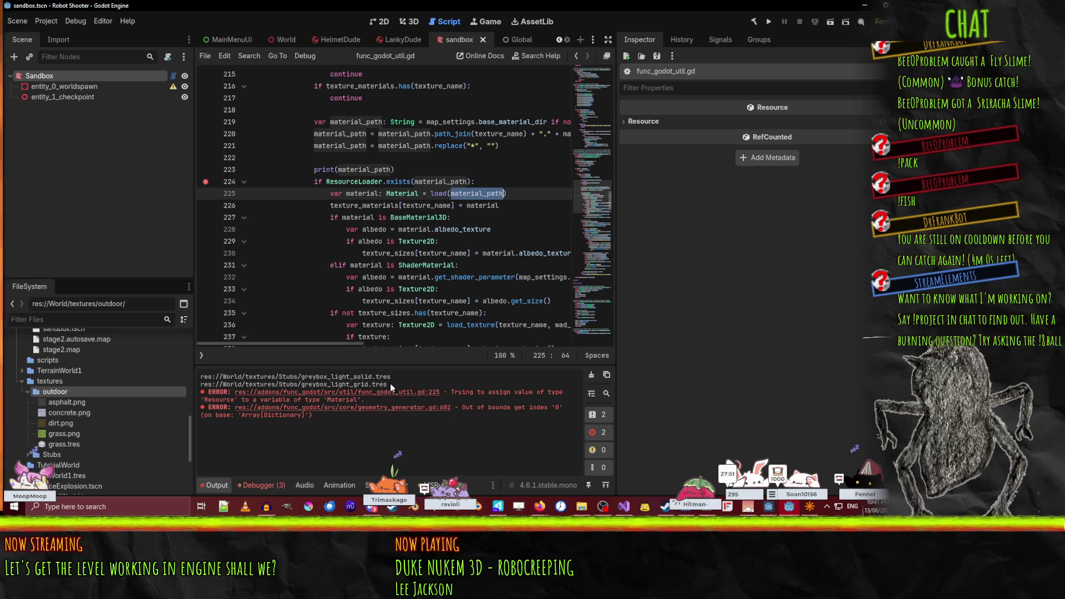
- Expand the textures/Stubs folder and open greybox_grey_grid.tres to inspect it
{"action": "scroll", "coordinate": [145, 415], "scroll_direction": "down", "scroll_amount": 2}
{"action": "left_click", "coordinate": [28, 413]}
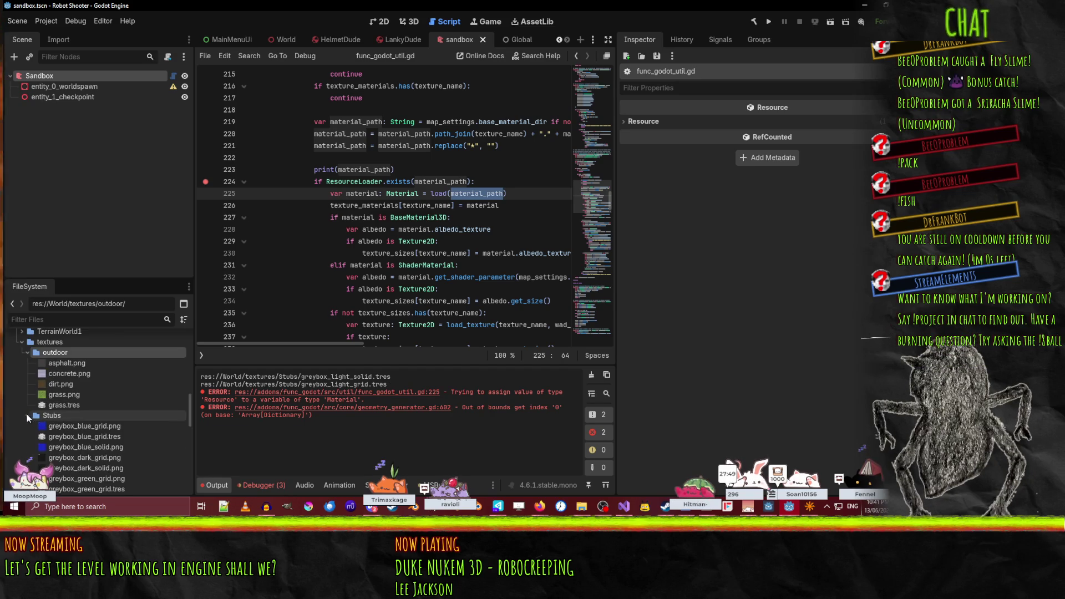
{"action": "scroll", "coordinate": [69, 407], "scroll_direction": "down", "scroll_amount": 3}
{"action": "scroll", "coordinate": [68, 407], "scroll_direction": "down", "scroll_amount": 3}
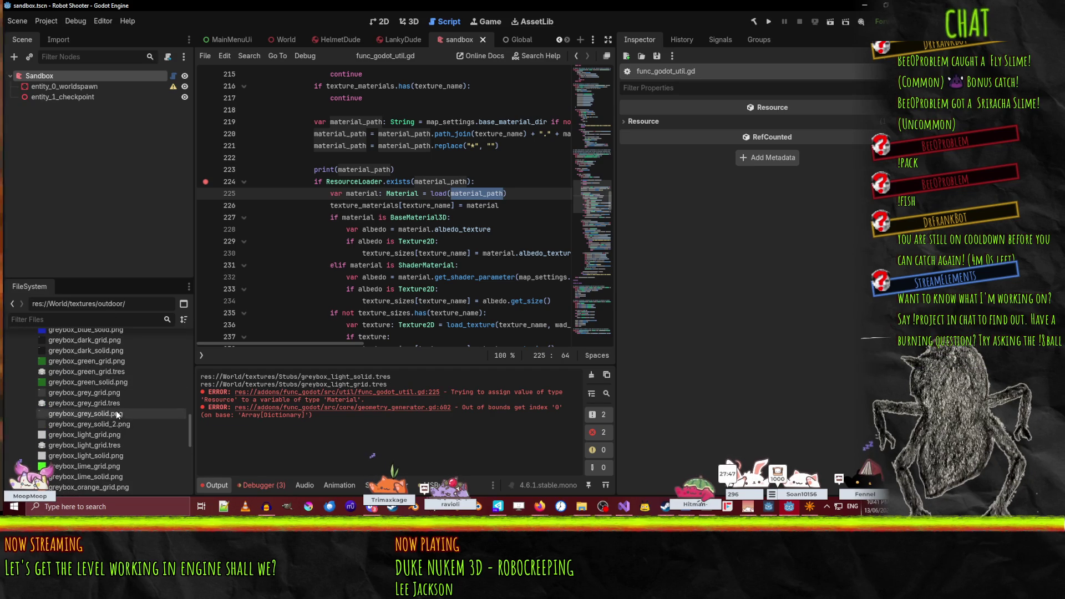
{"action": "double_click", "coordinate": [69, 409]}
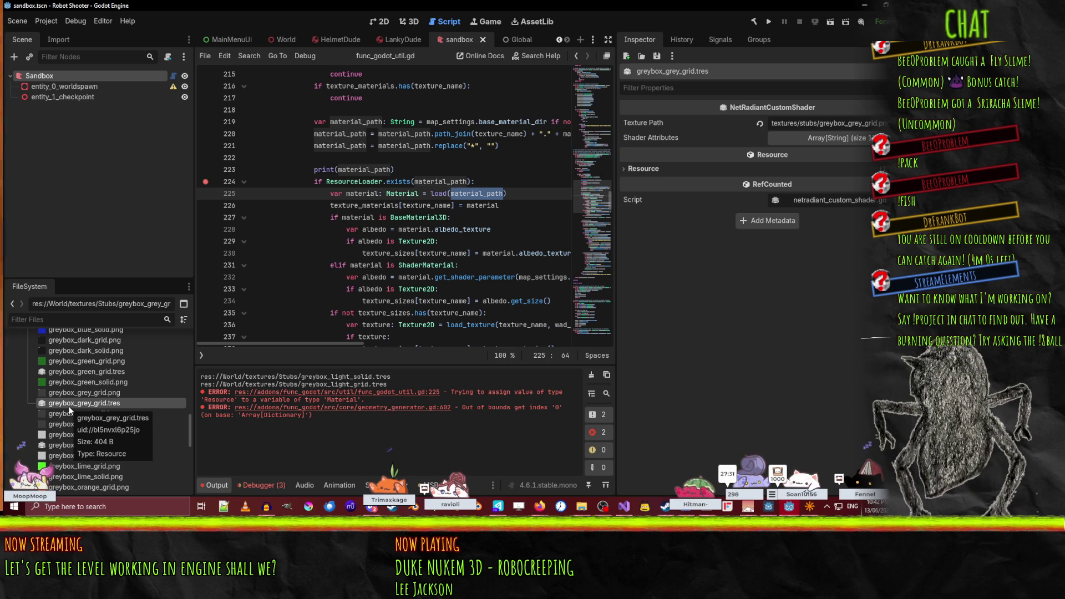
- Select the grey, light, green and blue grid .tres materials together and delete them
{"action": "scroll", "coordinate": [122, 421], "scroll_direction": "down", "scroll_amount": 3}
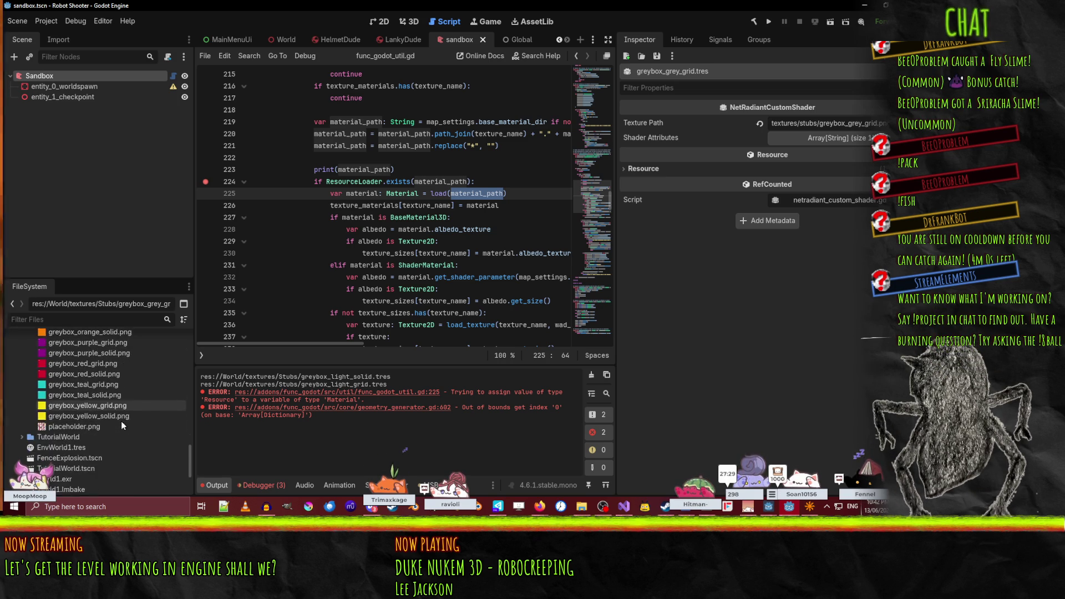
{"action": "scroll", "coordinate": [121, 421], "scroll_direction": "up", "scroll_amount": 2}
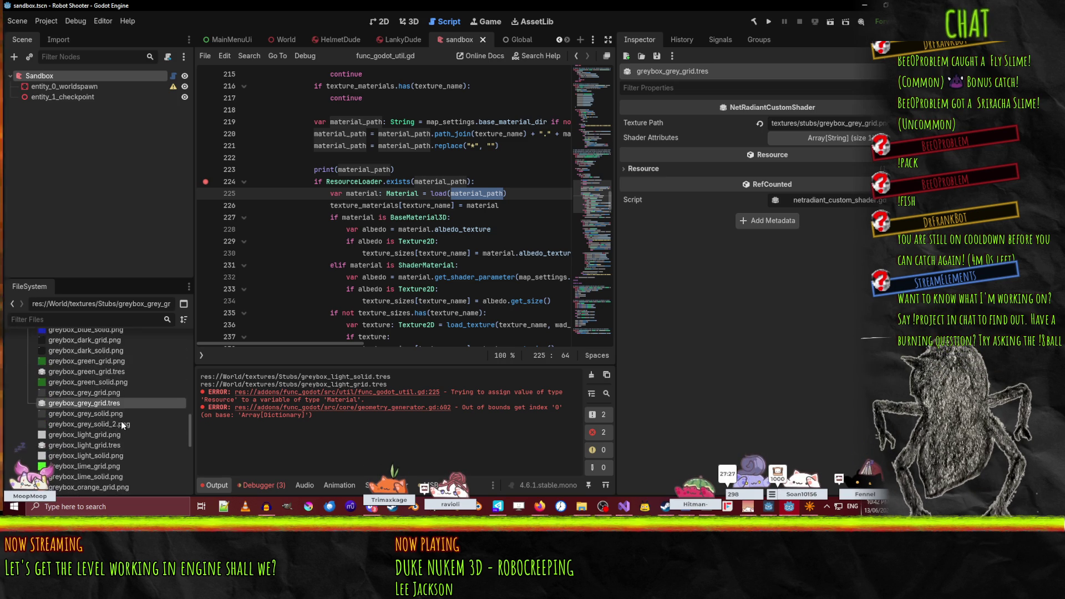
{"action": "left_click", "coordinate": [99, 425], "text": "ctrl"}
{"action": "scroll", "coordinate": [128, 414], "scroll_direction": "up", "scroll_amount": 3}
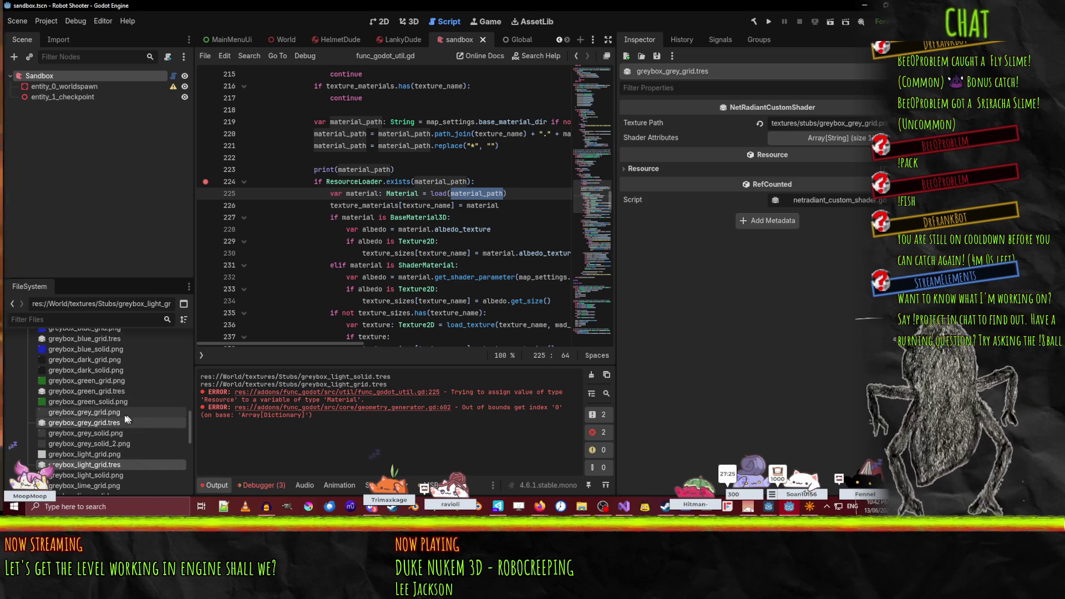
{"action": "left_click", "coordinate": [81, 392], "text": "ctrl"}
{"action": "scroll", "coordinate": [61, 355], "scroll_direction": "up", "scroll_amount": 2}
{"action": "left_click", "coordinate": [61, 356], "text": "ctrl"}
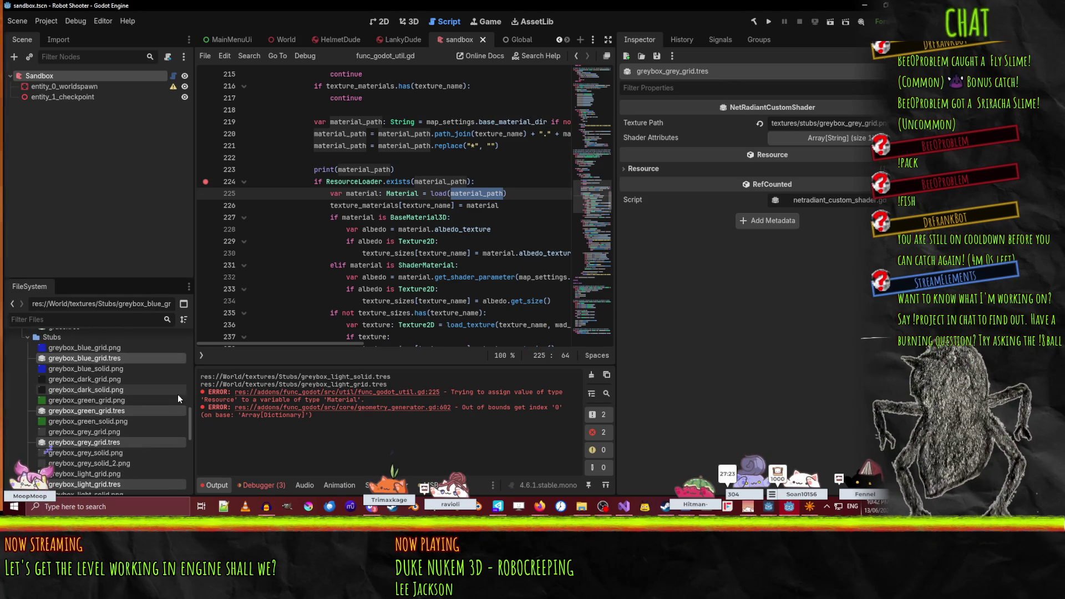
{"action": "key", "text": "Delete"}
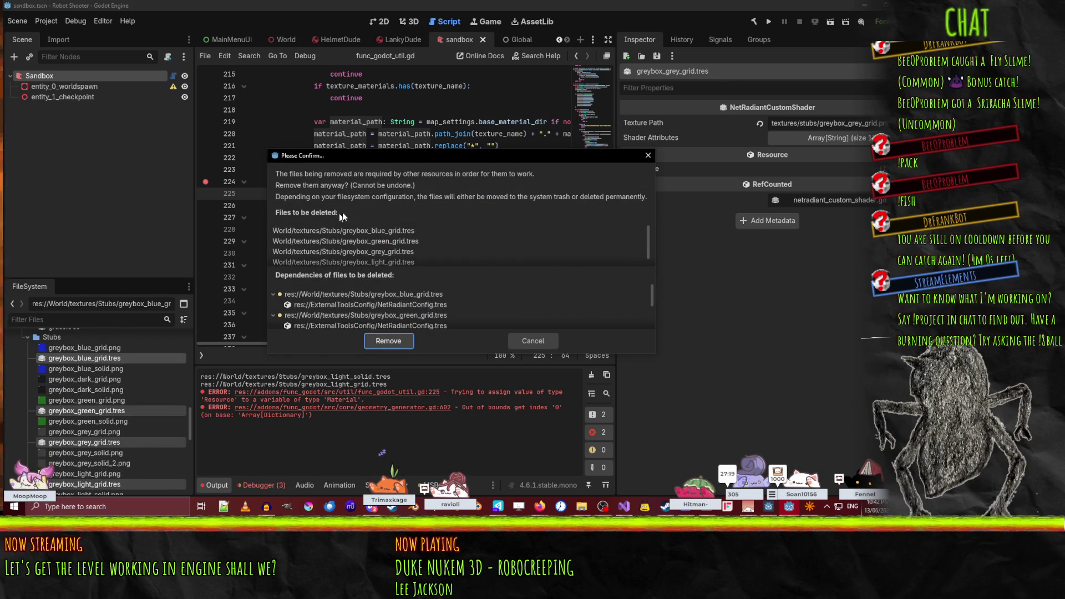
- Review the NetRadiantConfig dependencies and confirm removing the four greybox grid materials
{"action": "scroll", "coordinate": [383, 303], "scroll_direction": "down", "scroll_amount": 2}
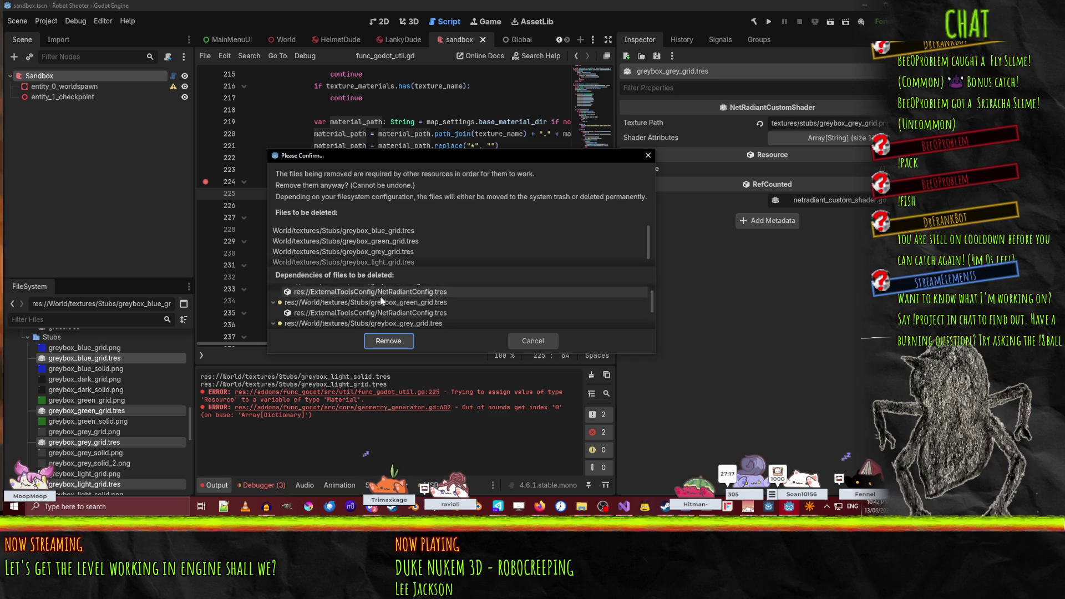
{"action": "scroll", "coordinate": [387, 309], "scroll_direction": "up", "scroll_amount": 2}
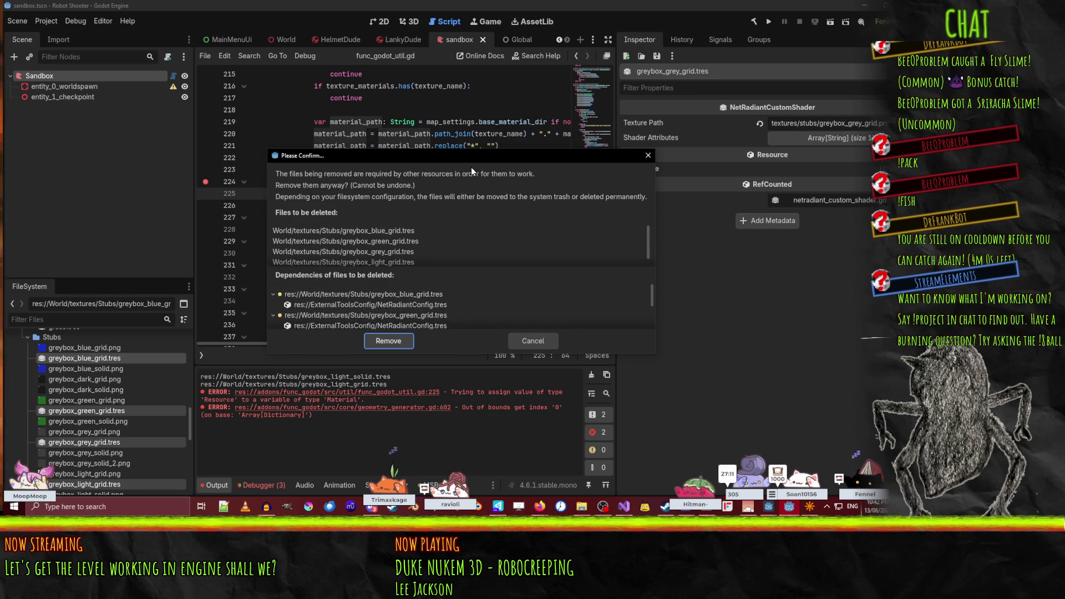
{"action": "scroll", "coordinate": [381, 244], "scroll_direction": "down", "scroll_amount": 1}
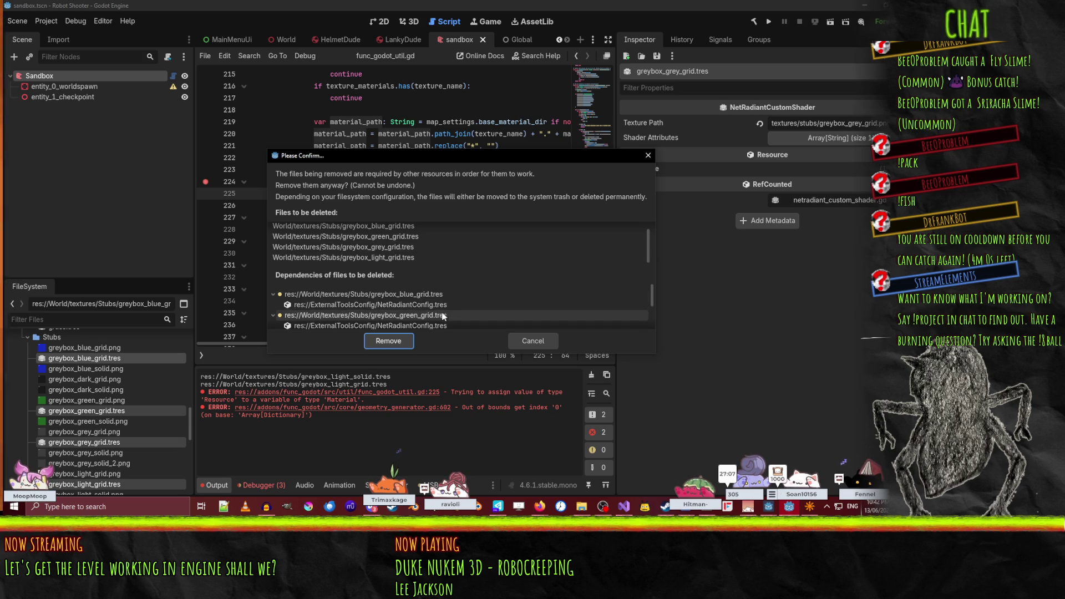
{"action": "left_click", "coordinate": [388, 341]}
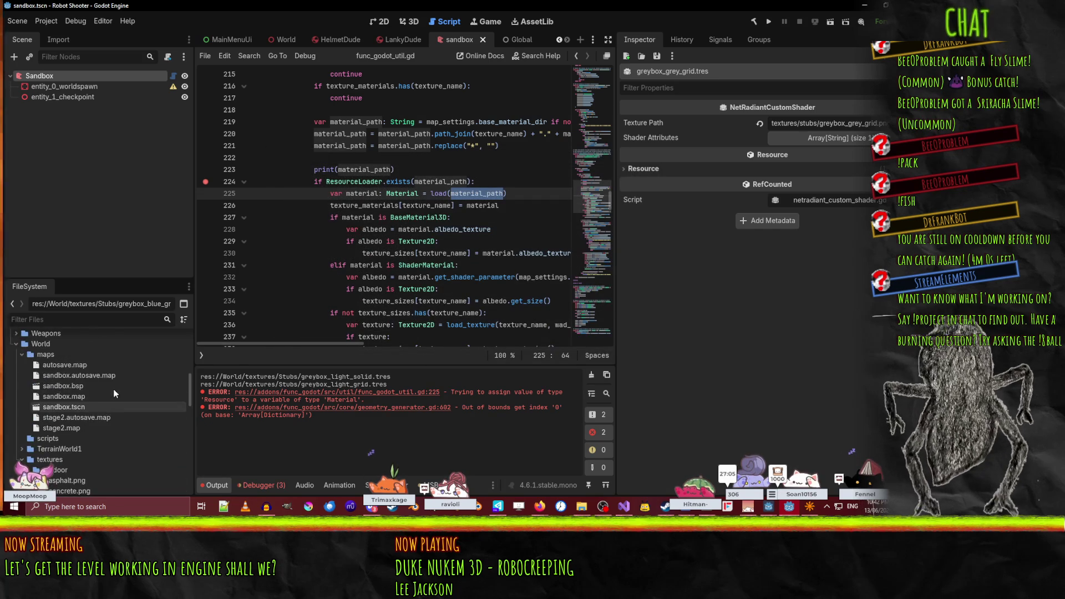
- Show the Sandbox map node's properties in the Inspector
{"action": "scroll", "coordinate": [123, 438], "scroll_direction": "up", "scroll_amount": 3}
{"action": "scroll", "coordinate": [124, 435], "scroll_direction": "down", "scroll_amount": 4}
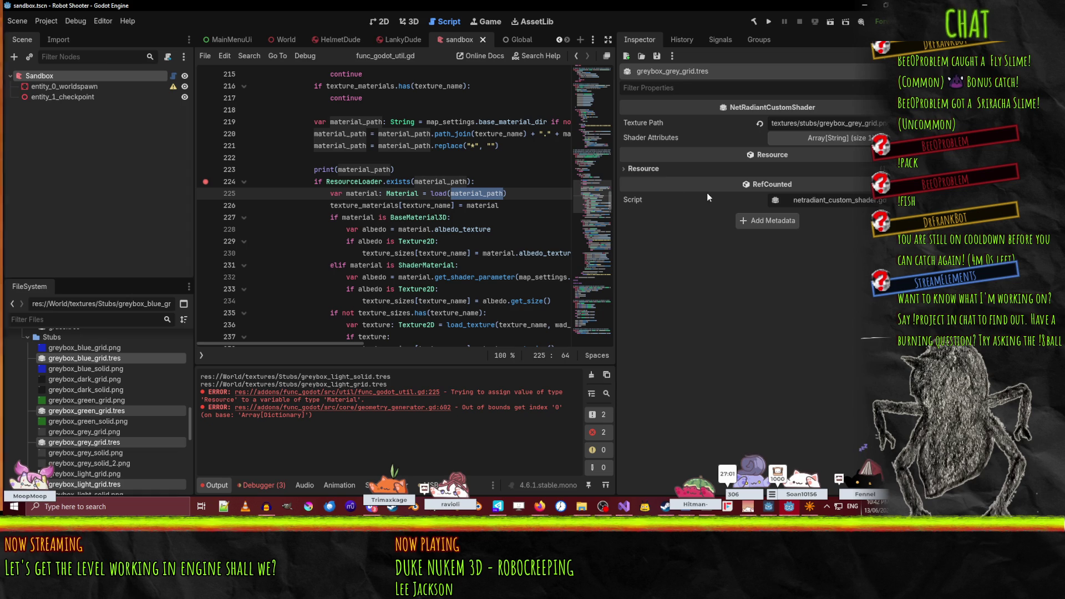
{"action": "left_click", "coordinate": [46, 20]}
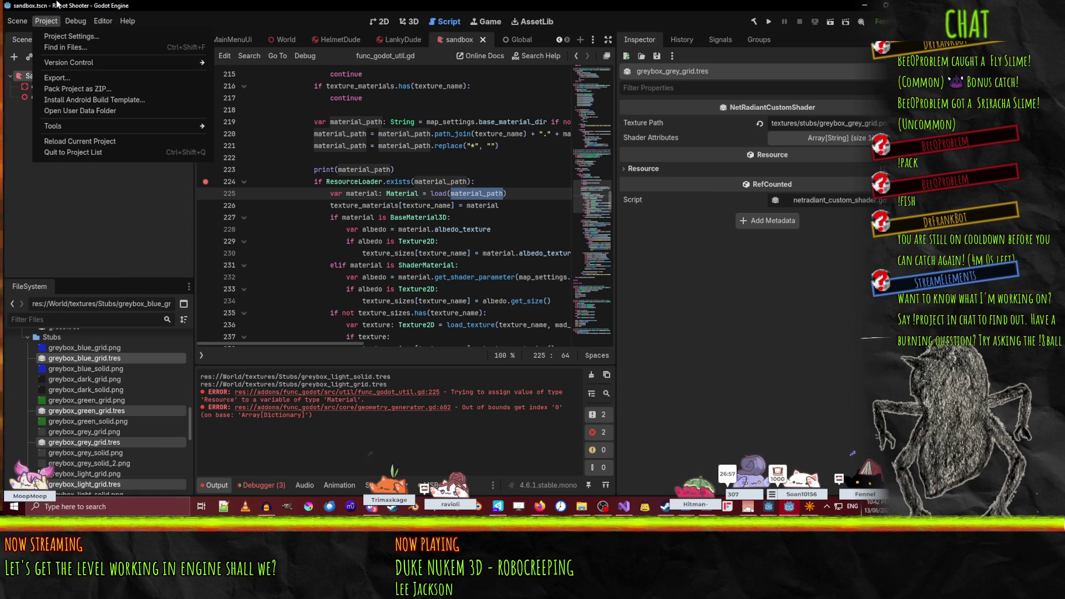
{"action": "left_click", "coordinate": [46, 21]}
{"action": "scroll", "coordinate": [91, 399], "scroll_direction": "up", "scroll_amount": 5}
{"action": "scroll", "coordinate": [120, 427], "scroll_direction": "down", "scroll_amount": 5}
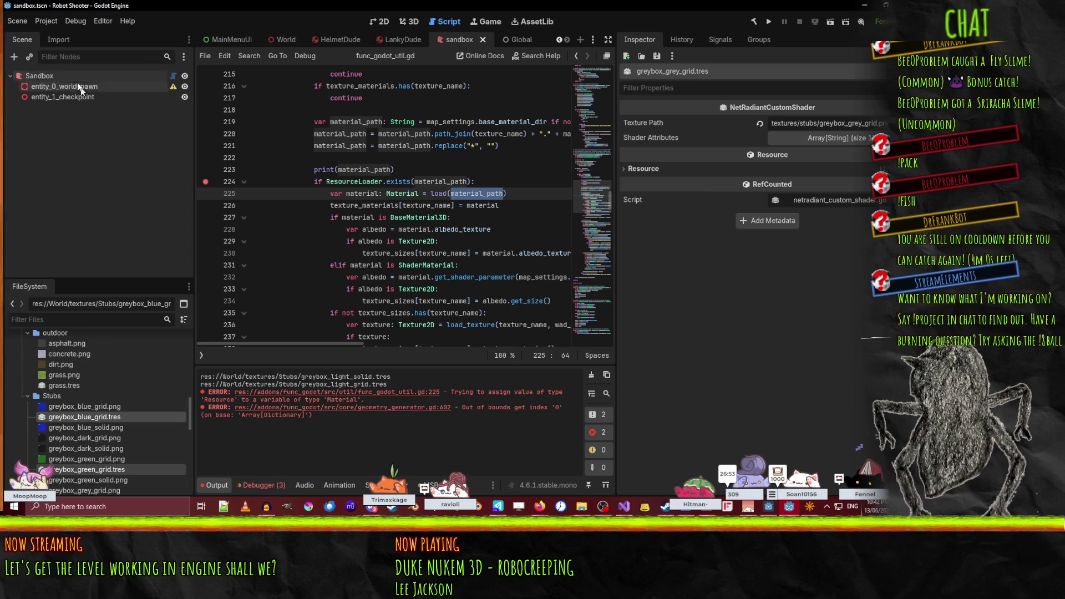
{"action": "left_click", "coordinate": [39, 76]}
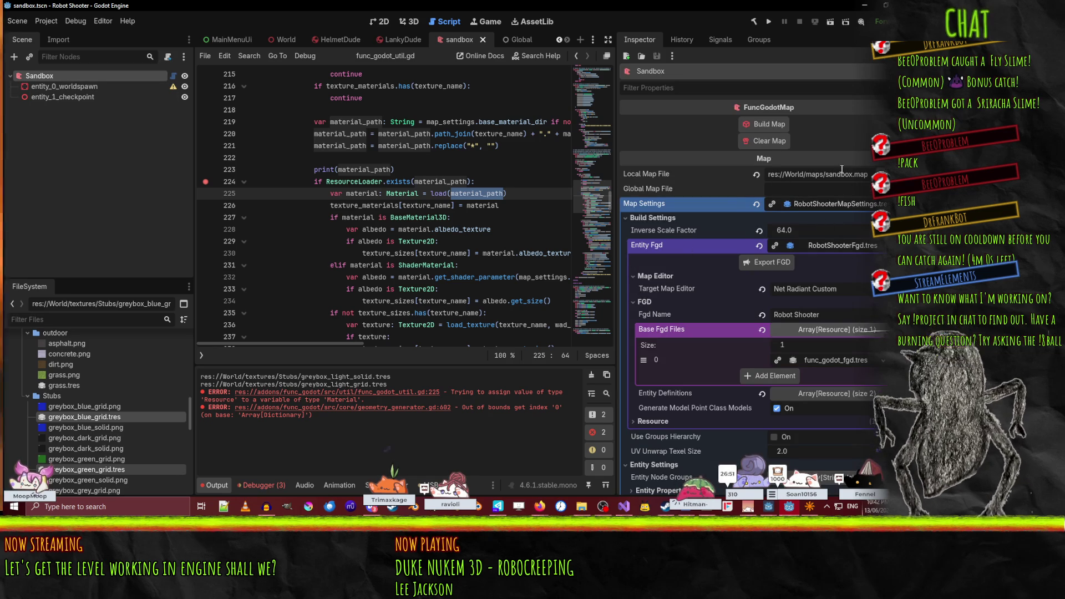
- Expand the Map Settings resource and its Entity Fgd details
{"action": "left_click", "coordinate": [855, 205]}
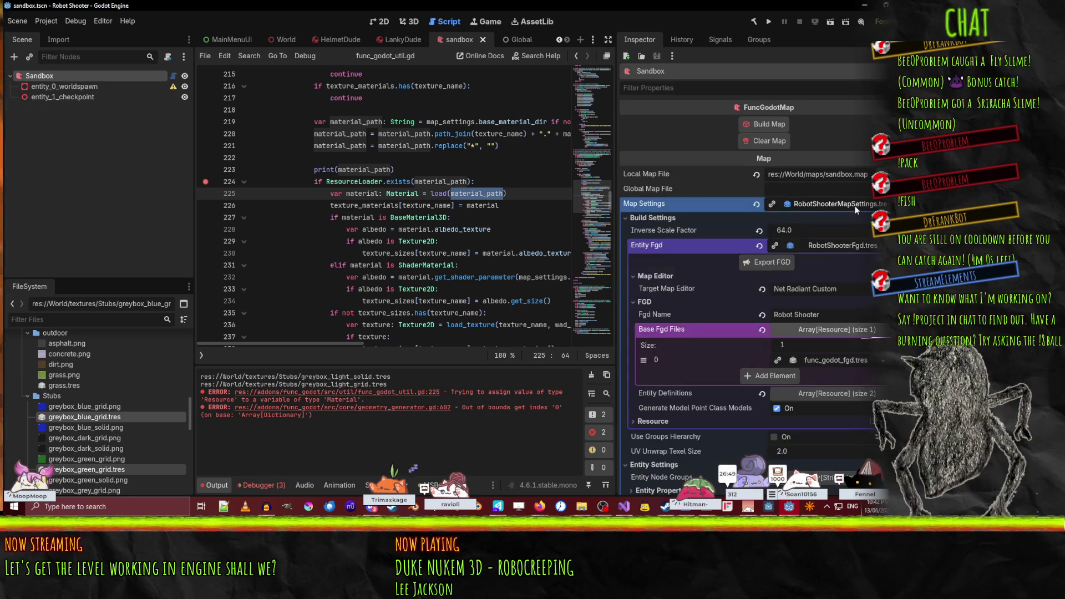
{"action": "left_click", "coordinate": [849, 204]}
{"action": "scroll", "coordinate": [837, 261], "scroll_direction": "down", "scroll_amount": 5}
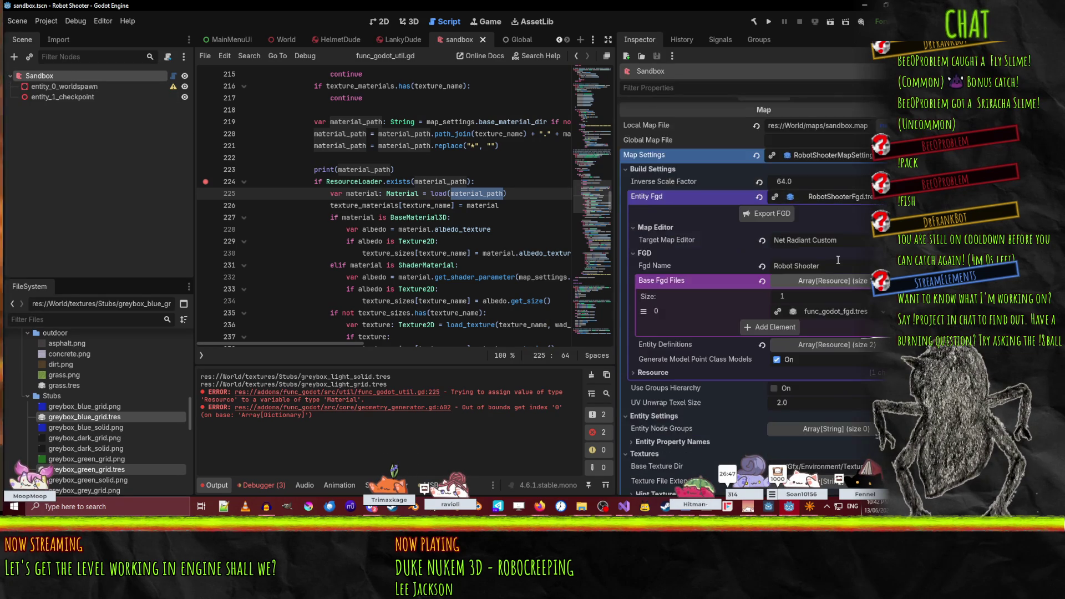
{"action": "scroll", "coordinate": [837, 262], "scroll_direction": "up", "scroll_amount": 4}
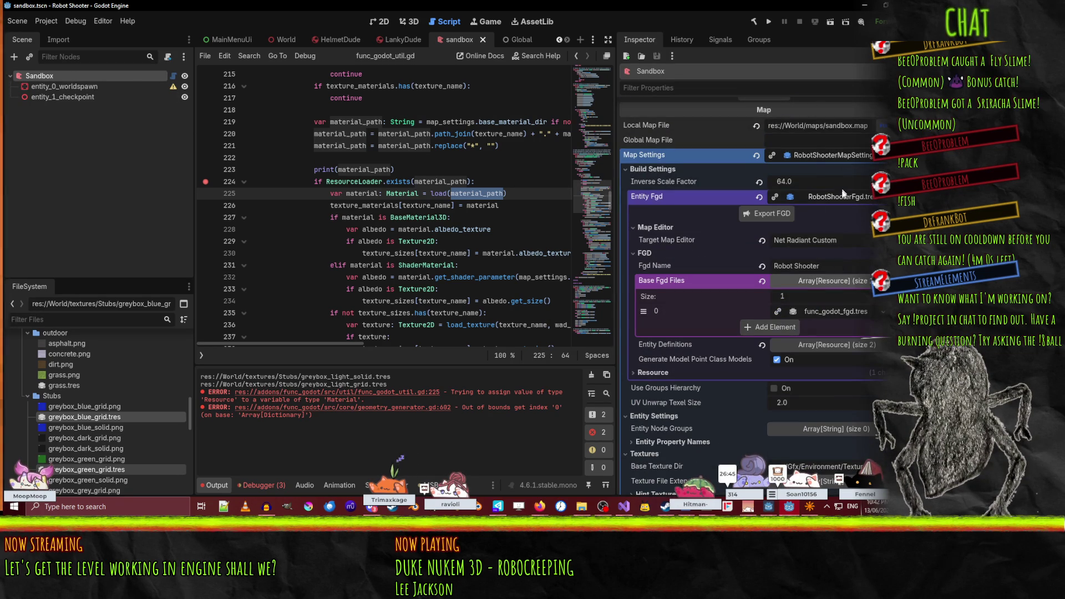
{"action": "left_click", "coordinate": [840, 200]}
{"action": "left_click", "coordinate": [840, 200]}
{"action": "left_click", "coordinate": [841, 199]}
{"action": "left_click", "coordinate": [844, 194]}
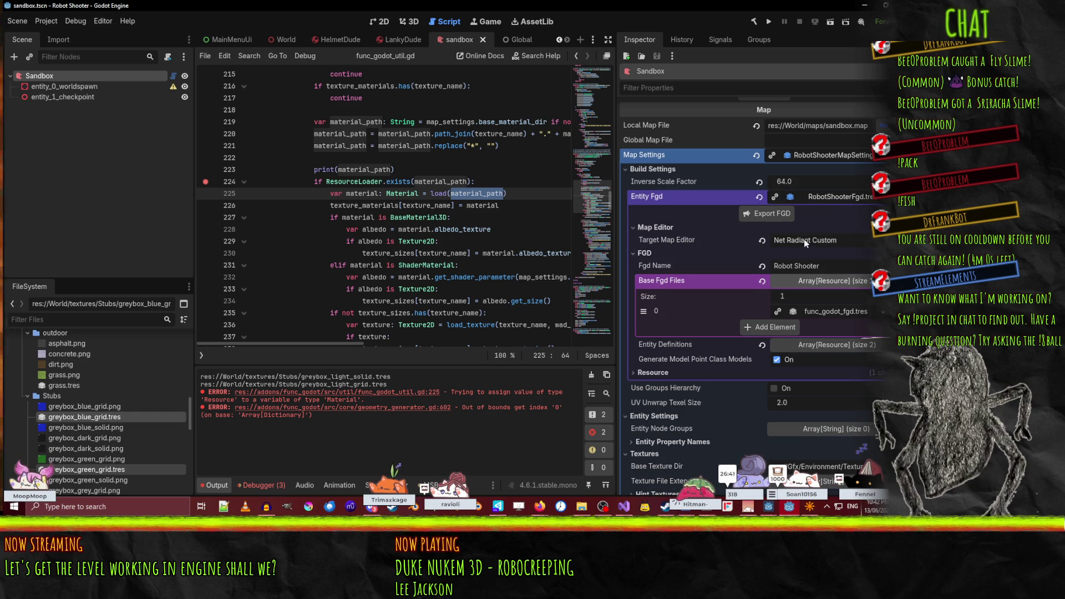
- Scroll to the Materials options: Base Material Dir res://World/textures, extension tres, %s albedo pattern
{"action": "scroll", "coordinate": [817, 275], "scroll_direction": "down", "scroll_amount": 2}
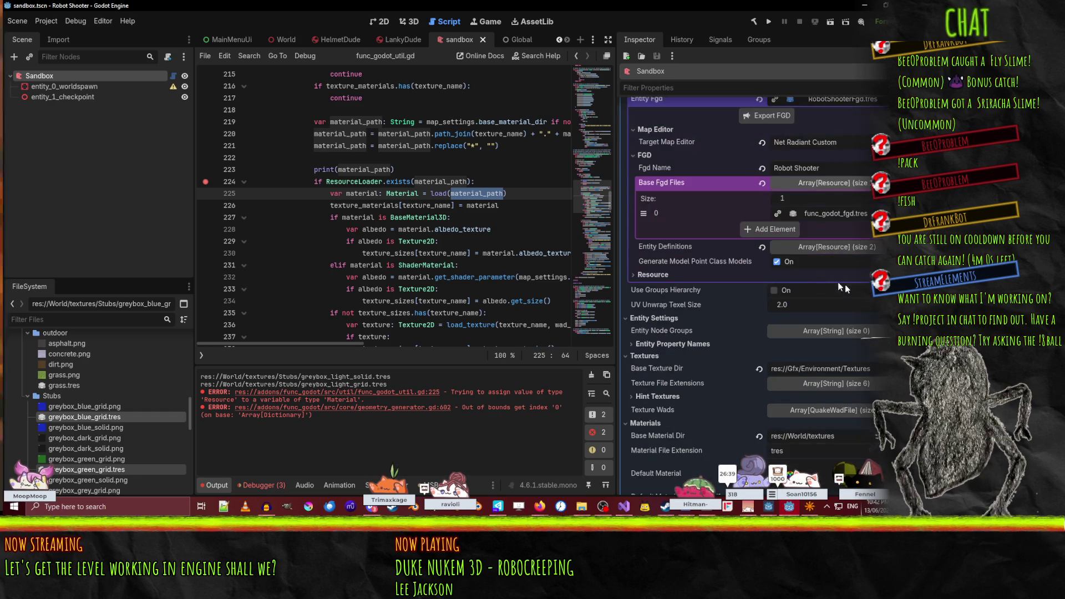
{"action": "left_click", "coordinate": [841, 211]}
{"action": "left_click", "coordinate": [841, 214]}
{"action": "scroll", "coordinate": [842, 309], "scroll_direction": "down", "scroll_amount": 6}
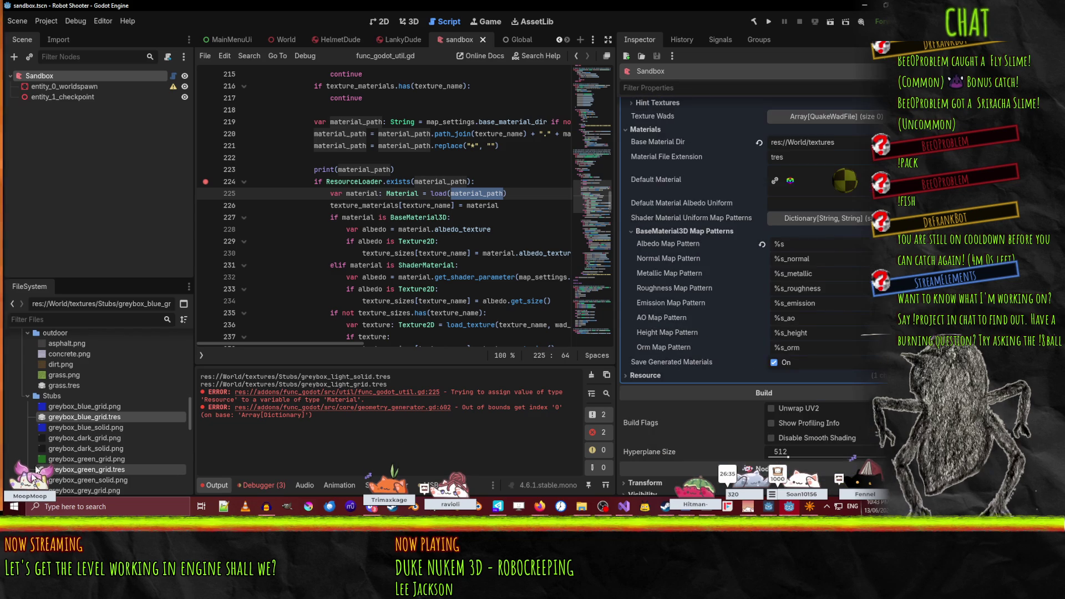
{"action": "scroll", "coordinate": [146, 365], "scroll_direction": "down", "scroll_amount": 5}
{"action": "scroll", "coordinate": [147, 365], "scroll_direction": "down", "scroll_amount": 5}
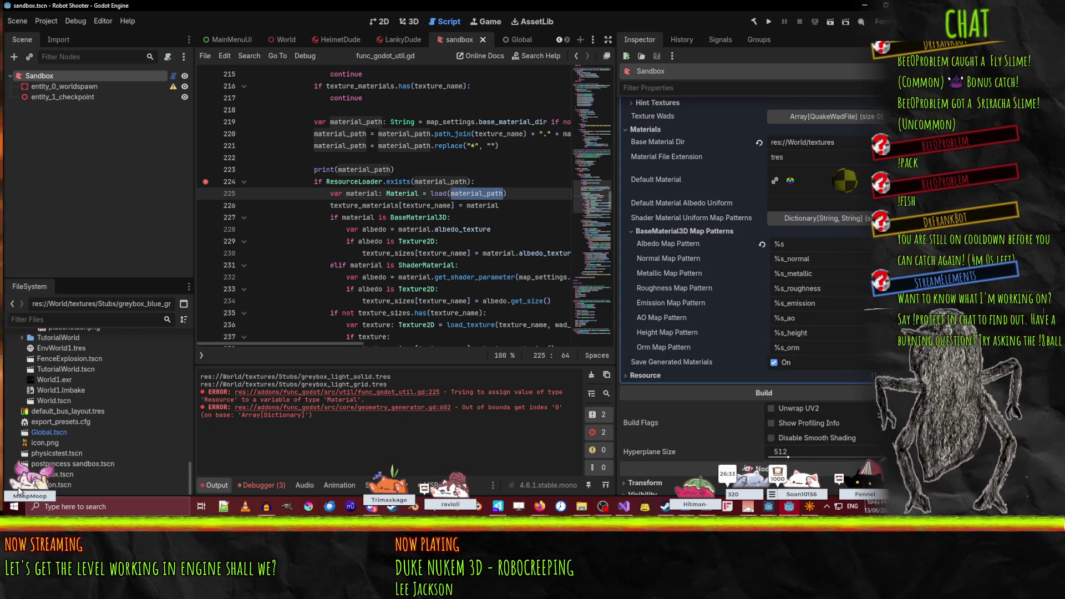
{"action": "scroll", "coordinate": [77, 444], "scroll_direction": "up", "scroll_amount": 3}
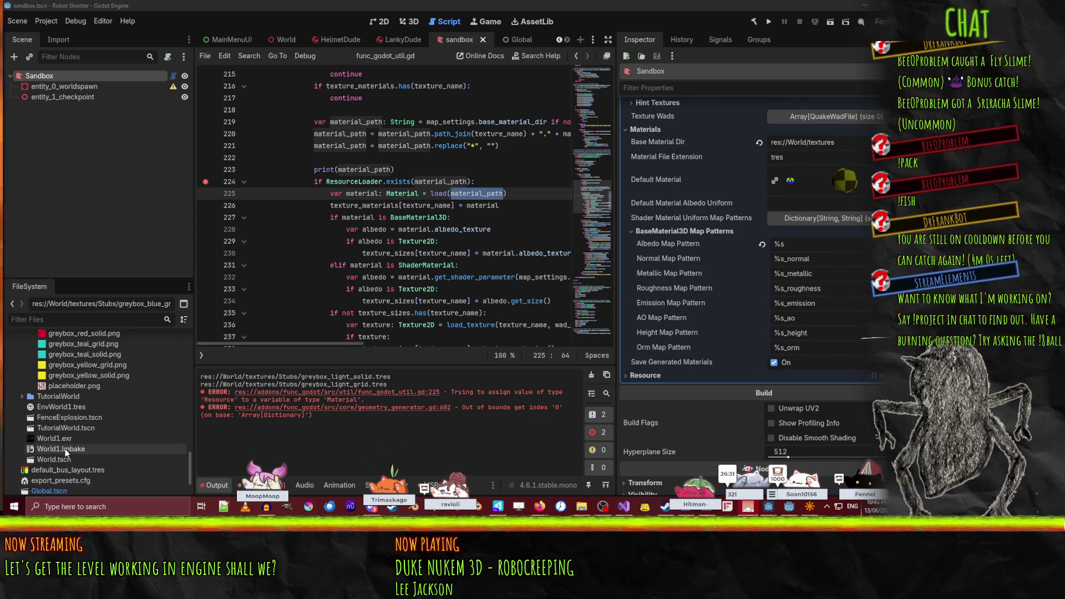
{"action": "scroll", "coordinate": [96, 452], "scroll_direction": "up", "scroll_amount": 5}
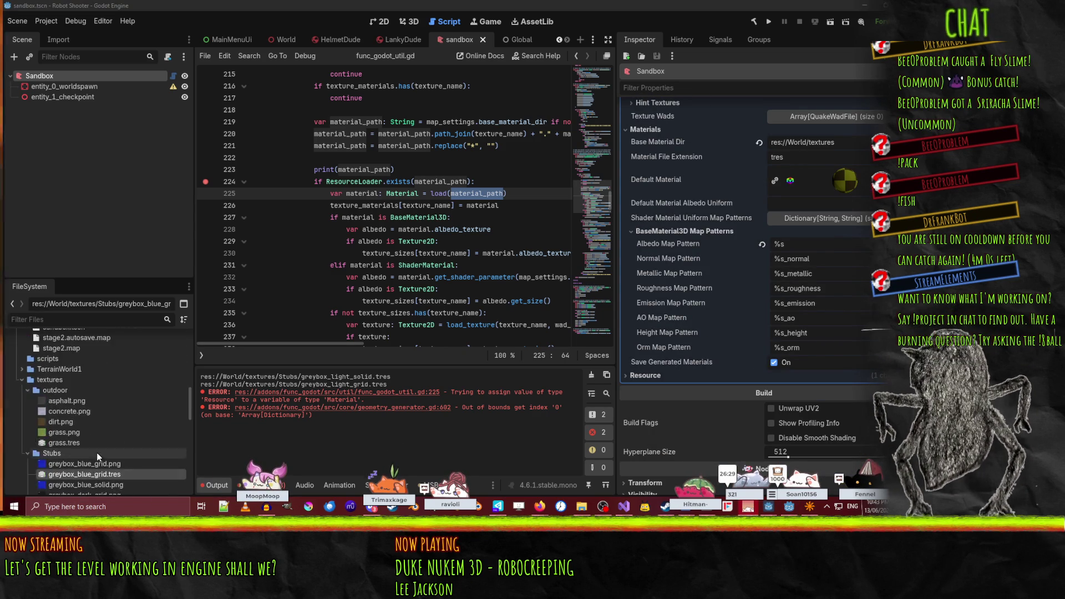
{"action": "scroll", "coordinate": [96, 451], "scroll_direction": "up", "scroll_amount": 5}
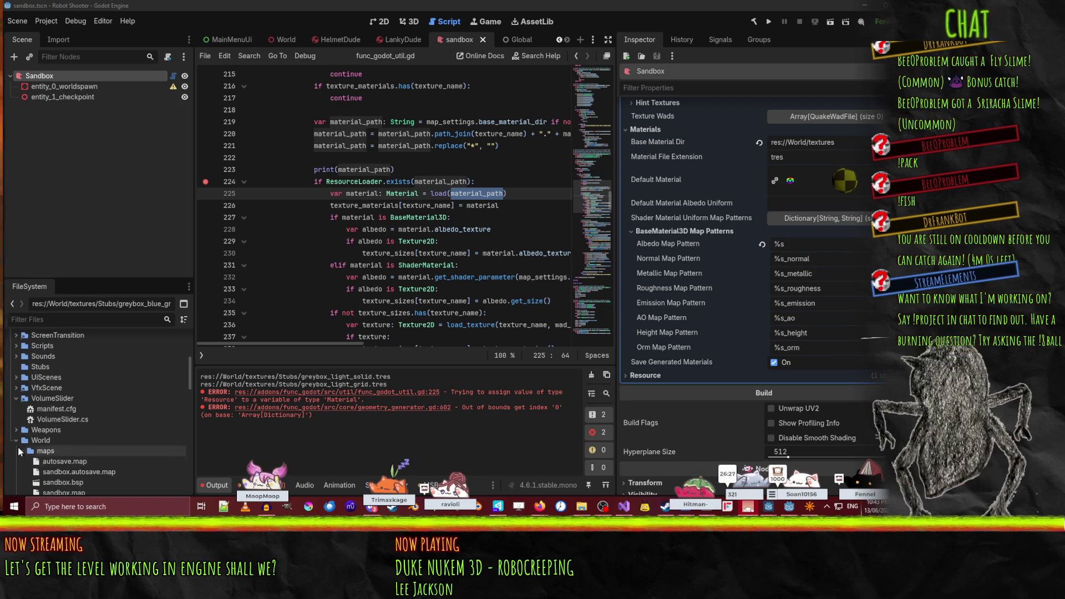
- Delete the unused top-level res://maps folder from FileSystem
{"action": "left_click", "coordinate": [16, 398]}
{"action": "left_click", "coordinate": [16, 419]}
{"action": "scroll", "coordinate": [11, 425], "scroll_direction": "up", "scroll_amount": 5}
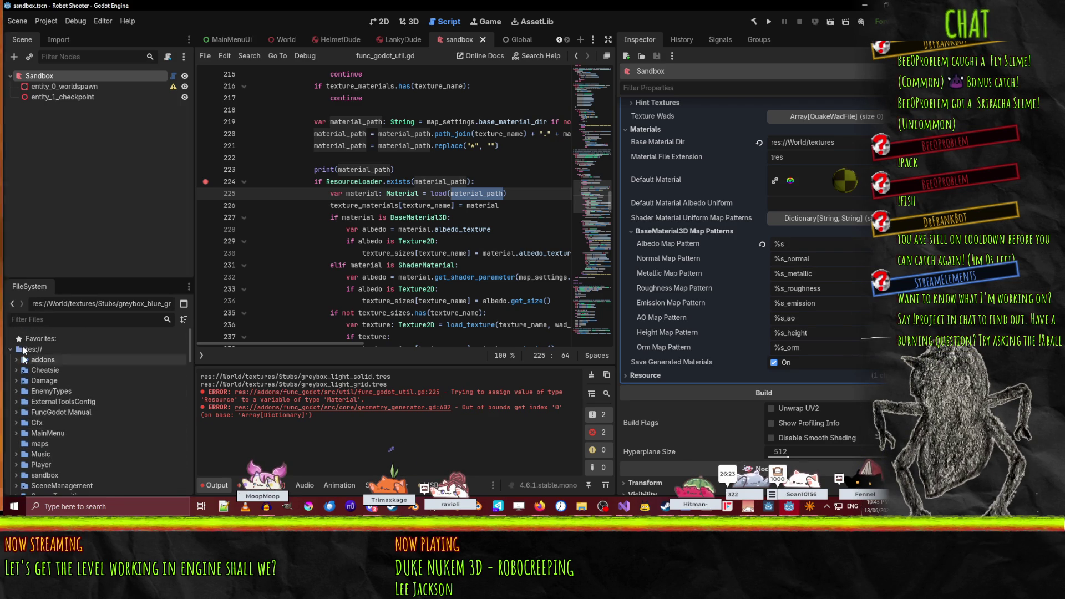
{"action": "scroll", "coordinate": [63, 432], "scroll_direction": "down", "scroll_amount": 2}
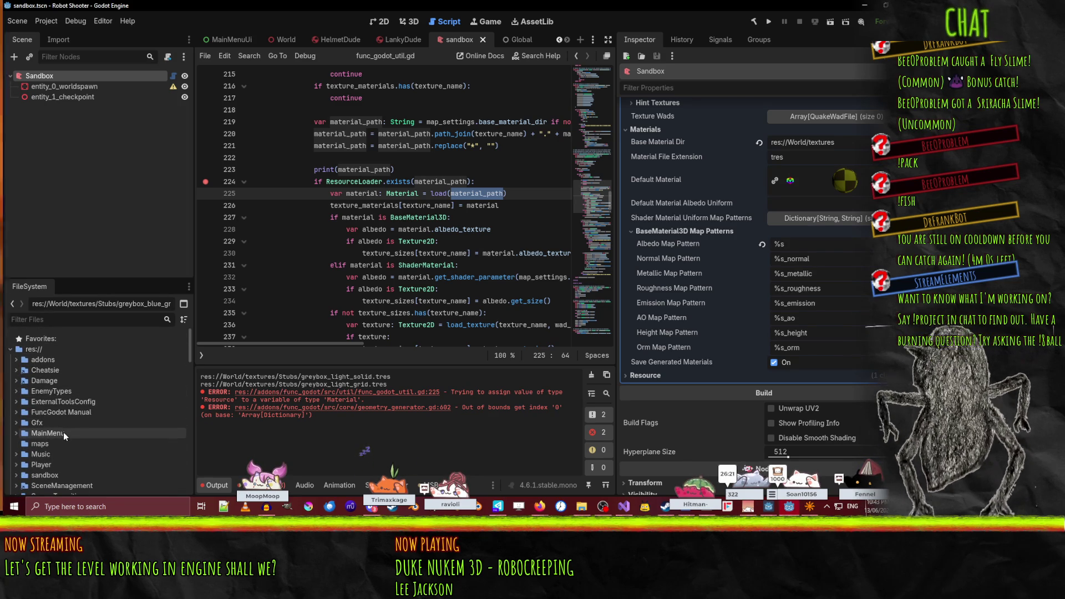
{"action": "scroll", "coordinate": [49, 368], "scroll_direction": "down", "scroll_amount": 2}
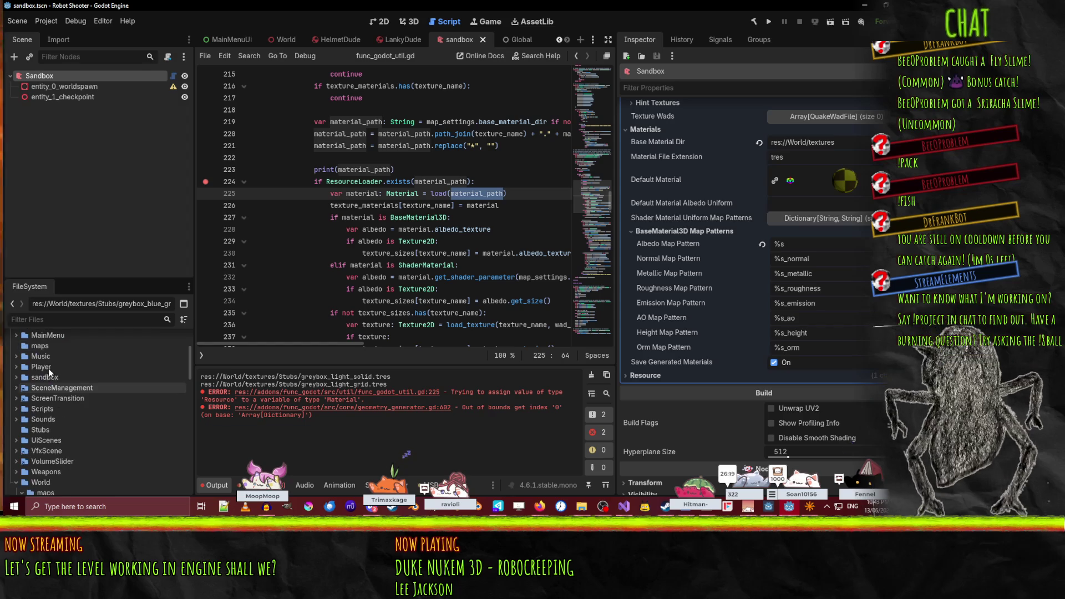
{"action": "right_click", "coordinate": [39, 346]}
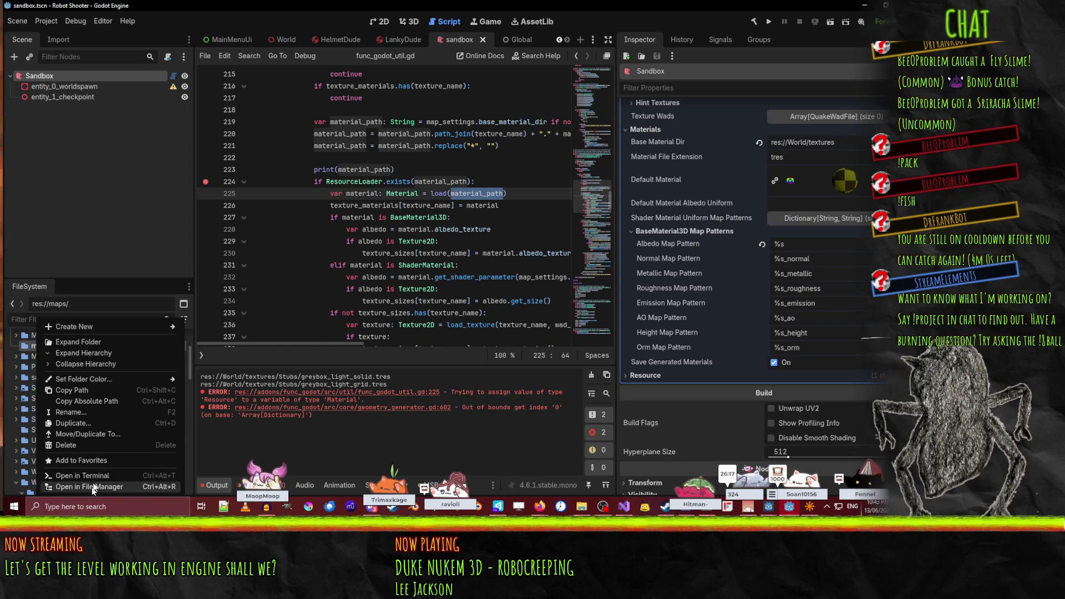
{"action": "left_click", "coordinate": [84, 445]}
{"action": "left_click", "coordinate": [398, 307]}
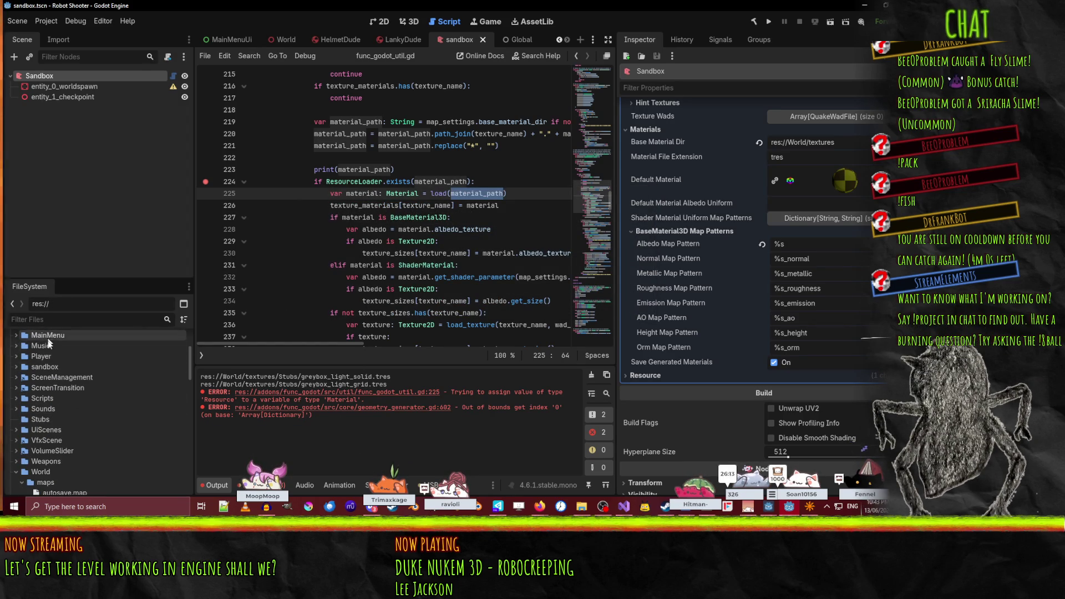
- Browse the World textures, scripts and maps folders, then collapse World
{"action": "scroll", "coordinate": [53, 410], "scroll_direction": "down", "scroll_amount": 3}
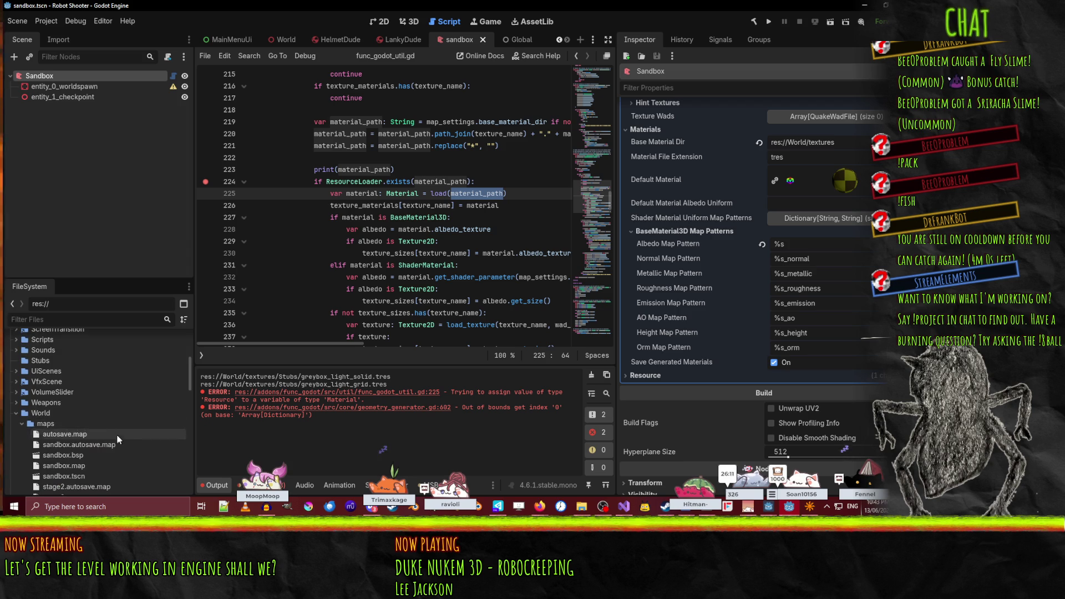
{"action": "scroll", "coordinate": [53, 410], "scroll_direction": "down", "scroll_amount": 2}
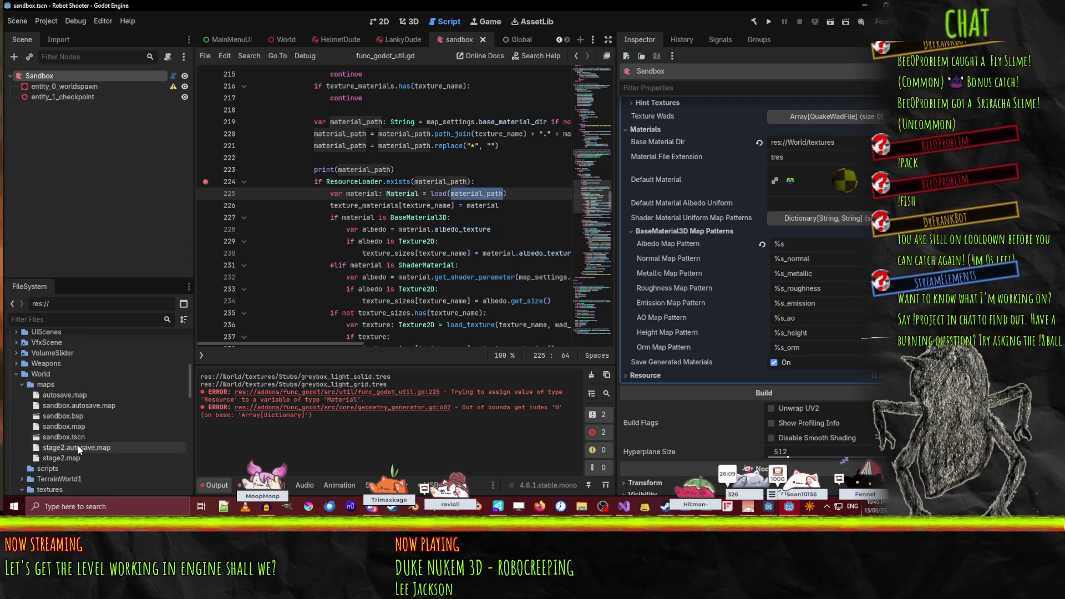
{"action": "scroll", "coordinate": [83, 469], "scroll_direction": "down", "scroll_amount": 4}
{"action": "left_click", "coordinate": [21, 412]}
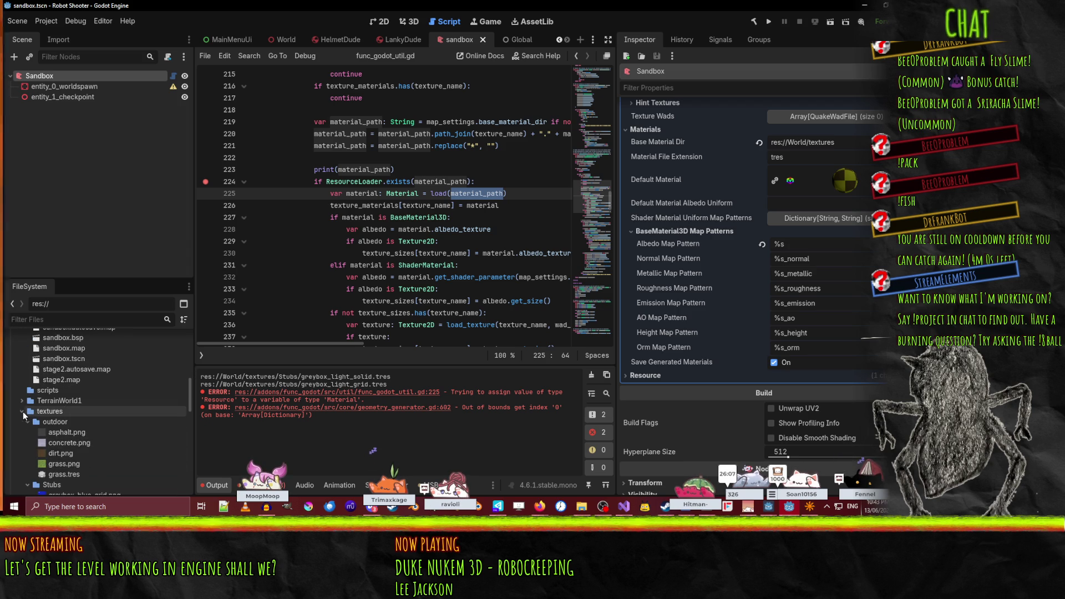
{"action": "left_click", "coordinate": [27, 388]}
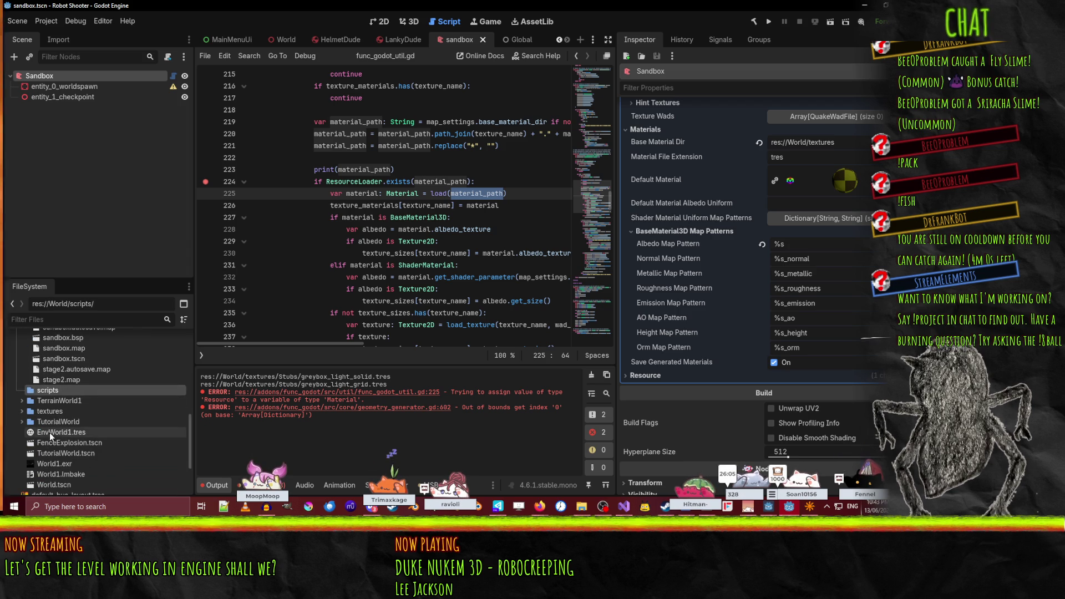
{"action": "scroll", "coordinate": [111, 431], "scroll_direction": "down", "scroll_amount": 1}
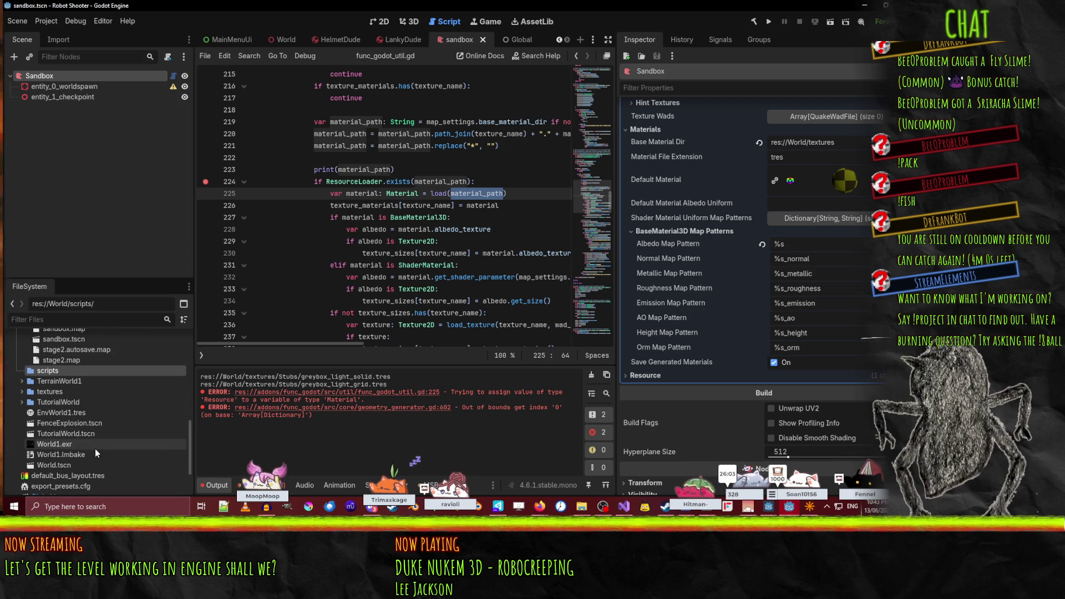
{"action": "mouse_move", "coordinate": [95, 455]}
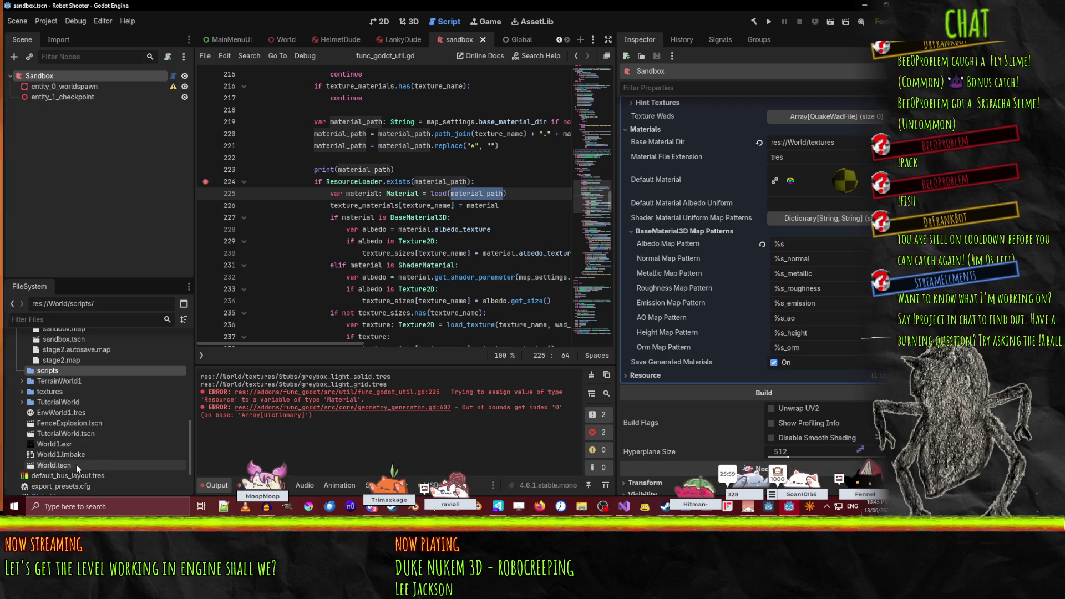
{"action": "scroll", "coordinate": [91, 462], "scroll_direction": "down", "scroll_amount": 2}
{"action": "scroll", "coordinate": [71, 398], "scroll_direction": "up", "scroll_amount": 4}
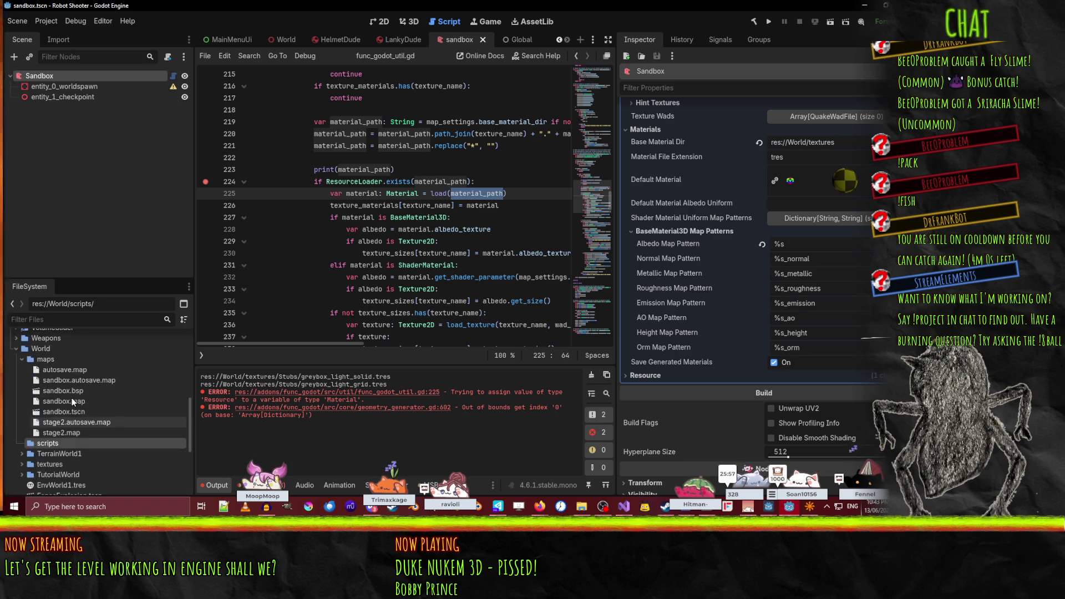
{"action": "double_click", "coordinate": [71, 398]}
{"action": "left_click", "coordinate": [22, 398]}
{"action": "left_click", "coordinate": [15, 387]}
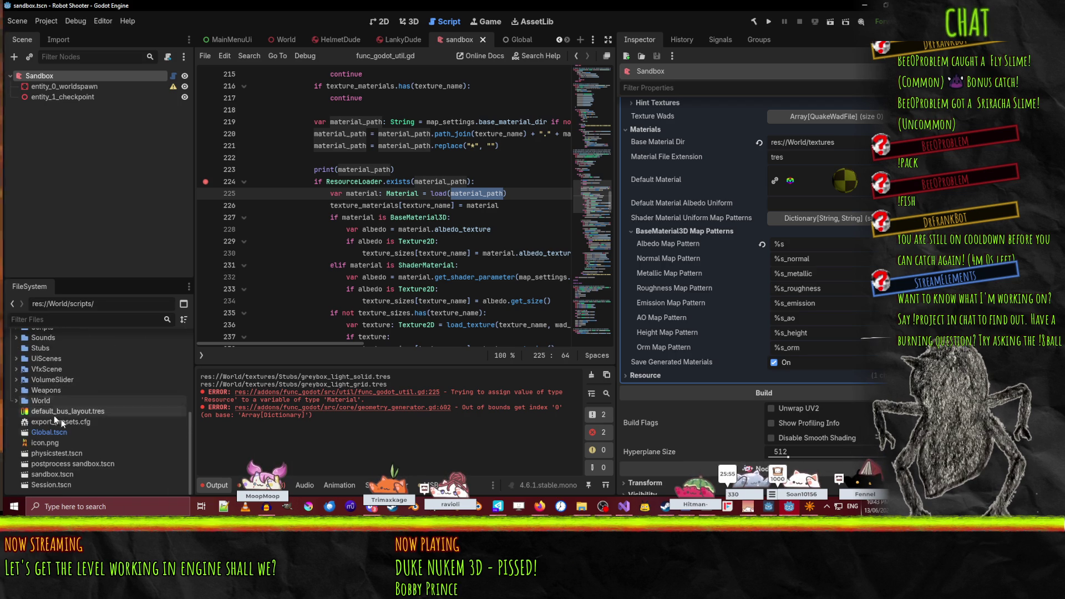
- Expand ExternalToolsConfig and open NetRadiantConfig.tres
{"action": "scroll", "coordinate": [83, 463], "scroll_direction": "up", "scroll_amount": 5}
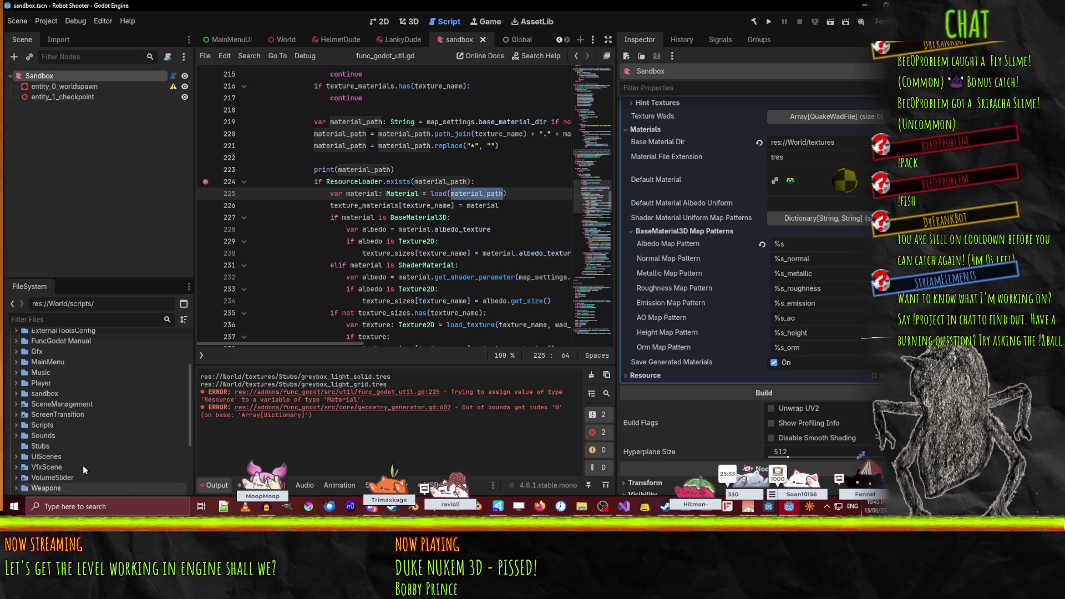
{"action": "left_click", "coordinate": [58, 370]}
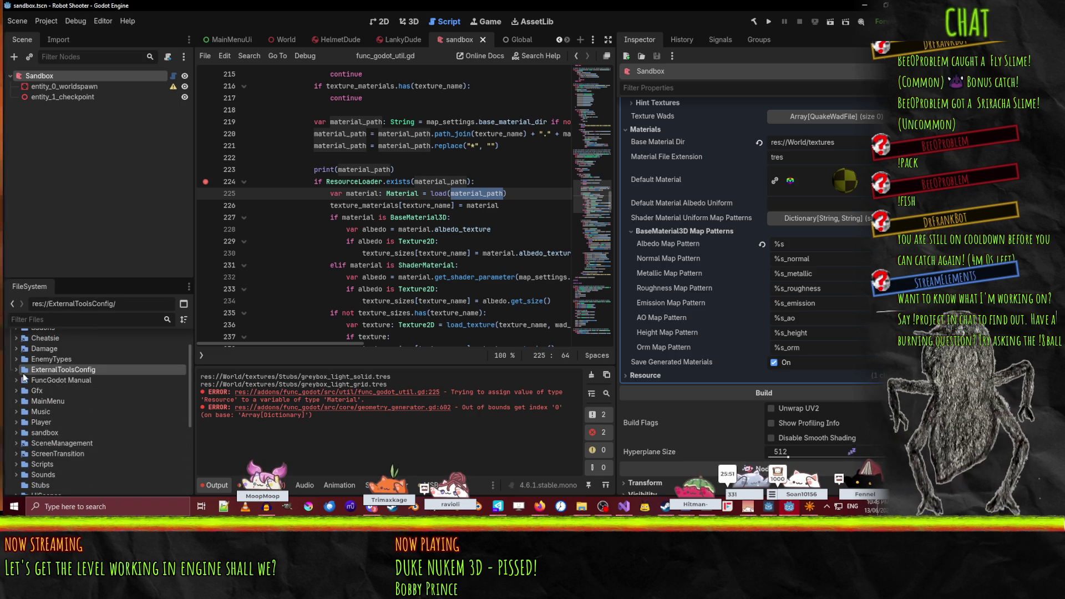
{"action": "left_click", "coordinate": [17, 370]}
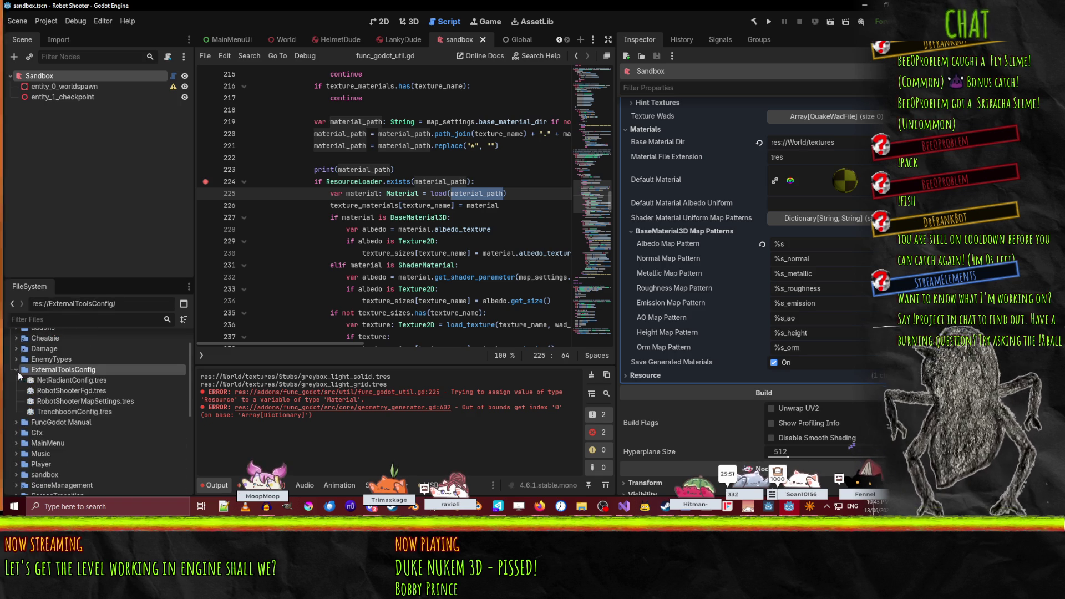
{"action": "left_click", "coordinate": [89, 382]}
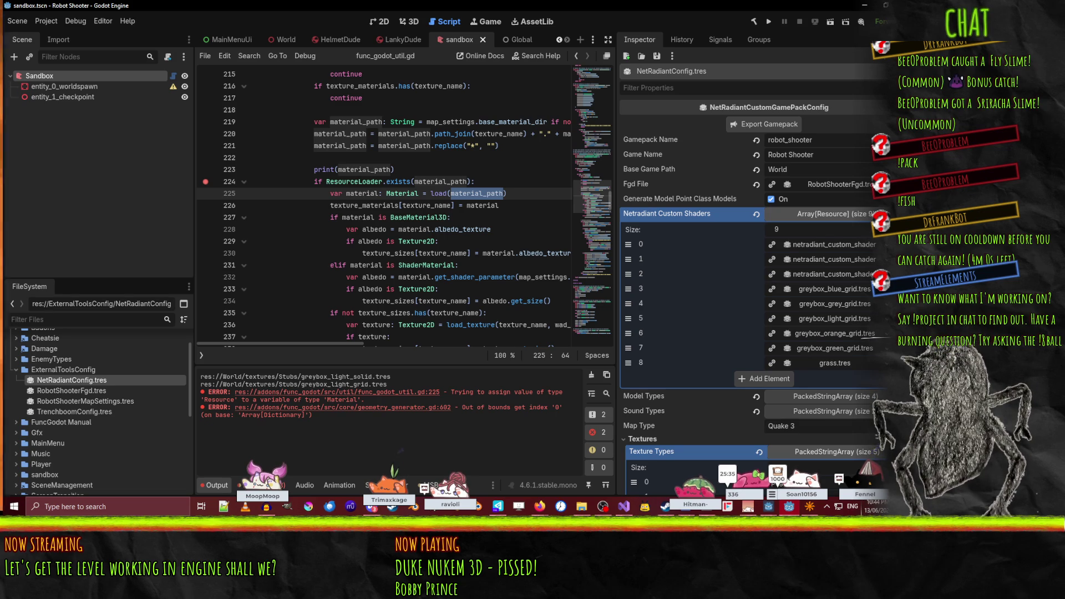
- Remove the blue, grey, light, orange and green grid entries and grass.tres from Netradiant Custom Shaders
{"action": "left_click", "coordinate": [880, 288]}
{"action": "left_click", "coordinate": [881, 289]}
{"action": "left_click", "coordinate": [880, 289]}
{"action": "left_click", "coordinate": [881, 289]}
{"action": "left_click", "coordinate": [881, 288]}
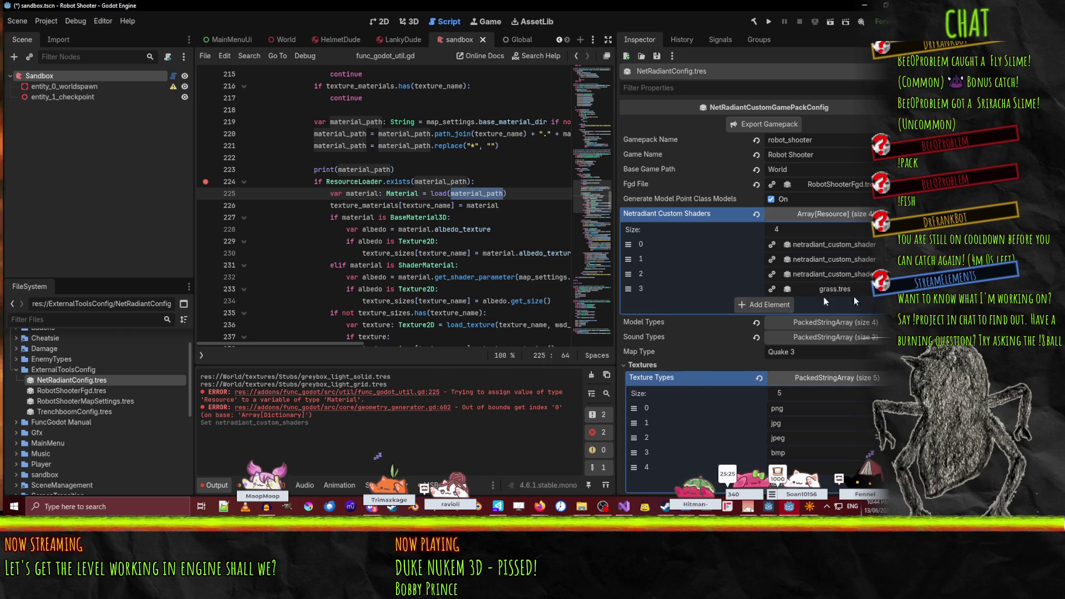
{"action": "left_click", "coordinate": [387, 293]}
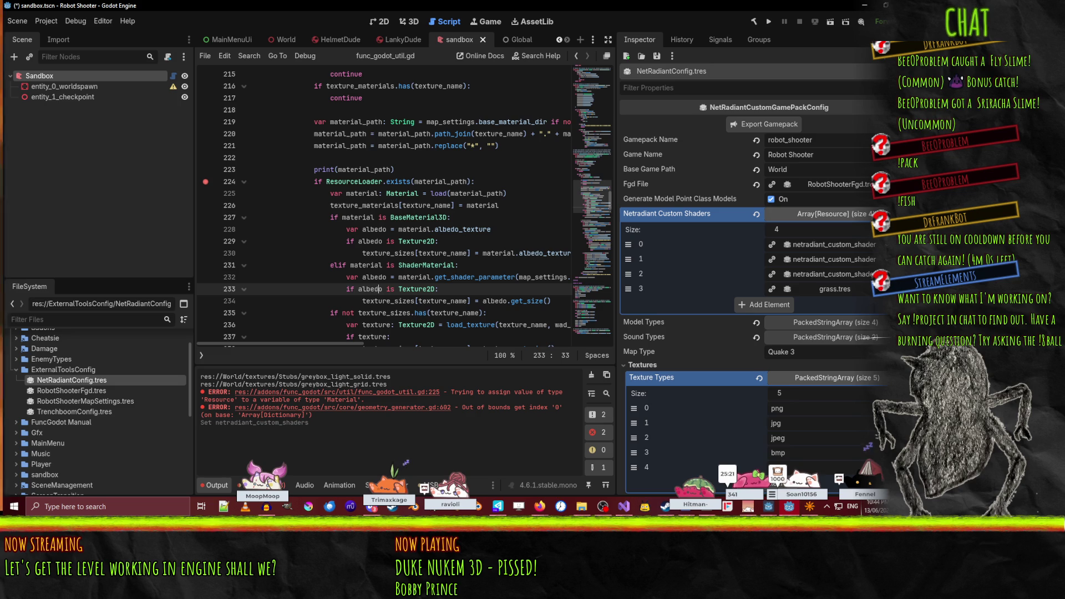
{"action": "left_click", "coordinate": [882, 289]}
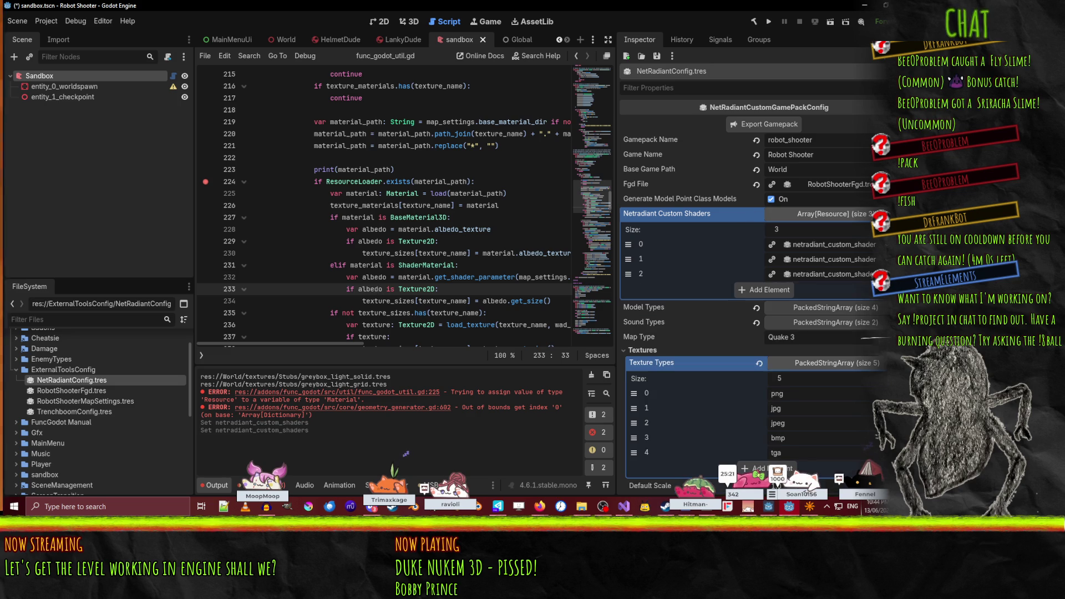
- Expand and collapse the Model Types and Sound Types lists, then collapse ExternalToolsConfig
{"action": "left_click", "coordinate": [363, 229]}
{"action": "left_click", "coordinate": [838, 309]}
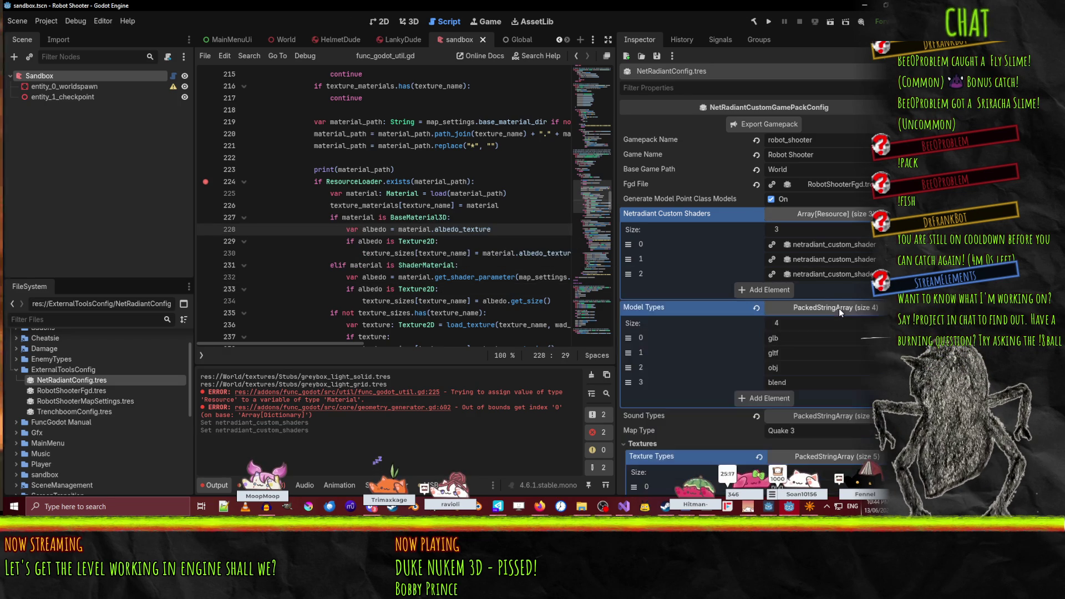
{"action": "left_click", "coordinate": [839, 308]}
{"action": "left_click", "coordinate": [840, 325]}
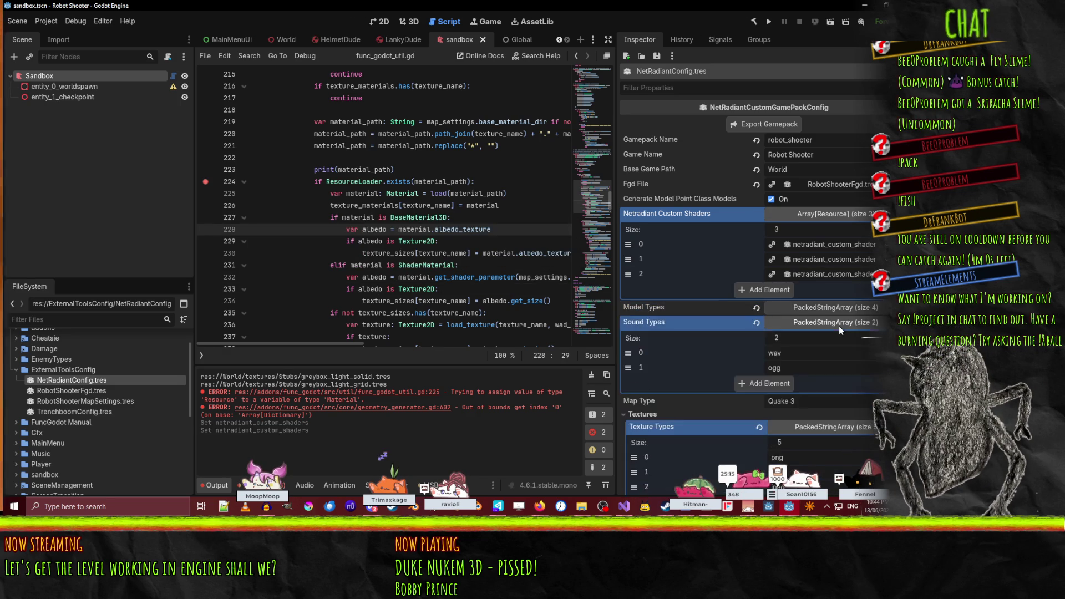
{"action": "left_click", "coordinate": [838, 325]}
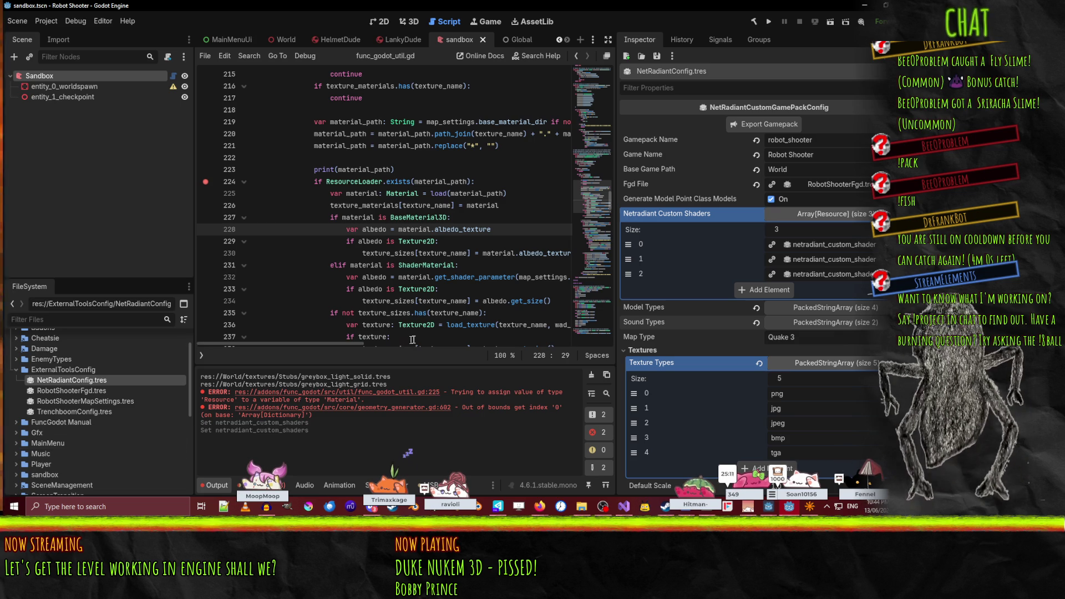
{"action": "left_click", "coordinate": [15, 371]}
- Read build_texture_map, checking texture_name on line 212 and material_file_extension on line 220
{"action": "scroll", "coordinate": [16, 429], "scroll_direction": "down", "scroll_amount": 5}
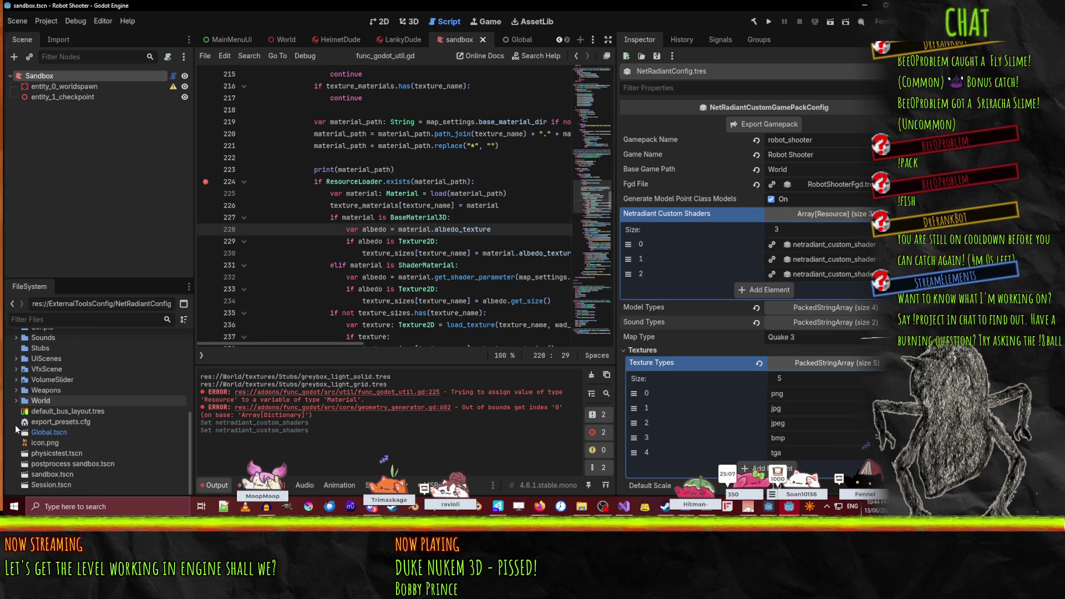
{"action": "key", "text": "Up"}
{"action": "key", "text": "Up"}
{"action": "key", "text": "Up"}
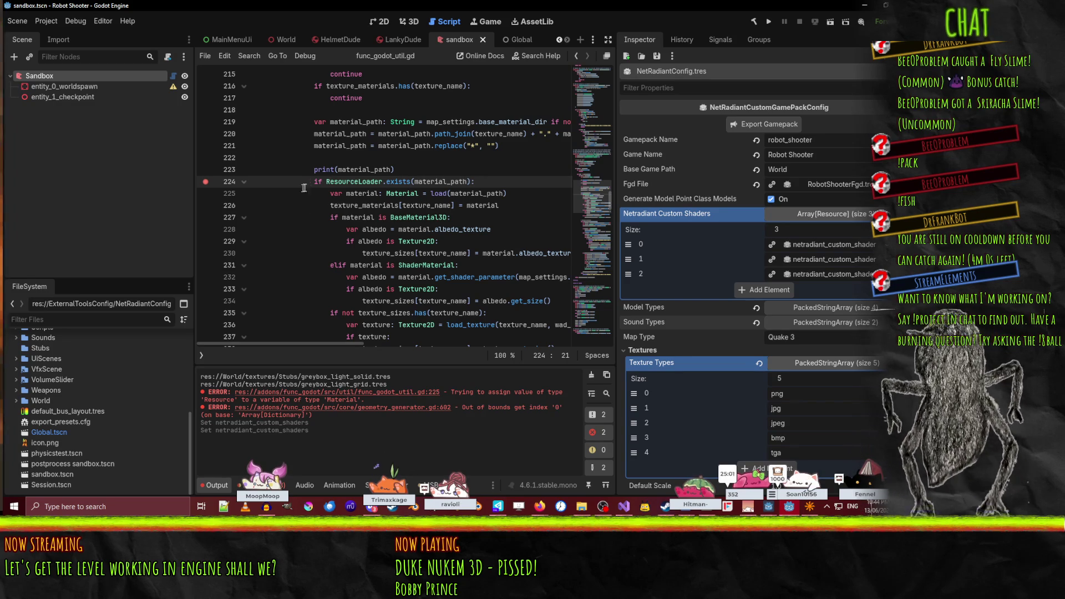
{"action": "scroll", "coordinate": [319, 224], "scroll_direction": "up", "scroll_amount": 3}
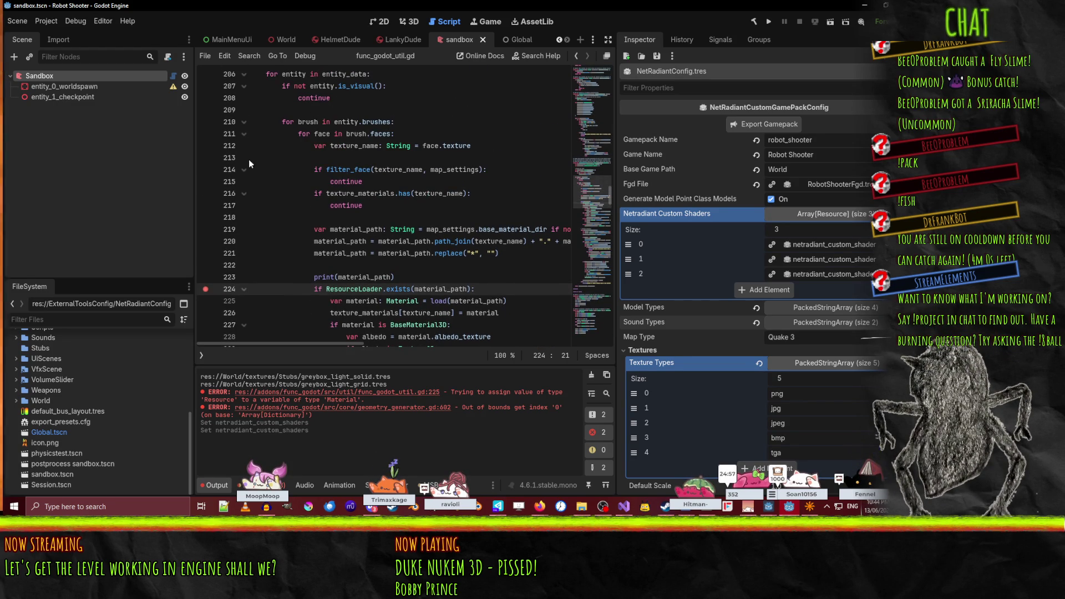
{"action": "double_click", "coordinate": [353, 145]}
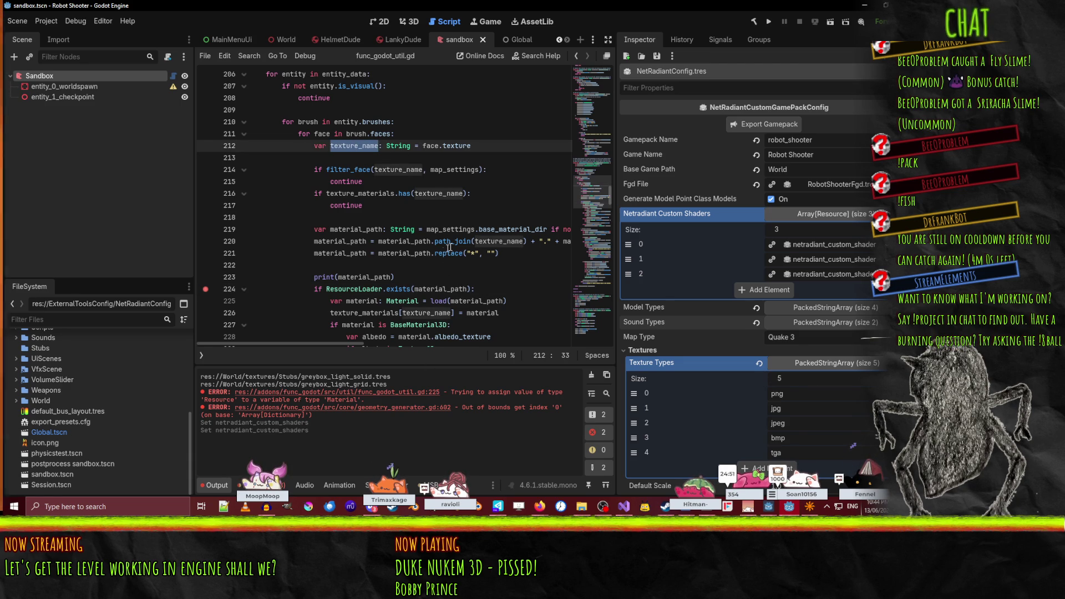
{"action": "mouse_move", "coordinate": [487, 242]}
{"action": "left_mouse_down"}
{"action": "mouse_move", "coordinate": [541, 243]}
{"action": "mouse_move", "coordinate": [489, 242]}
{"action": "left_mouse_up"}
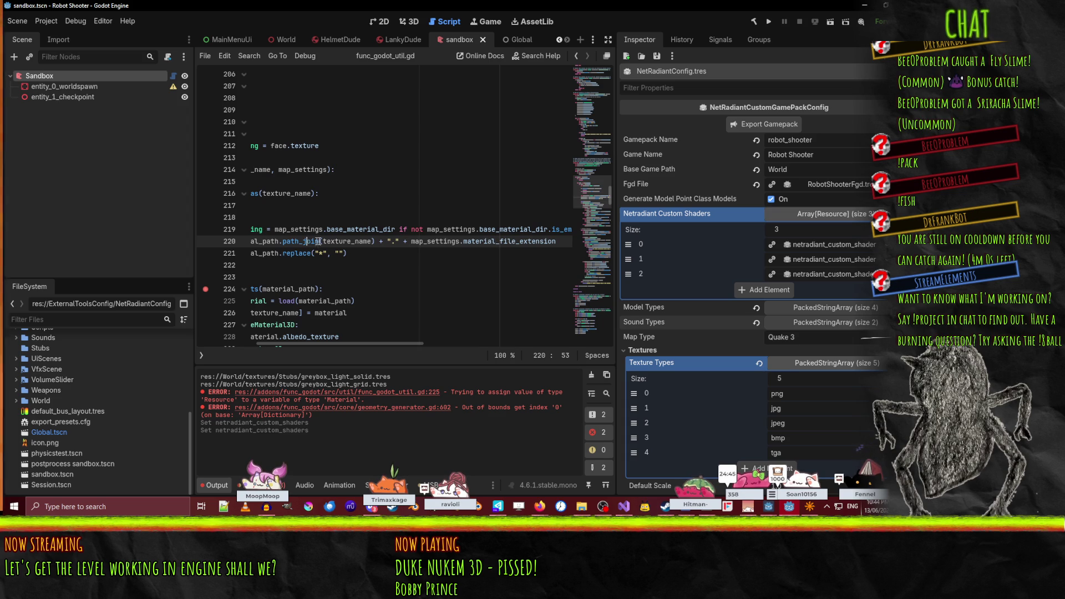
{"action": "double_click", "coordinate": [347, 241]}
{"action": "double_click", "coordinate": [509, 241]}
{"action": "left_click_drag", "start_coordinate": [402, 345], "coordinate": [311, 346]}
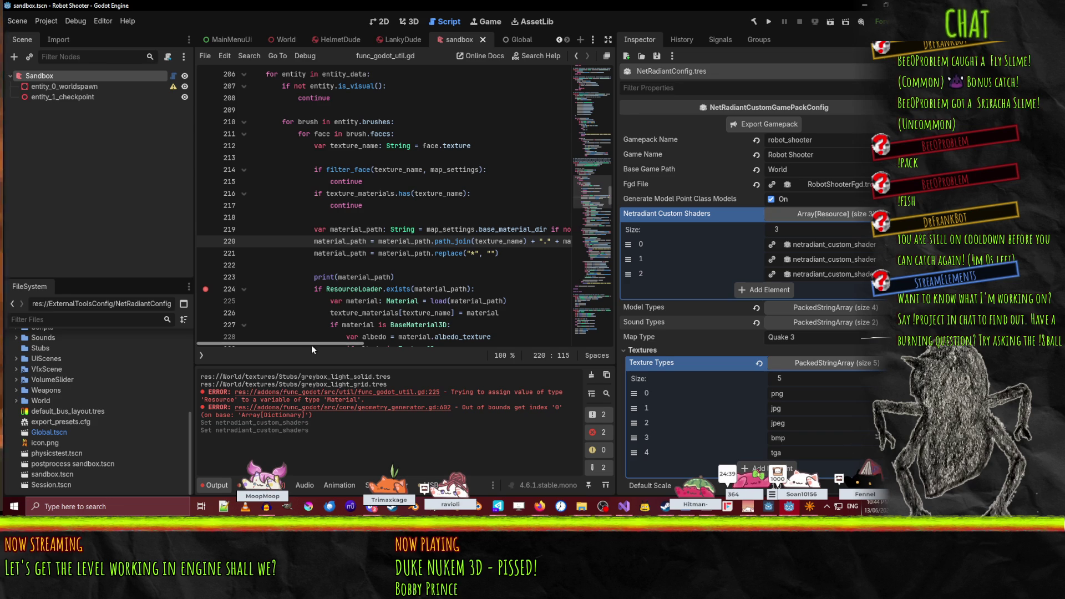
- Move the caret to the load call on line 225 of func_godot_util.gd
{"action": "key", "text": "Down"}
{"action": "key", "text": "Down"}
{"action": "key", "text": "Down"}
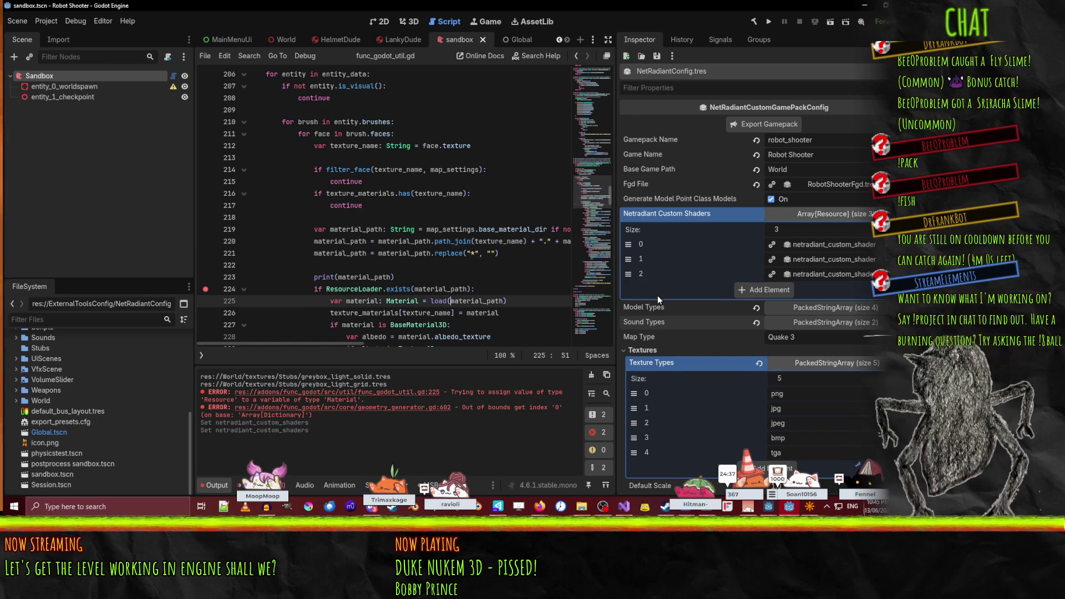
{"action": "key", "text": "Up"}
{"action": "key", "text": "Up"}
{"action": "key", "text": "Home"}
{"action": "key", "text": "Down"}
{"action": "key", "text": "Down"}
{"action": "key", "text": "End"}
{"action": "key", "text": "ctrl+Left"}
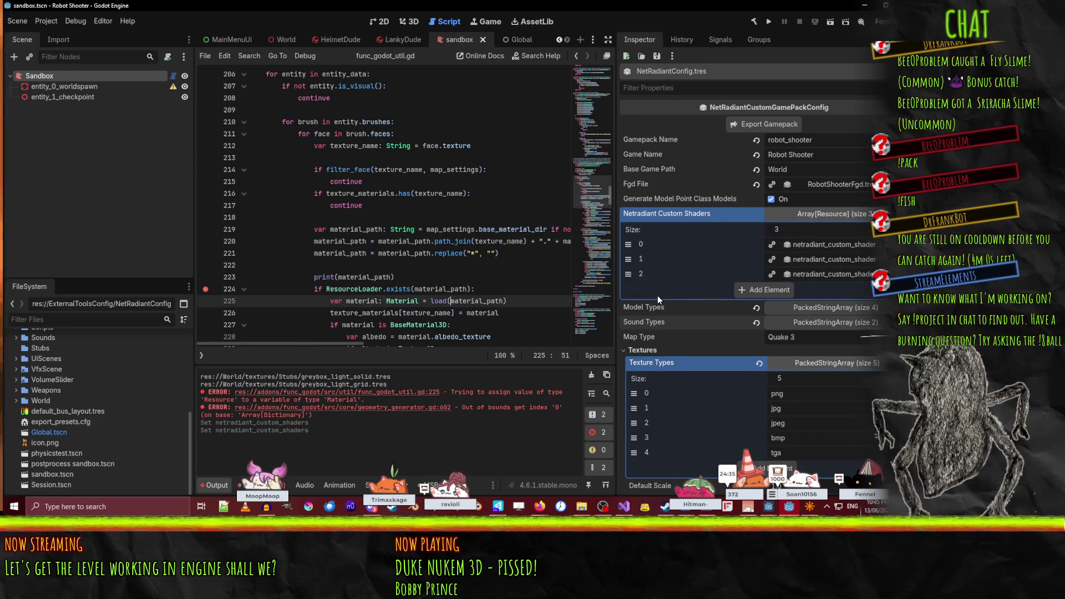
{"action": "key", "text": "ctrl+shift+i"}
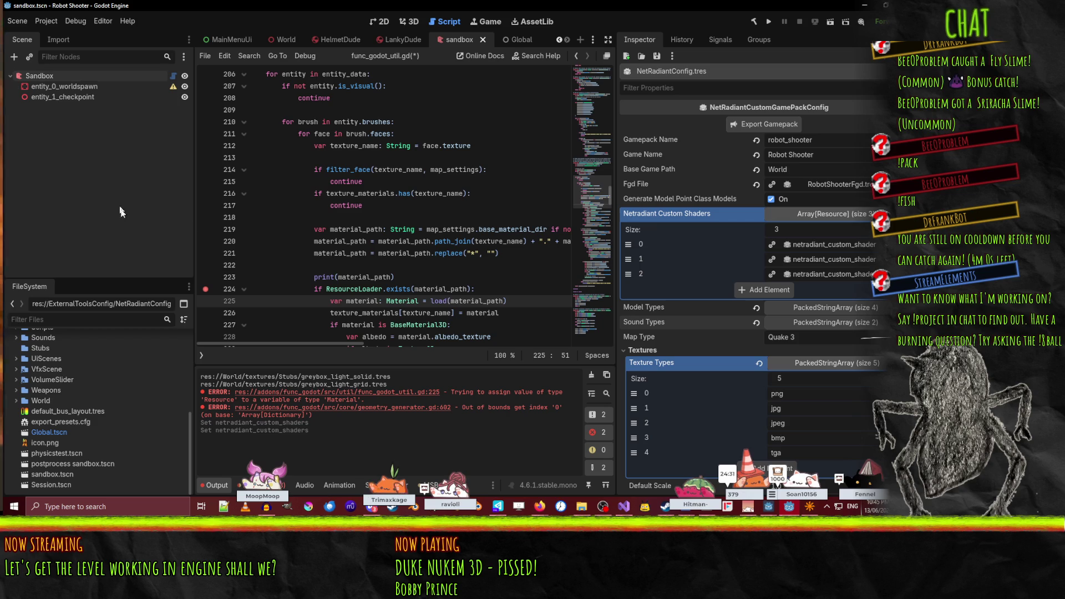
- Collapse and re-expand the custom shaders array, then select the Sandbox node
{"action": "right_click", "coordinate": [667, 215]}
{"action": "left_click", "coordinate": [641, 217]}
{"action": "left_click", "coordinate": [854, 214]}
{"action": "left_click", "coordinate": [855, 214]}
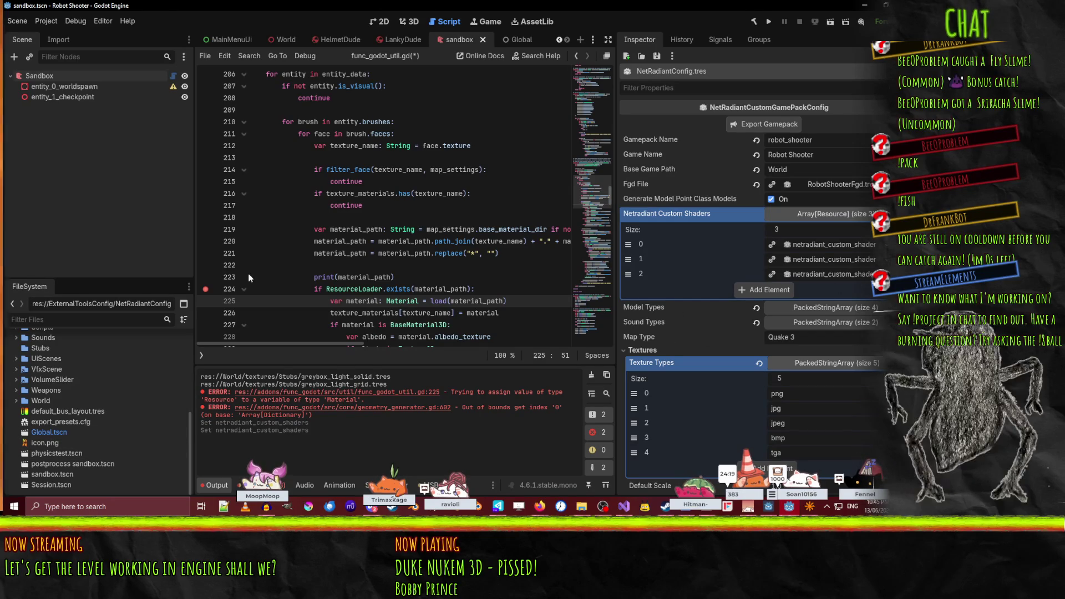
{"action": "scroll", "coordinate": [85, 417], "scroll_direction": "up", "scroll_amount": 5}
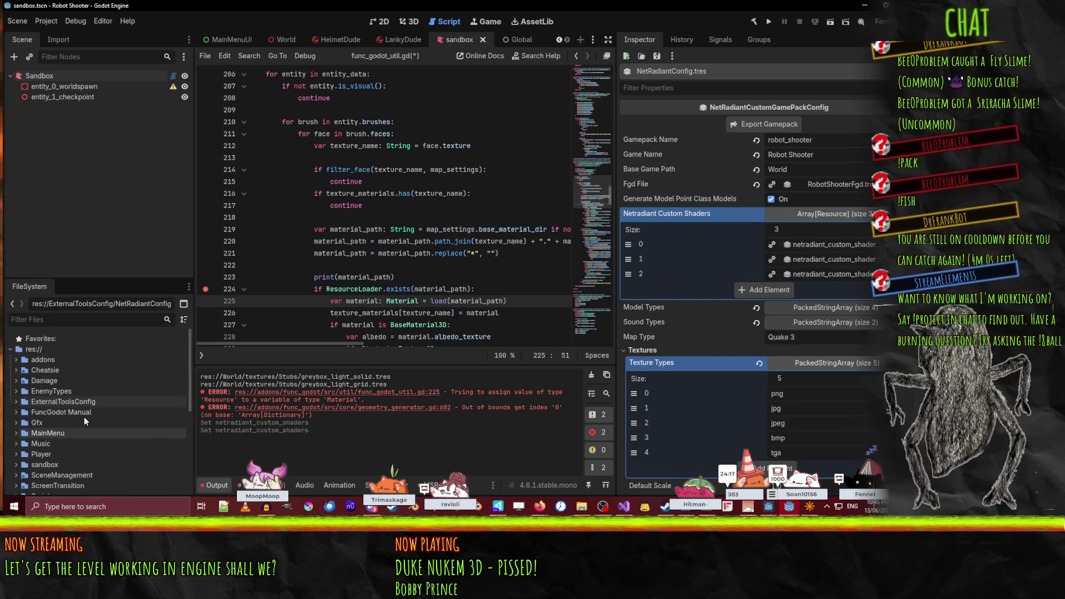
{"action": "scroll", "coordinate": [273, 273], "scroll_direction": "up", "scroll_amount": 10}
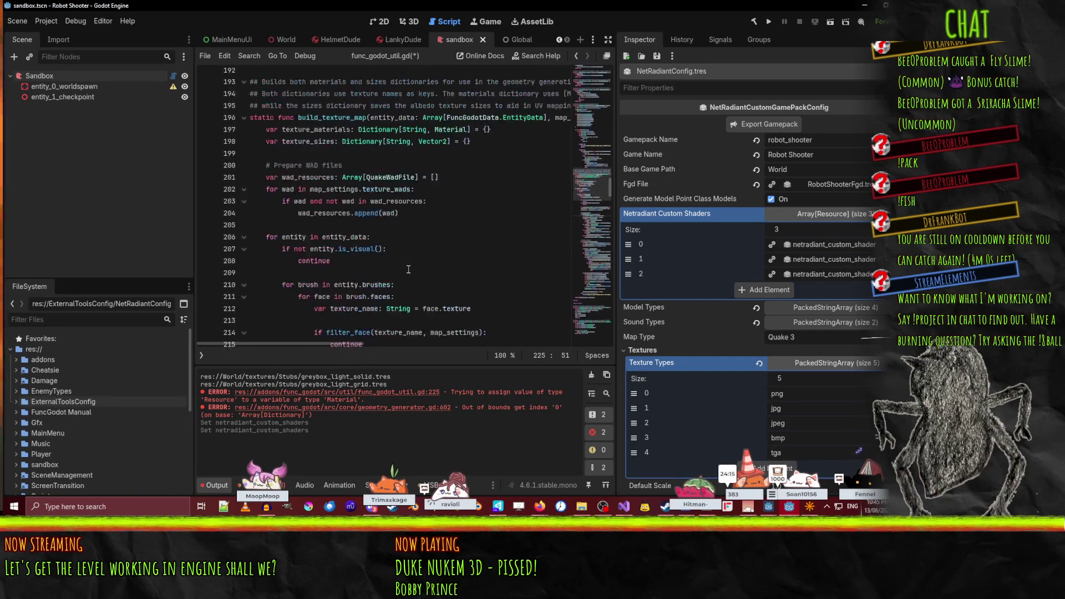
{"action": "scroll", "coordinate": [273, 273], "scroll_direction": "down", "scroll_amount": 10}
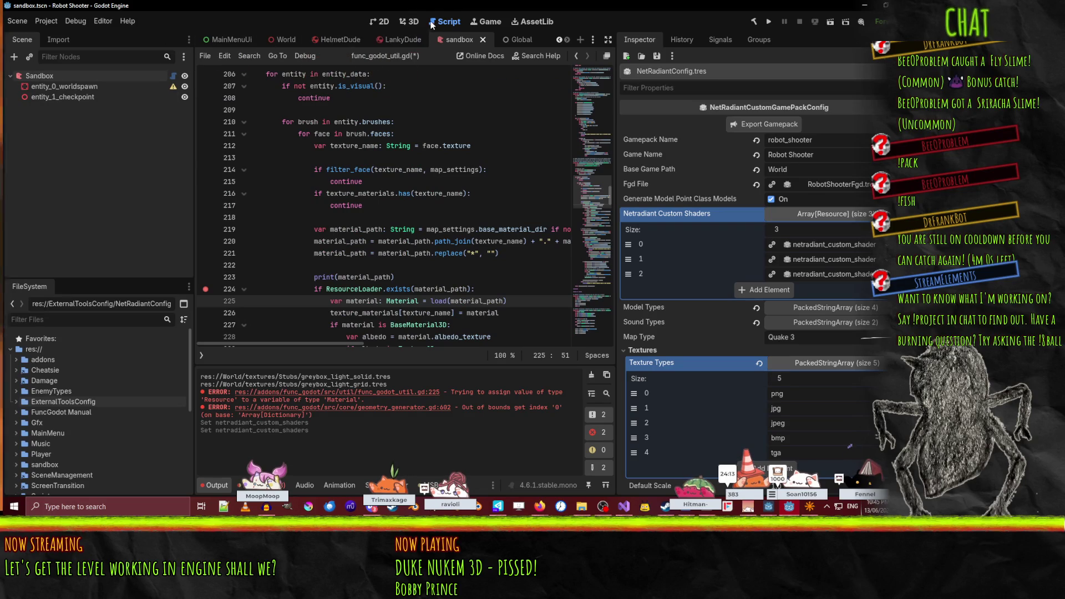
{"action": "left_click", "coordinate": [83, 74]}
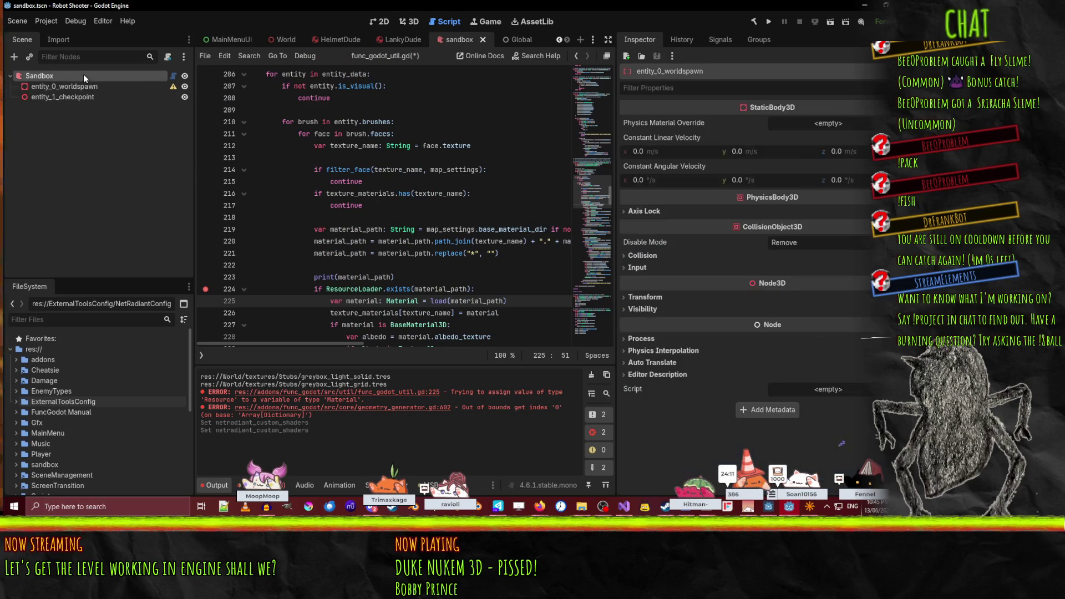
- Replace 'tres' with 'mat' in the Sandbox map's Material File Extension field
{"action": "scroll", "coordinate": [740, 317], "scroll_direction": "down", "scroll_amount": 5}
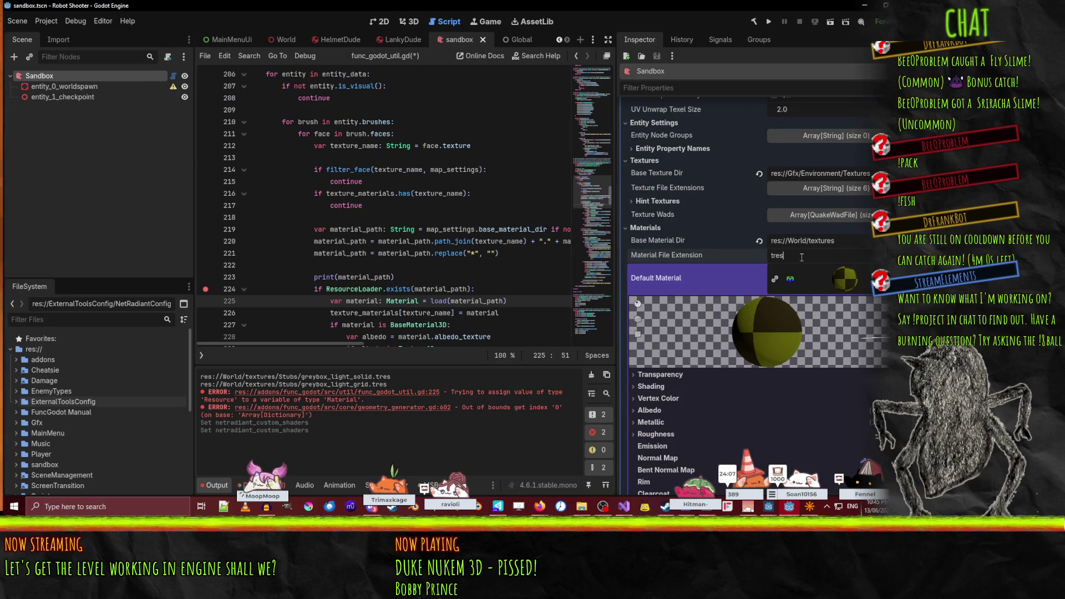
{"action": "type", "text": "mat"}
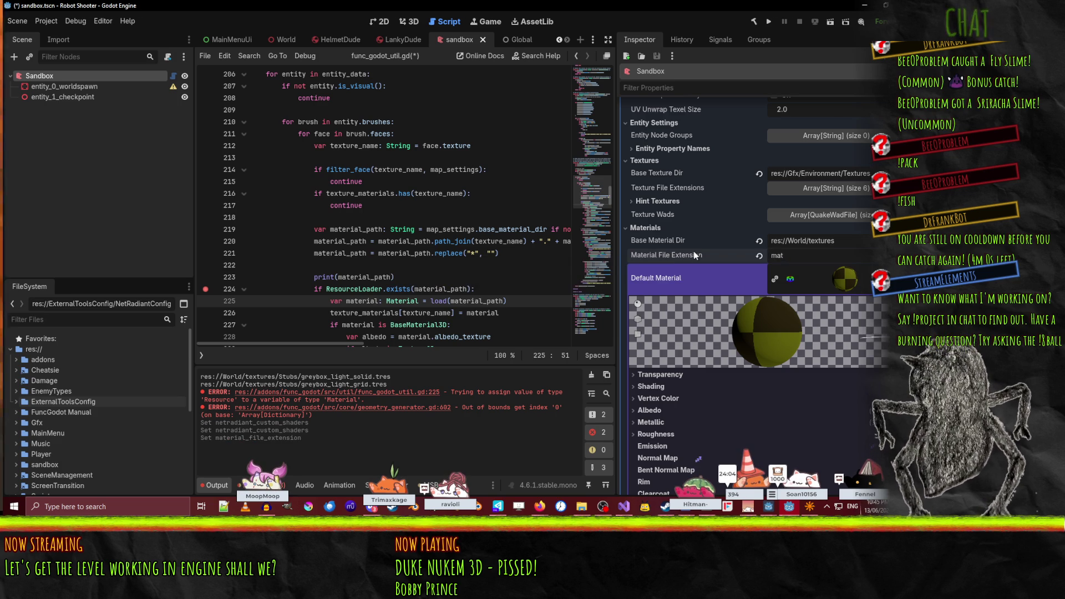
{"action": "scroll", "coordinate": [747, 254], "scroll_direction": "up", "scroll_amount": 5}
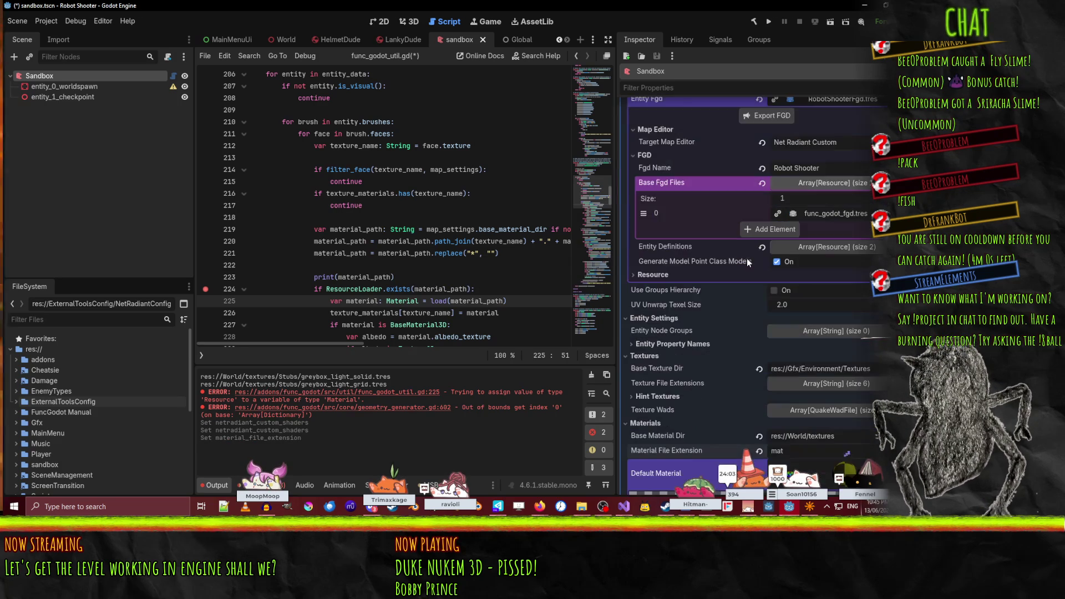
{"action": "scroll", "coordinate": [771, 346], "scroll_direction": "down", "scroll_amount": 3}
{"action": "scroll", "coordinate": [803, 354], "scroll_direction": "up", "scroll_amount": 2}
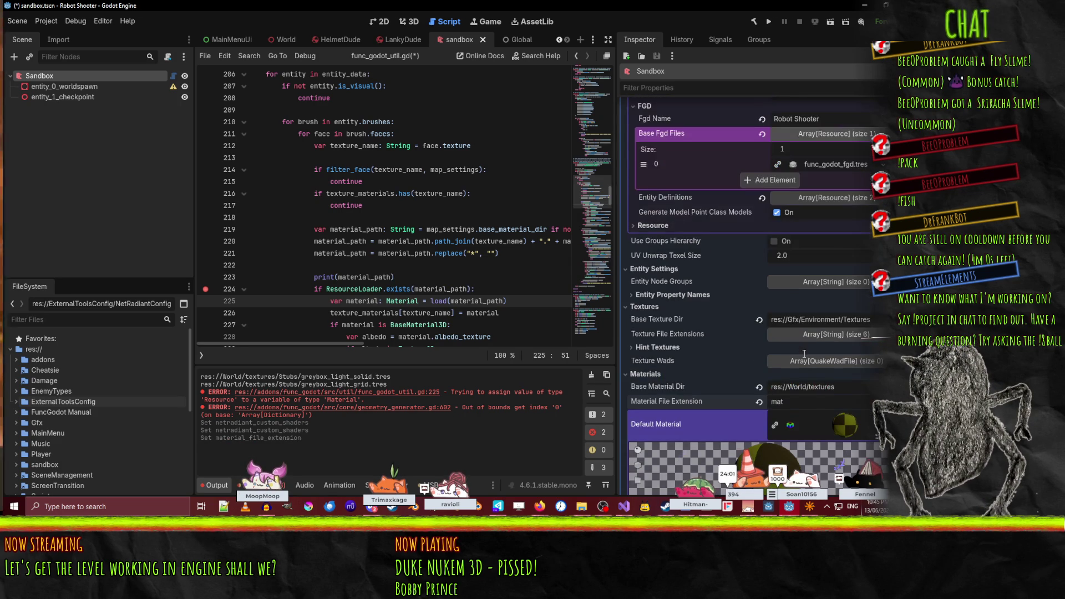
{"action": "scroll", "coordinate": [68, 442], "scroll_direction": "down", "scroll_amount": 3}
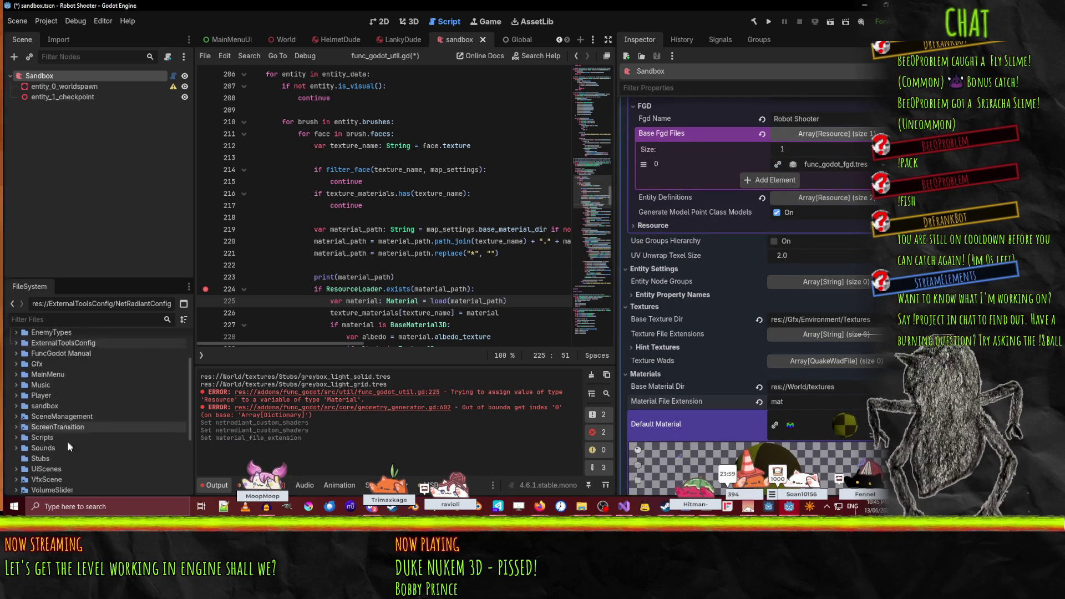
{"action": "scroll", "coordinate": [34, 438], "scroll_direction": "down", "scroll_amount": 5}
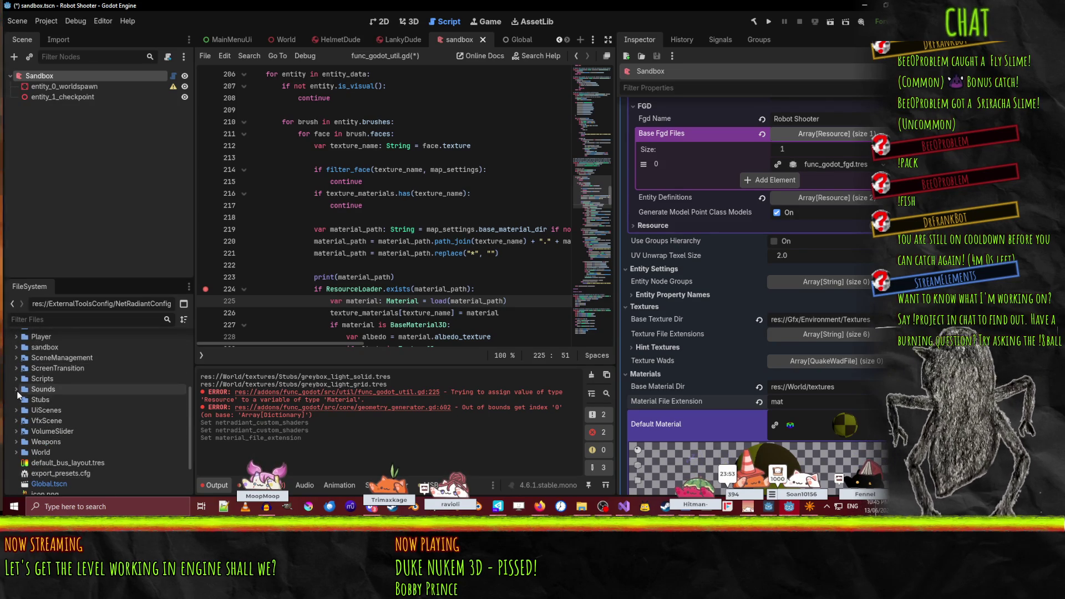
{"action": "scroll", "coordinate": [36, 410], "scroll_direction": "up", "scroll_amount": 3}
{"action": "scroll", "coordinate": [396, 249], "scroll_direction": "down", "scroll_amount": 5}
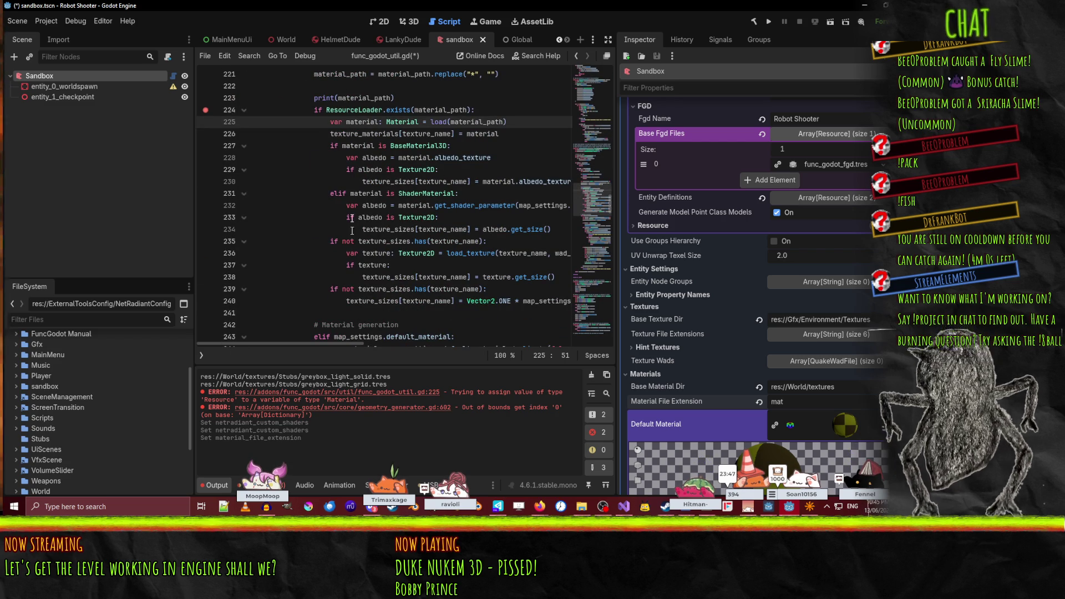
- Fold the block under line 224 and review the default_material generation code in func_godot_util.gd
{"action": "left_click", "coordinate": [243, 110]}
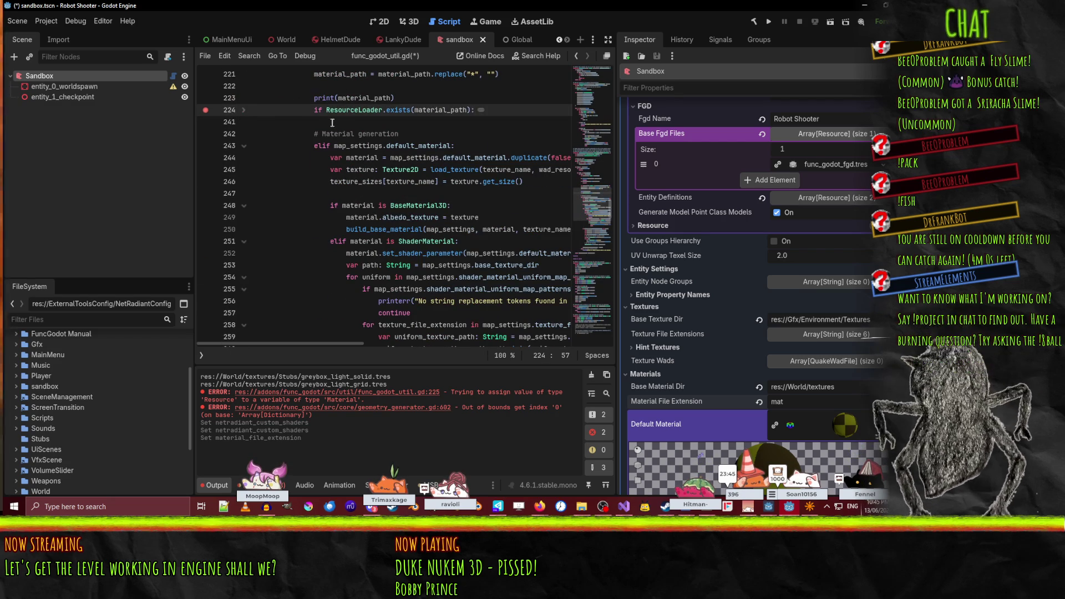
{"action": "left_click", "coordinate": [304, 134]}
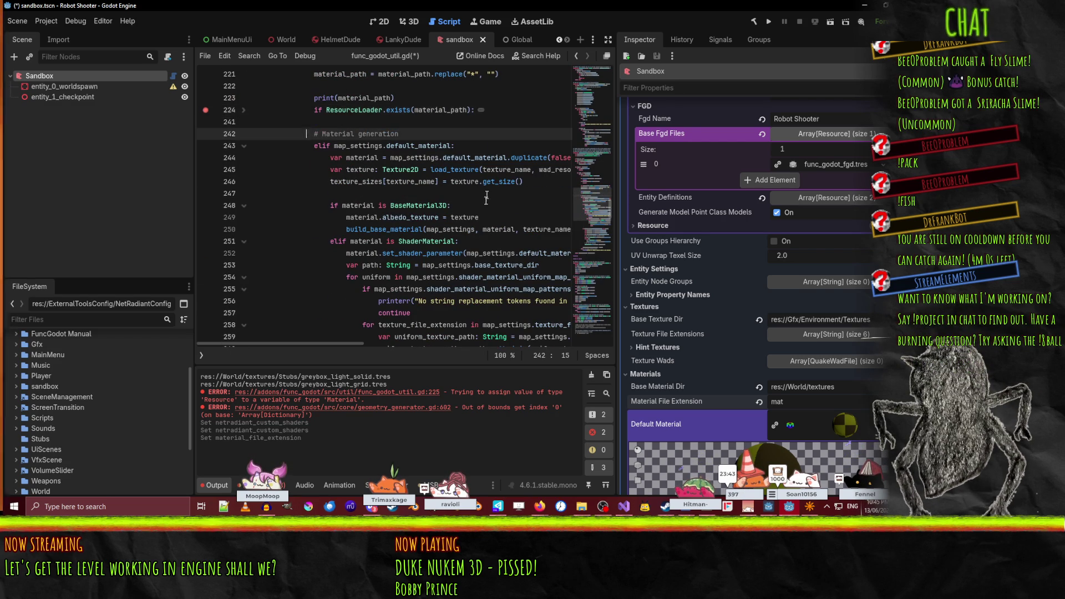
{"action": "left_click", "coordinate": [387, 145]}
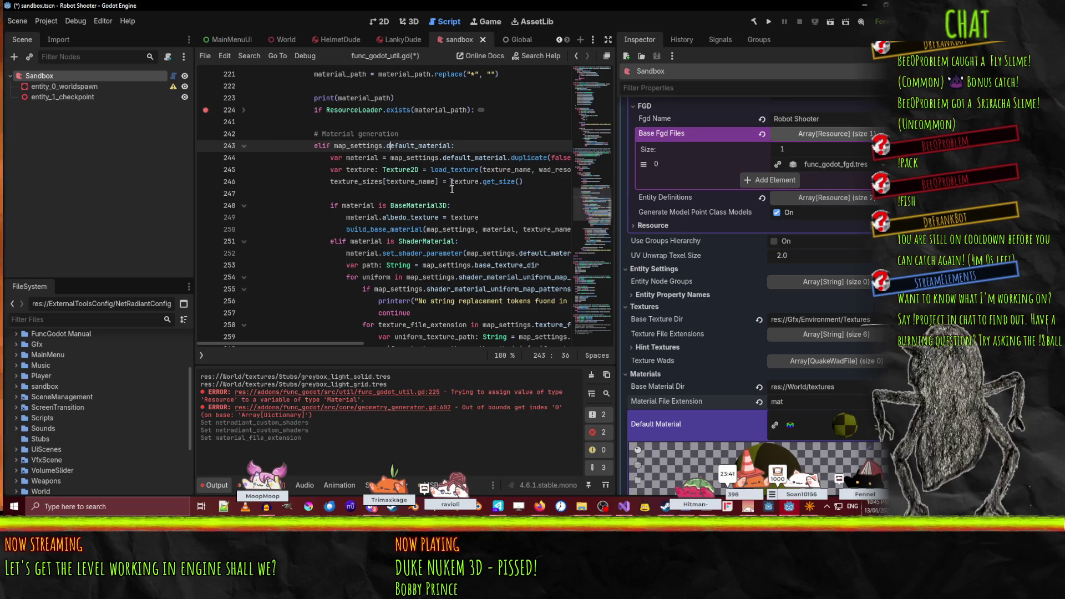
{"action": "scroll", "coordinate": [456, 206], "scroll_direction": "up", "scroll_amount": 1}
{"action": "scroll", "coordinate": [456, 205], "scroll_direction": "down", "scroll_amount": 1}
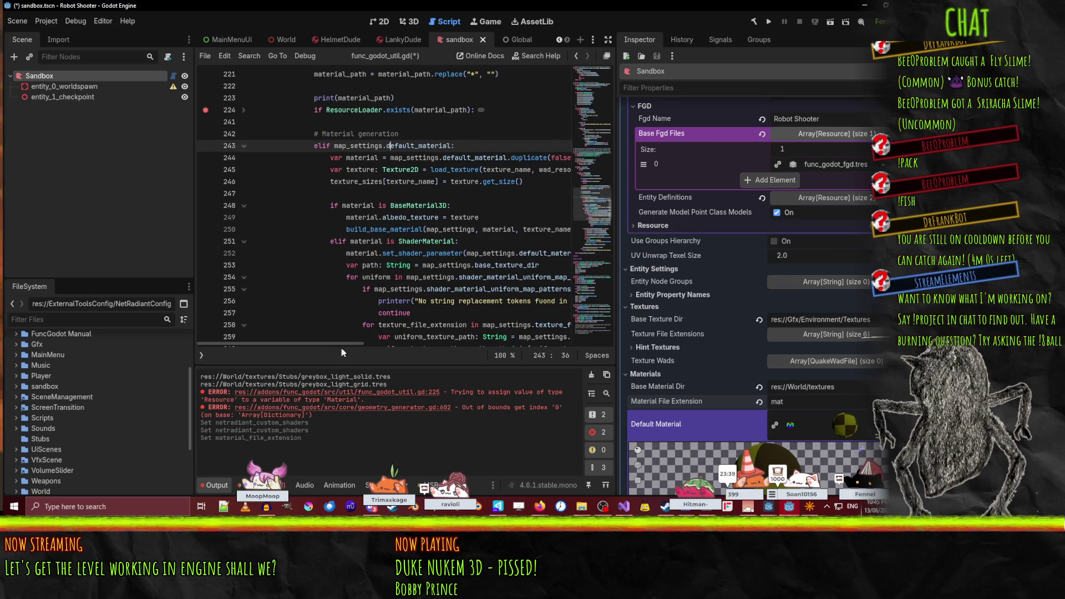
{"action": "scroll", "coordinate": [350, 341], "scroll_direction": "right", "scroll_amount": 3}
{"action": "mouse_move", "coordinate": [366, 342]}
{"action": "left_mouse_down"}
{"action": "mouse_move", "coordinate": [386, 342]}
{"action": "mouse_move", "coordinate": [369, 341]}
{"action": "left_mouse_up"}
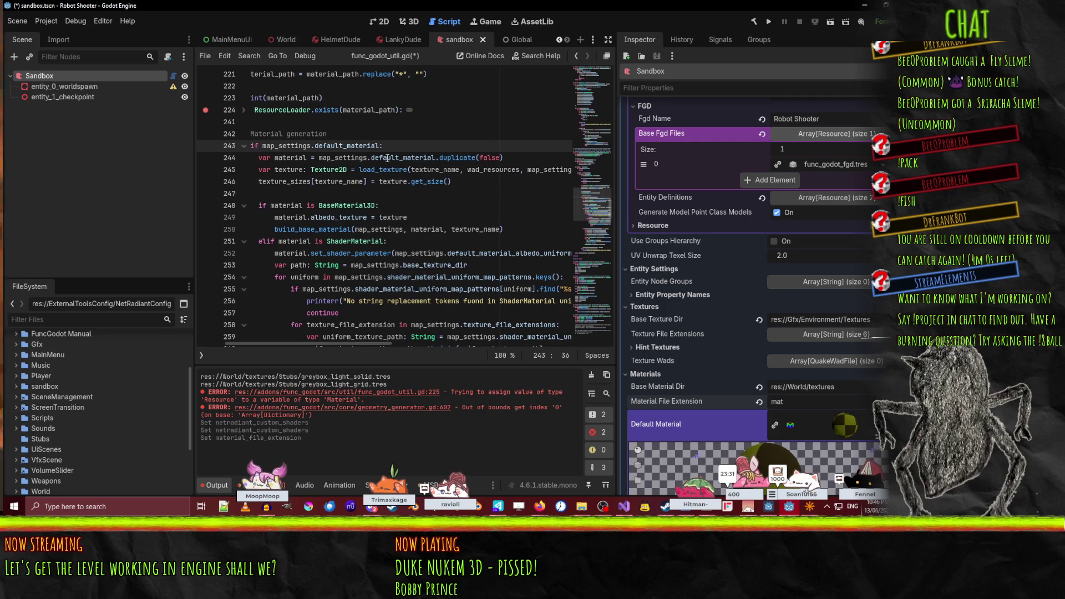
{"action": "scroll", "coordinate": [387, 157], "scroll_direction": "down", "scroll_amount": 1}
- Review the shader uniform loop and the build_base_material call further down the script
{"action": "left_click", "coordinate": [436, 241]}
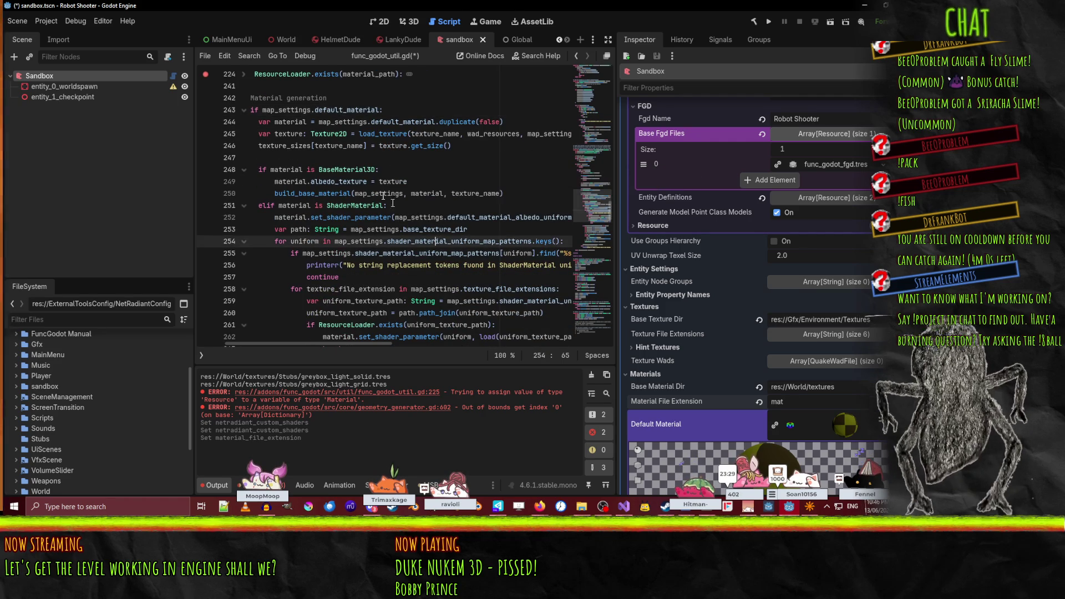
{"action": "left_click_drag", "start_coordinate": [312, 193], "coordinate": [417, 192]}
{"action": "scroll", "coordinate": [462, 191], "scroll_direction": "down", "scroll_amount": 5}
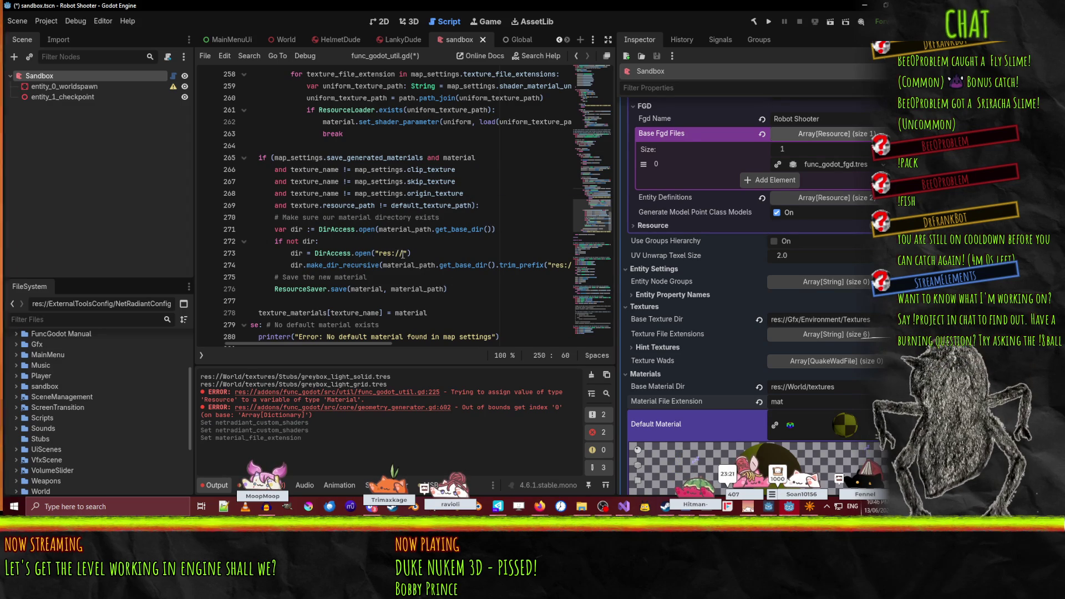
{"action": "scroll", "coordinate": [437, 270], "scroll_direction": "down", "scroll_amount": 1}
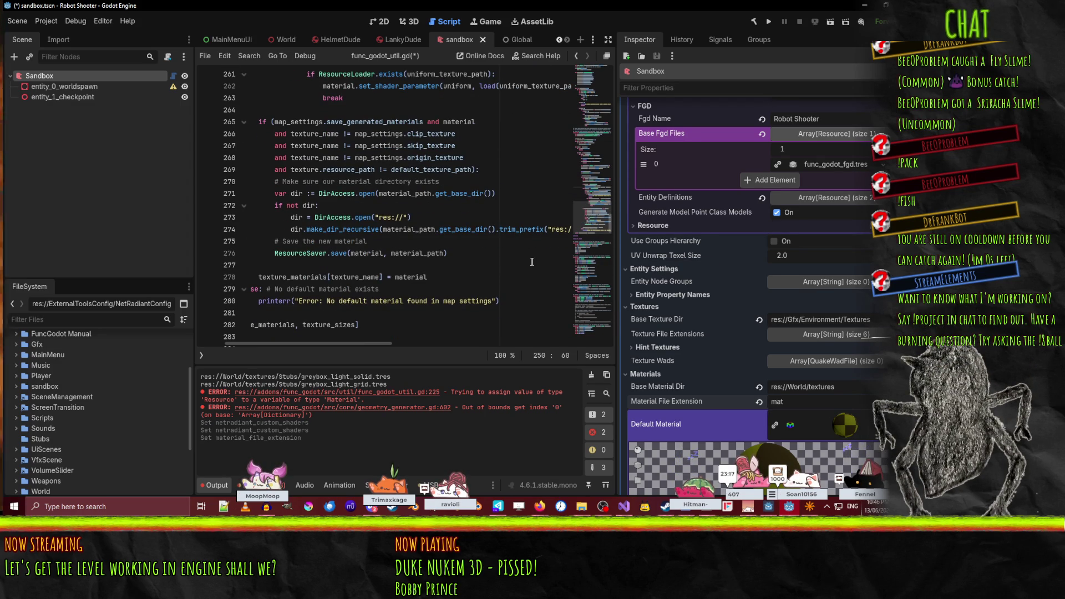
{"action": "mouse_move", "coordinate": [367, 344]}
{"action": "left_mouse_down"}
{"action": "mouse_move", "coordinate": [425, 341]}
{"action": "mouse_move", "coordinate": [333, 343]}
{"action": "left_mouse_up"}
{"action": "scroll", "coordinate": [453, 272], "scroll_direction": "up", "scroll_amount": 5}
{"action": "scroll", "coordinate": [452, 273], "scroll_direction": "up", "scroll_amount": 2}
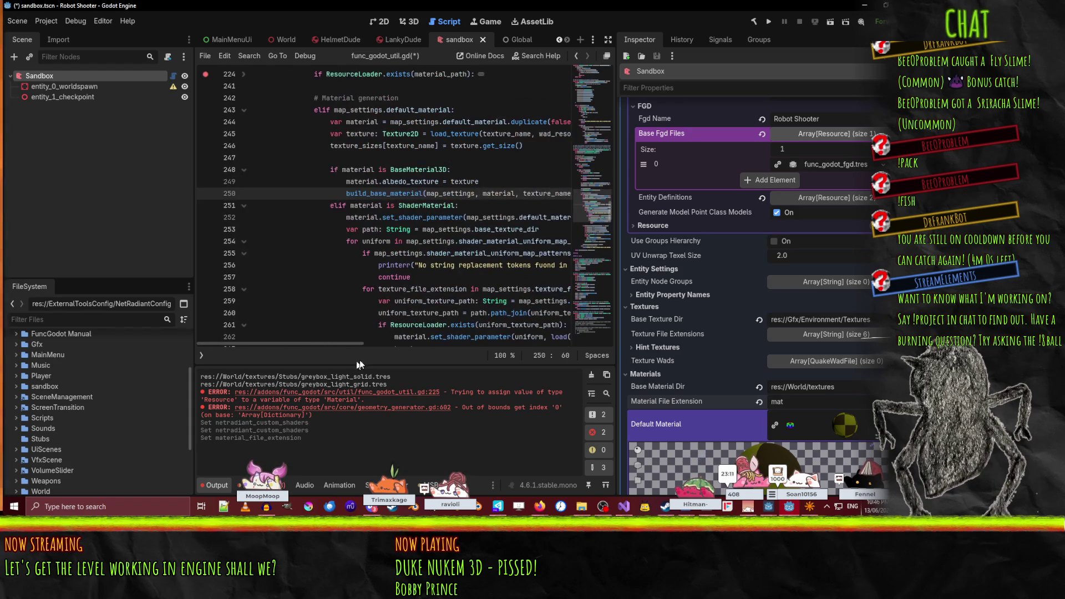
{"action": "left_click", "coordinate": [309, 300]}
- Save func_godot_util.gd with Ctrl+S, glance at NetRadiant, and return to Godot
{"action": "key", "text": "ctrl+s"}
{"action": "key", "text": "alt+Tab"}
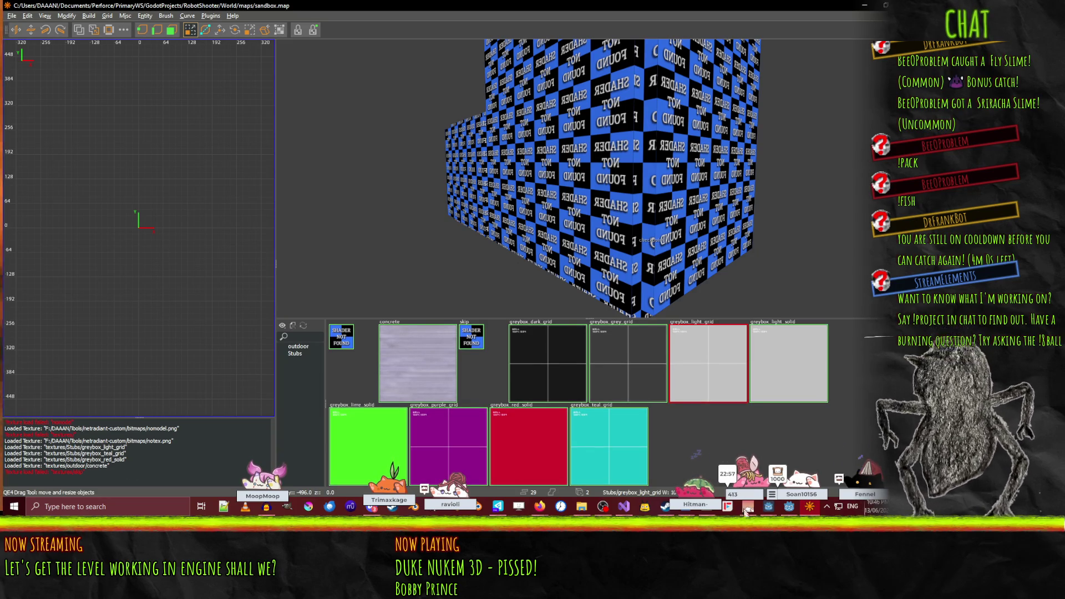
{"action": "left_click", "coordinate": [789, 506]}
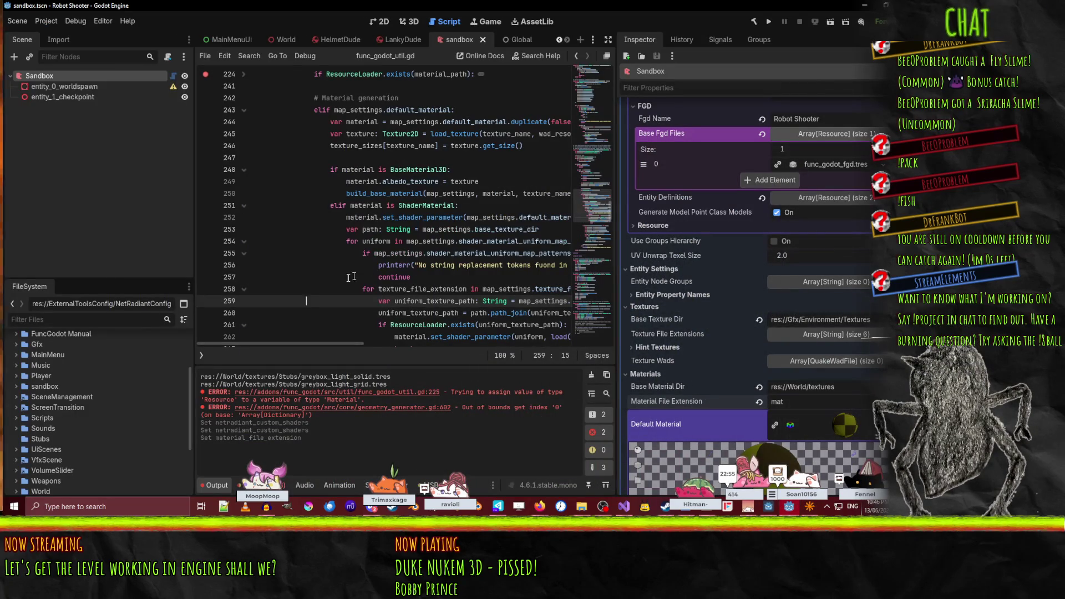
- Look over the script code around line 257
{"action": "left_click", "coordinate": [361, 272]}
{"action": "scroll", "coordinate": [99, 412], "scroll_direction": "down", "scroll_amount": 3}
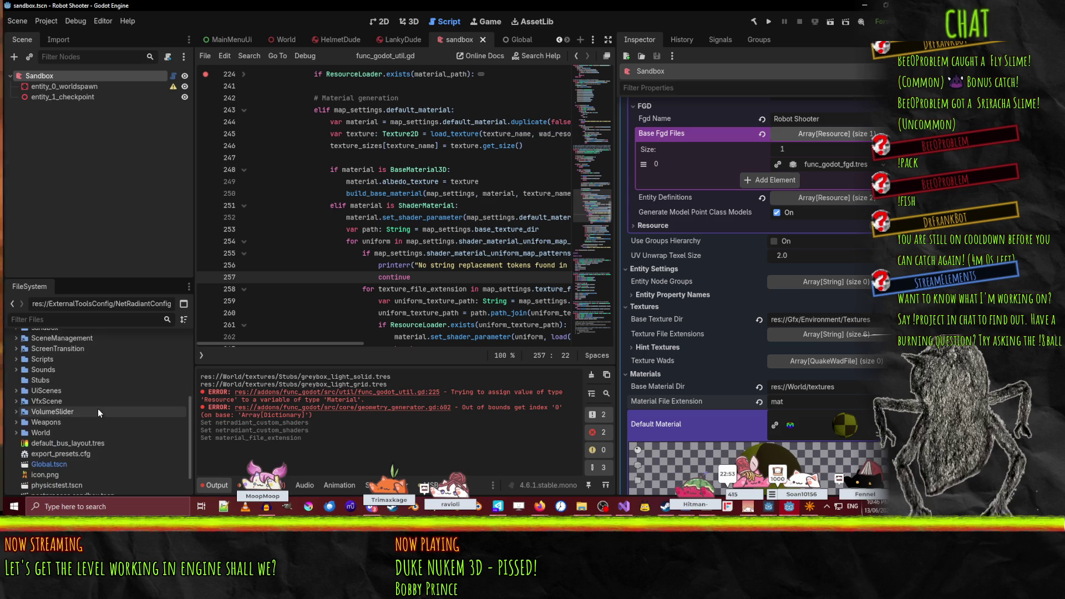
{"action": "scroll", "coordinate": [67, 399], "scroll_direction": "up", "scroll_amount": 3}
{"action": "scroll", "coordinate": [18, 366], "scroll_direction": "down", "scroll_amount": 1}
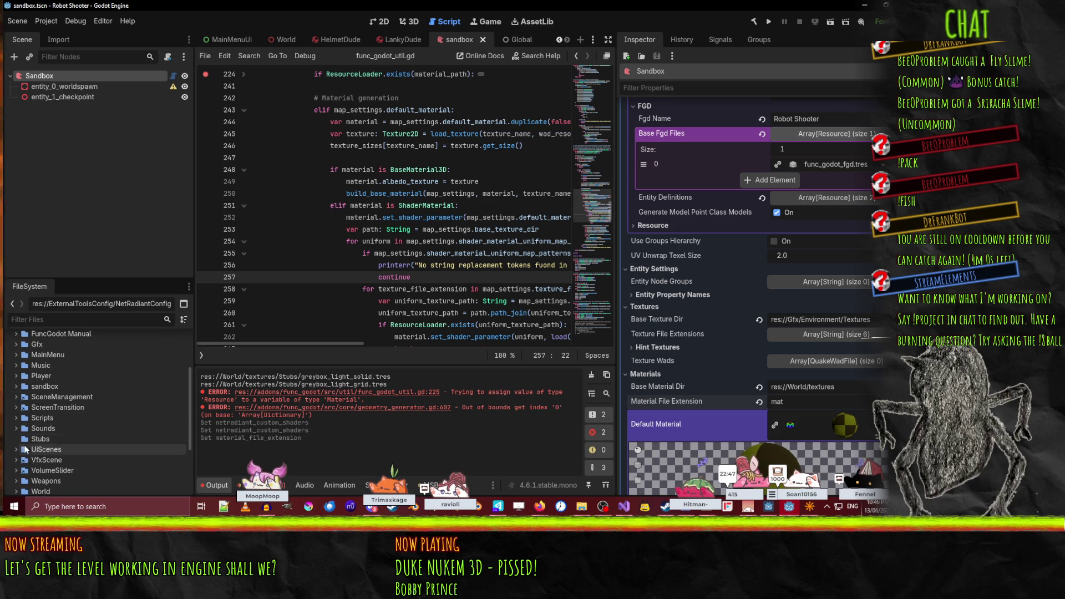
- In FileSystem, collapse World/maps, expand World/textures with outdoor and Stubs collapsed, and select it
{"action": "left_click", "coordinate": [16, 492]}
{"action": "scroll", "coordinate": [22, 444], "scroll_direction": "down", "scroll_amount": 5}
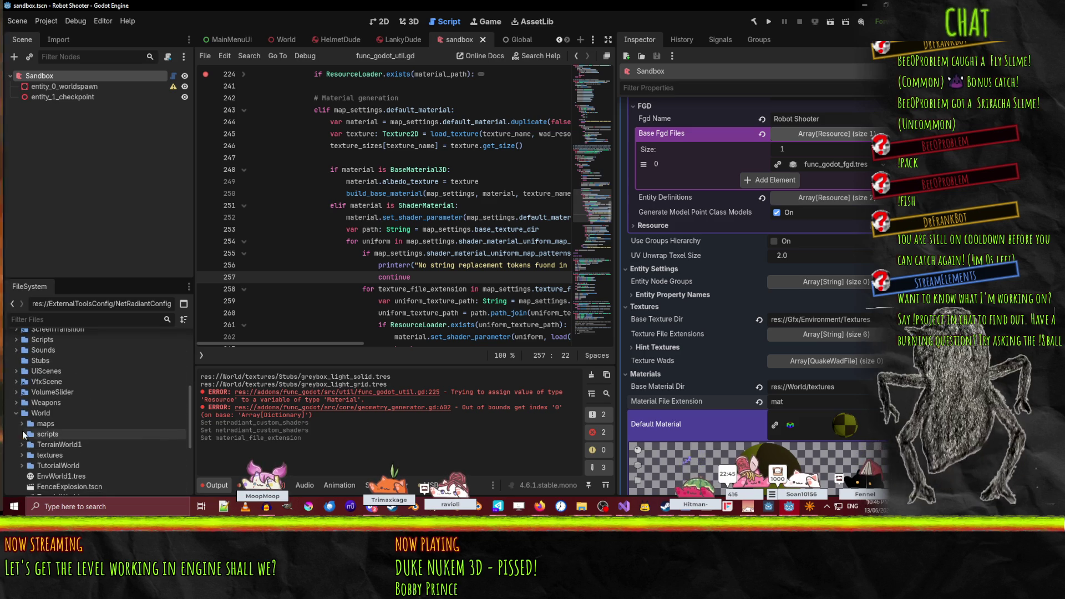
{"action": "scroll", "coordinate": [24, 428], "scroll_direction": "down", "scroll_amount": 1}
{"action": "key", "text": "Left"}
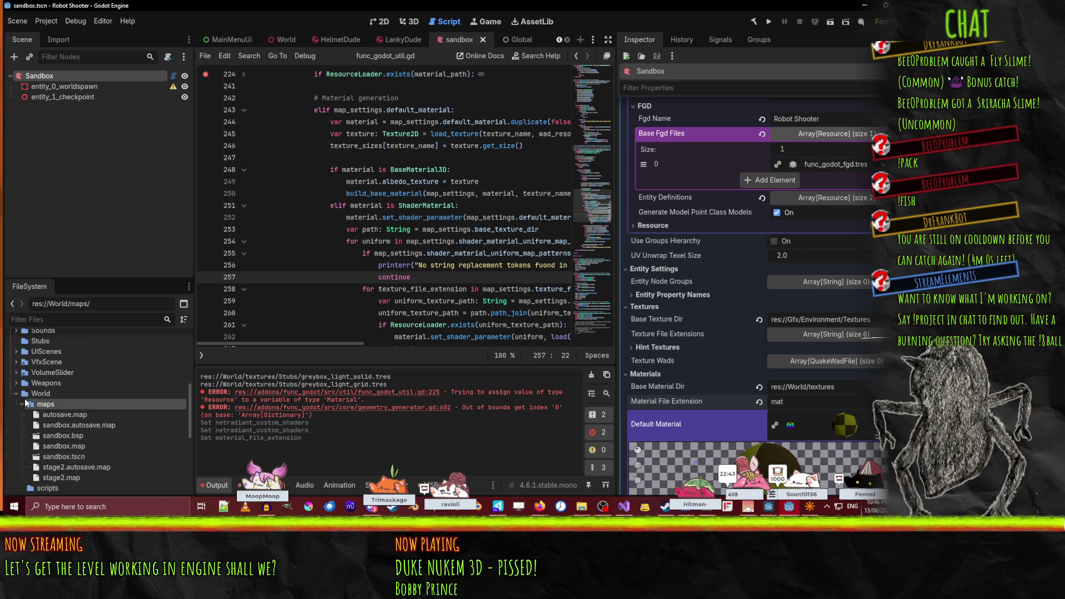
{"action": "key", "text": "Left"}
{"action": "left_click", "coordinate": [21, 377]}
{"action": "scroll", "coordinate": [27, 388], "scroll_direction": "down", "scroll_amount": 2}
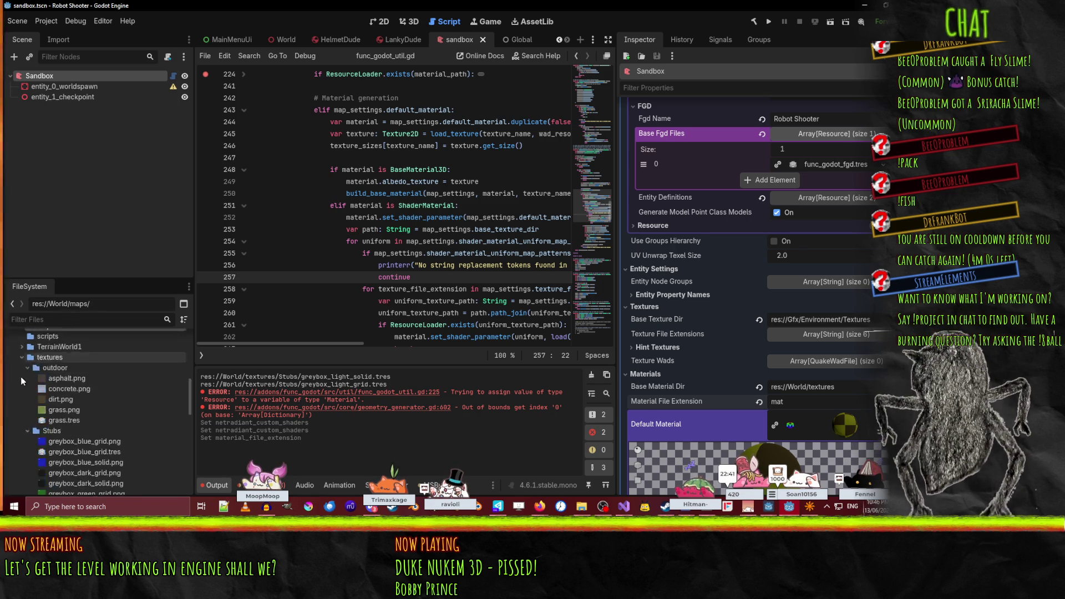
{"action": "left_click", "coordinate": [27, 348]}
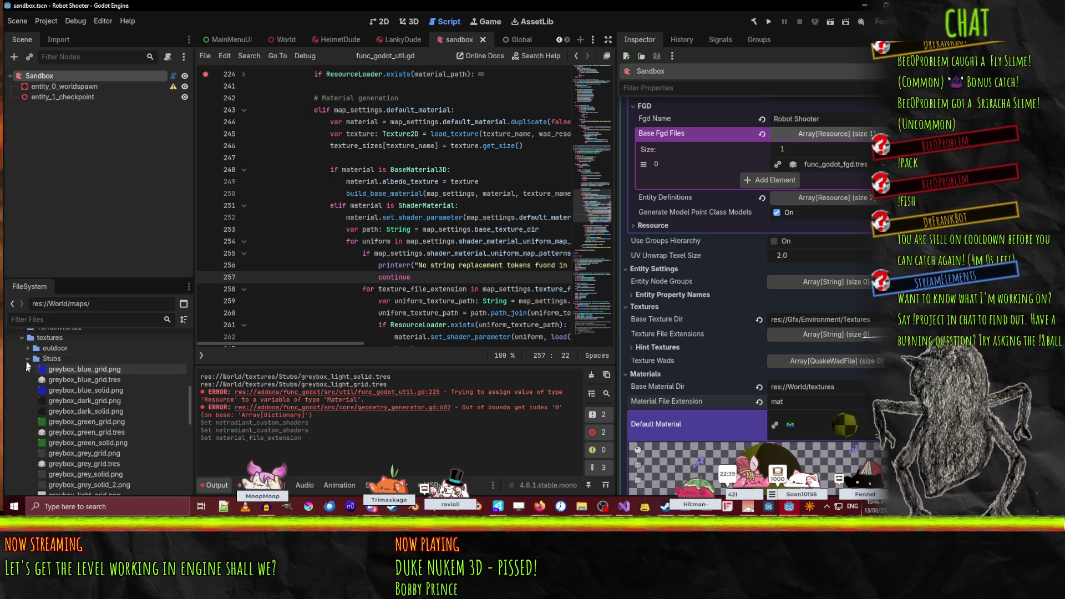
{"action": "left_click", "coordinate": [28, 358]}
{"action": "left_click", "coordinate": [47, 338]}
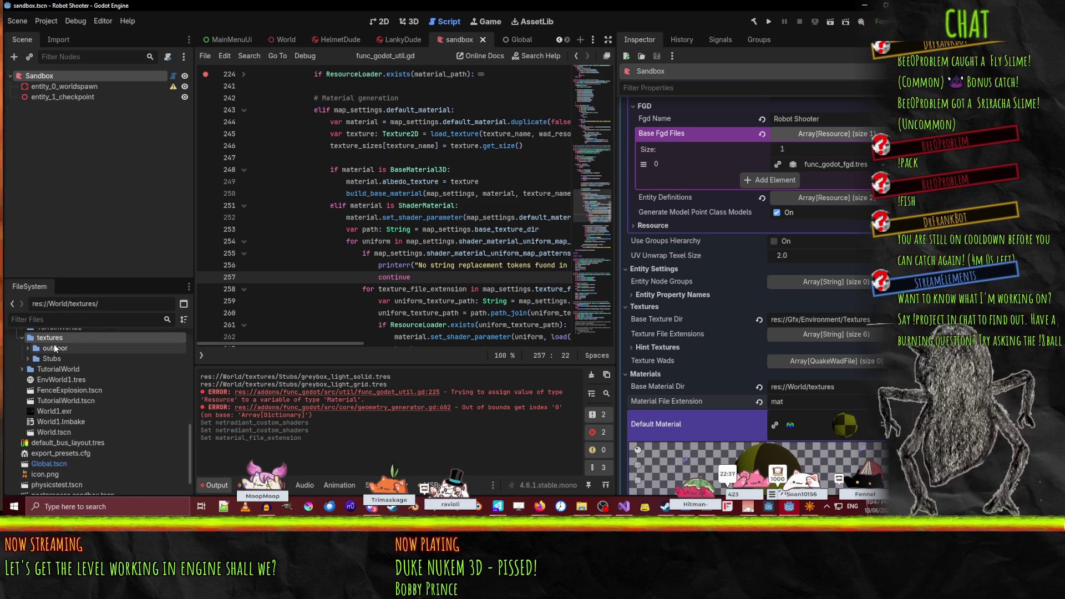
{"action": "scroll", "coordinate": [53, 348], "scroll_direction": "up", "scroll_amount": 10}
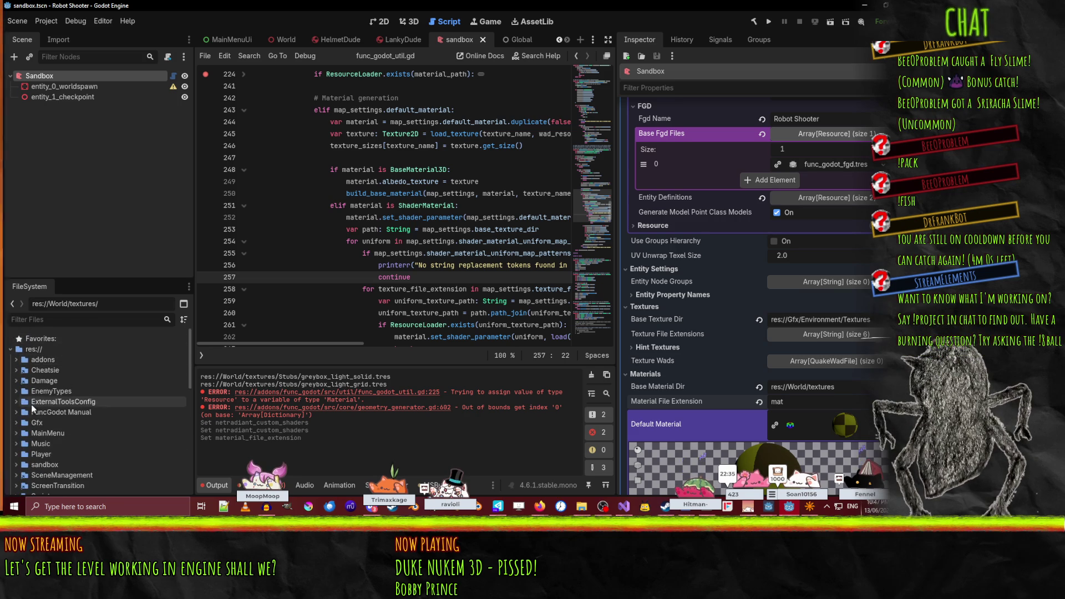
- Expand addons > func_godot > textures and select clip.png, skip.png and origin.png for file actions
{"action": "left_click", "coordinate": [16, 359]}
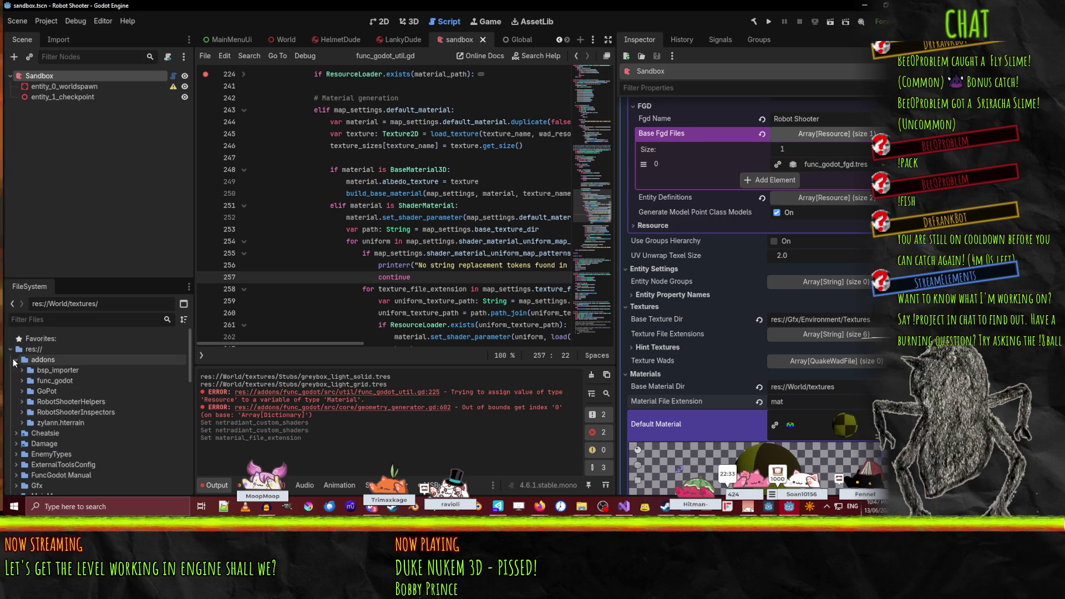
{"action": "left_click", "coordinate": [24, 381]}
{"action": "scroll", "coordinate": [92, 425], "scroll_direction": "down", "scroll_amount": 1}
{"action": "scroll", "coordinate": [92, 425], "scroll_direction": "down", "scroll_amount": 2}
{"action": "scroll", "coordinate": [90, 417], "scroll_direction": "up", "scroll_amount": 2}
{"action": "left_click", "coordinate": [28, 394]}
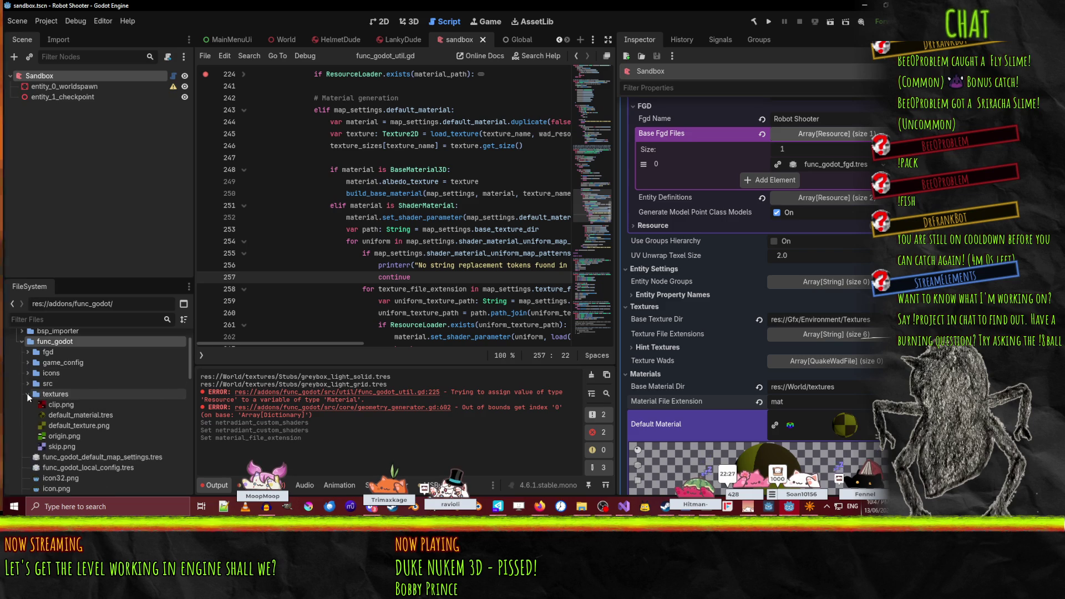
{"action": "left_click", "coordinate": [44, 407]}
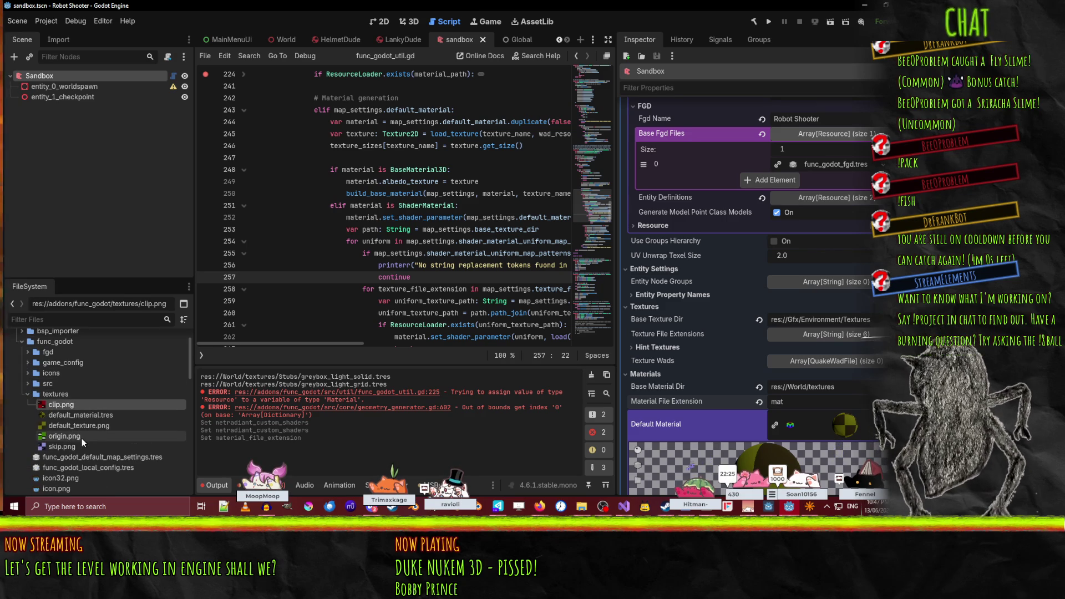
{"action": "left_click", "coordinate": [69, 449]}
{"action": "left_click", "coordinate": [62, 436], "text": "ctrl"}
{"action": "right_click", "coordinate": [61, 435]}
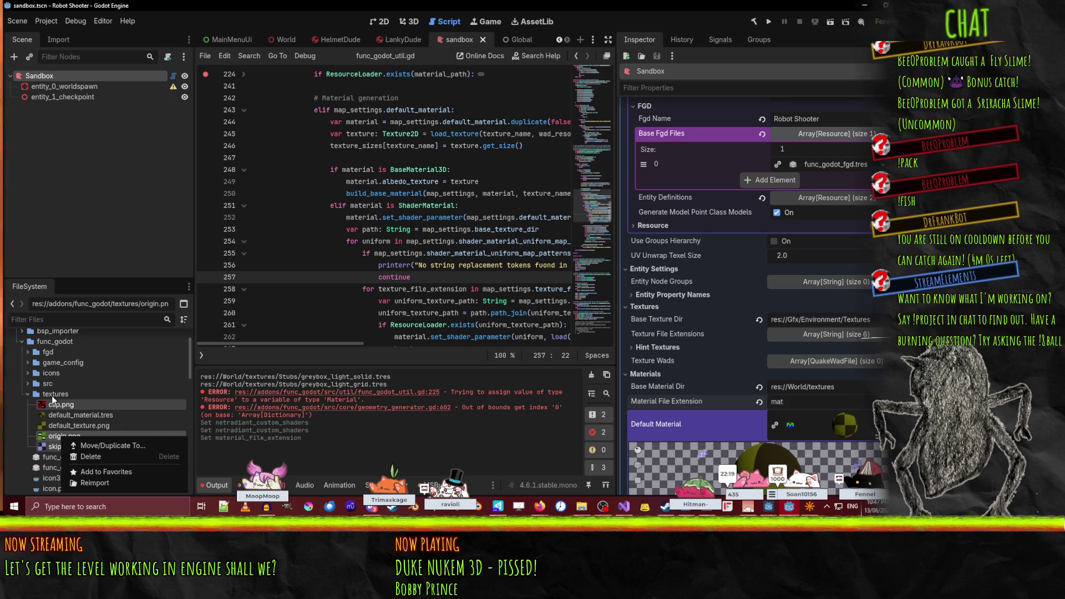
- Copy the three textures to res://World/textures via Move/Duplicate To
{"action": "left_click", "coordinate": [109, 446]}
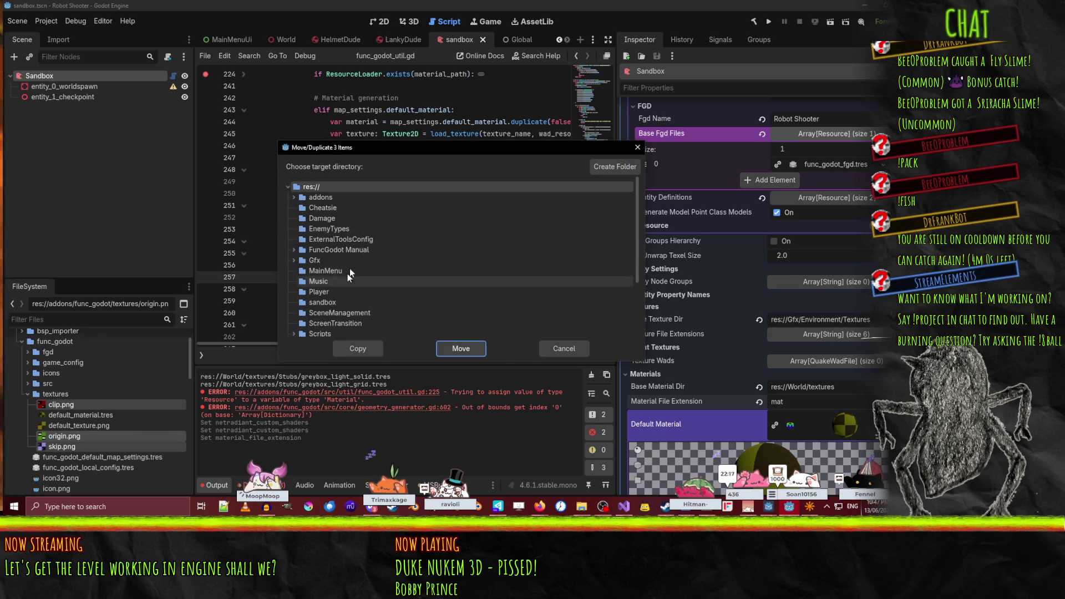
{"action": "scroll", "coordinate": [351, 253], "scroll_direction": "down", "scroll_amount": 3}
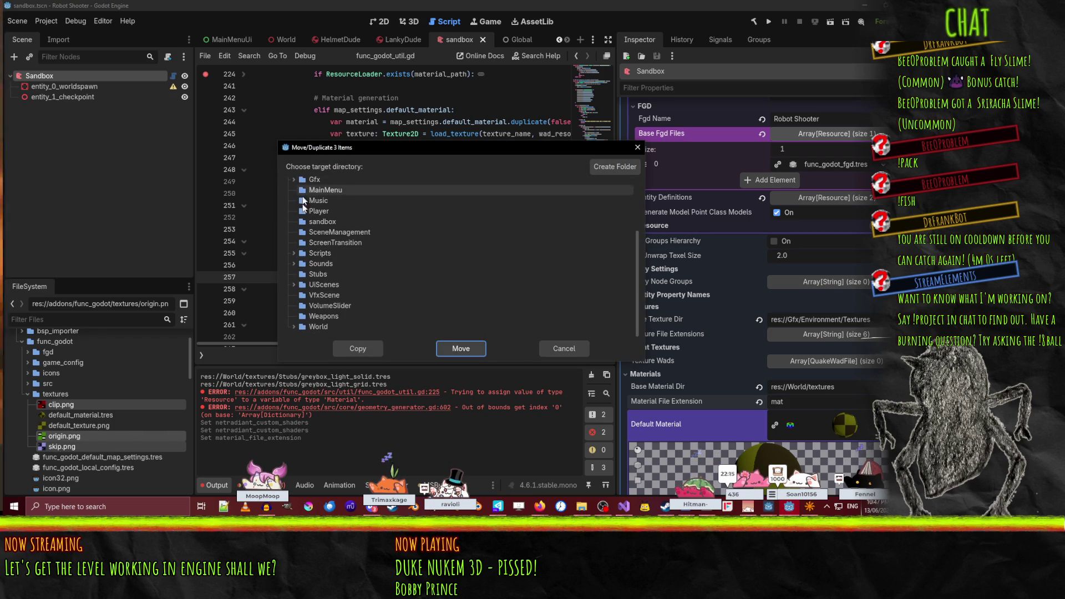
{"action": "left_click", "coordinate": [295, 326]}
{"action": "scroll", "coordinate": [303, 320], "scroll_direction": "down", "scroll_amount": 3}
{"action": "left_click", "coordinate": [328, 317]}
{"action": "left_click", "coordinate": [339, 349]}
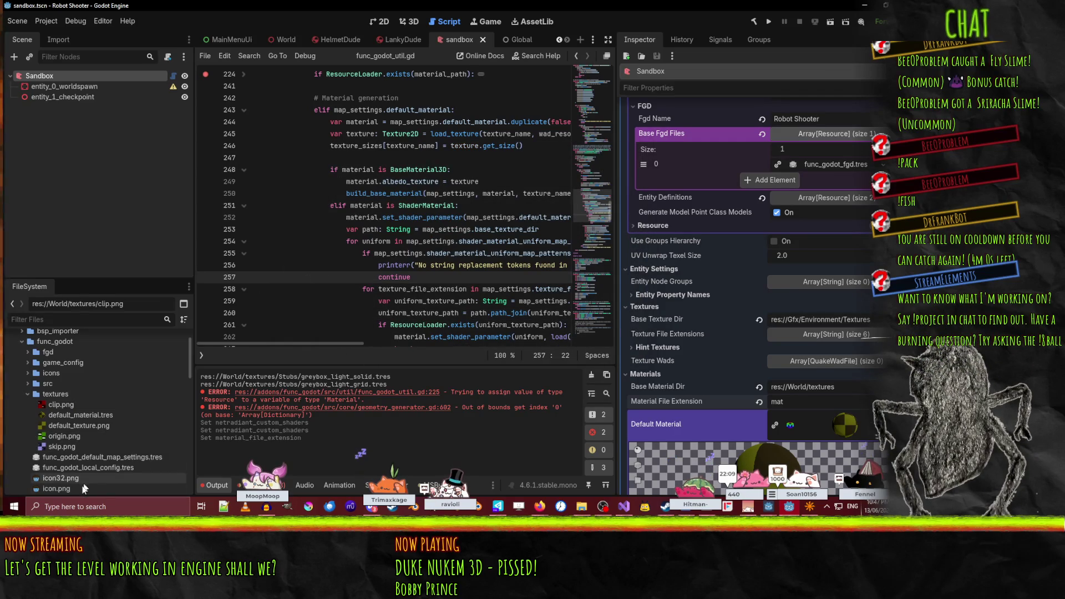
{"action": "scroll", "coordinate": [110, 421], "scroll_direction": "down", "scroll_amount": 10}
{"action": "scroll", "coordinate": [110, 422], "scroll_direction": "down", "scroll_amount": 4}
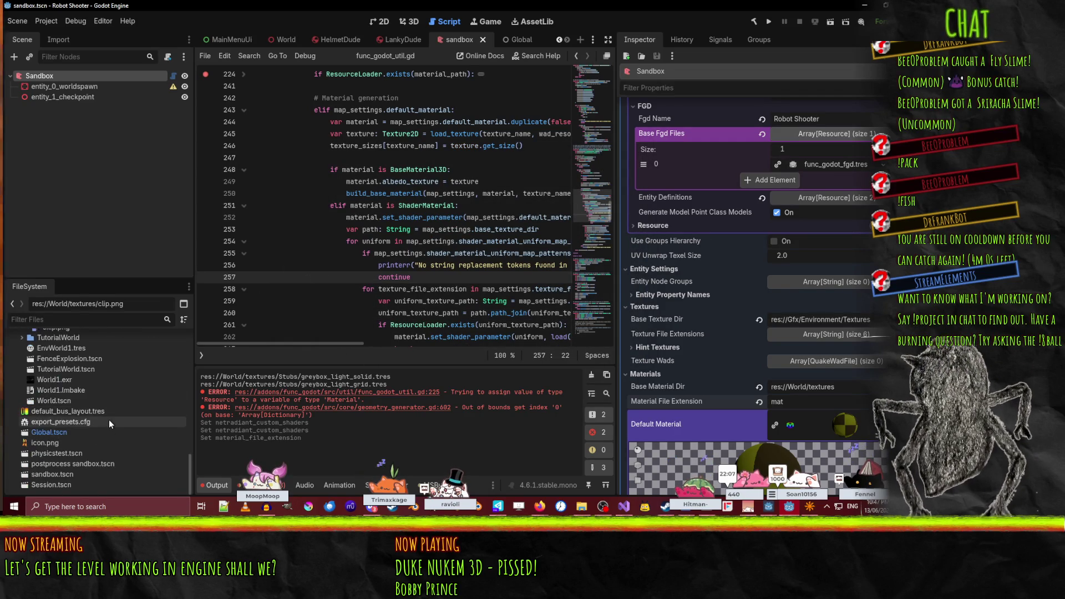
{"action": "left_click", "coordinate": [295, 287]}
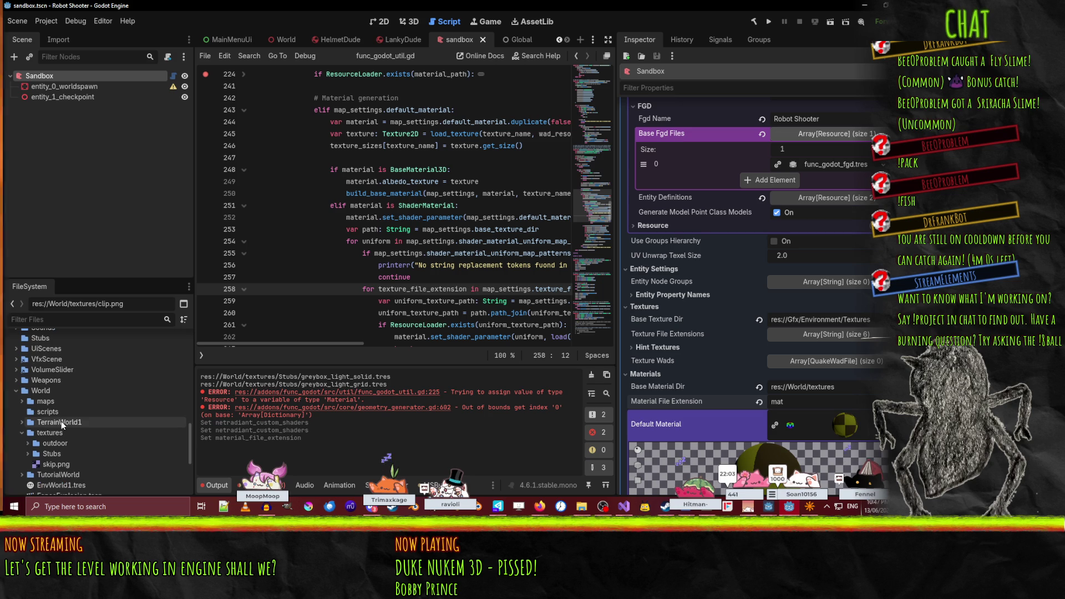
{"action": "scroll", "coordinate": [32, 378], "scroll_direction": "down", "scroll_amount": 3}
- Expand World/textures/Stubs and select the greybox_blue_grid material
{"action": "left_click", "coordinate": [34, 375]}
{"action": "left_click", "coordinate": [35, 395]}
{"action": "left_click", "coordinate": [27, 395]}
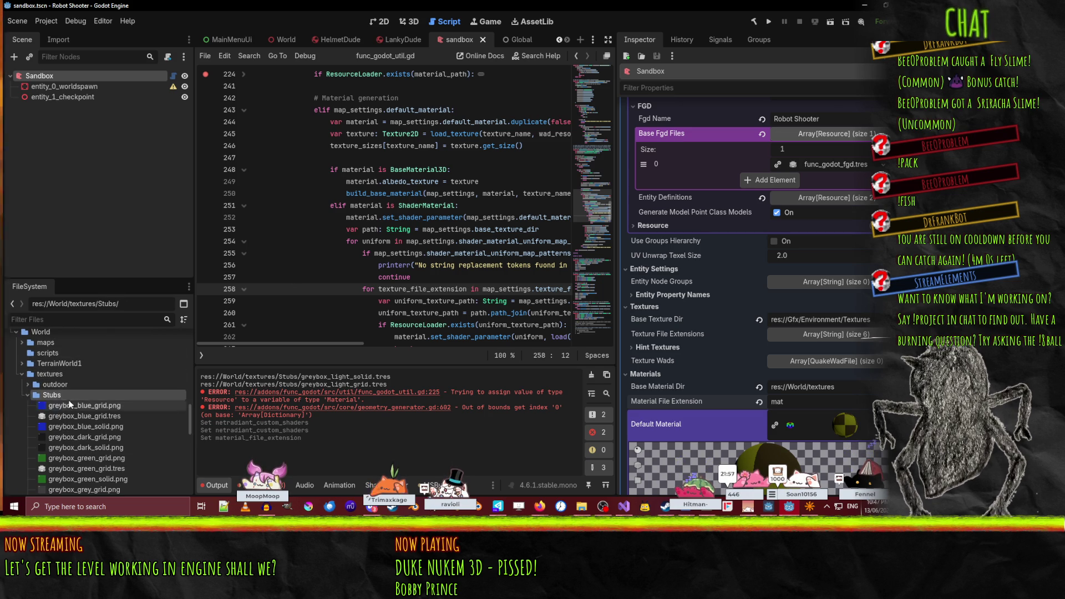
{"action": "left_click", "coordinate": [66, 416]}
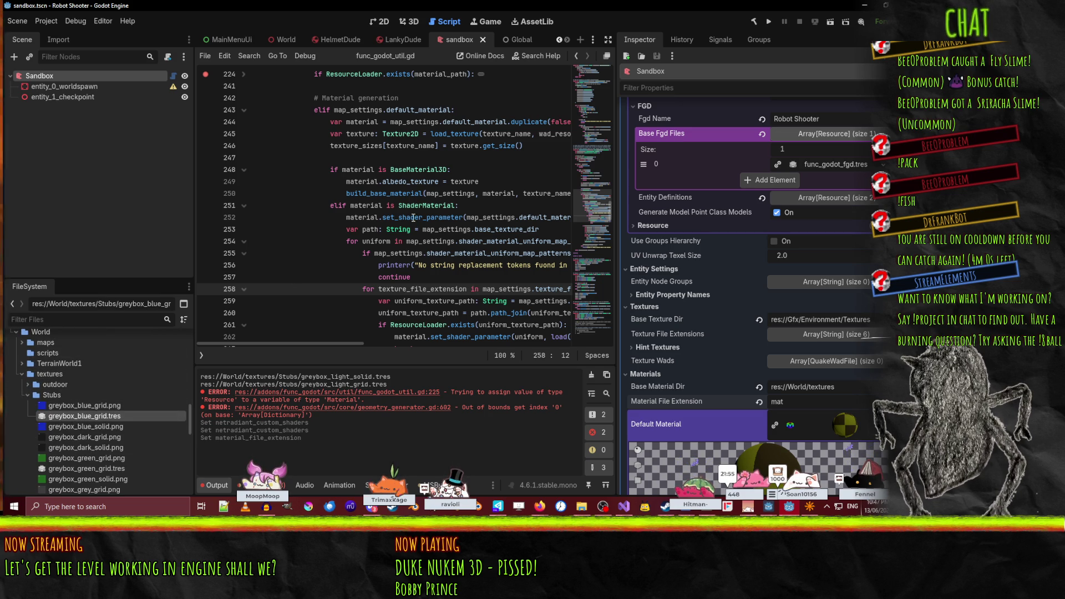
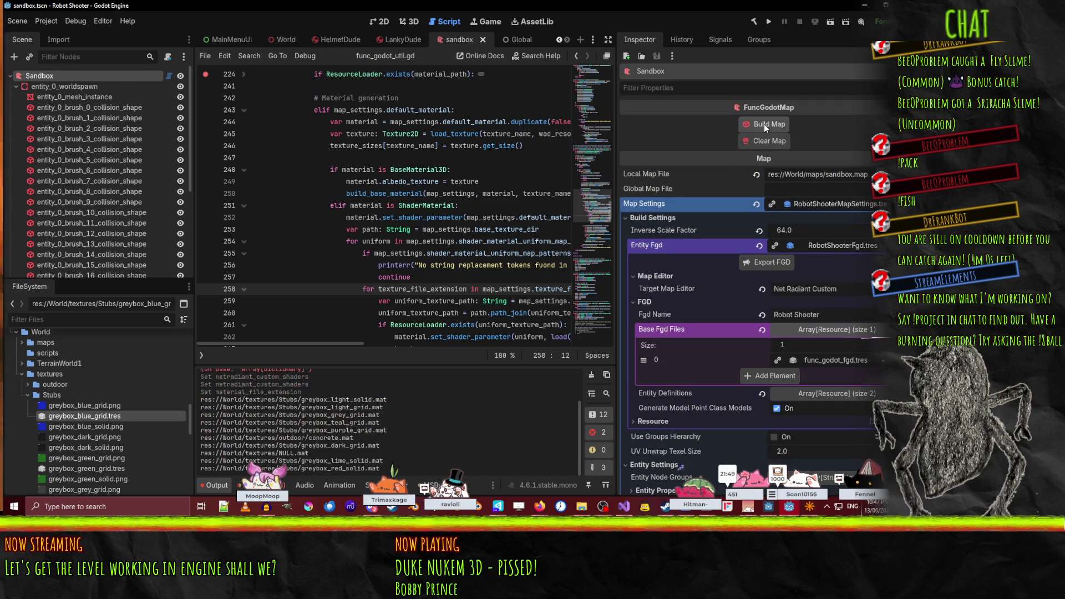
- Return to the 3D view and orbit around the checkered brush boxes
{"action": "left_click", "coordinate": [409, 21]}
{"action": "mouse_move", "coordinate": [523, 269]}
{"action": "left_mouse_down"}
{"action": "mouse_move", "coordinate": [422, 244]}
{"action": "mouse_move", "coordinate": [464, 264]}
{"action": "left_mouse_up"}
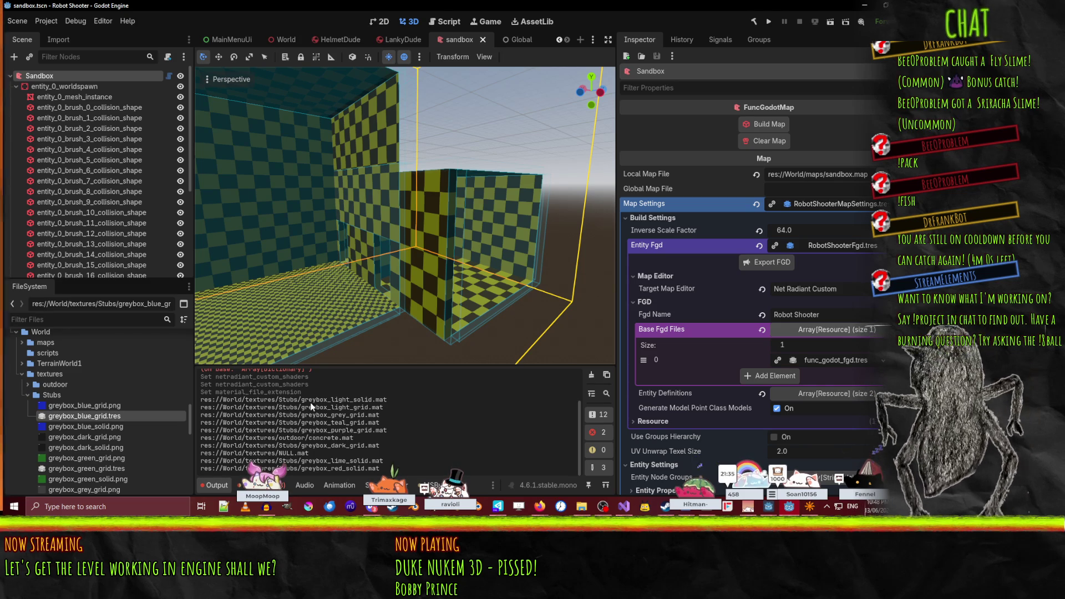
{"action": "scroll", "coordinate": [111, 427], "scroll_direction": "down", "scroll_amount": 5}
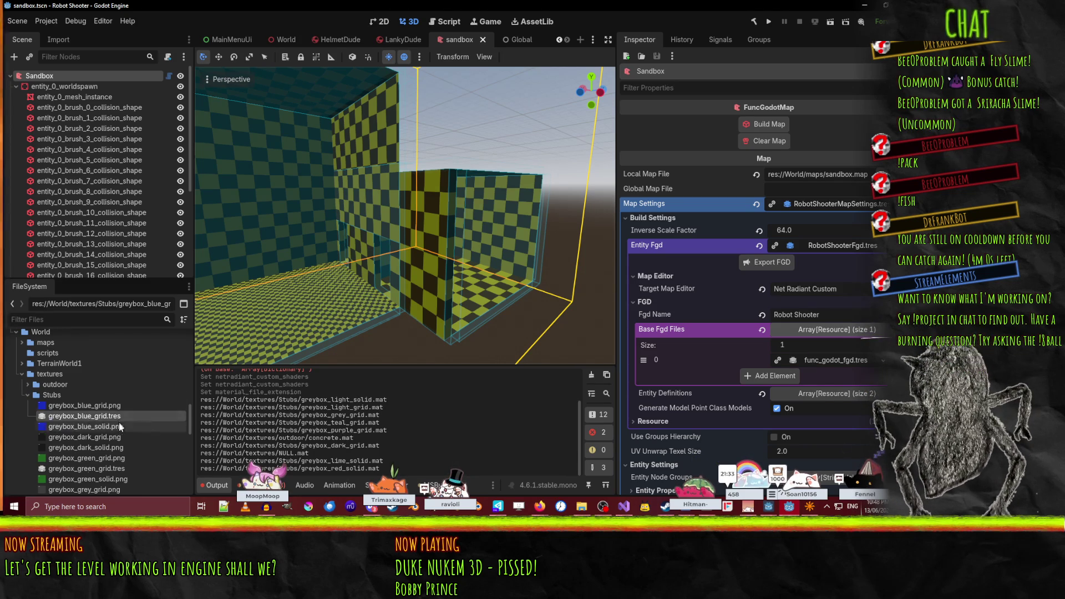
{"action": "scroll", "coordinate": [111, 427], "scroll_direction": "up", "scroll_amount": 5}
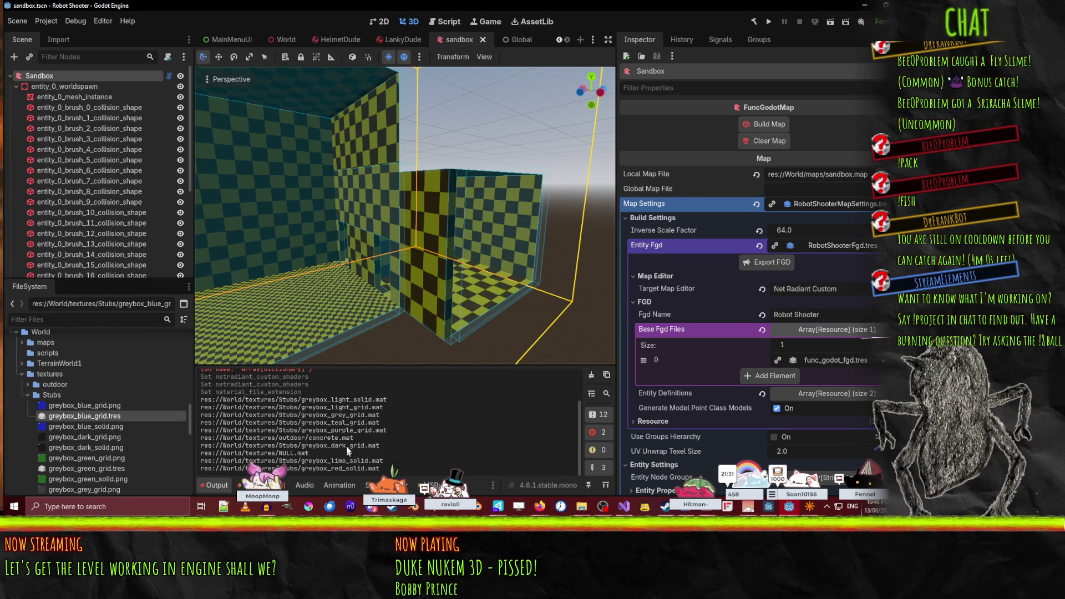
- Check the Debugger errors, return to Output, and select the collision shape and mesh instance
{"action": "left_click", "coordinate": [249, 486]}
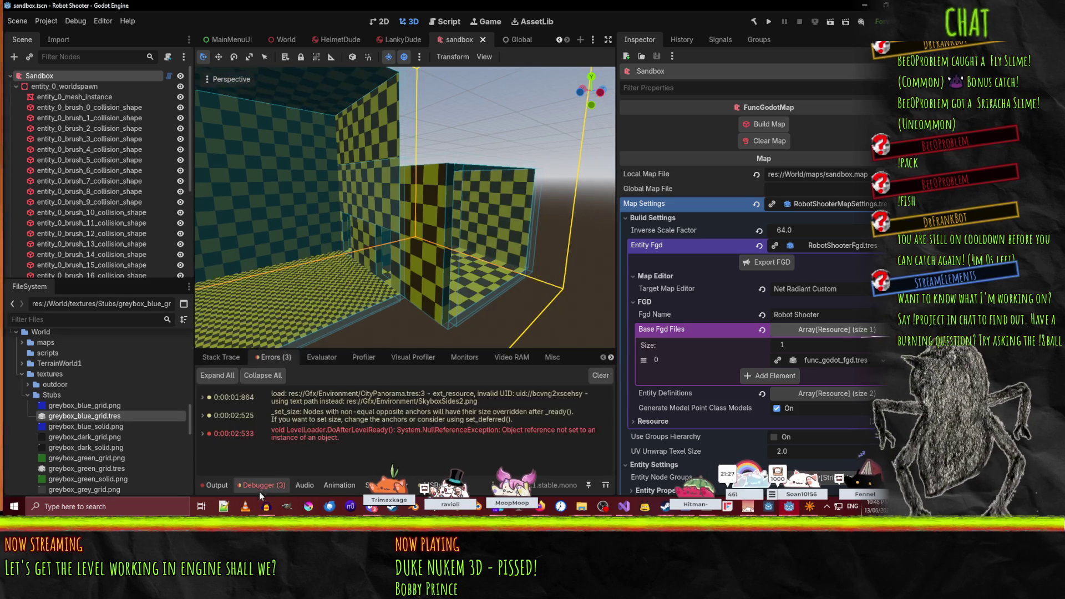
{"action": "left_click", "coordinate": [216, 486]}
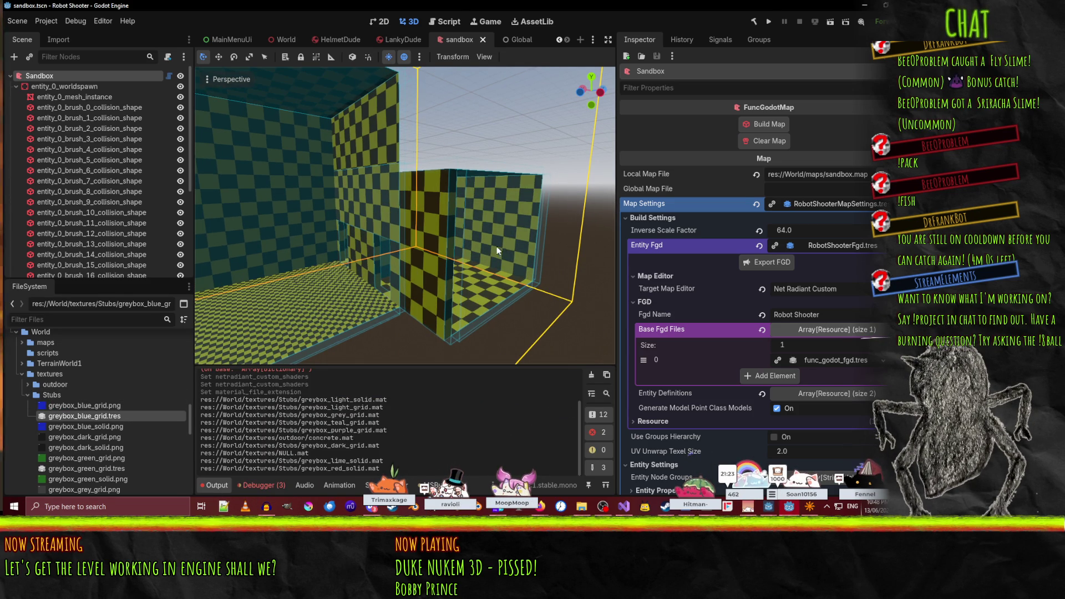
{"action": "left_click", "coordinate": [60, 107]}
{"action": "left_click", "coordinate": [57, 97]}
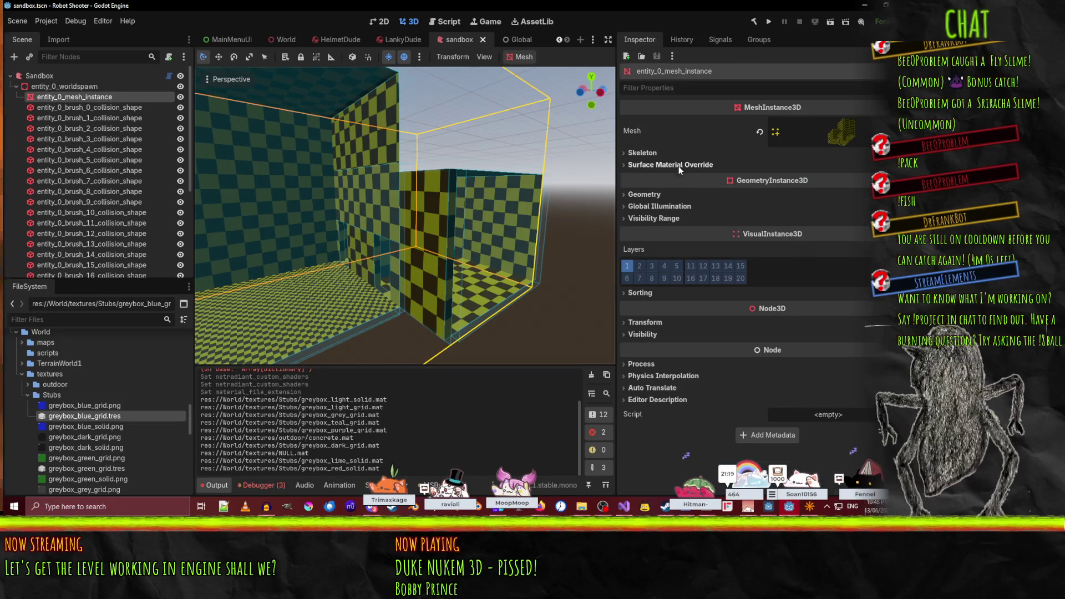
- Expand the mesh's properties to show Surface 0, 2 and 3 names and materials
{"action": "left_click", "coordinate": [830, 137]}
{"action": "left_click", "coordinate": [831, 137]}
{"action": "left_click", "coordinate": [831, 136]}
{"action": "left_click", "coordinate": [644, 300]}
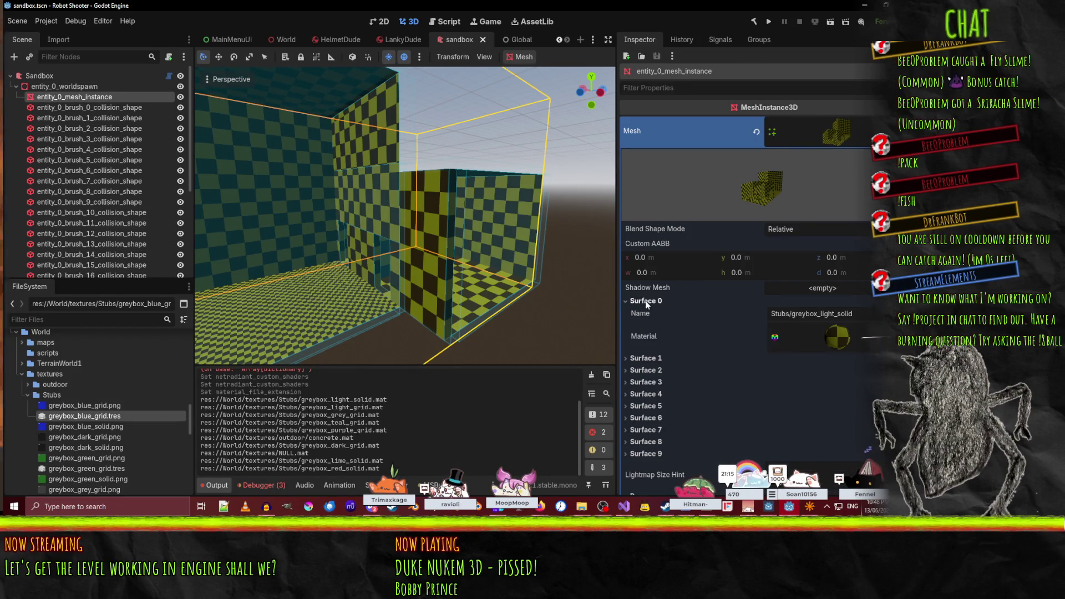
{"action": "left_click", "coordinate": [646, 368]}
{"action": "scroll", "coordinate": [649, 355], "scroll_direction": "down", "scroll_amount": 3}
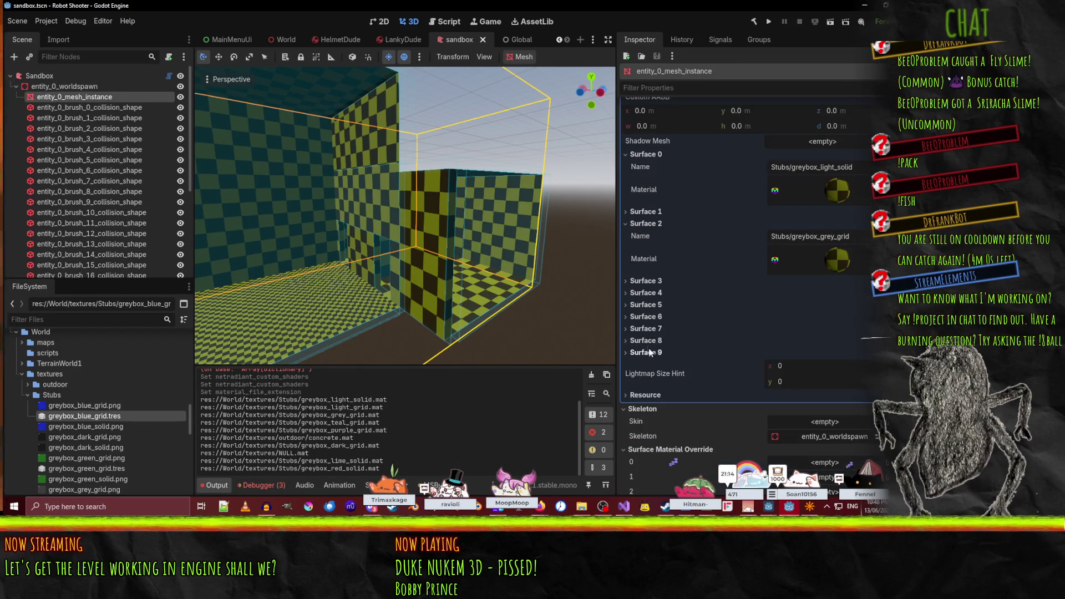
{"action": "left_click", "coordinate": [656, 282]}
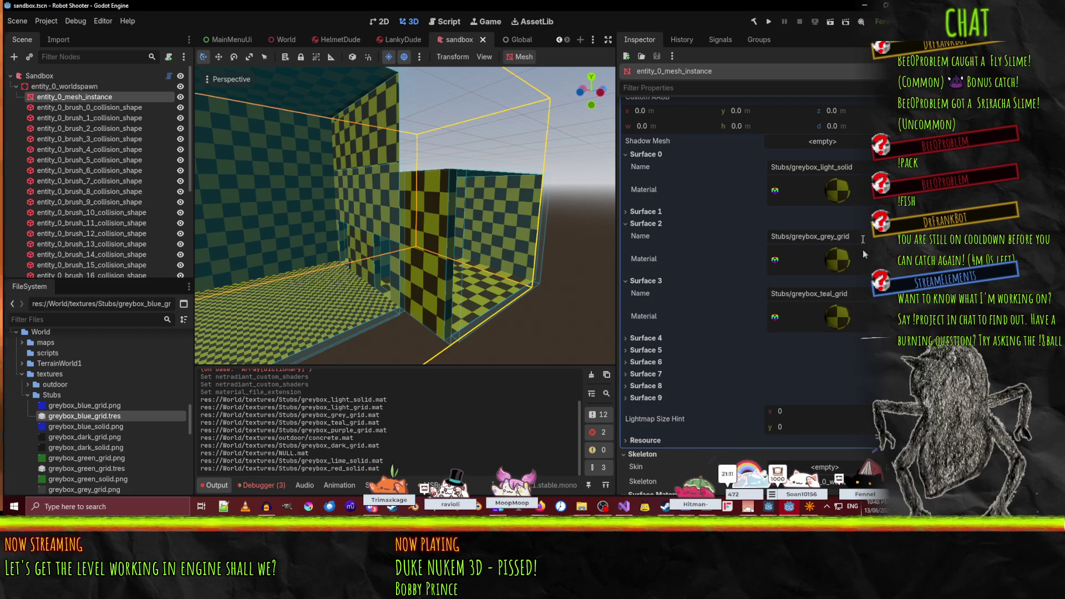
- Inspect Surface 0's greybox_light_solid material albedo color and texture
{"action": "left_click", "coordinate": [839, 190]}
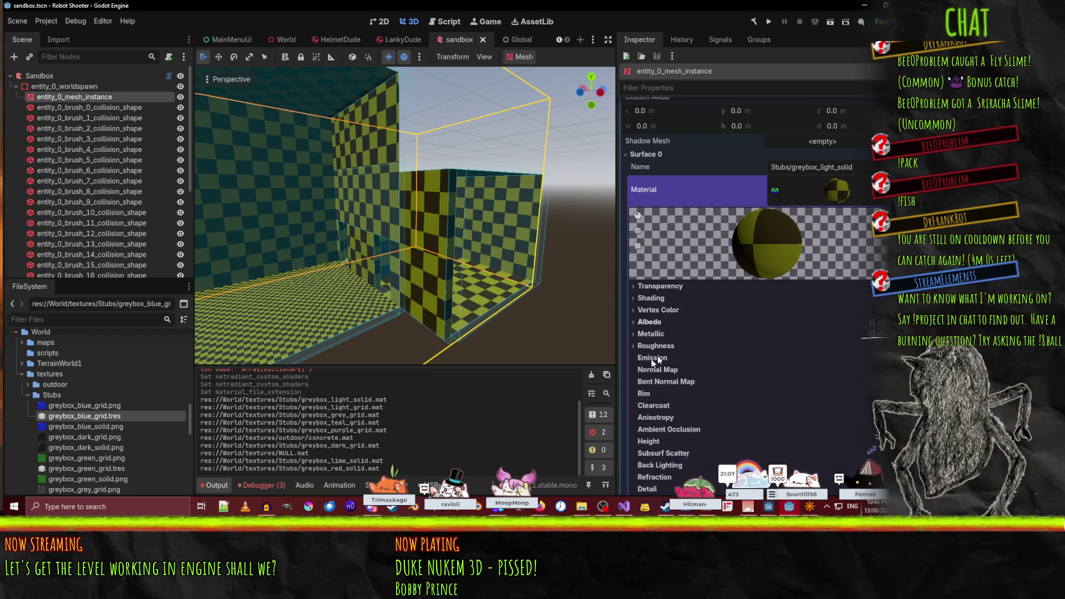
{"action": "left_click", "coordinate": [649, 322]}
{"action": "scroll", "coordinate": [722, 277], "scroll_direction": "down", "scroll_amount": 2}
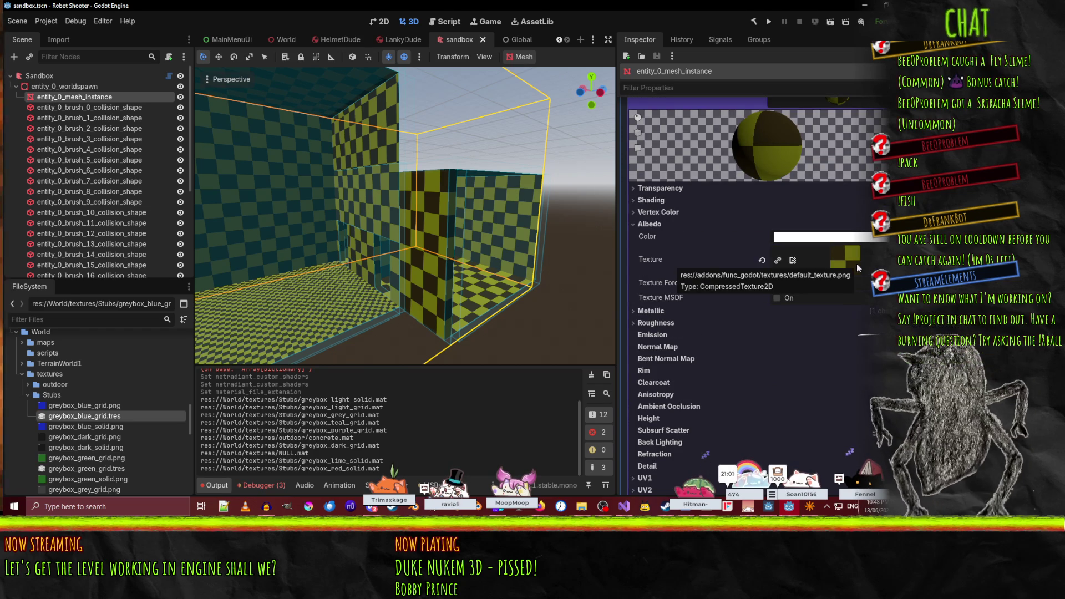
{"action": "left_click", "coordinate": [650, 224]}
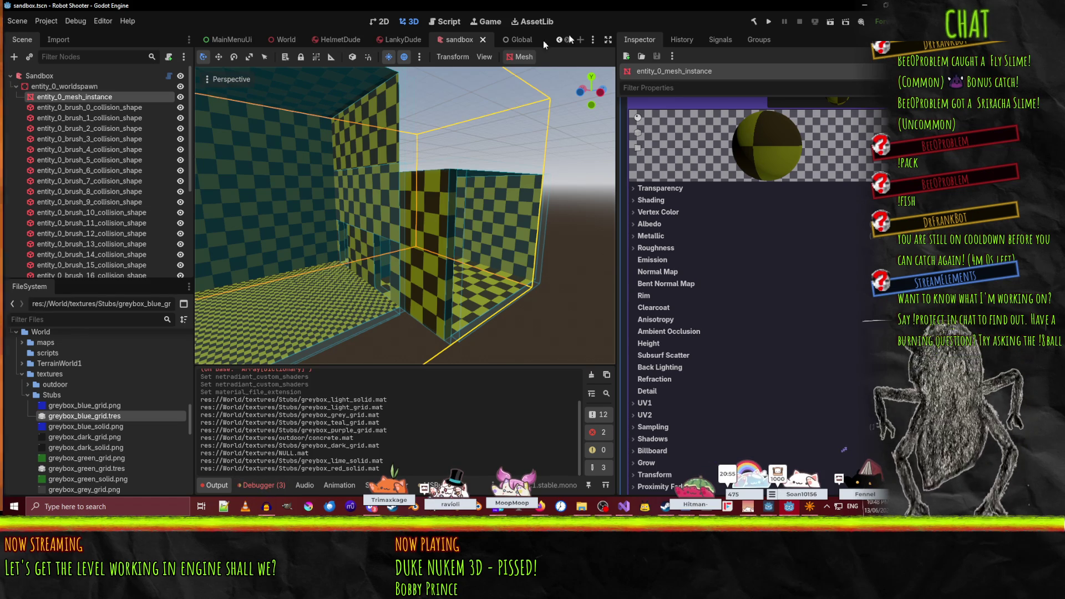
{"action": "left_click", "coordinate": [445, 26]}
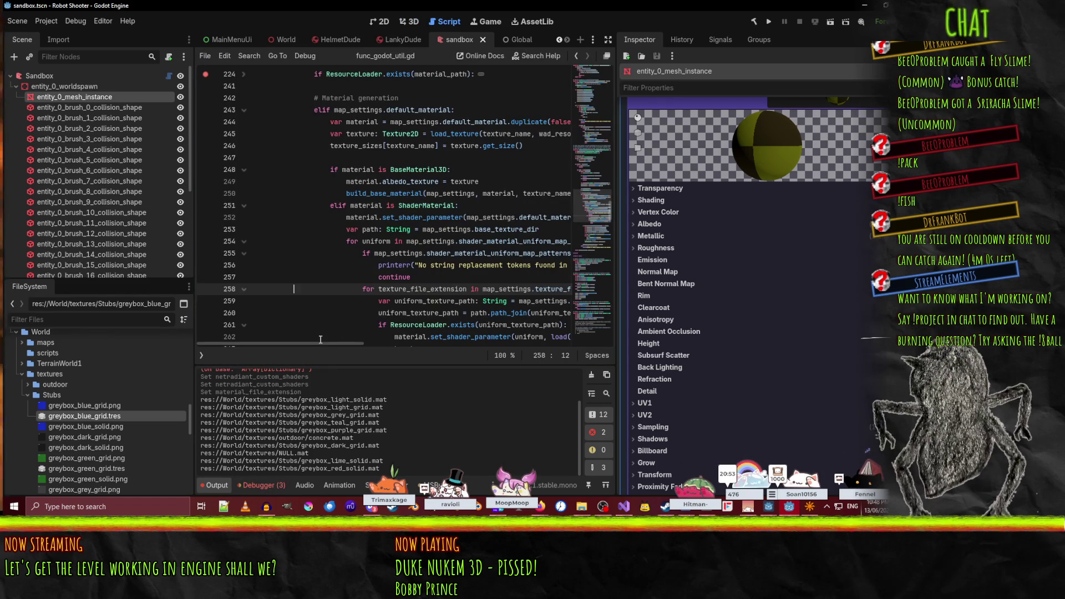
- Scroll through func_godot_util.gd and select the texture variable on line 249
{"action": "mouse_move", "coordinate": [321, 344]}
{"action": "left_mouse_down"}
{"action": "mouse_move", "coordinate": [357, 339]}
{"action": "mouse_move", "coordinate": [339, 338]}
{"action": "left_mouse_up"}
{"action": "left_click", "coordinate": [340, 192]}
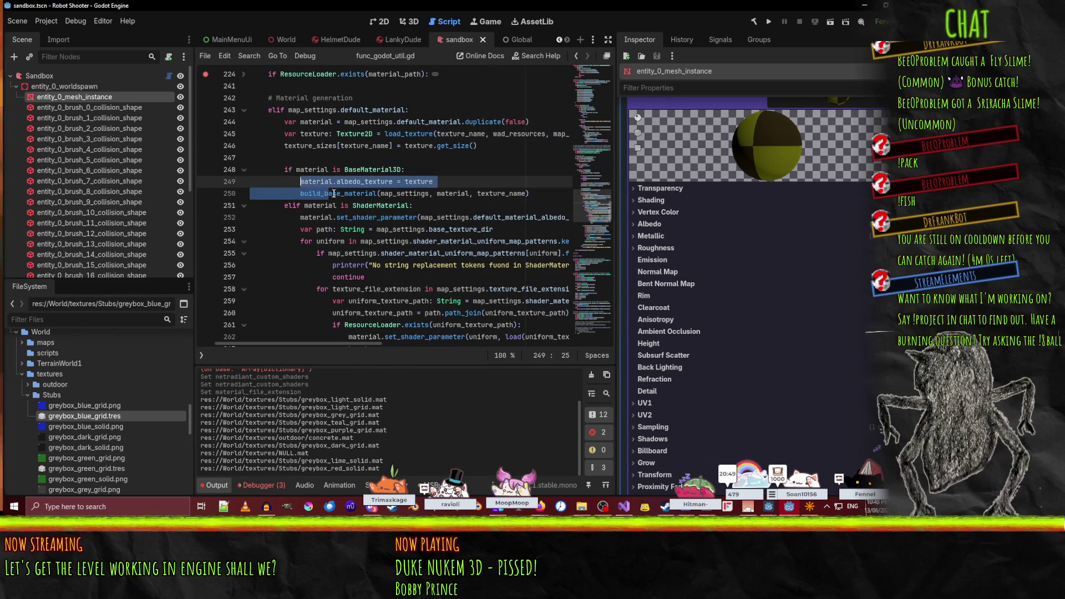
{"action": "scroll", "coordinate": [490, 217], "scroll_direction": "up", "scroll_amount": 1}
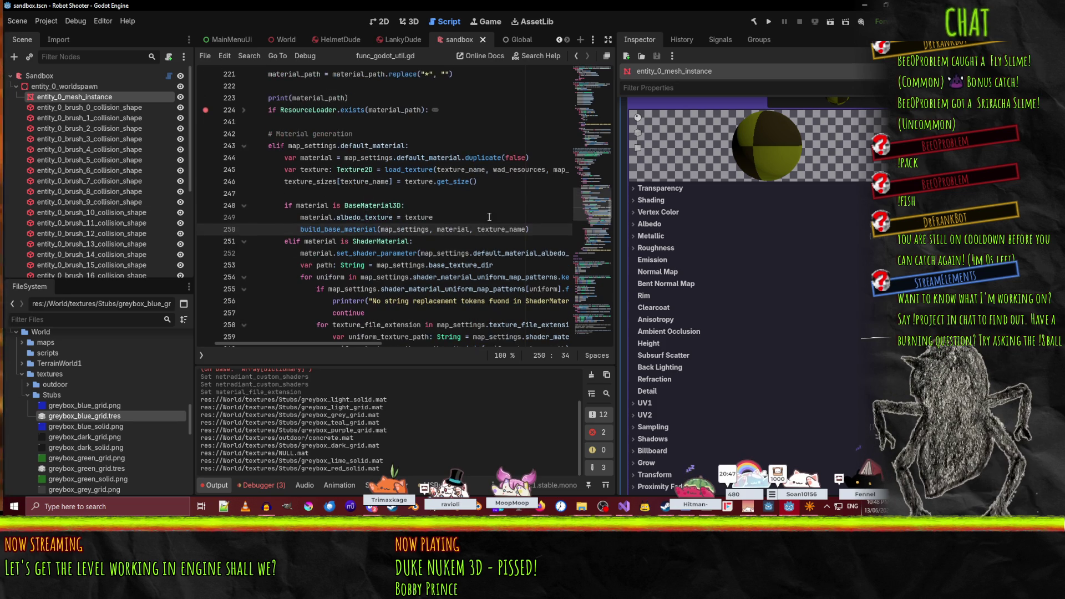
{"action": "double_click", "coordinate": [432, 218]}
{"action": "scroll", "coordinate": [453, 227], "scroll_direction": "up", "scroll_amount": 1}
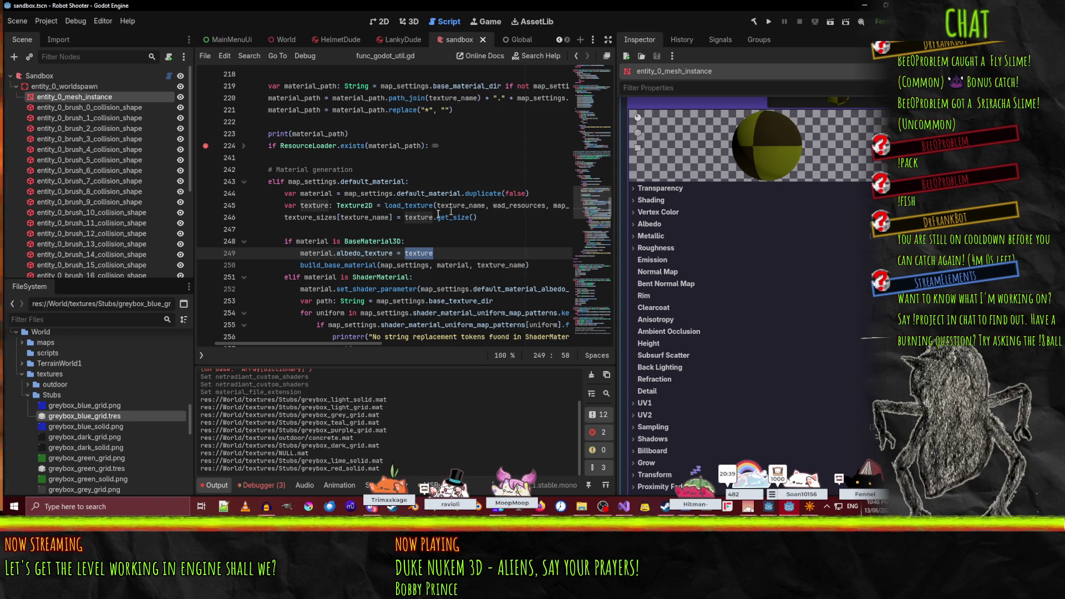
- Select texture_name on line 245 and add a blank line after line 244
{"action": "left_click", "coordinate": [339, 204]}
{"action": "double_click", "coordinate": [471, 206]}
{"action": "scroll", "coordinate": [397, 224], "scroll_direction": "up", "scroll_amount": 3}
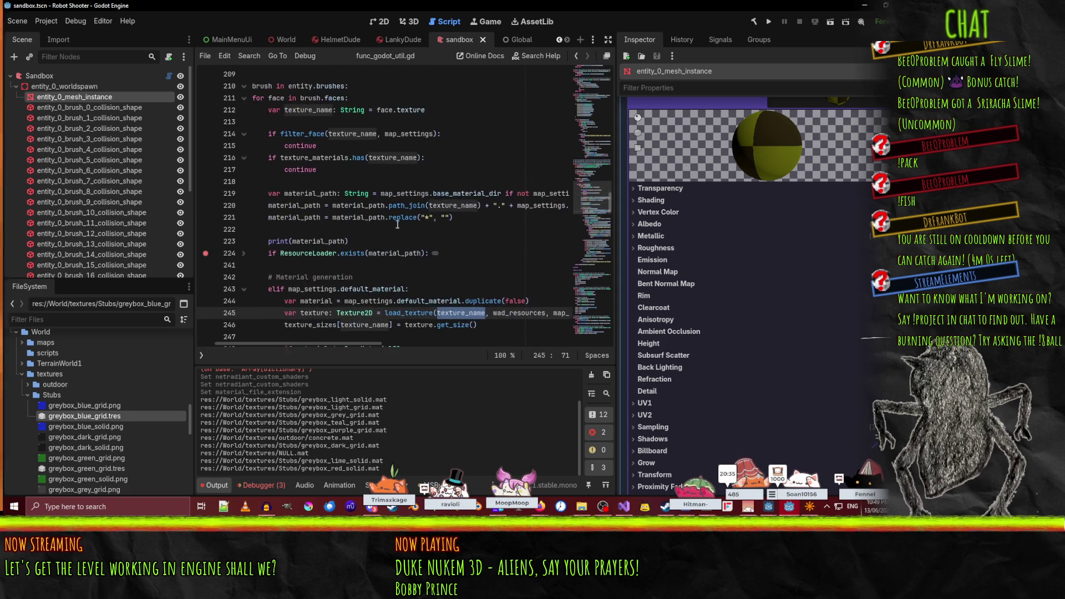
{"action": "scroll", "coordinate": [398, 225], "scroll_direction": "down", "scroll_amount": 1}
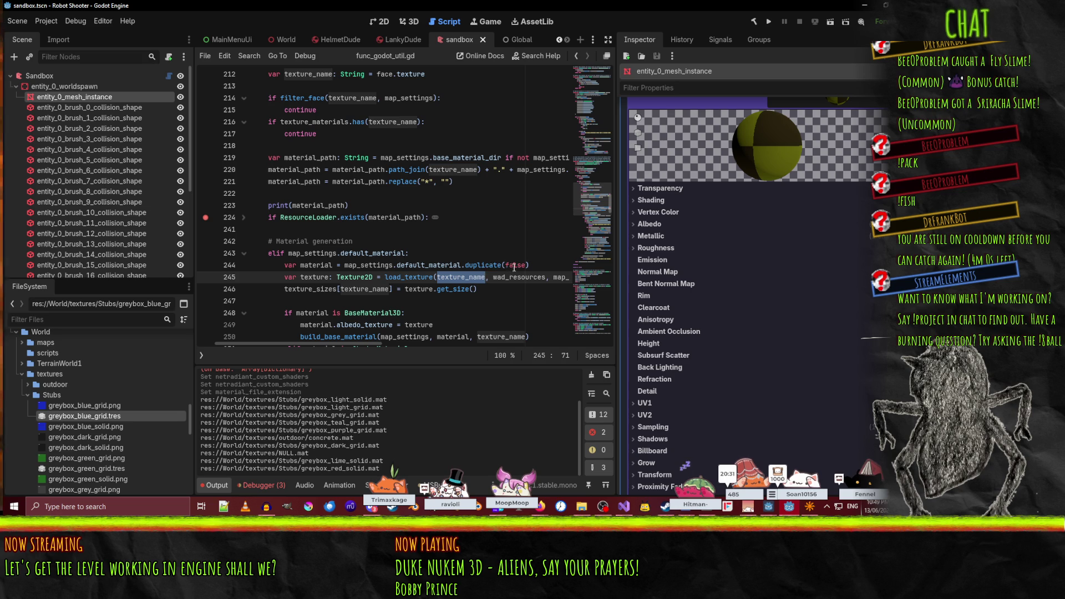
{"action": "left_click", "coordinate": [521, 264]}
{"action": "key", "text": "End"}
{"action": "key", "text": "Return"}
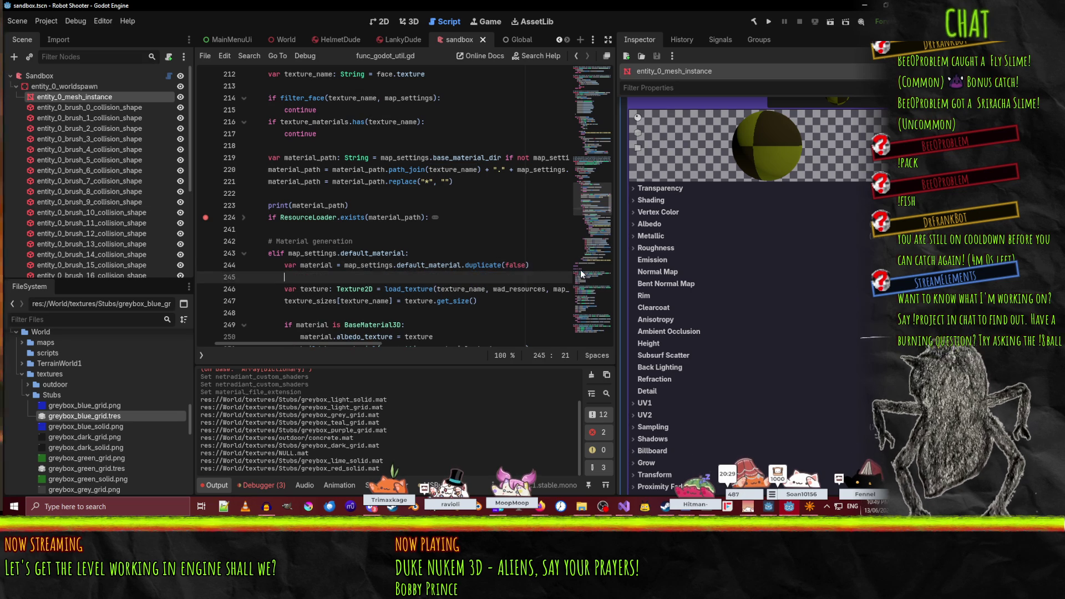
- Add print(texture_name) on line 245 before the load_texture call
{"action": "type", "text": "print(texture"}
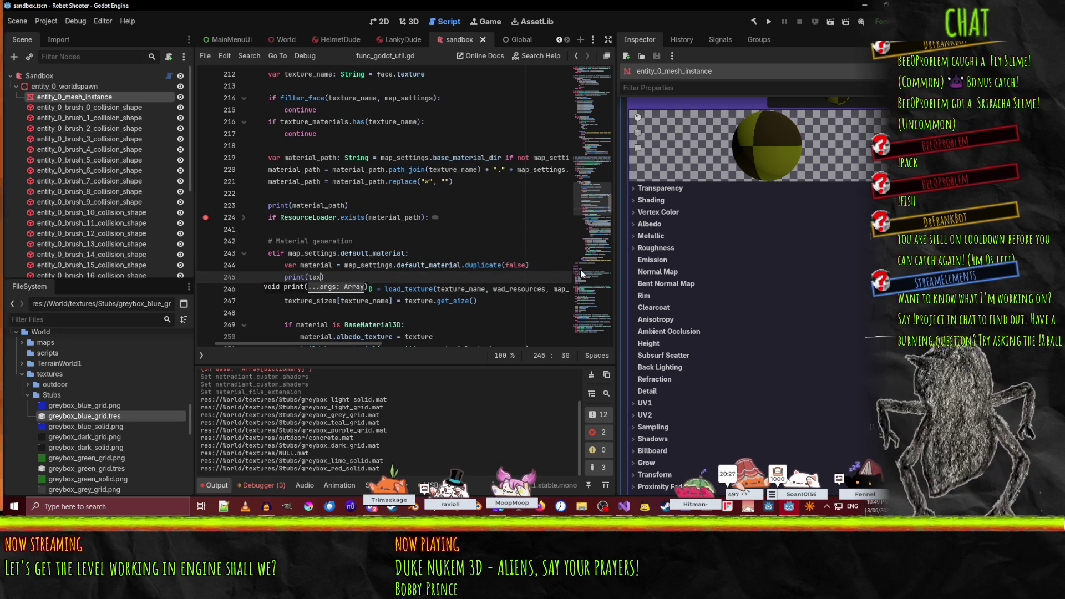
{"action": "type", "text": "_name"}
{"action": "key", "text": "Down"}
{"action": "key", "text": "End"}
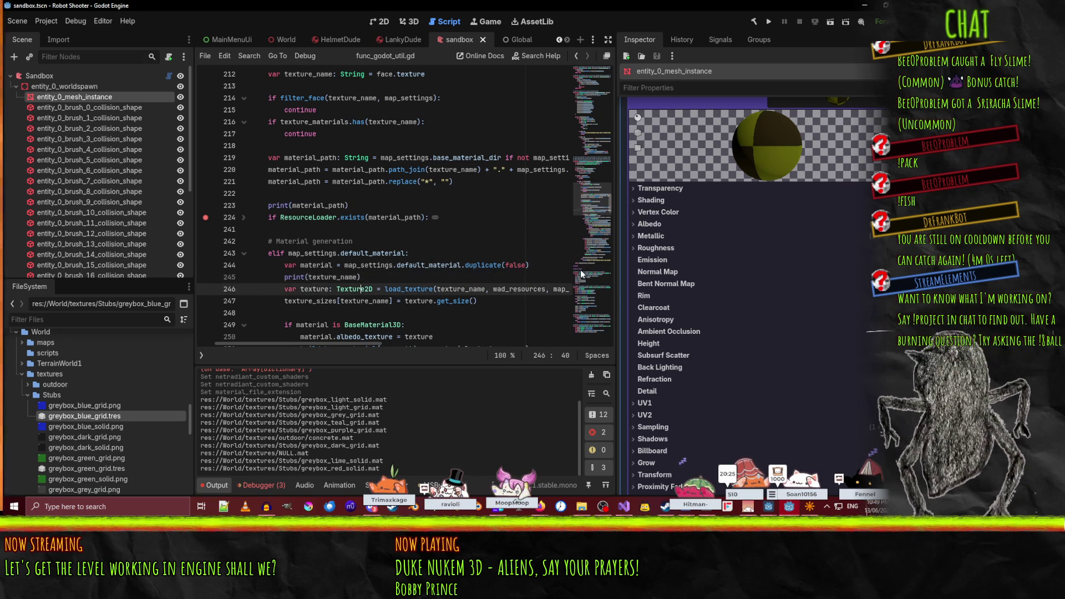
{"action": "key", "text": "Home"}
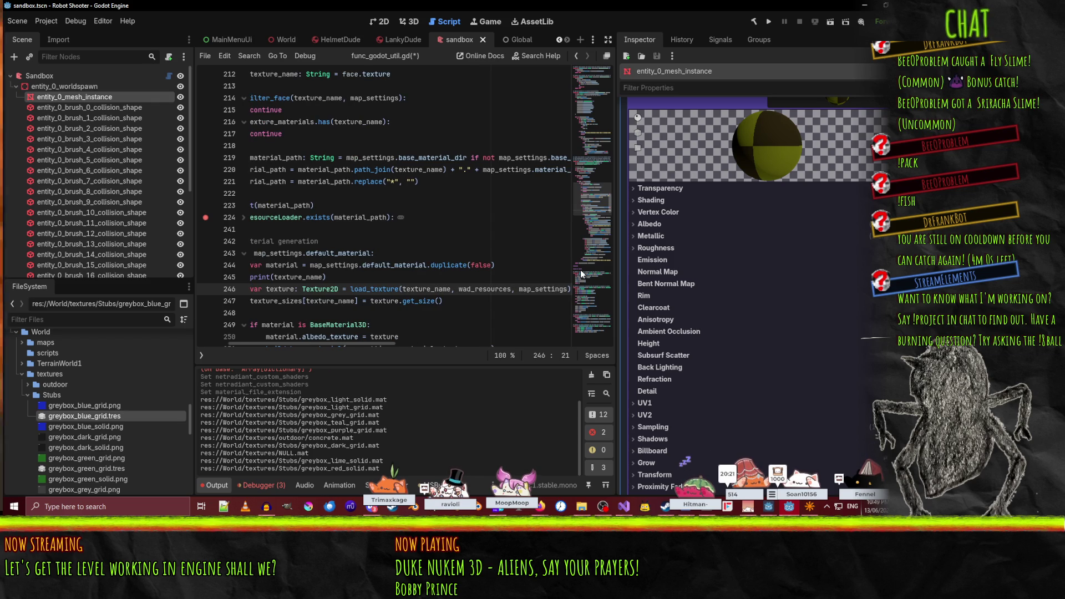
{"action": "key", "text": "End"}
- Add print(texture) after the load_texture line and save the script
{"action": "key", "text": "Return"}
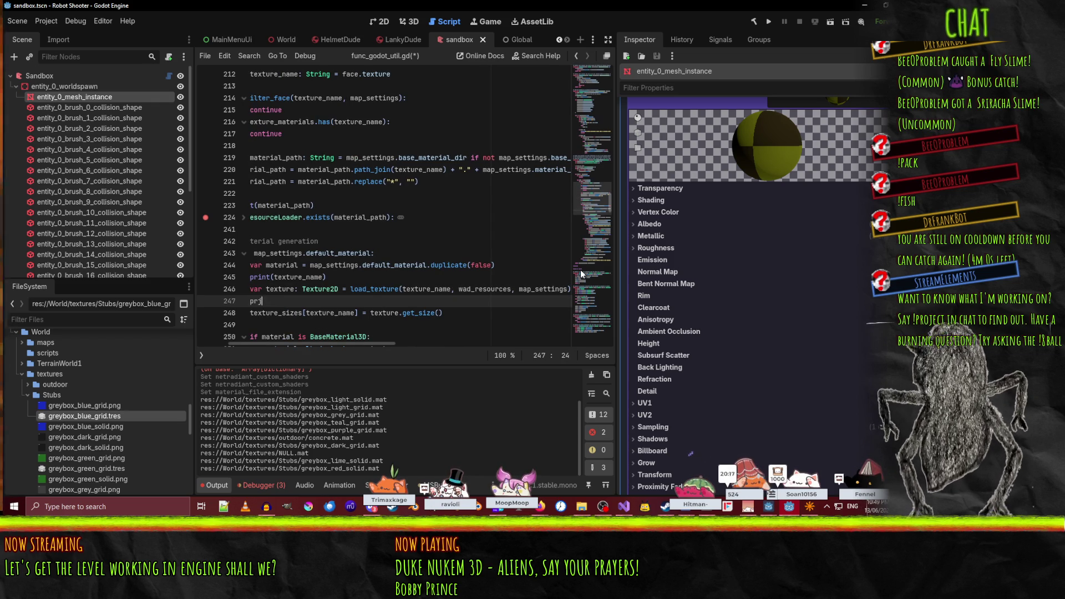
{"action": "type", "text": "ture)"}
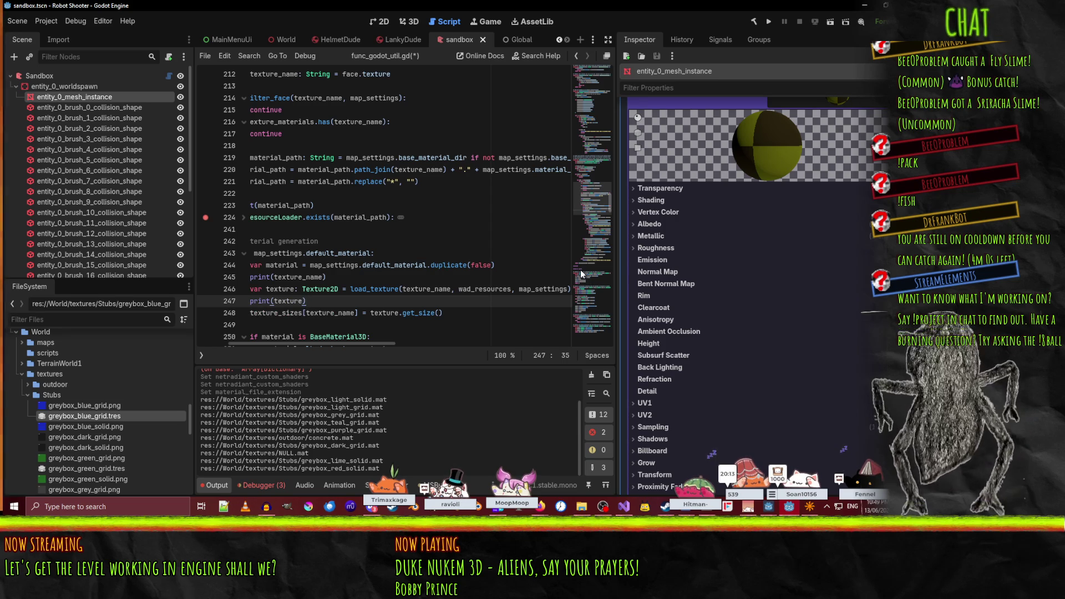
{"action": "key", "text": "Home"}
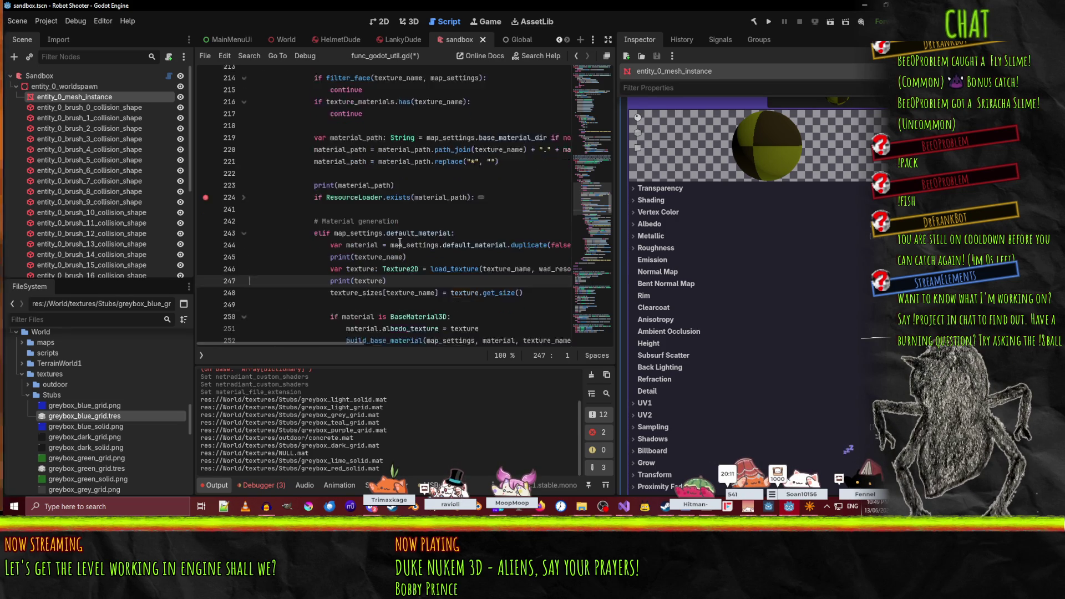
{"action": "scroll", "coordinate": [447, 200], "scroll_direction": "down", "scroll_amount": 4}
{"action": "key", "text": "ctrl+s"}
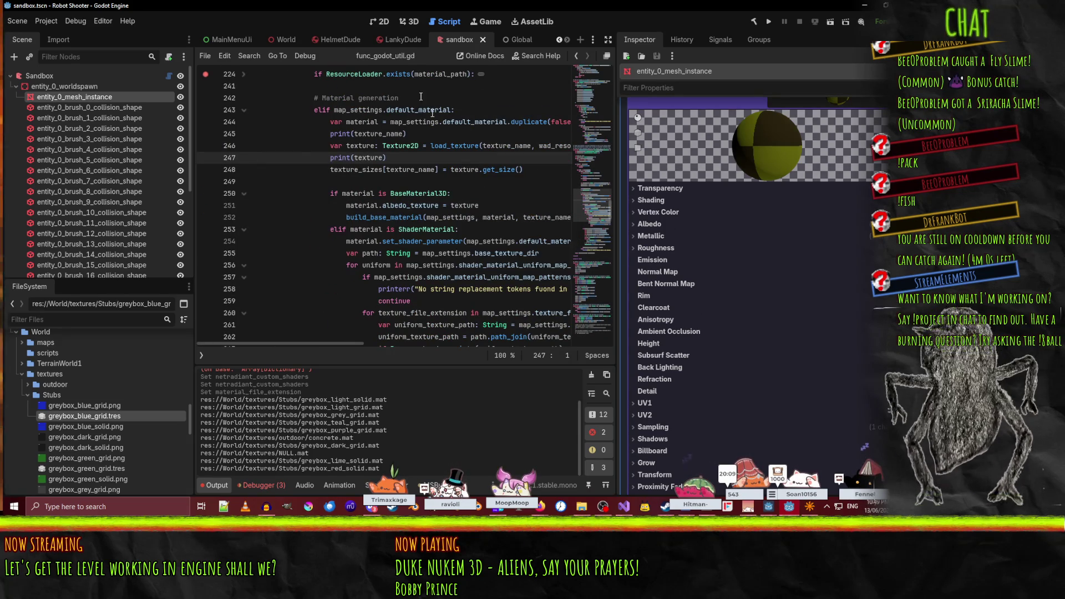
{"action": "double_click", "coordinate": [446, 146]}
- Search for load_texture and jump to its definition in func_godot_util.gd
{"action": "key", "text": "ctrl+f"}
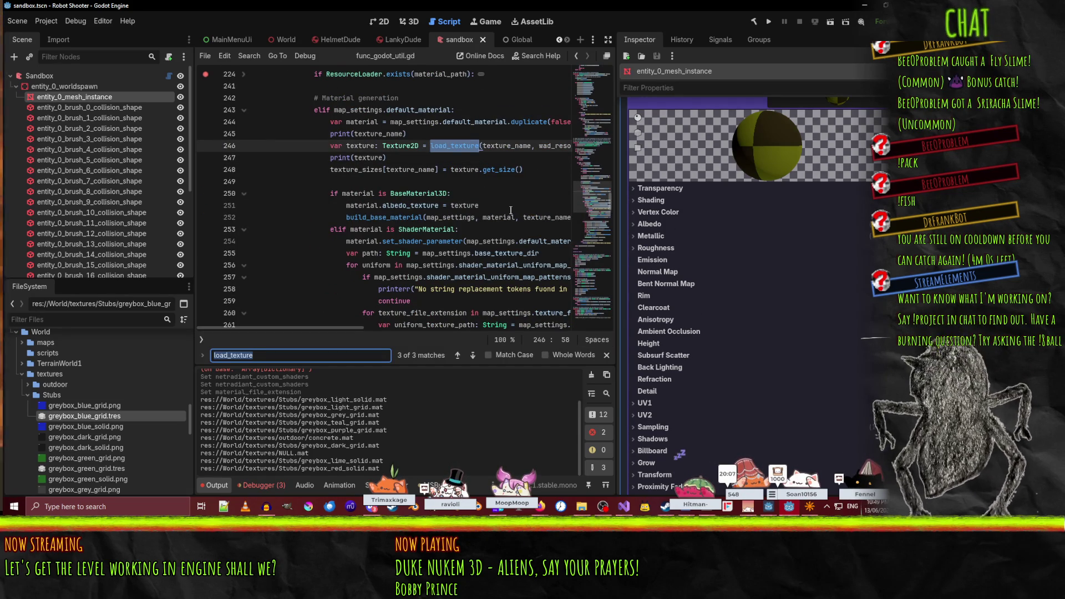
{"action": "key", "text": "Return"}
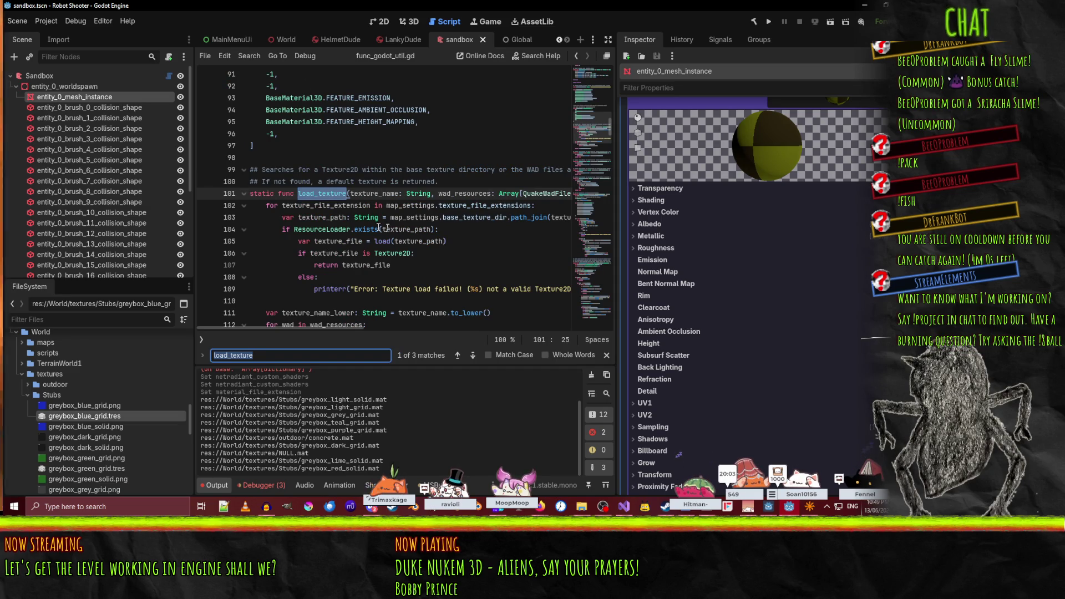
{"action": "left_click", "coordinate": [486, 206]}
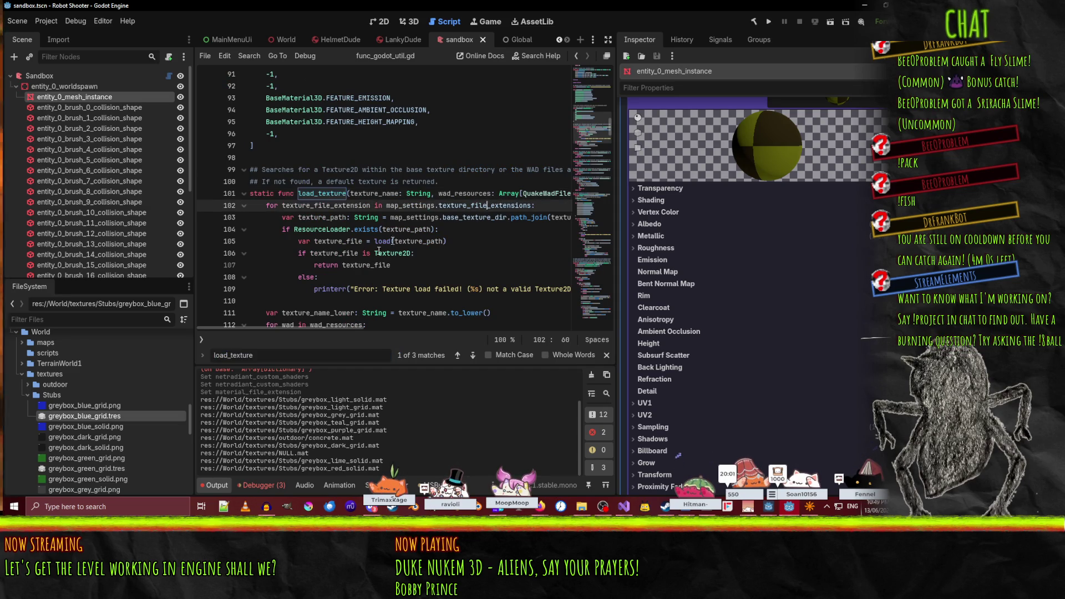
{"action": "mouse_move", "coordinate": [317, 326]}
{"action": "left_mouse_down"}
{"action": "mouse_move", "coordinate": [429, 330]}
{"action": "mouse_move", "coordinate": [309, 336]}
{"action": "left_mouse_up"}
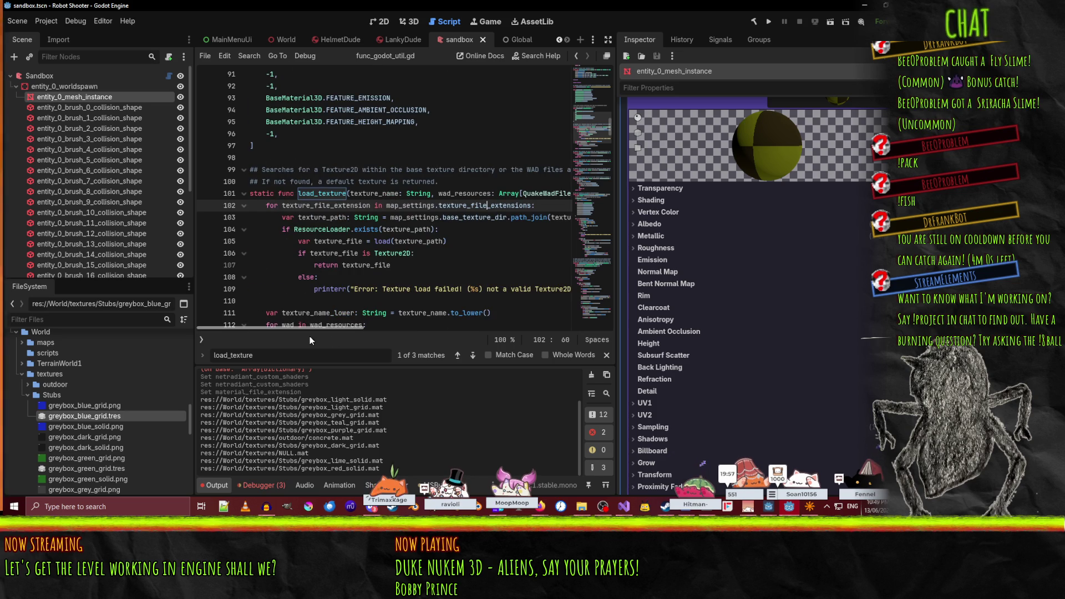
{"action": "left_click", "coordinate": [451, 233]}
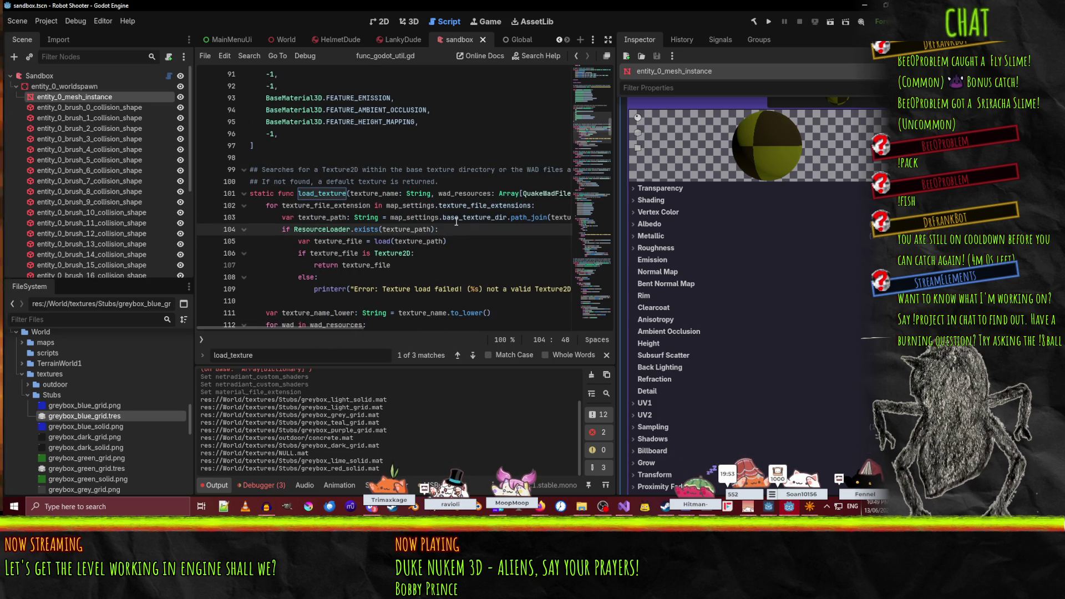
- Insert print(texture_path) on a new line above the ResourceLoader.exists check
{"action": "key", "text": "Up"}
{"action": "key", "text": "End"}
{"action": "key", "text": "Return"}
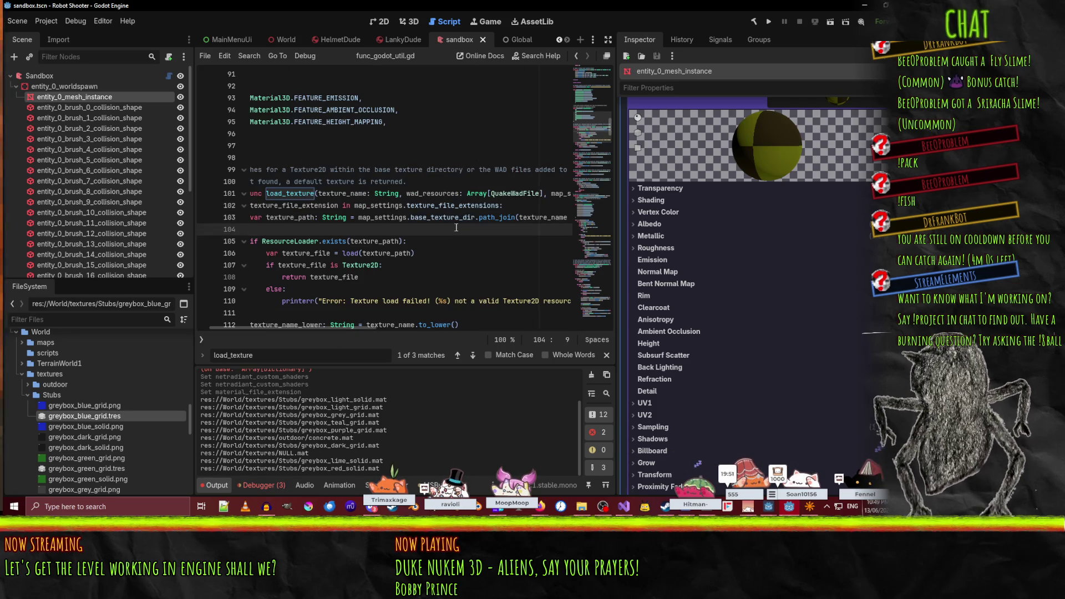
{"action": "type", "text": "print(texture_path"}
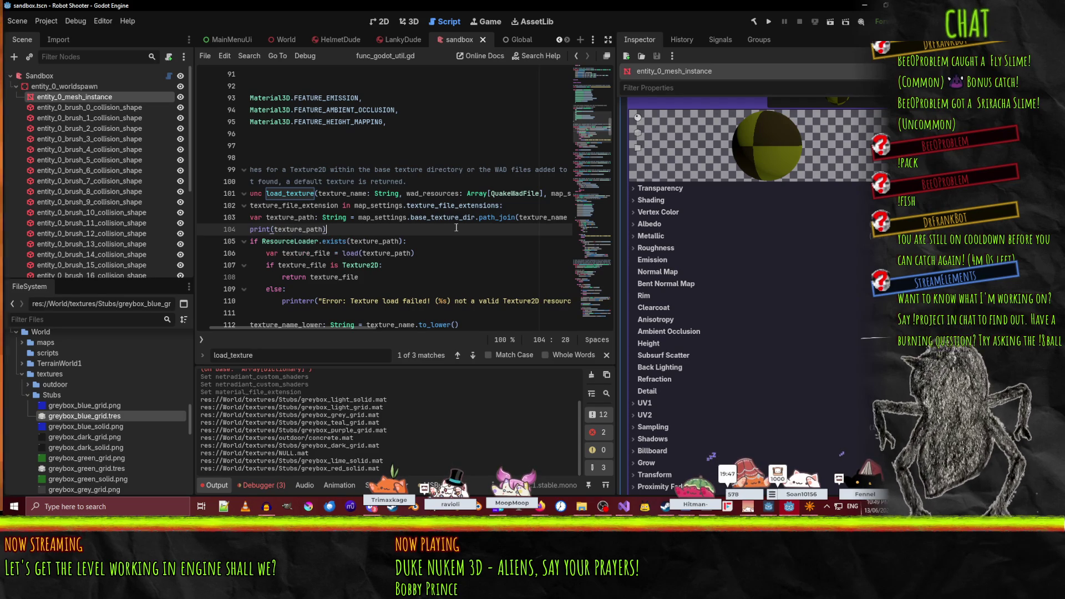
{"action": "type", "text": ")"}
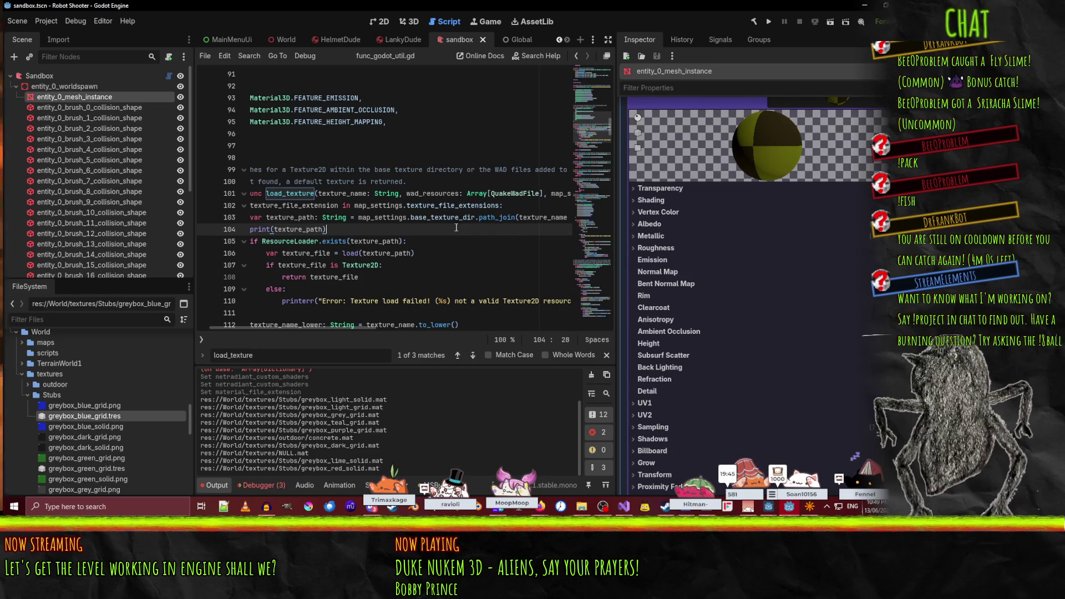
{"action": "key", "text": "Down"}
{"action": "key", "text": "Home"}
{"action": "key", "text": "Home"}
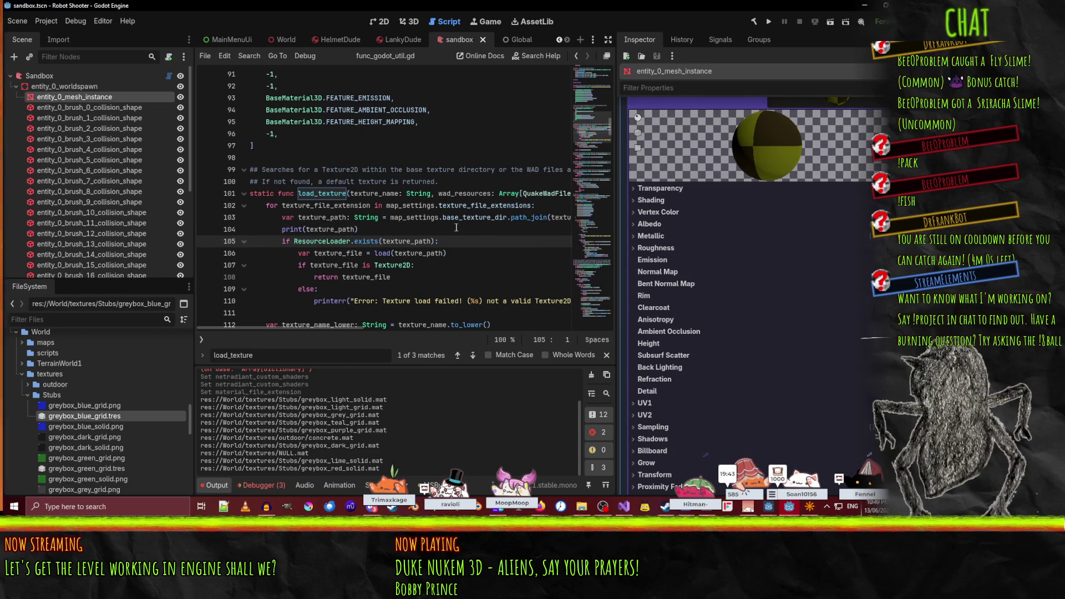
- Review the edited existence-check code, then select the Sandbox map node
{"action": "key", "text": "shift+Down"}
{"action": "key", "text": "shift+Up"}
{"action": "key", "text": "shift+Down"}
{"action": "key", "text": "shift+Up"}
{"action": "key", "text": "shift+Down"}
{"action": "key", "text": "shift+Up"}
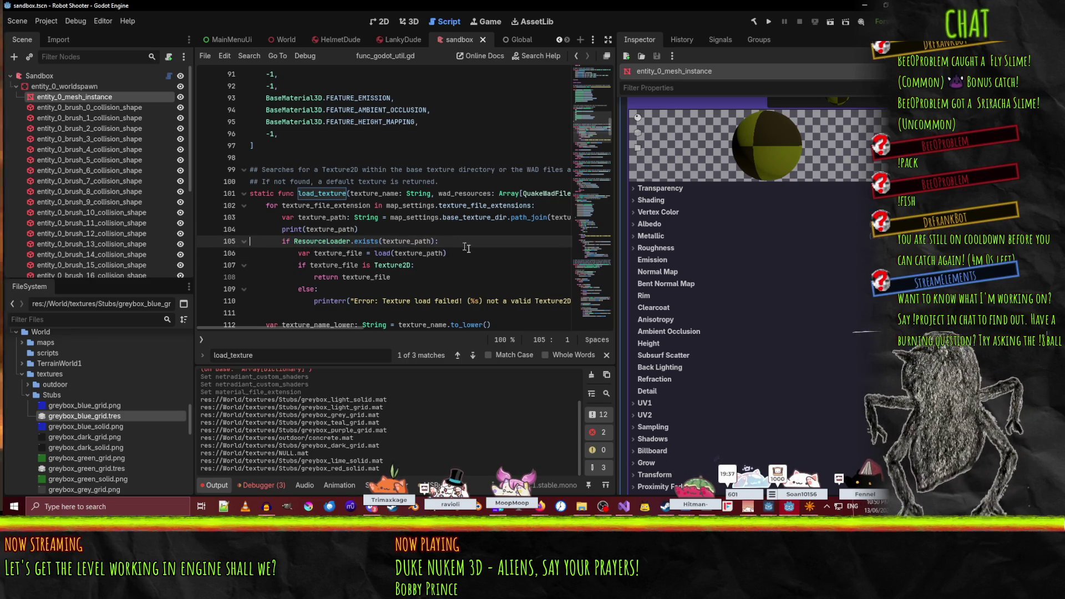
{"action": "scroll", "coordinate": [482, 274], "scroll_direction": "down", "scroll_amount": 6}
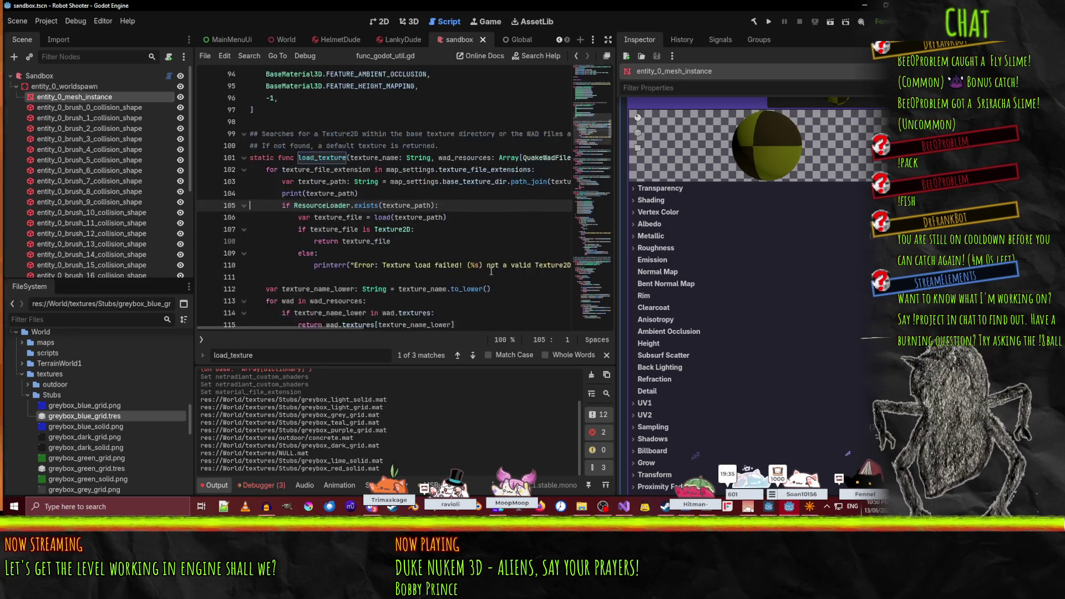
{"action": "scroll", "coordinate": [474, 275], "scroll_direction": "down", "scroll_amount": 11}
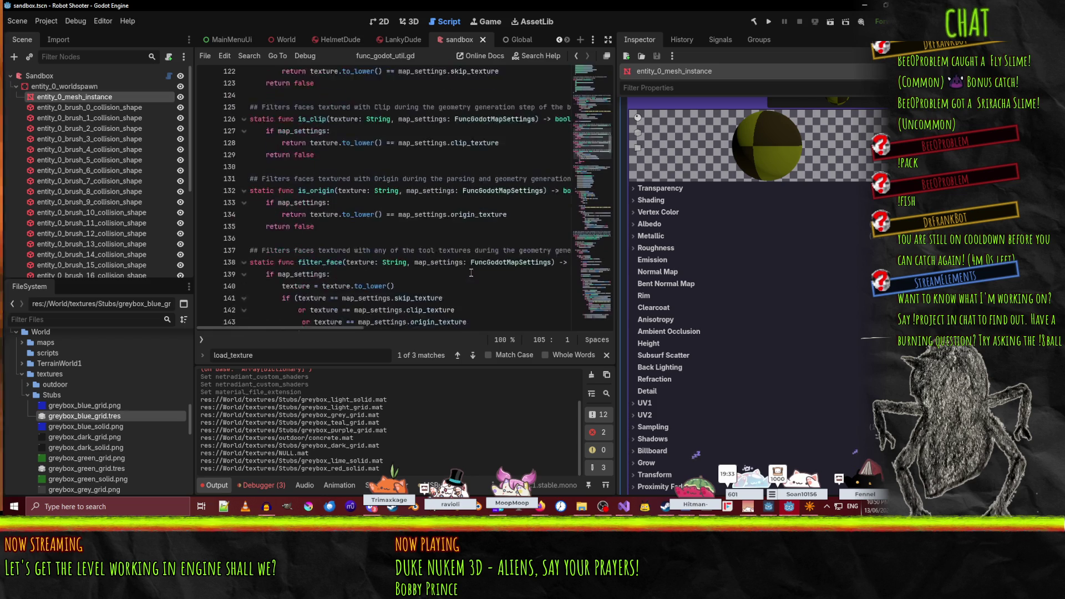
{"action": "scroll", "coordinate": [459, 284], "scroll_direction": "up", "scroll_amount": 15}
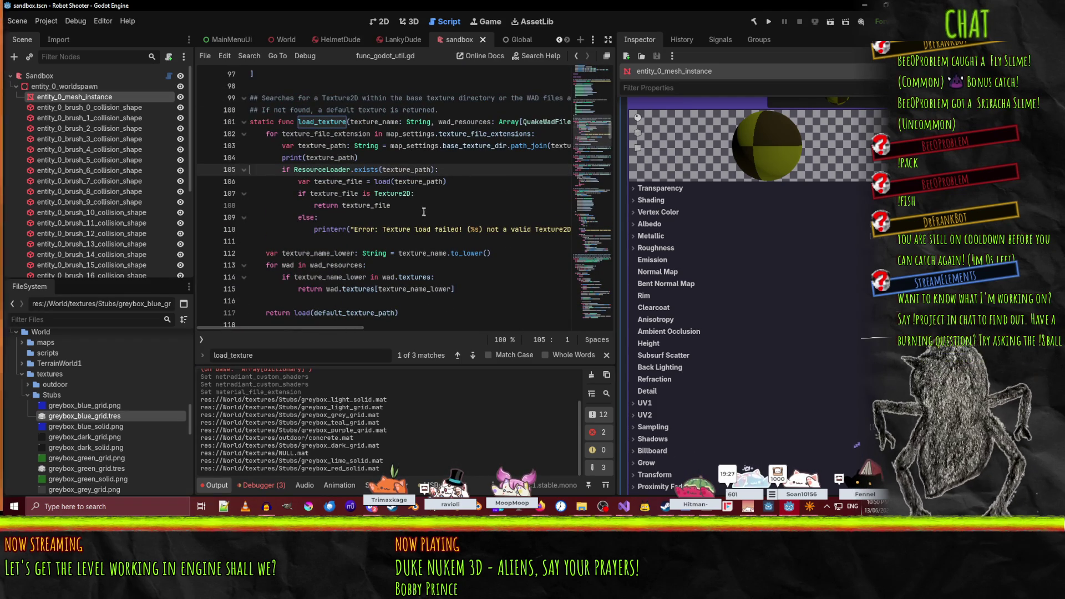
{"action": "left_click", "coordinate": [39, 75]}
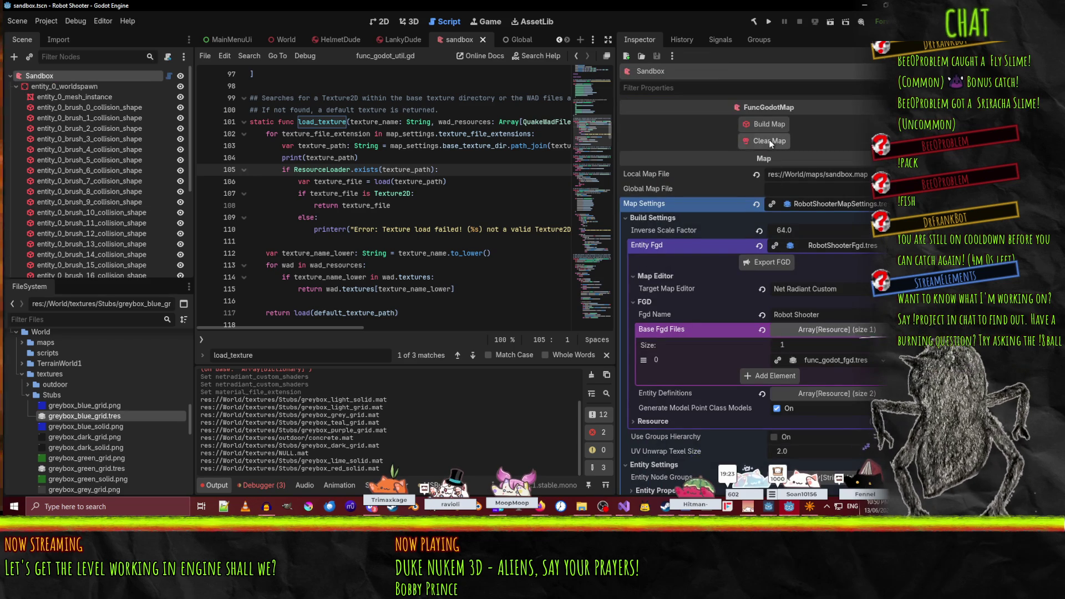
- Run Clear Map then Build Map on Sandbox to log the probed texture paths
{"action": "left_click", "coordinate": [769, 142]}
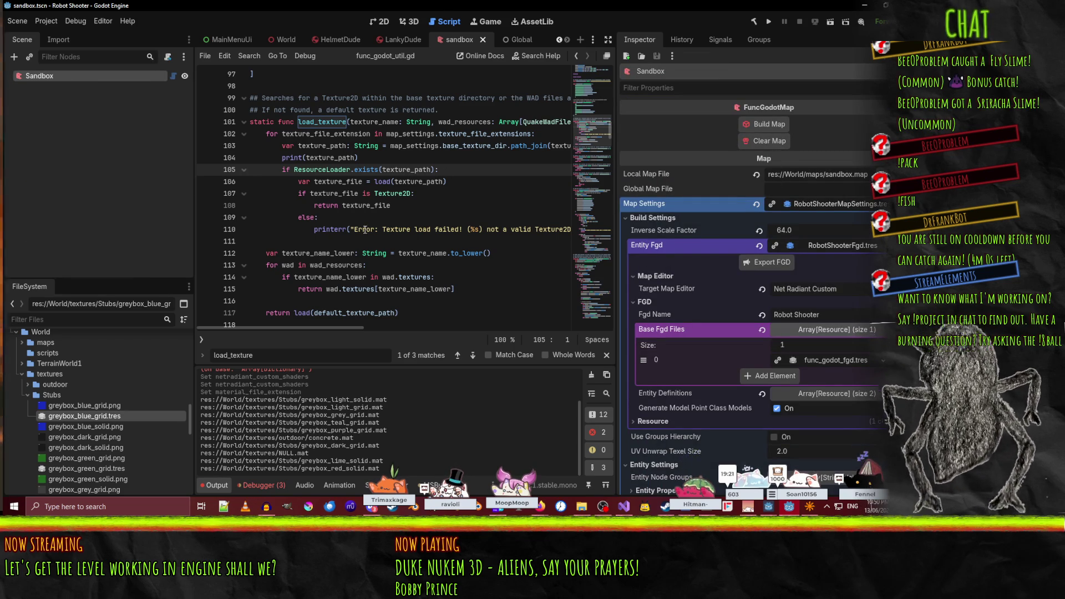
{"action": "left_click", "coordinate": [755, 127]}
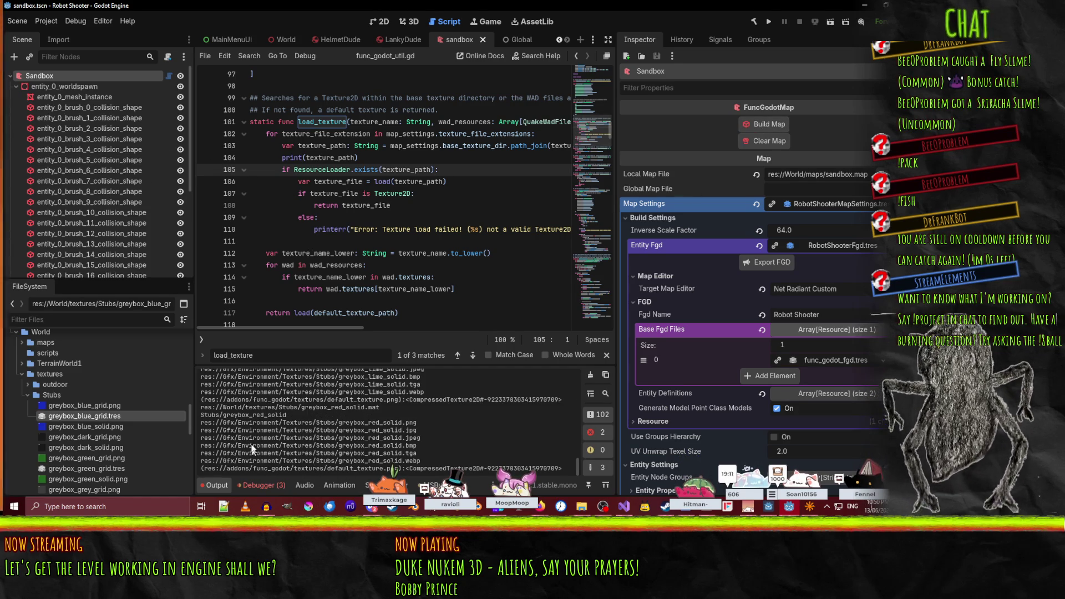
- Prefix the texture_path print with "load tex " and rebuild to log each texture lookup
{"action": "scroll", "coordinate": [439, 428], "scroll_direction": "up", "scroll_amount": 5}
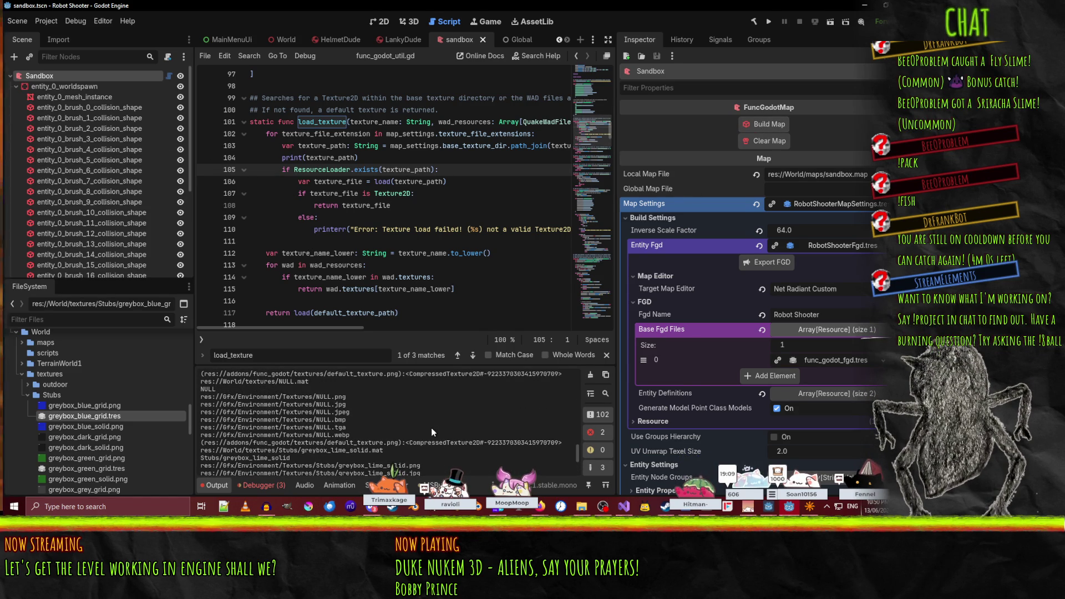
{"action": "left_click", "coordinate": [307, 158]}
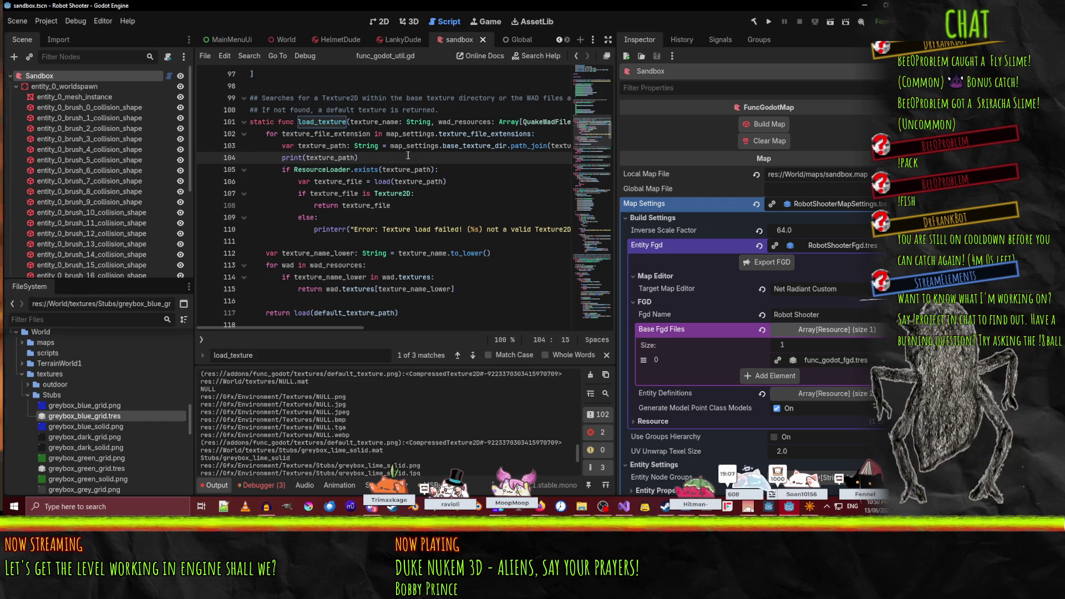
{"action": "type", "text": "\"load tex"}
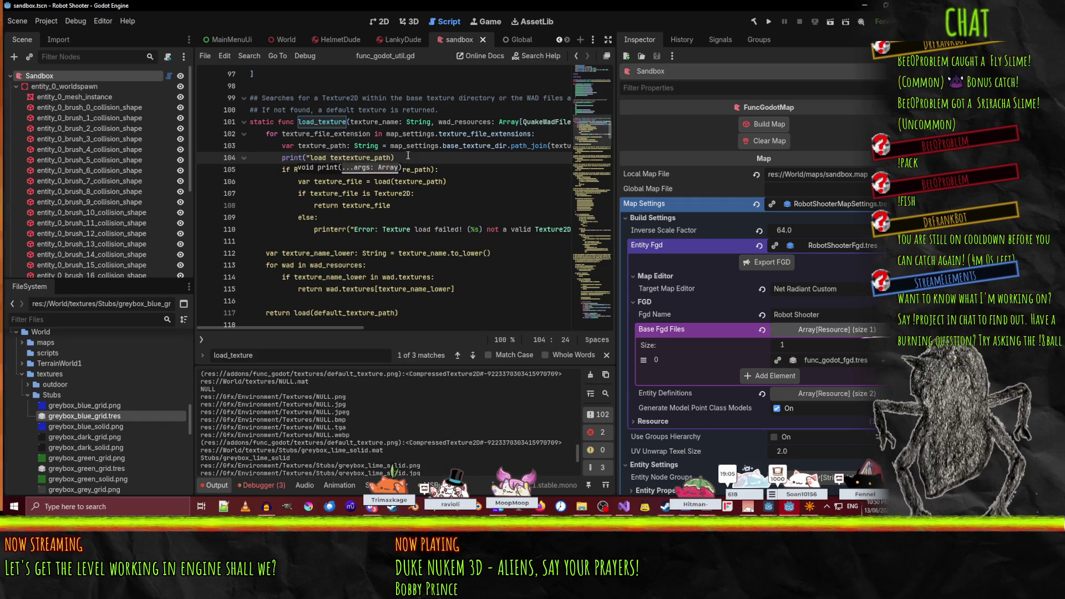
{"action": "type", "text": " \"m,"}
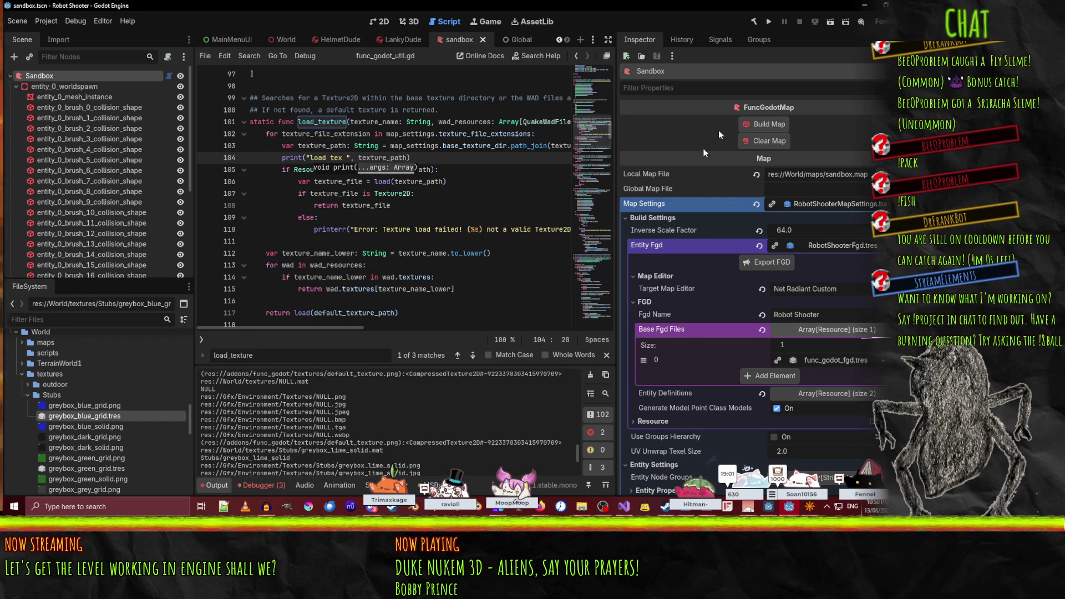
{"action": "left_click", "coordinate": [764, 124]}
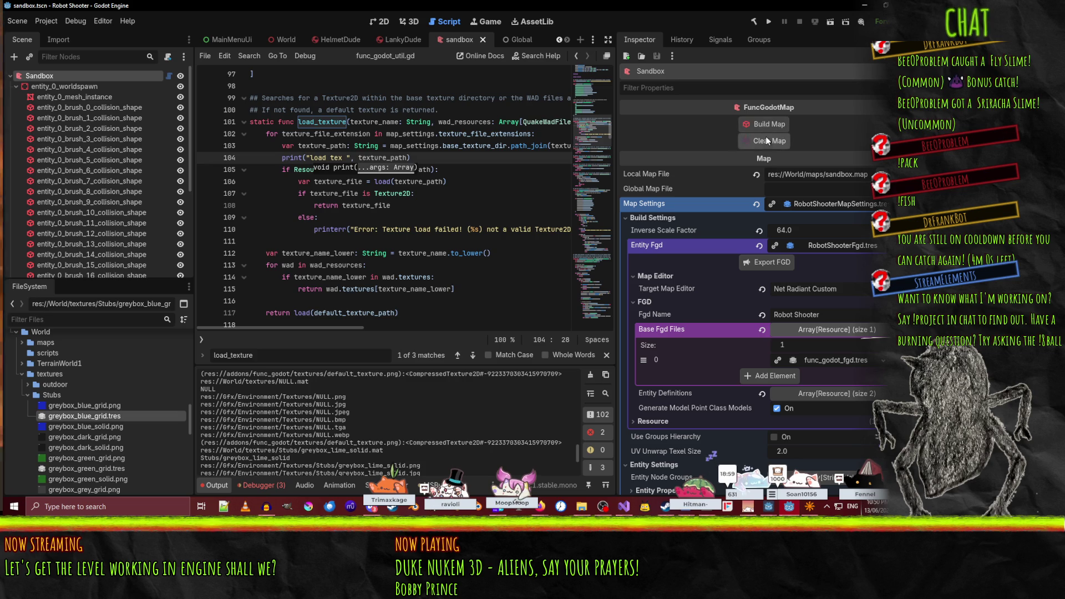
{"action": "scroll", "coordinate": [303, 446], "scroll_direction": "down", "scroll_amount": 5}
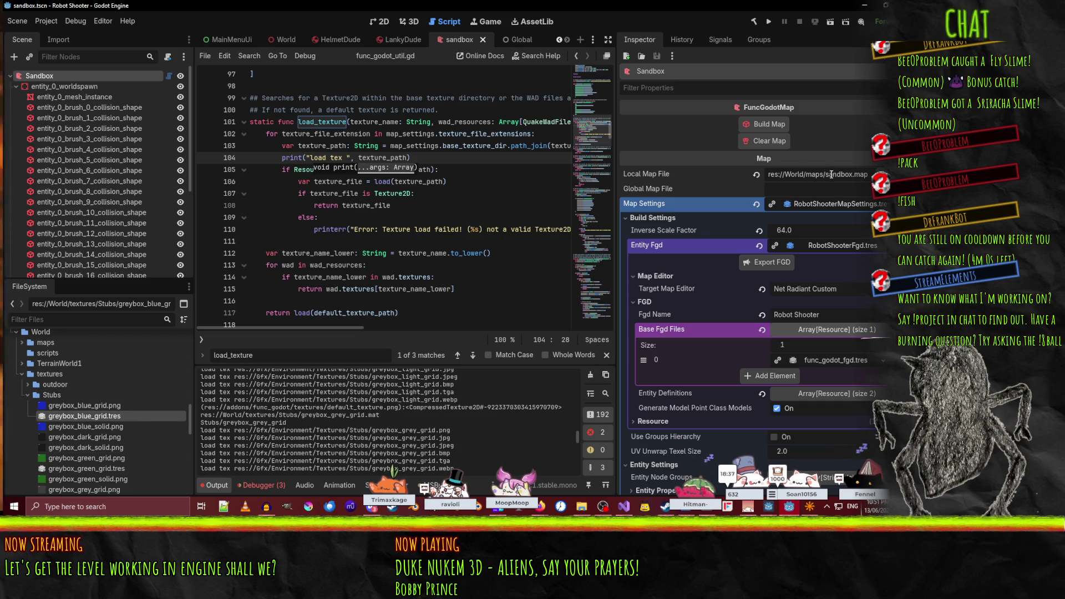
- Paste res://World/textures into Base Texture Dir and check the texture load failure message
{"action": "scroll", "coordinate": [630, 395], "scroll_direction": "down", "scroll_amount": 5}
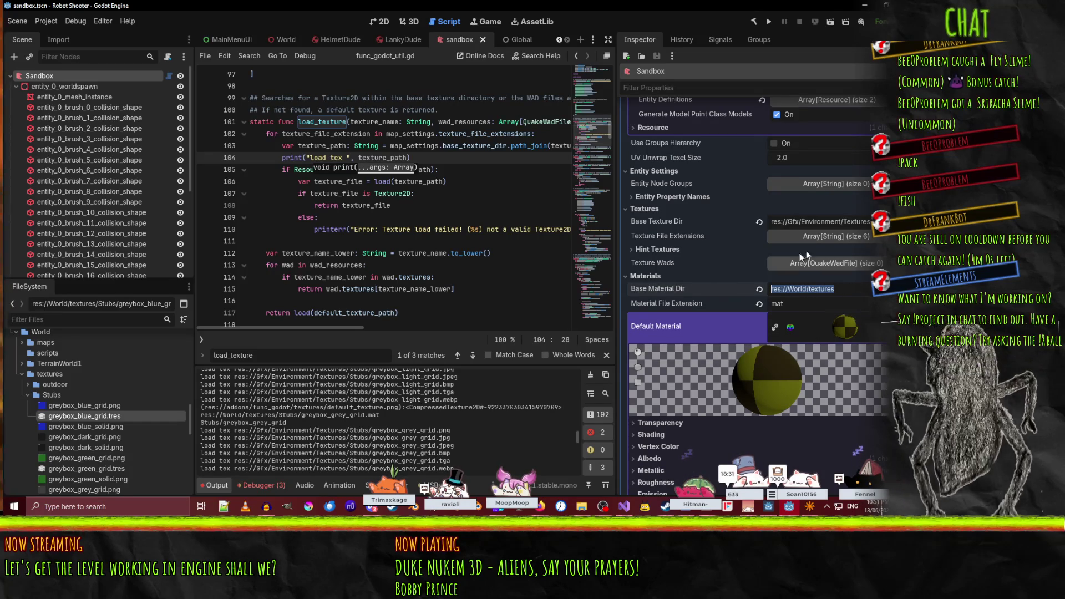
{"action": "left_click", "coordinate": [820, 221]}
{"action": "type", "text": "res://World/textures"}
{"action": "key", "text": "Return"}
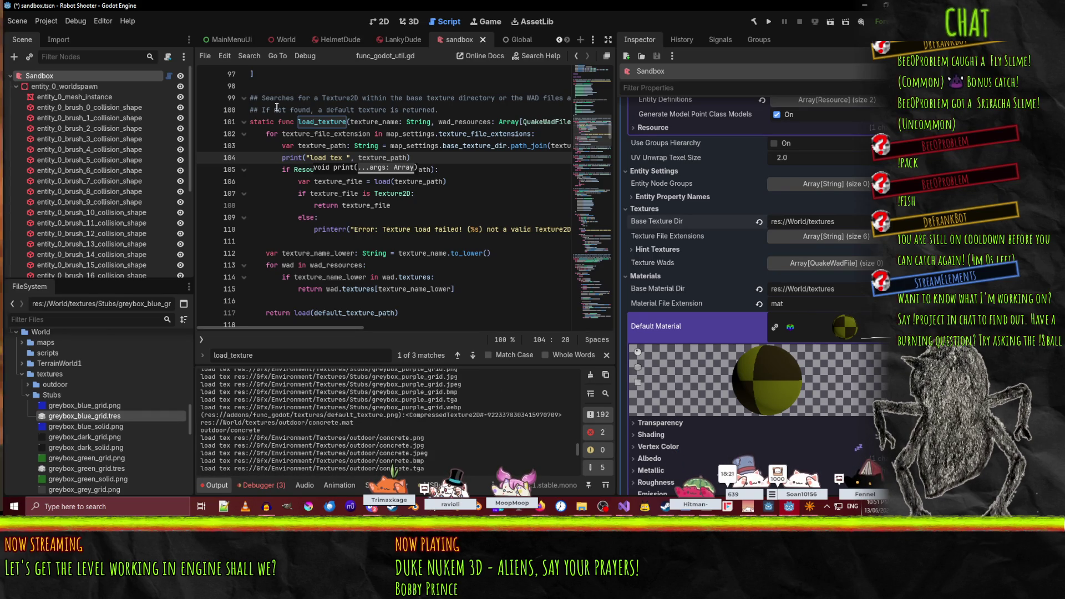
{"action": "left_click", "coordinate": [357, 228]}
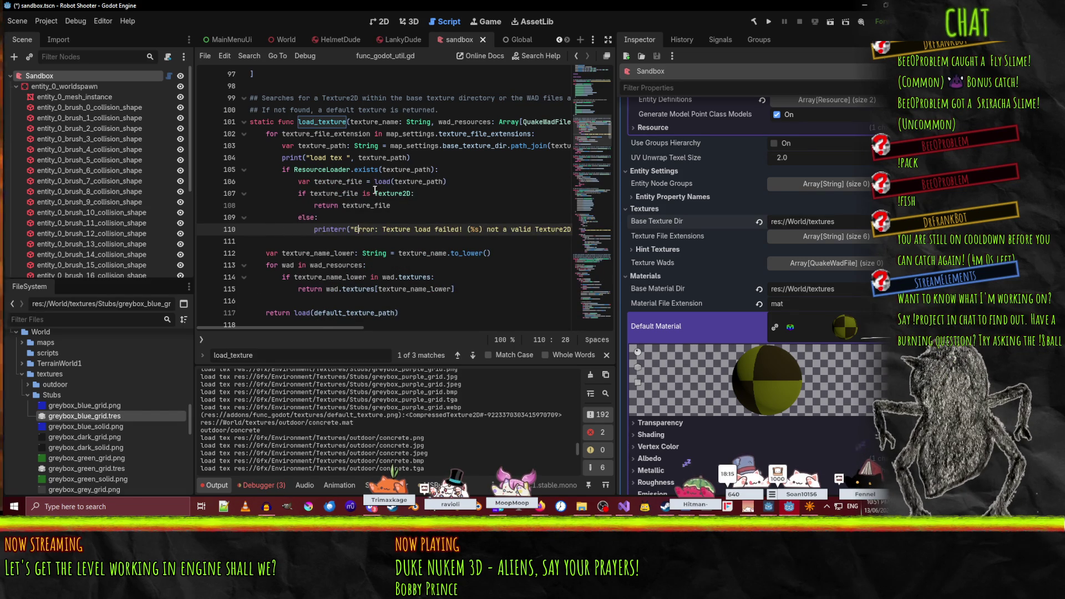
{"action": "left_click", "coordinate": [382, 182]}
{"action": "key", "text": "ctrl+f"}
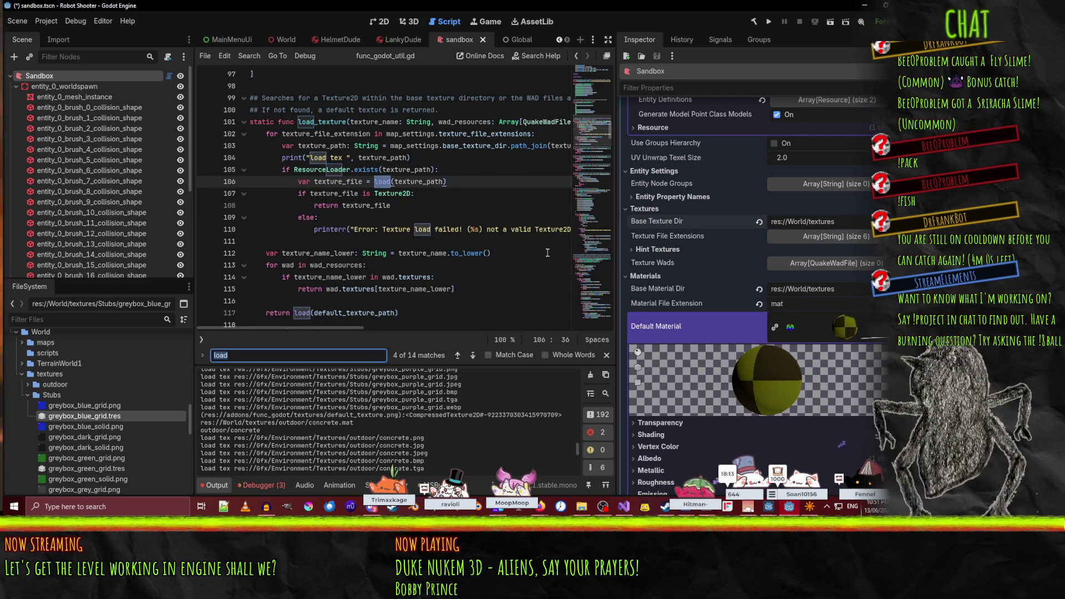
{"action": "key", "text": "Return"}
{"action": "key", "text": "Return"}
{"action": "key", "text": "Return"}
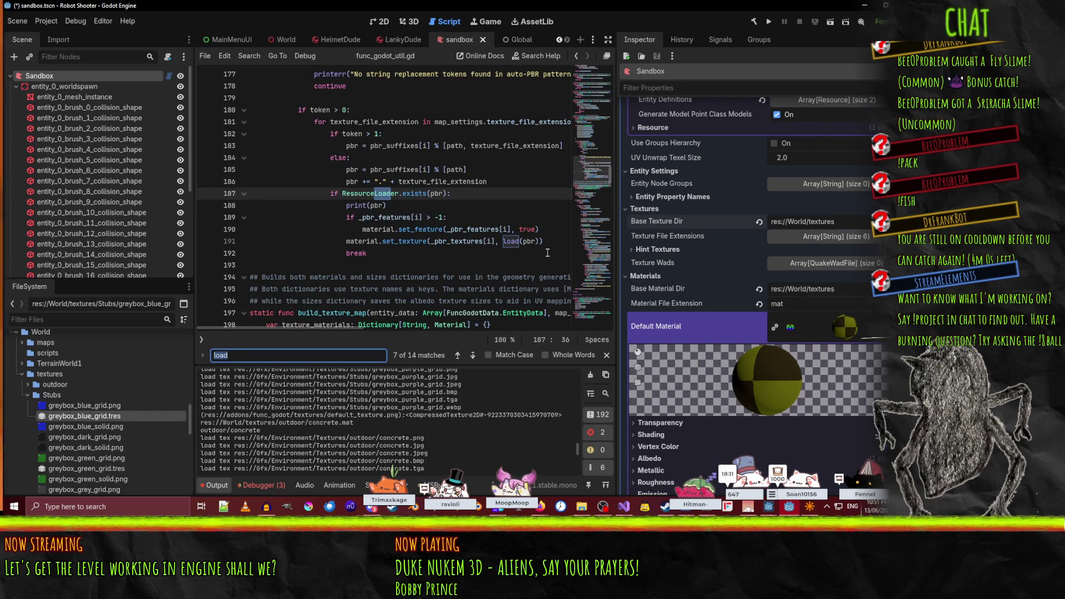
{"action": "type", "text": "("}
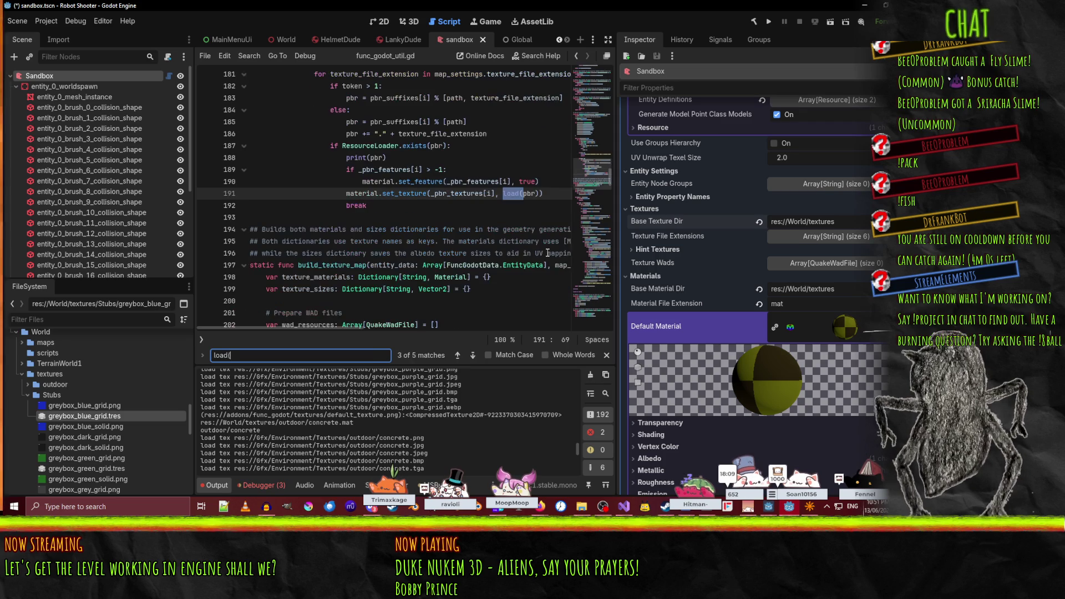
{"action": "key", "text": "Return"}
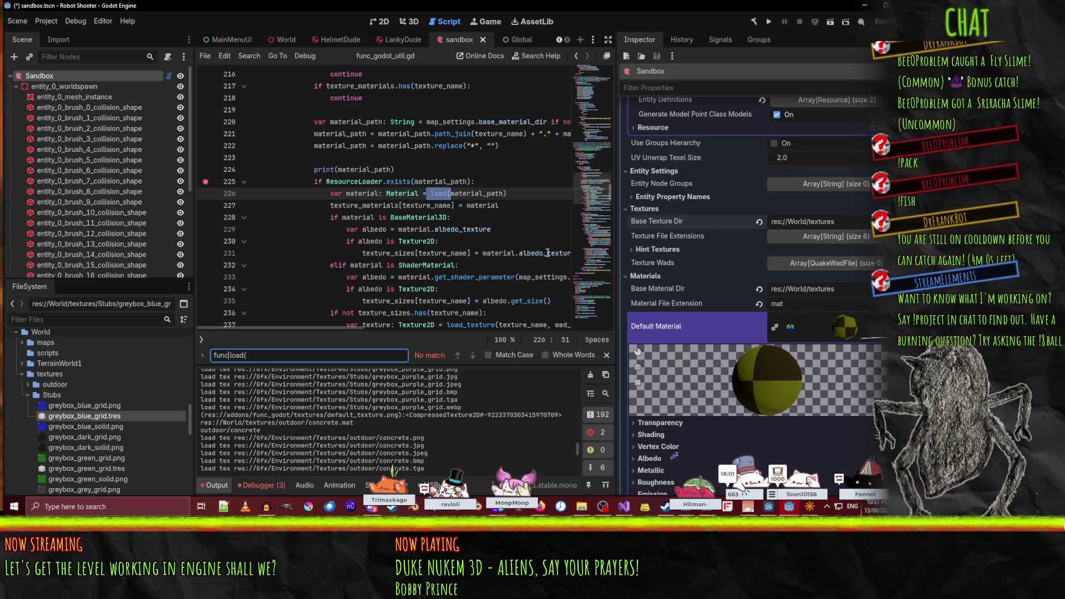
{"action": "left_click", "coordinate": [426, 193]}
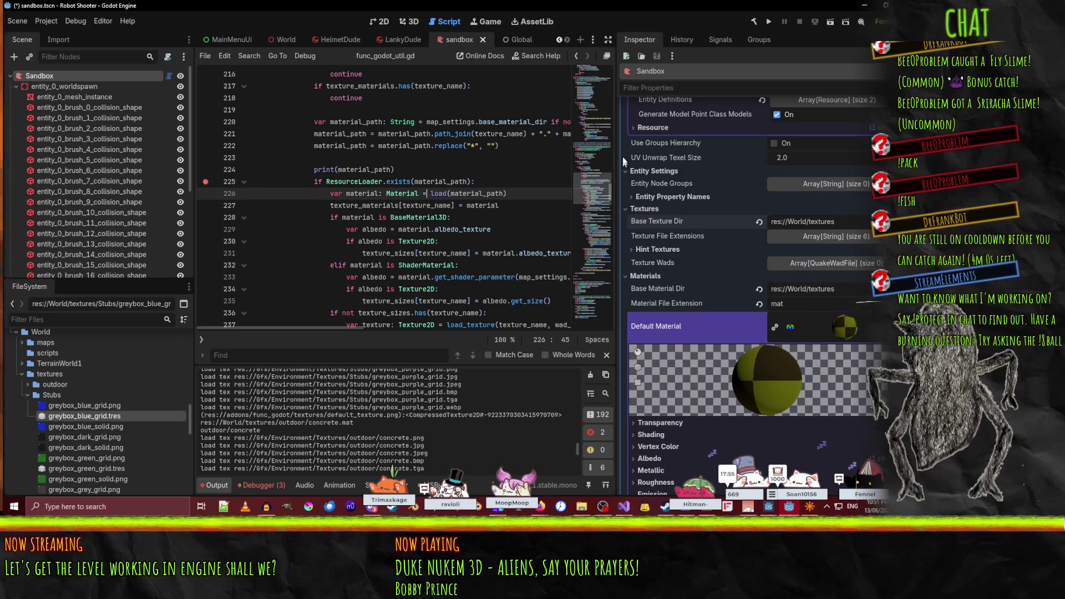
{"action": "left_click_drag", "start_coordinate": [611, 187], "coordinate": [613, 54]}
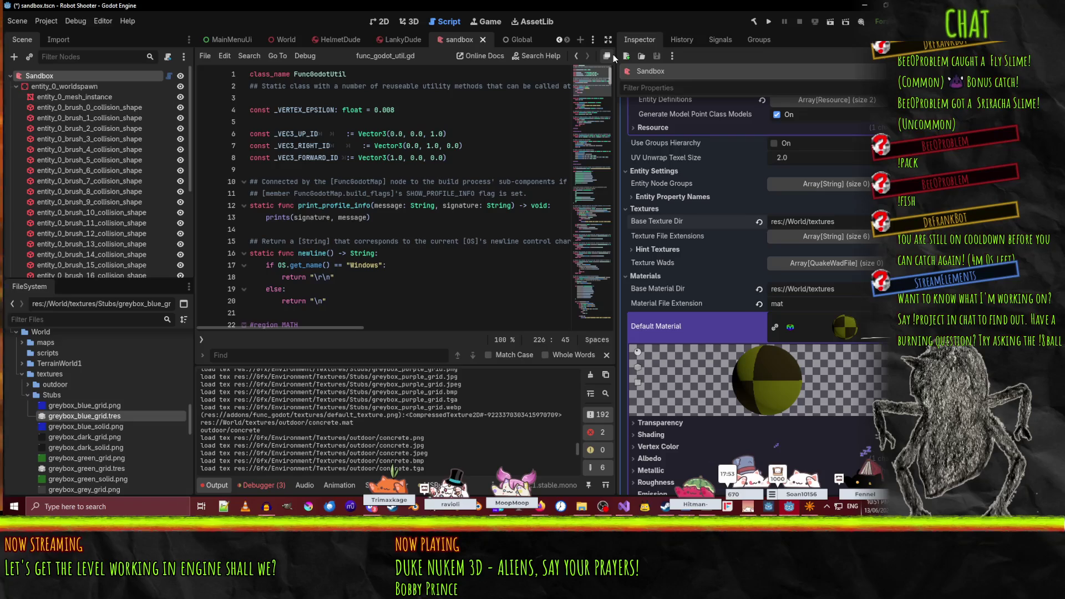
{"action": "scroll", "coordinate": [438, 206], "scroll_direction": "down", "scroll_amount": 20}
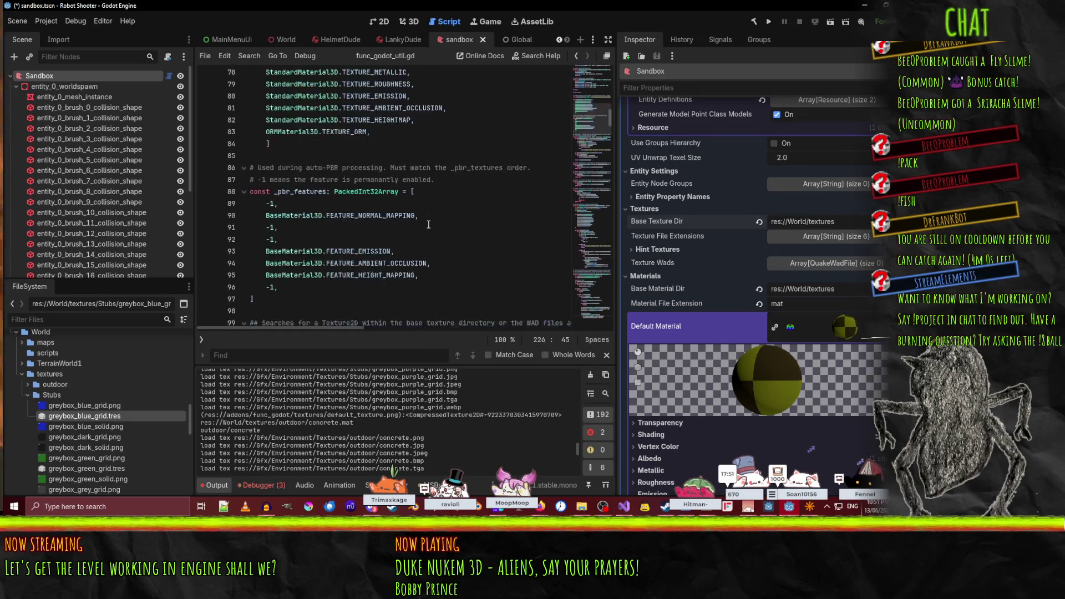
{"action": "scroll", "coordinate": [428, 224], "scroll_direction": "down", "scroll_amount": 9}
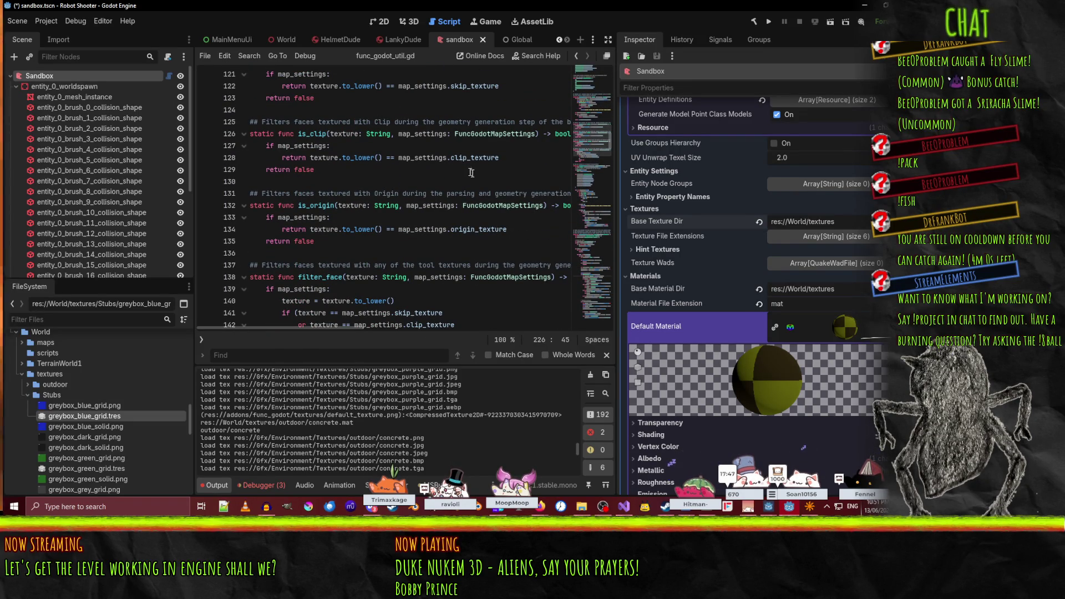
{"action": "scroll", "coordinate": [700, 138], "scroll_direction": "up", "scroll_amount": 5}
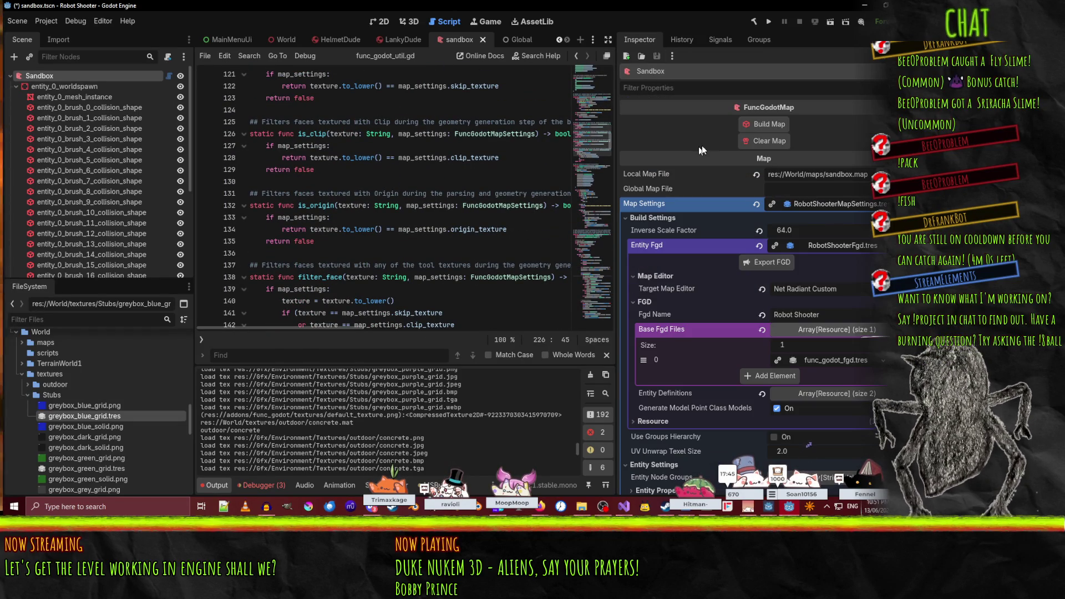
- Clear and rebuild the map, then fly around the magenta, green and grey 3D room
{"action": "left_click", "coordinate": [758, 141]}
{"action": "left_click", "coordinate": [762, 125]}
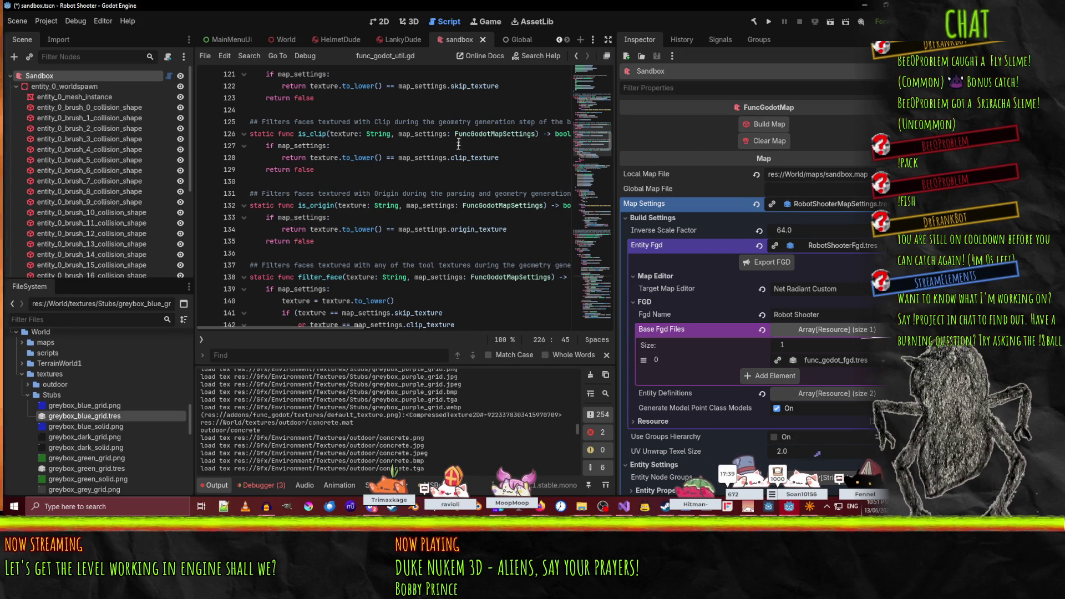
{"action": "left_click", "coordinate": [405, 21]}
{"action": "mouse_move", "coordinate": [569, 248]}
{"action": "left_mouse_down"}
{"action": "mouse_move", "coordinate": [544, 238]}
{"action": "mouse_move", "coordinate": [533, 210]}
{"action": "mouse_move", "coordinate": [396, 294]}
{"action": "mouse_move", "coordinate": [317, 222]}
{"action": "mouse_move", "coordinate": [449, 301]}
{"action": "left_mouse_up"}
- Browse the World/textures/Stubs greybox PNGs and .tres grids, then bring NetRadiant forward
{"action": "scroll", "coordinate": [65, 410], "scroll_direction": "down", "scroll_amount": 6}
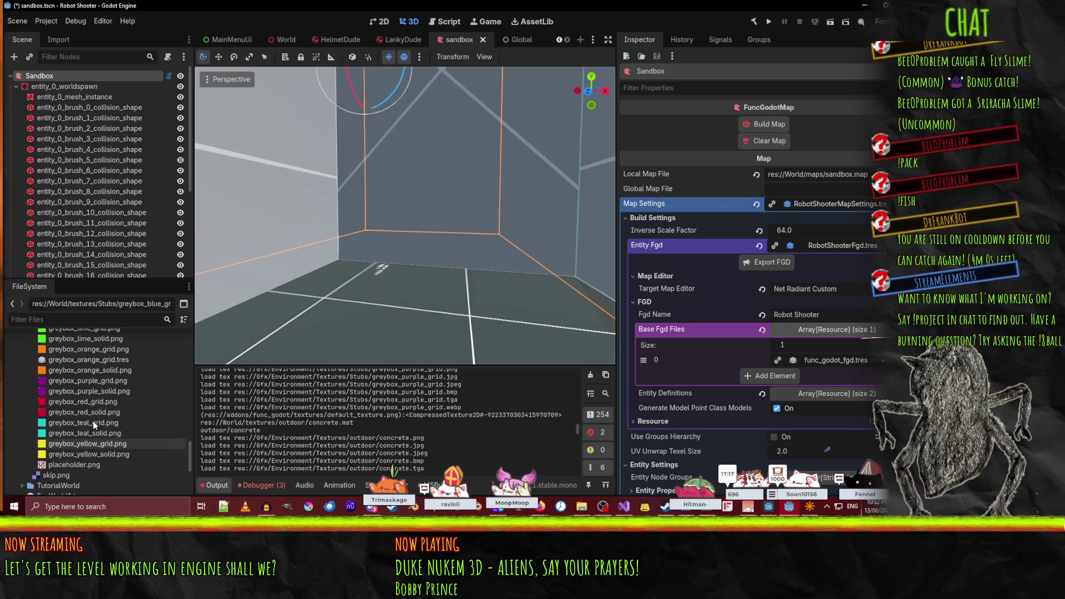
{"action": "scroll", "coordinate": [121, 419], "scroll_direction": "up", "scroll_amount": 5}
{"action": "scroll", "coordinate": [120, 415], "scroll_direction": "down", "scroll_amount": 5}
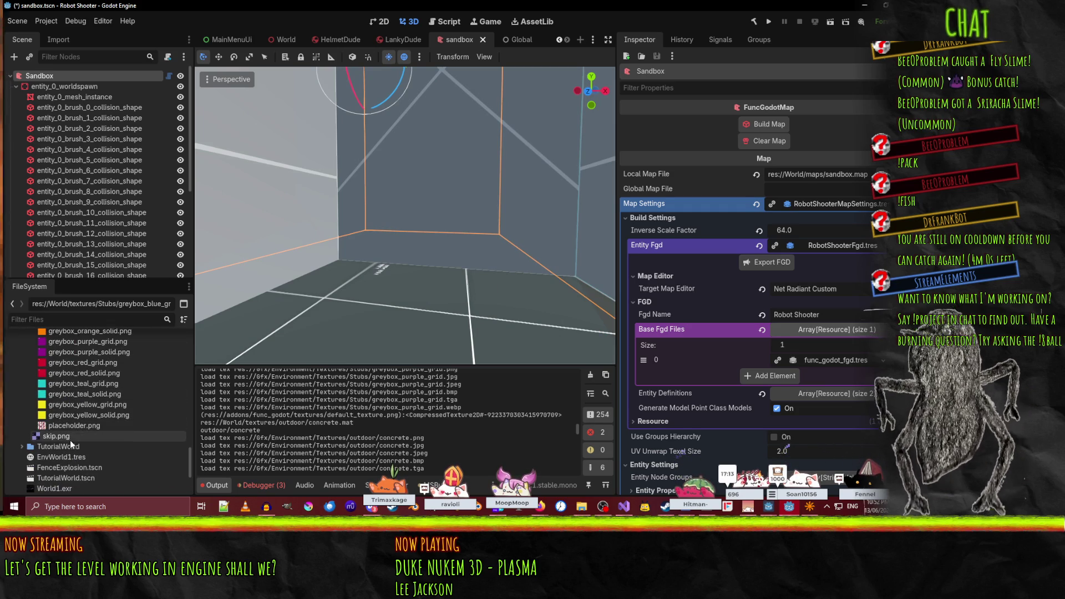
{"action": "scroll", "coordinate": [94, 428], "scroll_direction": "up", "scroll_amount": 6}
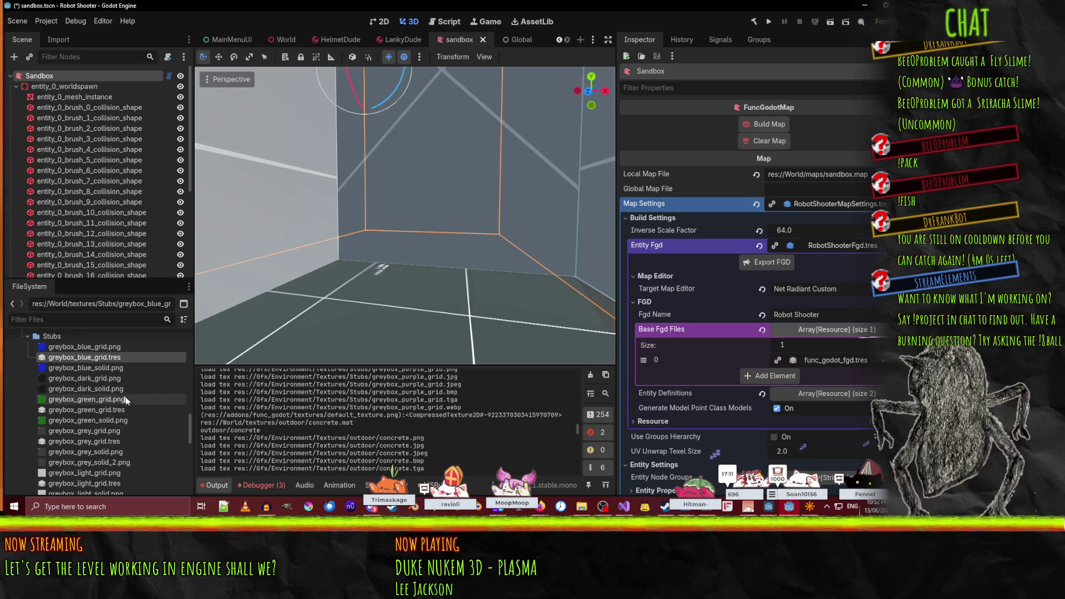
{"action": "scroll", "coordinate": [82, 391], "scroll_direction": "down", "scroll_amount": 4}
{"action": "scroll", "coordinate": [84, 391], "scroll_direction": "down", "scroll_amount": 2}
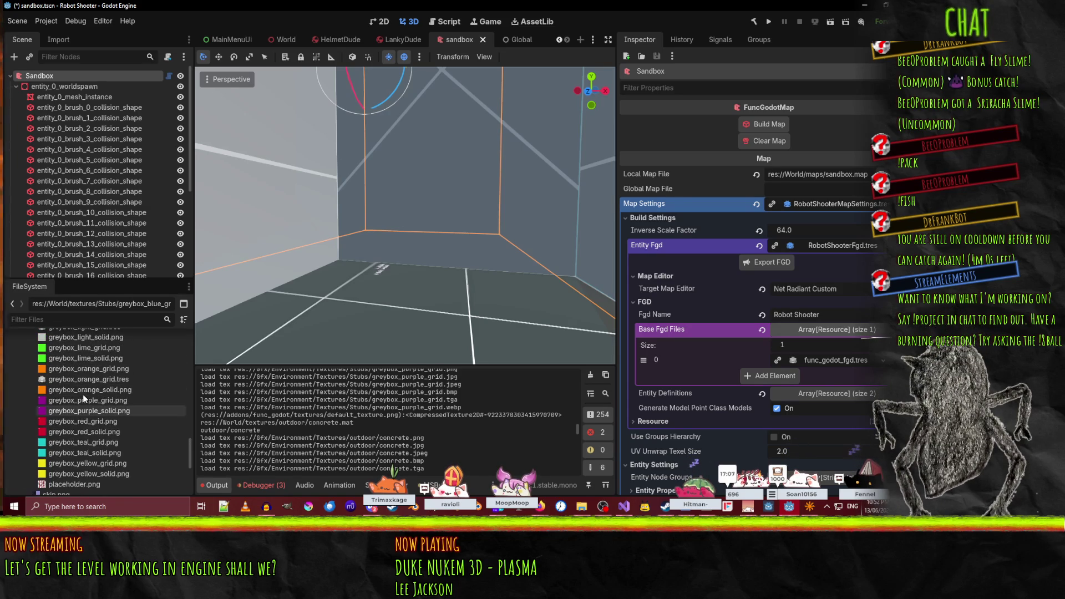
{"action": "left_click", "coordinate": [807, 509]}
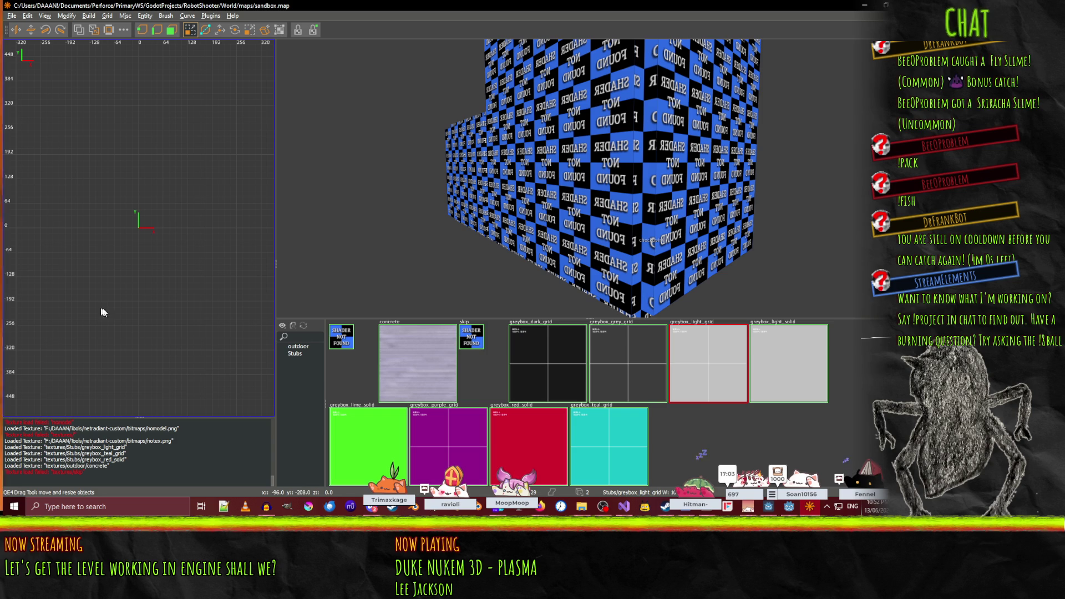
- Reload textures so SKIP appears on the outer brushes, then freelook through the room toward the teal doorway
{"action": "left_click", "coordinate": [300, 336]}
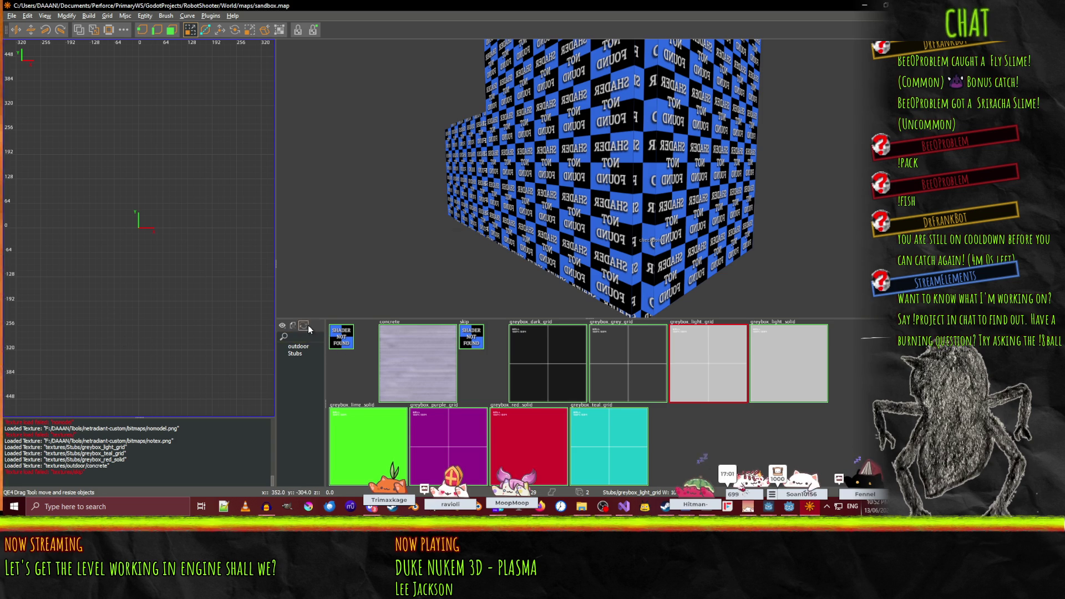
{"action": "left_click", "coordinate": [304, 325]}
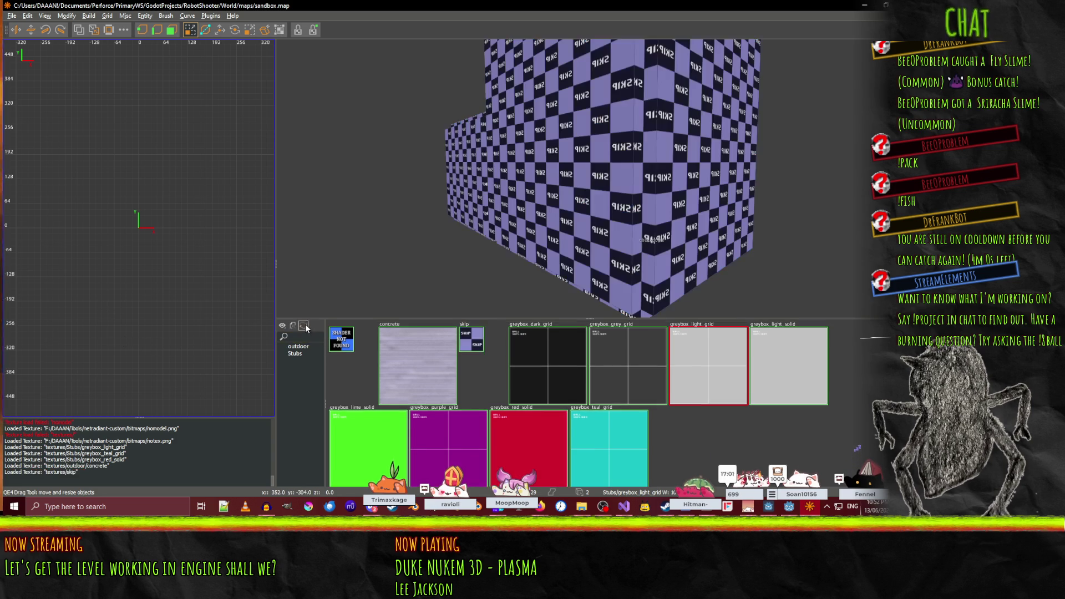
{"action": "right_click", "coordinate": [483, 270]}
{"action": "key", "text": "s"}
{"action": "key", "text": "w"}
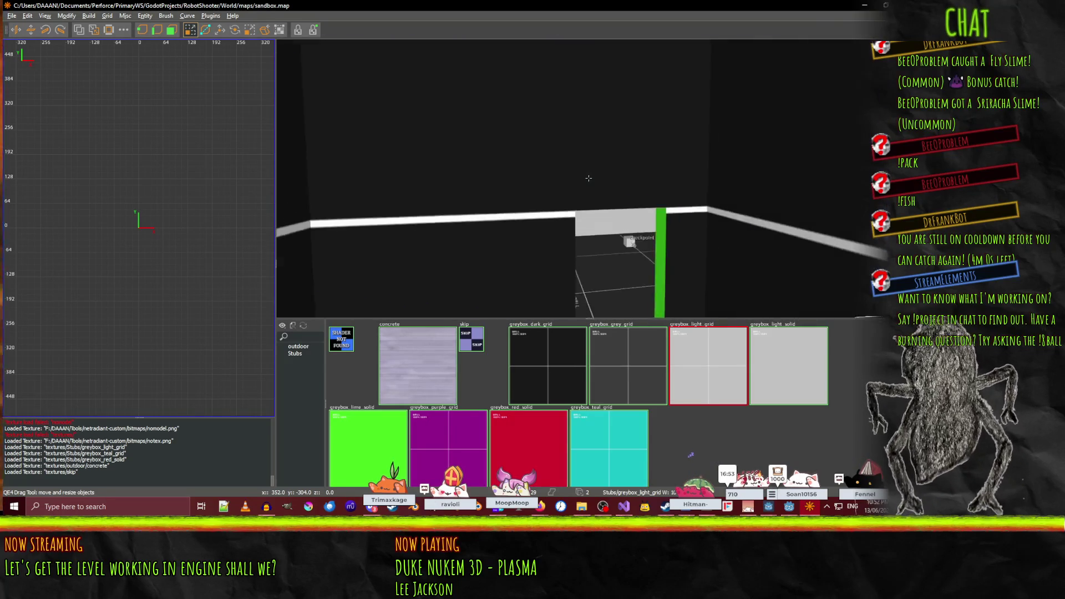
{"action": "key", "text": "s"}
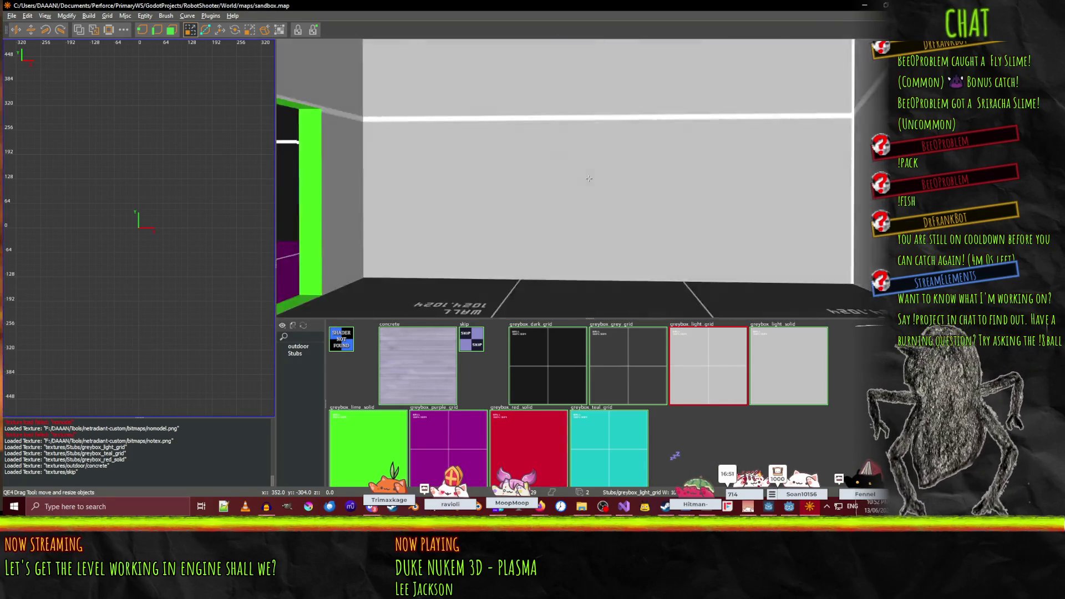
{"action": "key", "text": "w"}
{"action": "key", "text": "w"}
{"action": "key", "text": "s"}
- Stop freelook, minimize NetRadiant Custom and switch back to Godot
{"action": "right_click", "coordinate": [588, 178]}
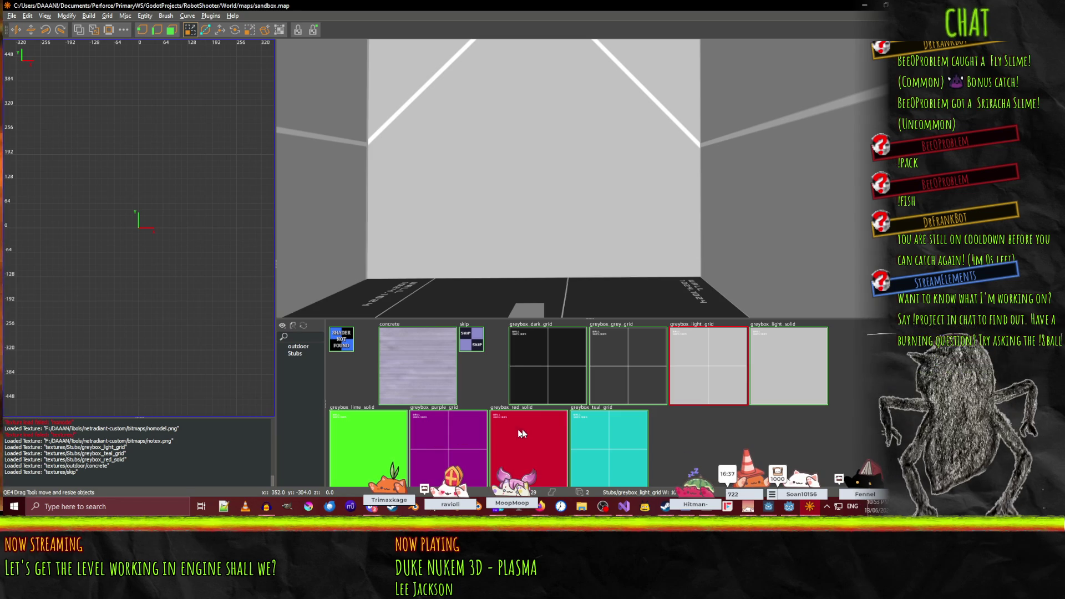
{"action": "left_click", "coordinate": [864, 8]}
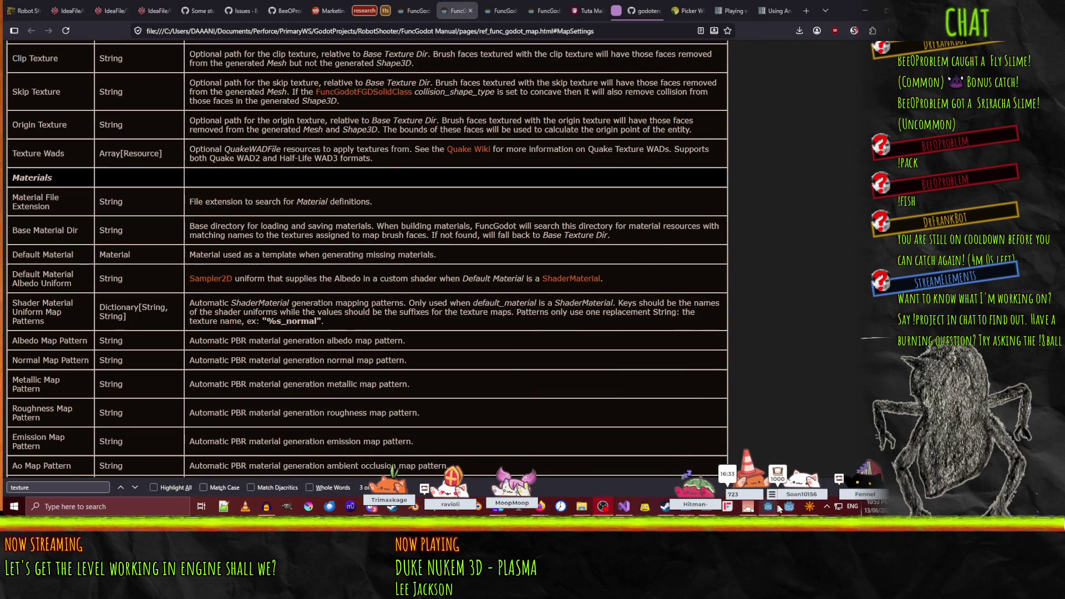
{"action": "key", "text": "alt+Tab"}
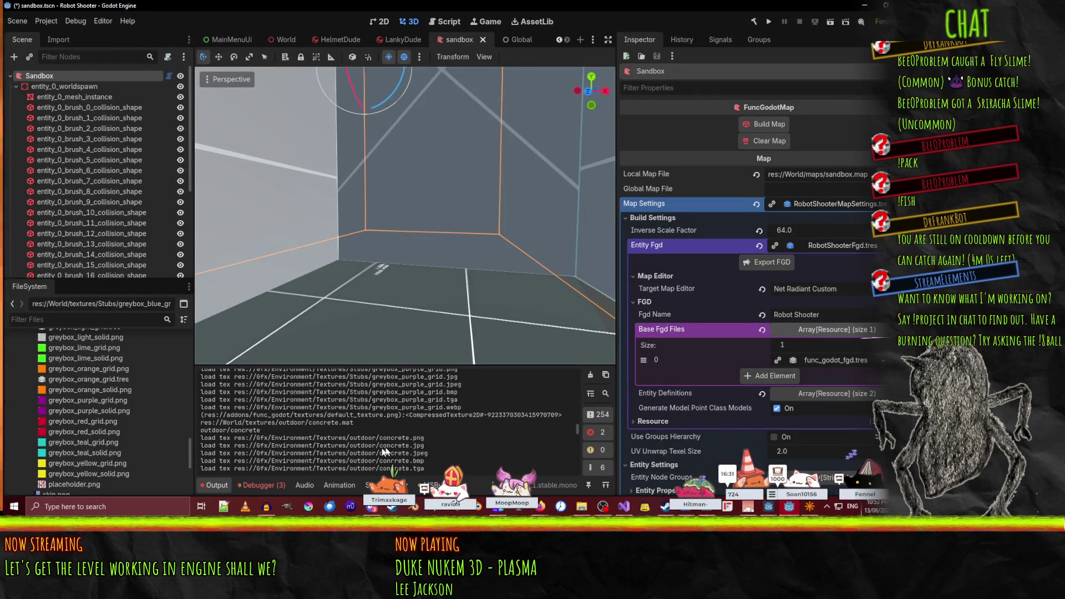
- Inspect the greybox green, grey, blue and orange grid .tres materials in the FileSystem dock
{"action": "scroll", "coordinate": [101, 385], "scroll_direction": "up", "scroll_amount": 5}
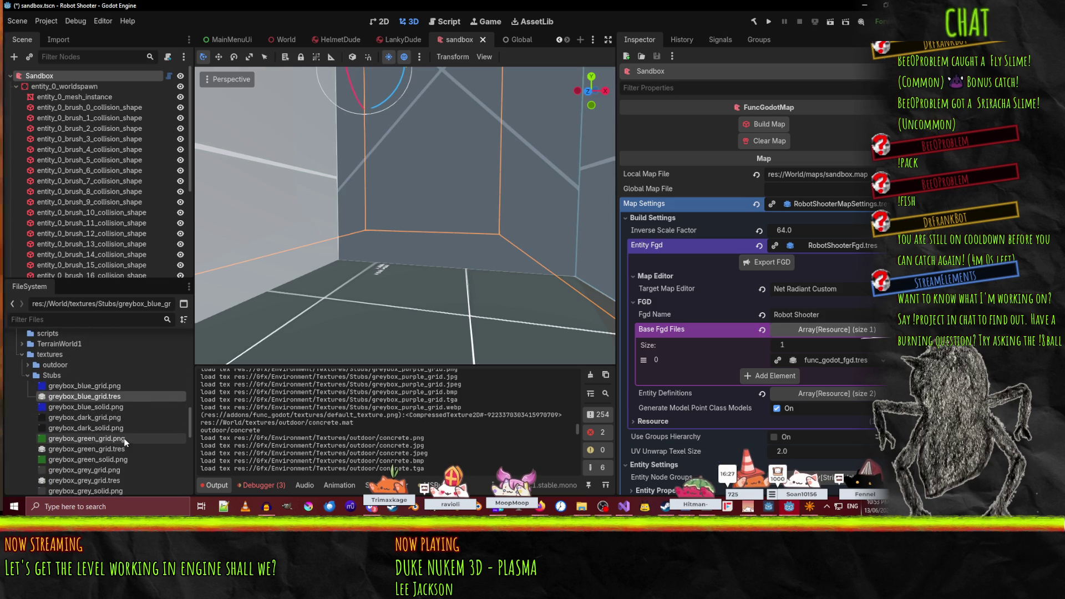
{"action": "left_click", "coordinate": [91, 448]}
{"action": "scroll", "coordinate": [119, 450], "scroll_direction": "down", "scroll_amount": 3}
{"action": "left_click", "coordinate": [84, 421]}
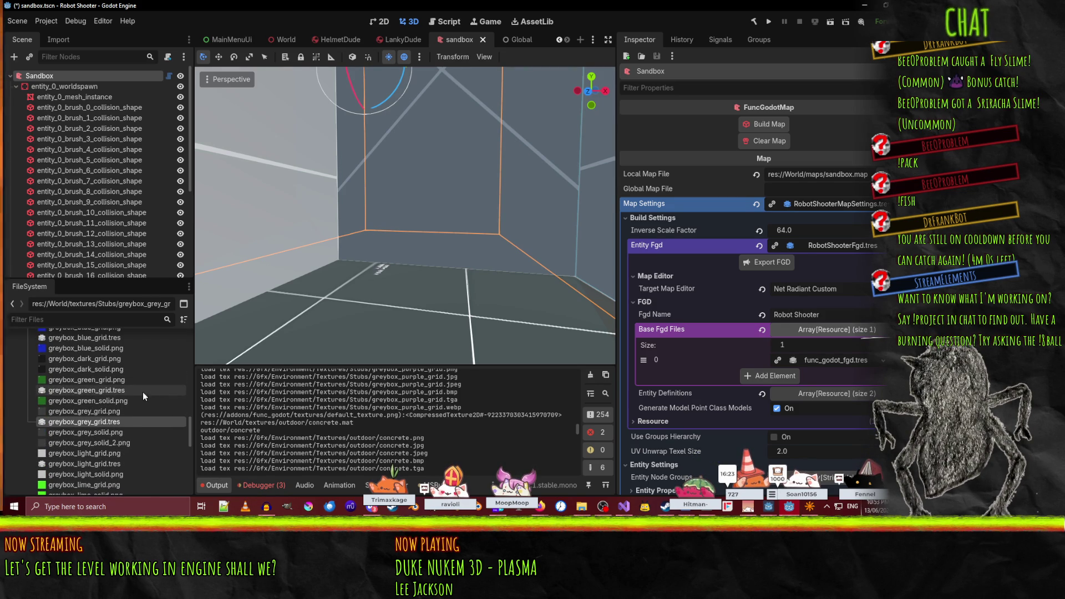
{"action": "scroll", "coordinate": [118, 389], "scroll_direction": "up", "scroll_amount": 2}
{"action": "left_click", "coordinate": [106, 377]}
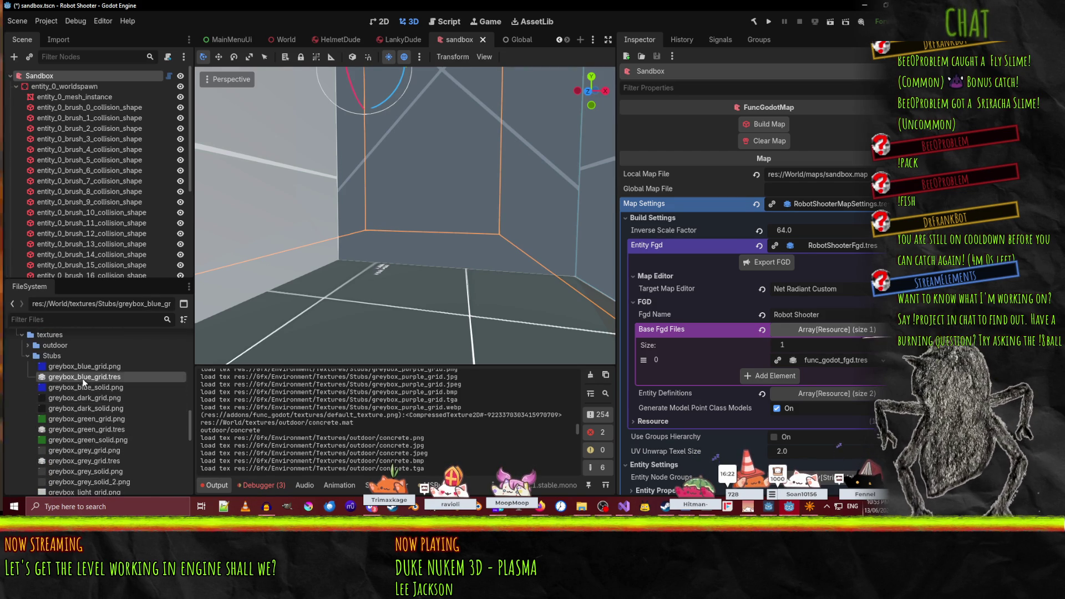
{"action": "left_click", "coordinate": [102, 430]}
{"action": "scroll", "coordinate": [97, 428], "scroll_direction": "down", "scroll_amount": 4}
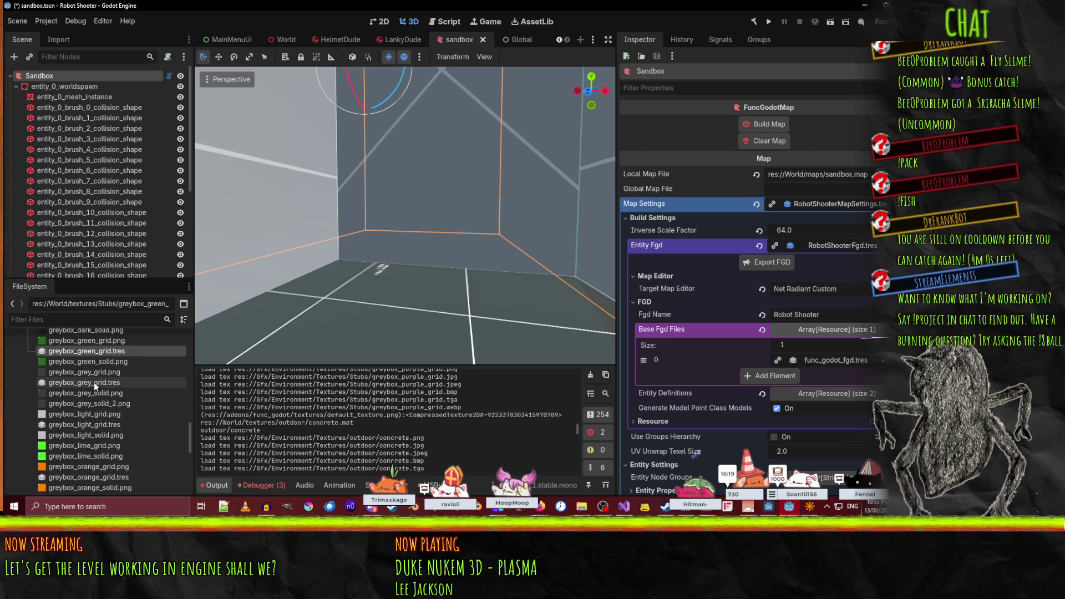
{"action": "left_click", "coordinate": [94, 381]}
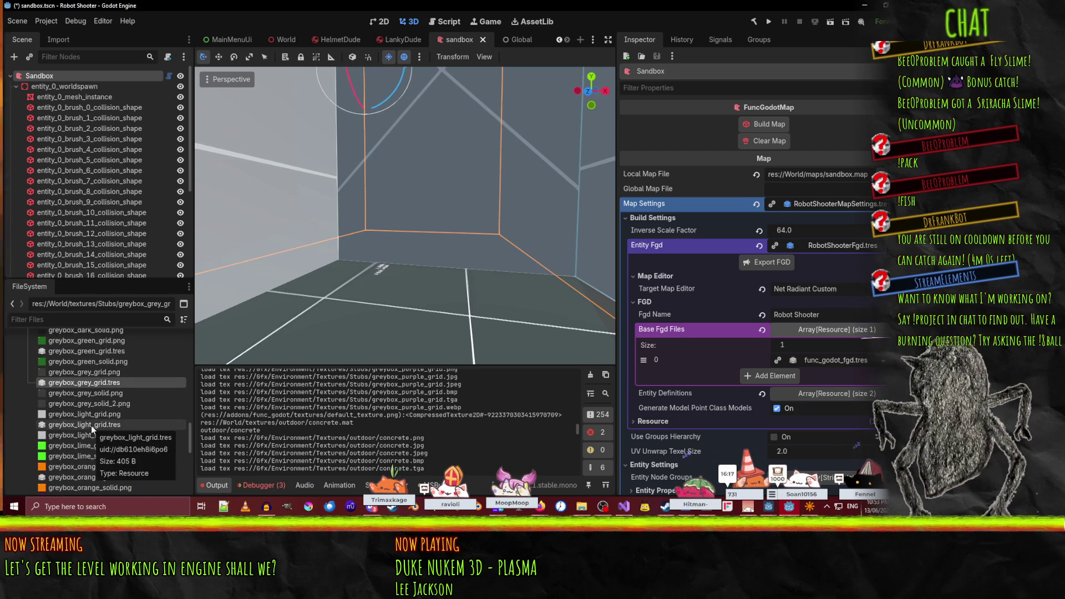
{"action": "scroll", "coordinate": [145, 415], "scroll_direction": "down", "scroll_amount": 5}
{"action": "left_click", "coordinate": [128, 416]}
{"action": "scroll", "coordinate": [74, 393], "scroll_direction": "down", "scroll_amount": 3}
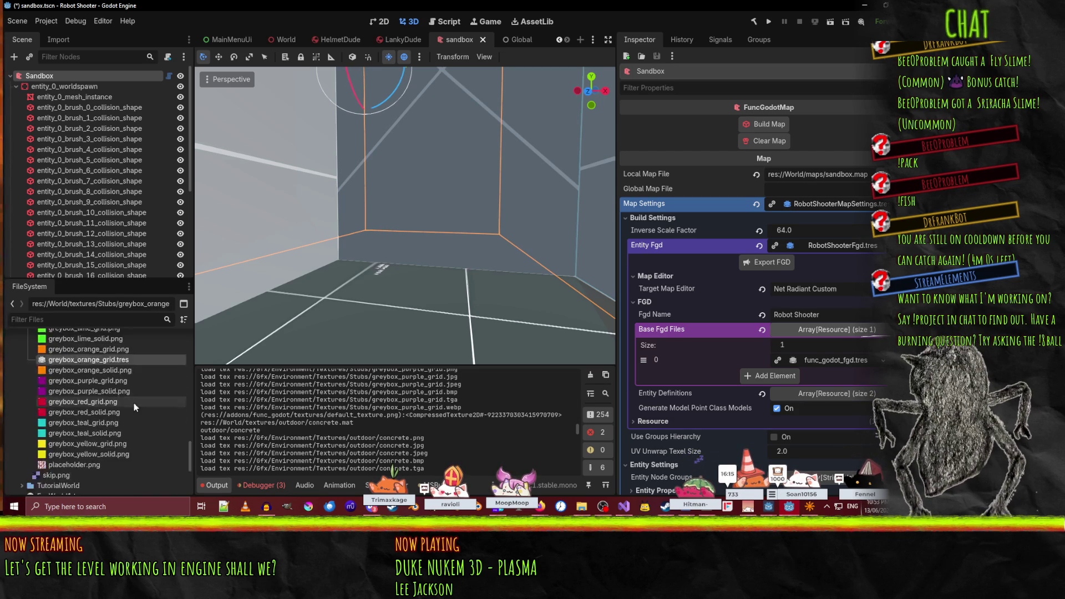
{"action": "scroll", "coordinate": [134, 405], "scroll_direction": "down", "scroll_amount": 3}
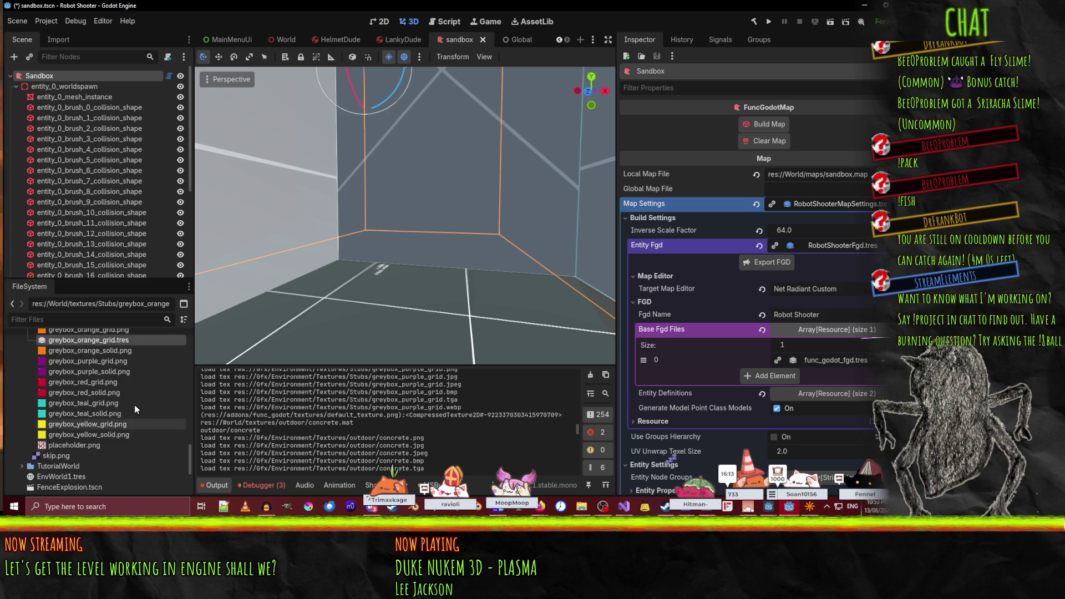
- Bring NetRadiant Custom to the front and list the Stubs folder's greybox textures
{"action": "left_click", "coordinate": [789, 508]}
{"action": "left_click", "coordinate": [789, 508]}
{"action": "left_click", "coordinate": [810, 507]}
{"action": "left_click", "coordinate": [298, 355]}
{"action": "scroll", "coordinate": [629, 411], "scroll_direction": "down", "scroll_amount": 5}
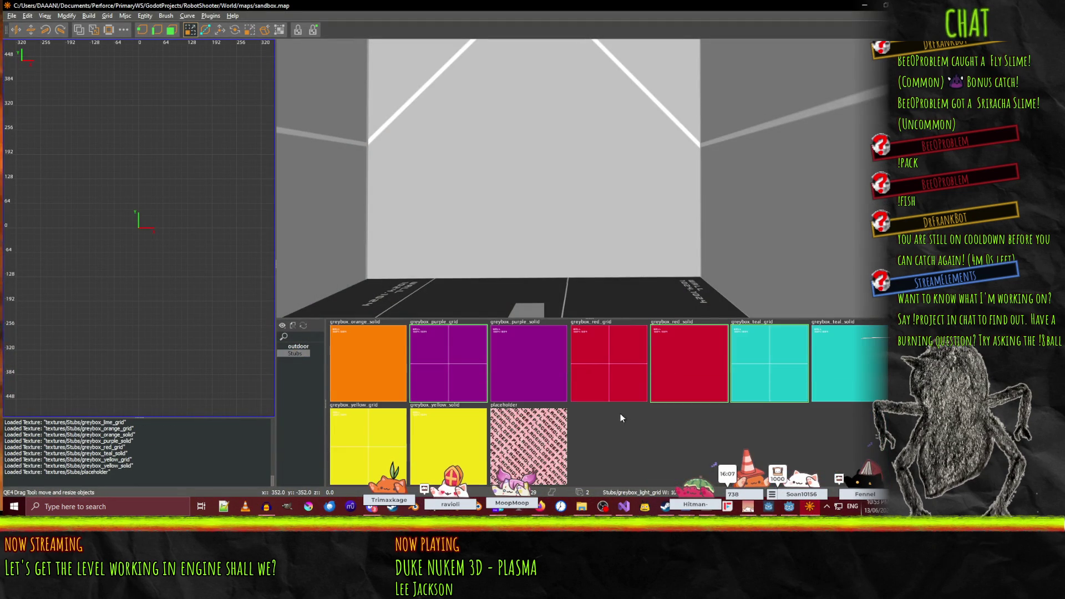
- Show the outdoor textures and reload so skip, concrete and greybox textures all list, then return to Godot
{"action": "scroll", "coordinate": [627, 427], "scroll_direction": "up", "scroll_amount": 5}
{"action": "left_click", "coordinate": [298, 346]}
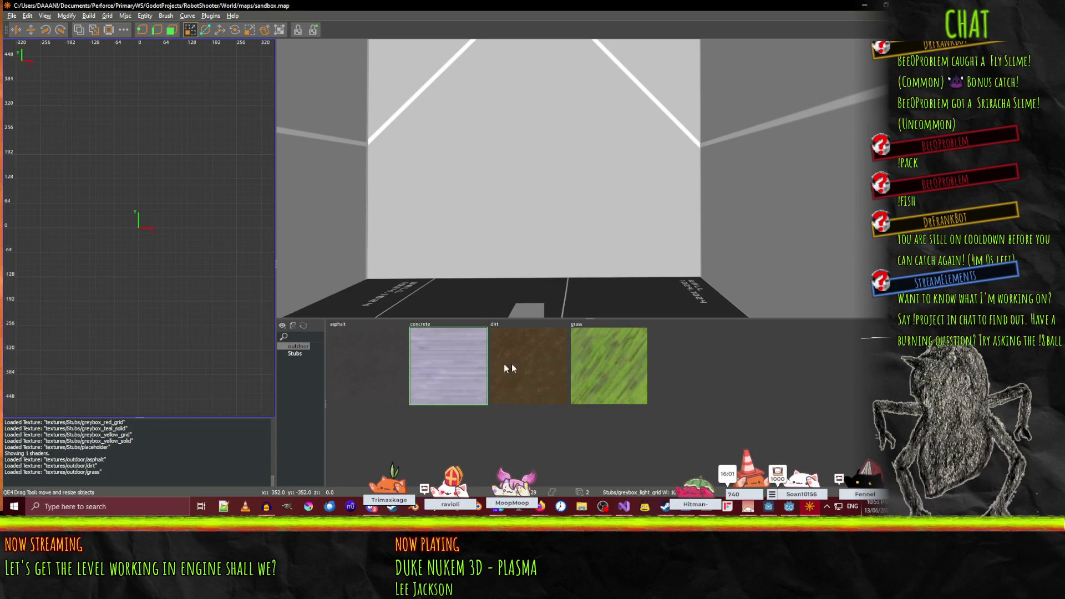
{"action": "left_click", "coordinate": [304, 325]}
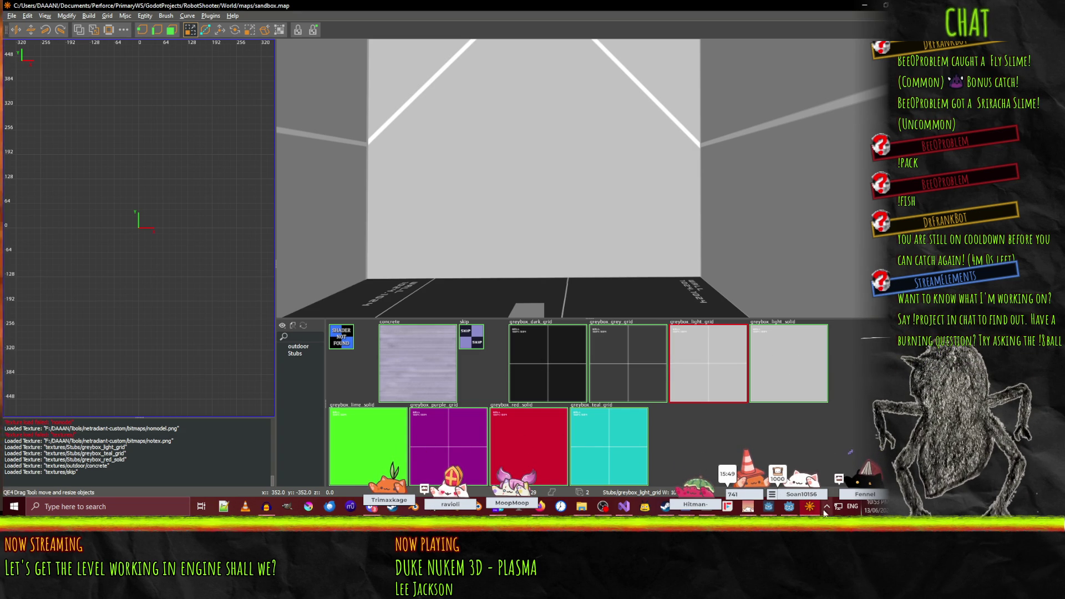
{"action": "left_click", "coordinate": [788, 507]}
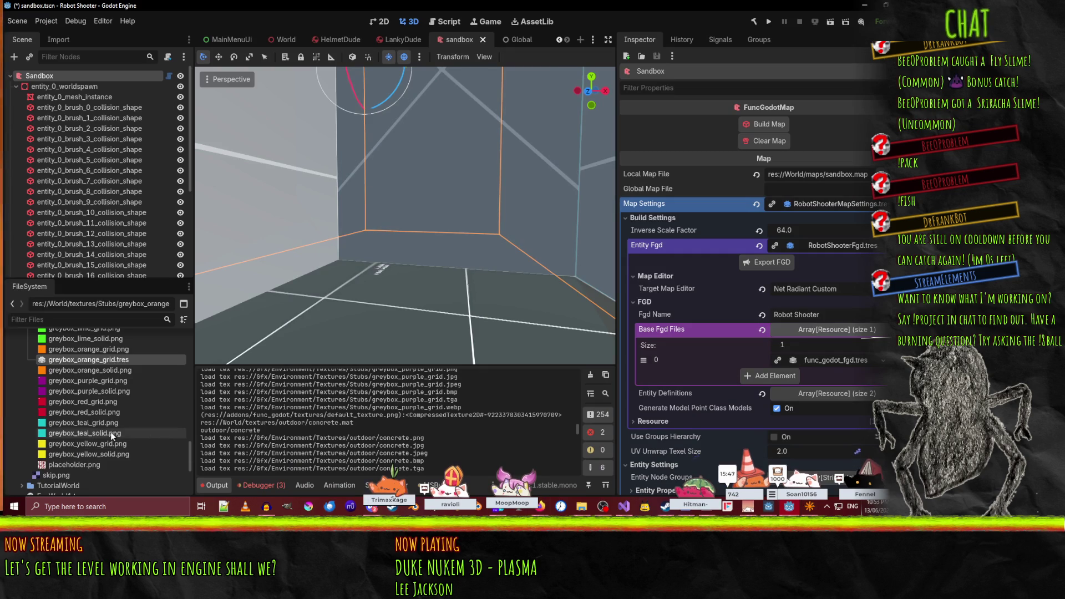
- Collapse the Stubs folder and select skip.png in World/textures
{"action": "scroll", "coordinate": [111, 435], "scroll_direction": "up", "scroll_amount": 10}
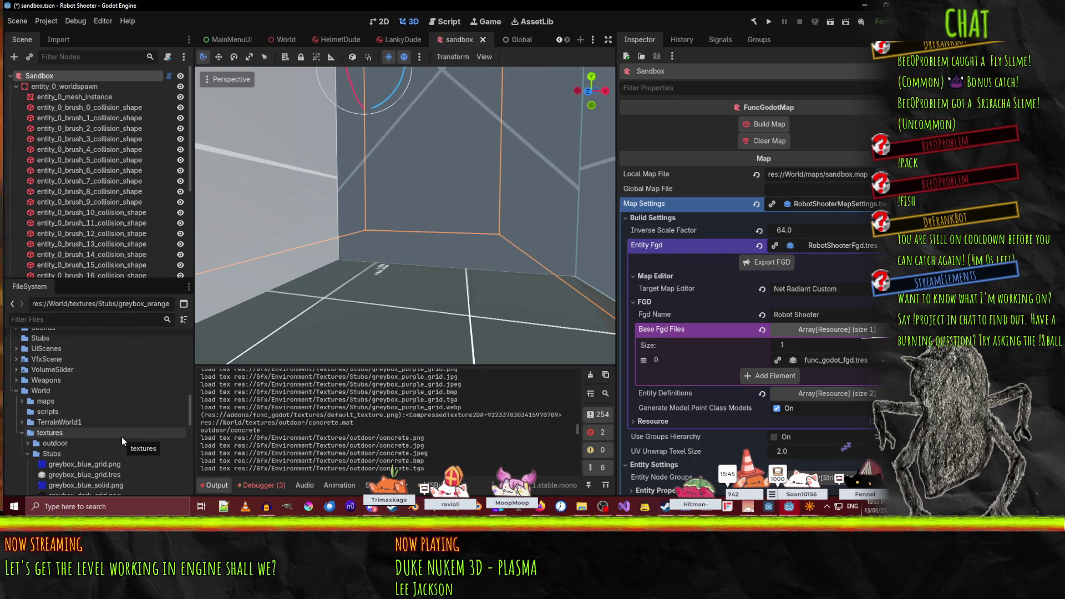
{"action": "scroll", "coordinate": [122, 438], "scroll_direction": "down", "scroll_amount": 3}
{"action": "left_click", "coordinate": [27, 395]}
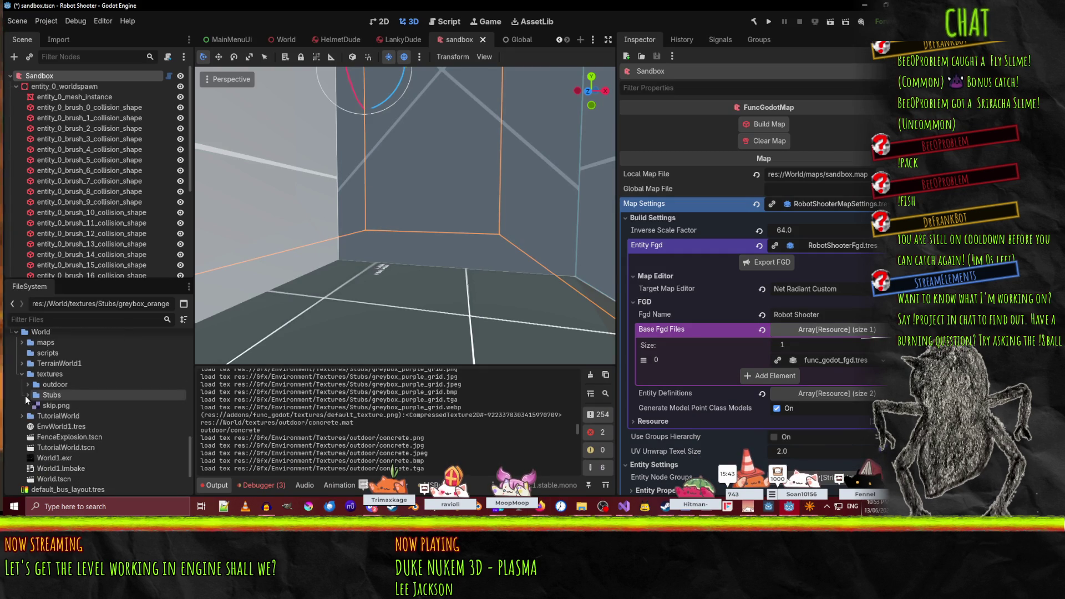
{"action": "left_click", "coordinate": [64, 415]}
{"action": "left_click", "coordinate": [56, 407]}
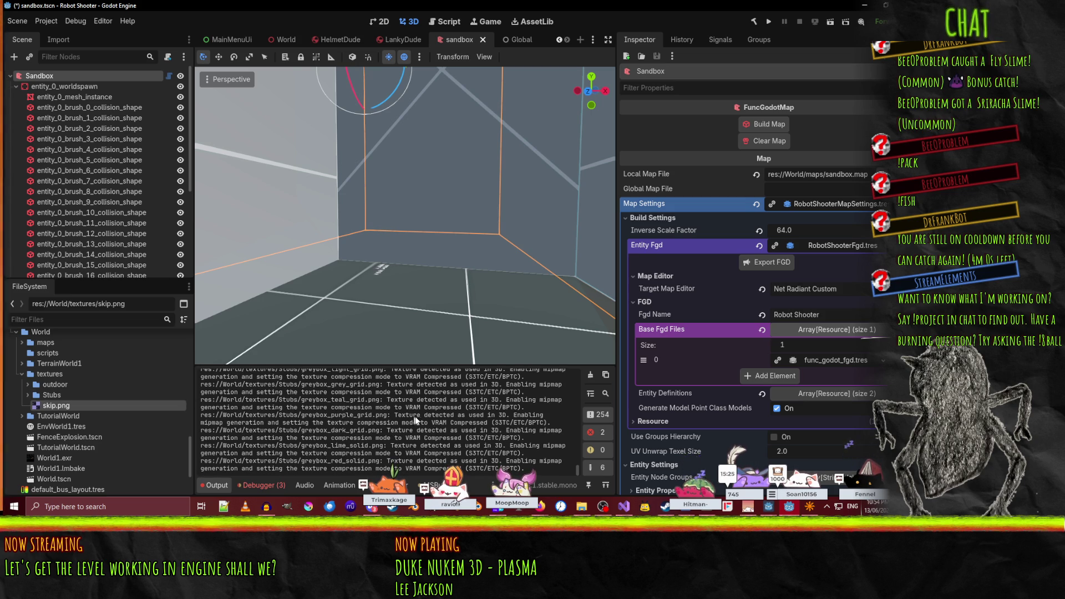
- Clear the Output log, then briefly check NetRadiant and come back to Godot
{"action": "left_click", "coordinate": [587, 377]}
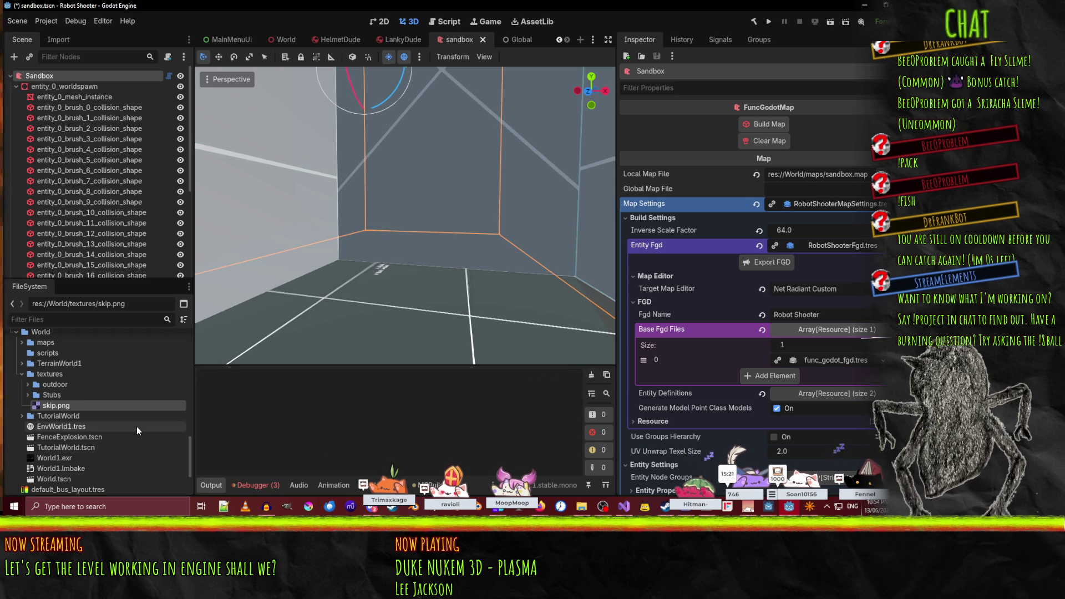
{"action": "scroll", "coordinate": [150, 452], "scroll_direction": "up", "scroll_amount": 5}
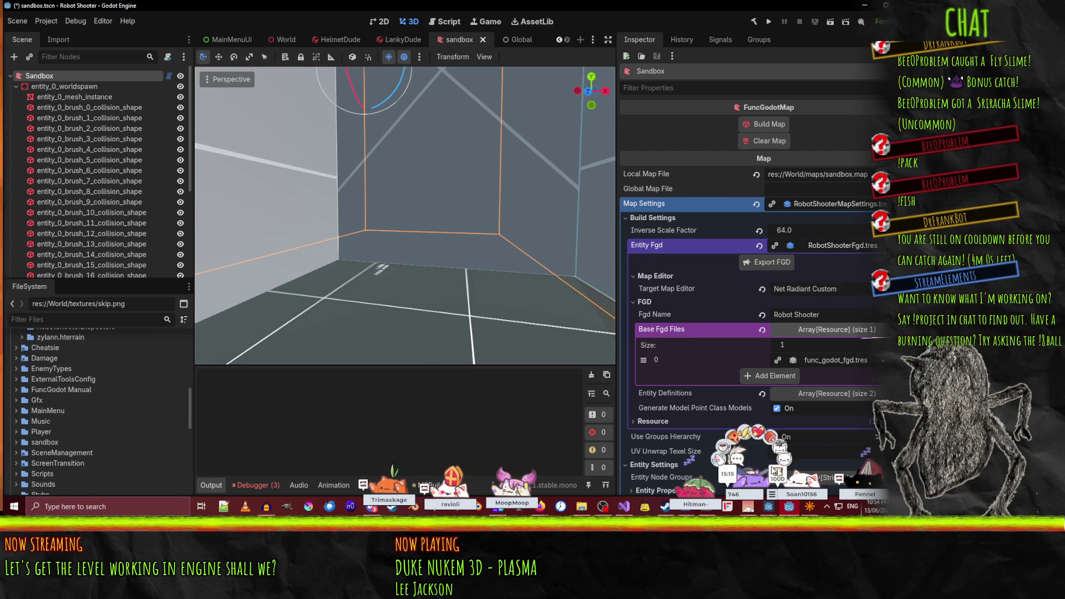
{"action": "left_click", "coordinate": [810, 507]}
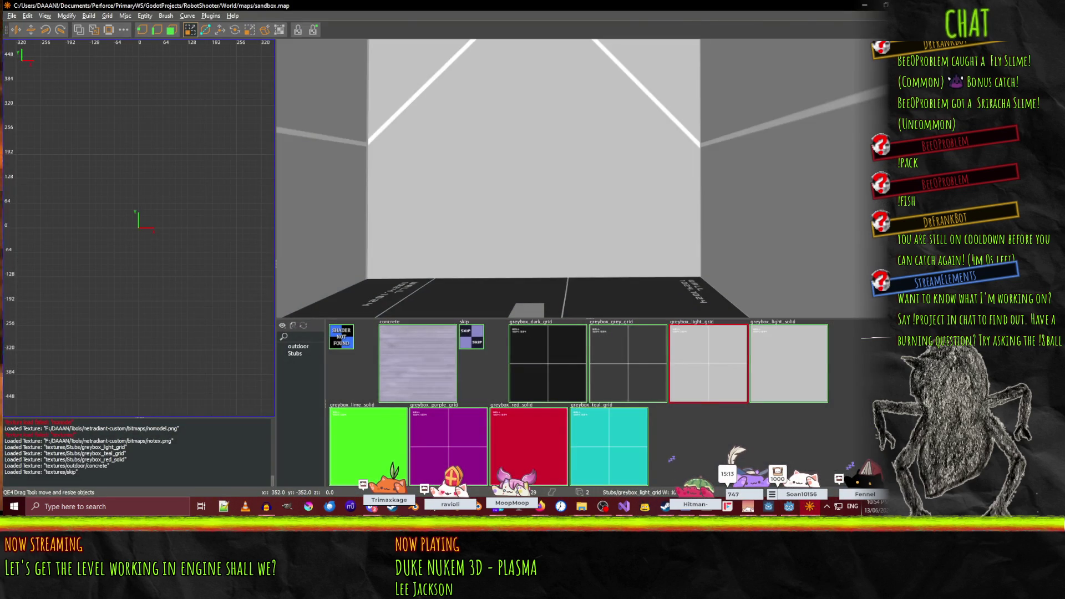
{"action": "key", "text": "alt+Tab"}
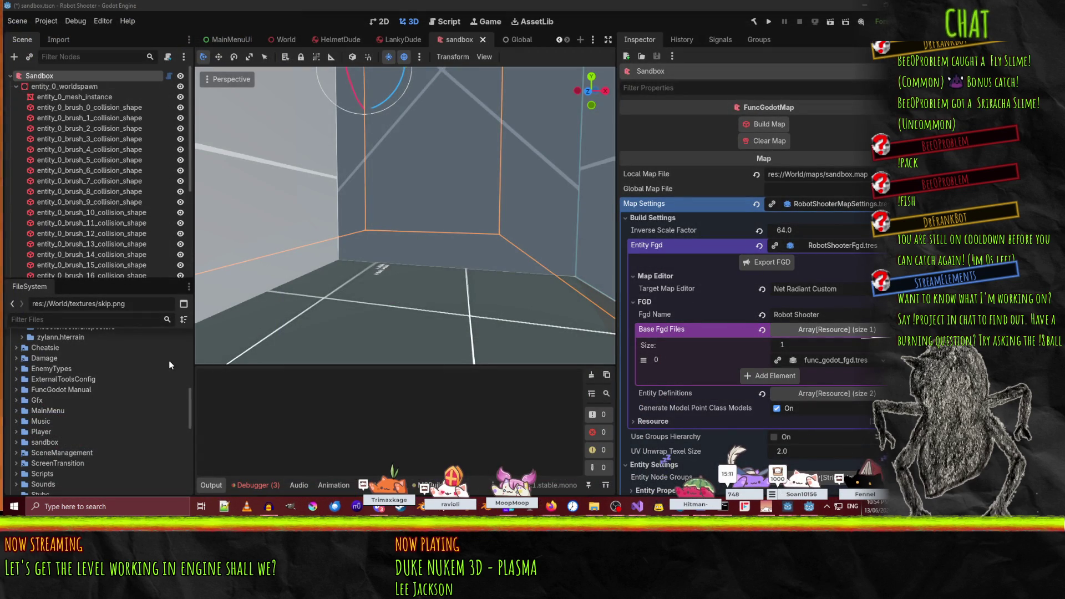
{"action": "scroll", "coordinate": [104, 441], "scroll_direction": "down", "scroll_amount": 8}
{"action": "scroll", "coordinate": [104, 441], "scroll_direction": "down", "scroll_amount": 3}
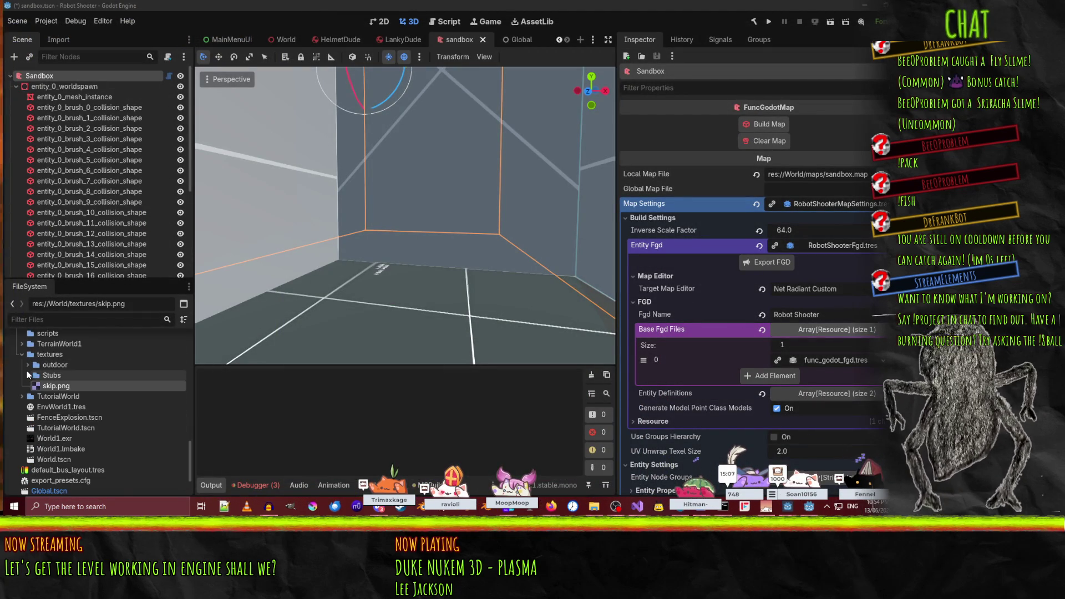
- Expand Stubs and multi-select the greybox blue, green, grey and light grid .tres files
{"action": "left_click", "coordinate": [27, 374]}
{"action": "left_click", "coordinate": [59, 397]}
{"action": "scroll", "coordinate": [122, 408], "scroll_direction": "down", "scroll_amount": 3}
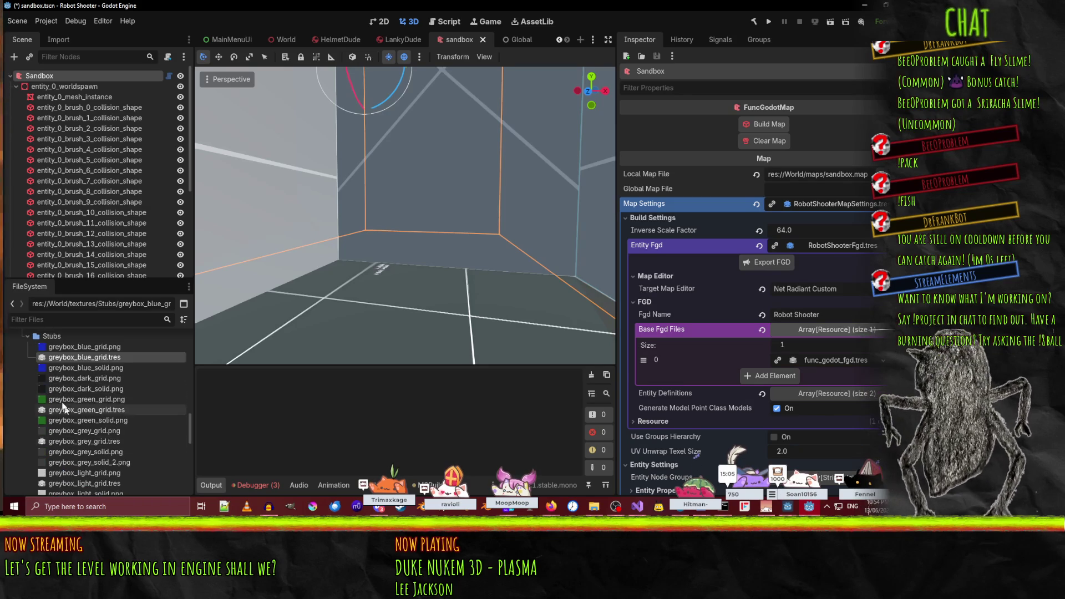
{"action": "left_click", "coordinate": [67, 410], "text": "ctrl"}
{"action": "left_click", "coordinate": [64, 442], "text": "ctrl"}
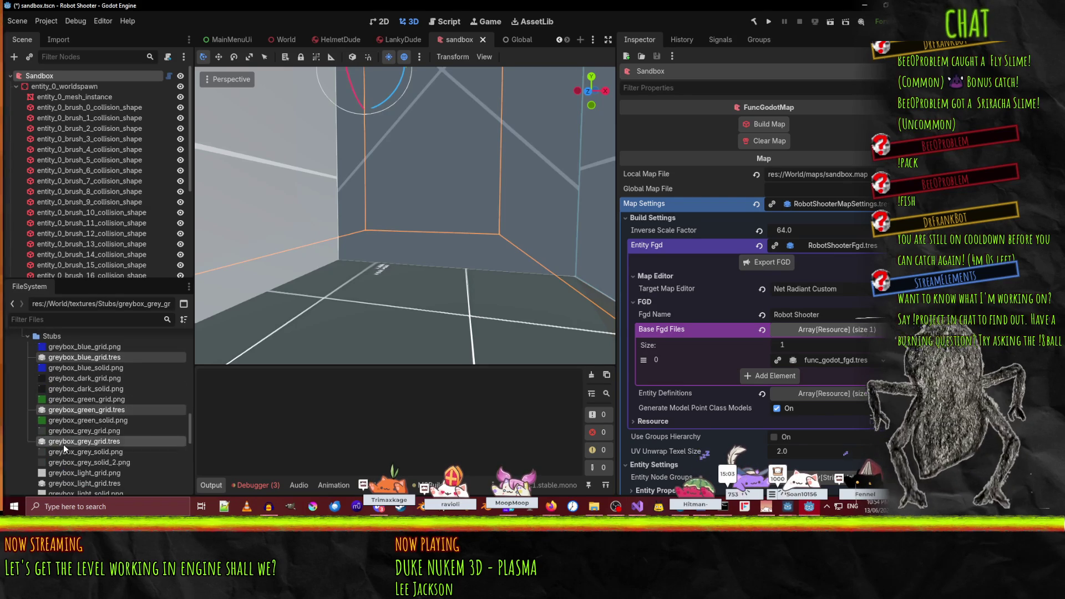
{"action": "scroll", "coordinate": [63, 444], "scroll_direction": "down", "scroll_amount": 4}
{"action": "left_click", "coordinate": [71, 430], "text": "ctrl"}
{"action": "left_click", "coordinate": [57, 478], "text": "ctrl"}
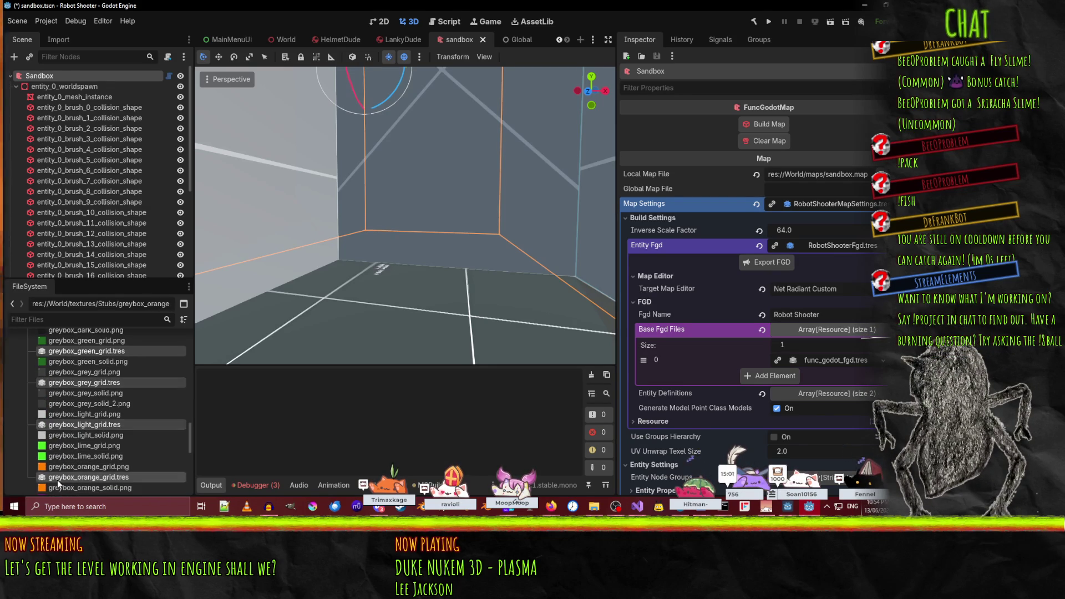
{"action": "scroll", "coordinate": [144, 468], "scroll_direction": "down", "scroll_amount": 4}
{"action": "scroll", "coordinate": [117, 439], "scroll_direction": "up", "scroll_amount": 4}
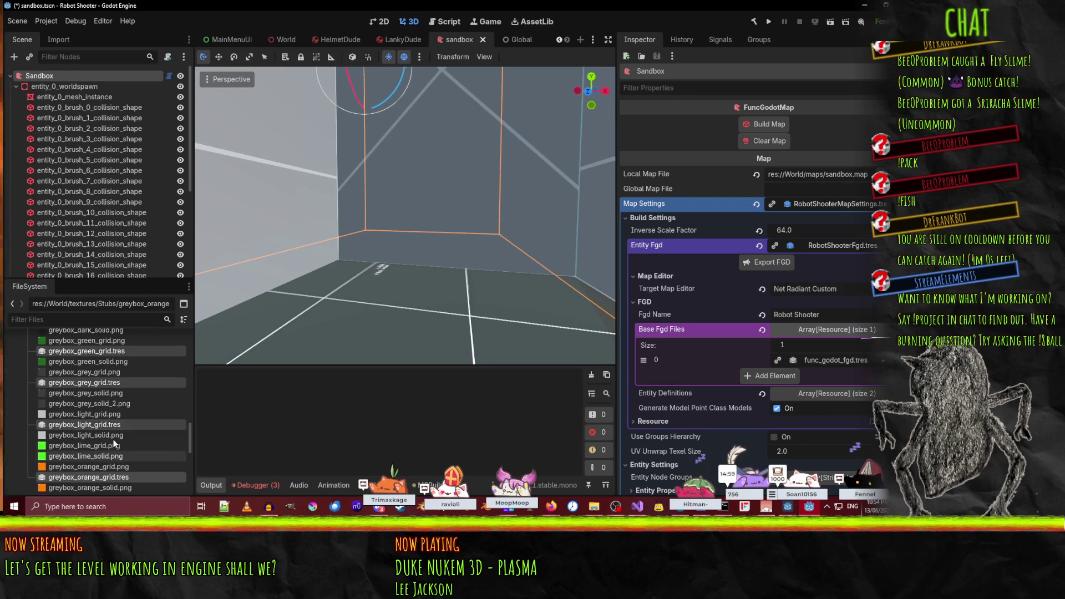
- Delete the four selected grid .tres files, confirm Remove, and collapse Stubs
{"action": "key", "text": "Delete"}
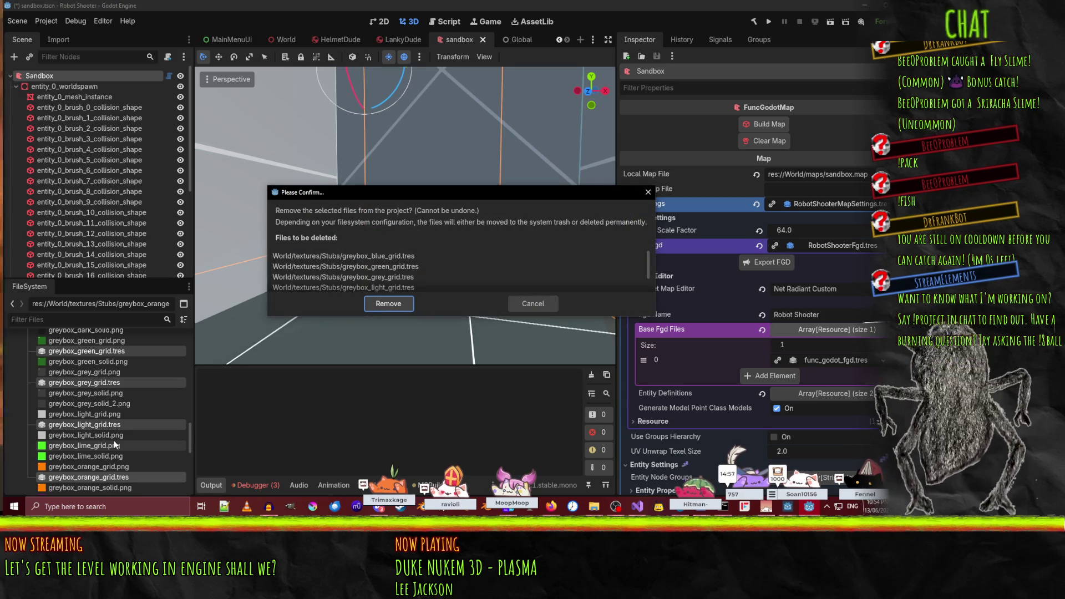
{"action": "left_click", "coordinate": [370, 306]}
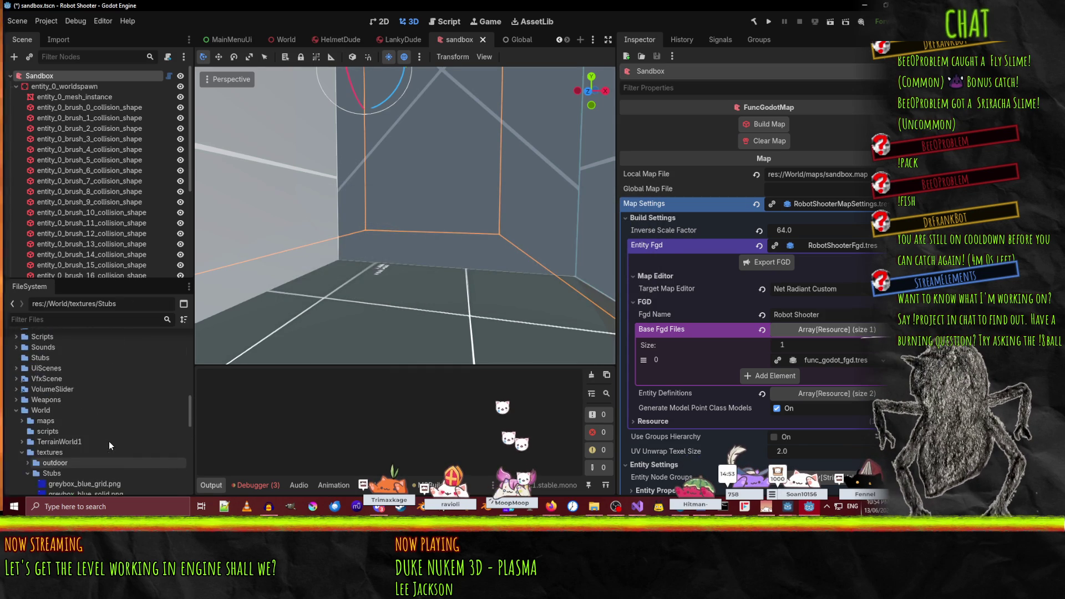
{"action": "scroll", "coordinate": [108, 441], "scroll_direction": "up", "scroll_amount": 3}
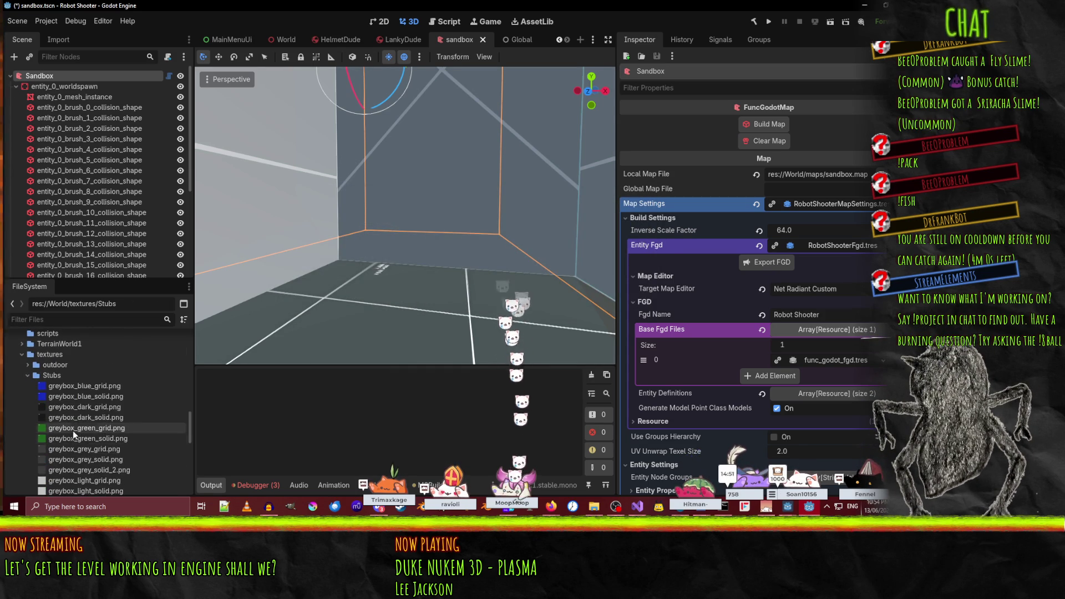
{"action": "left_click", "coordinate": [28, 375]}
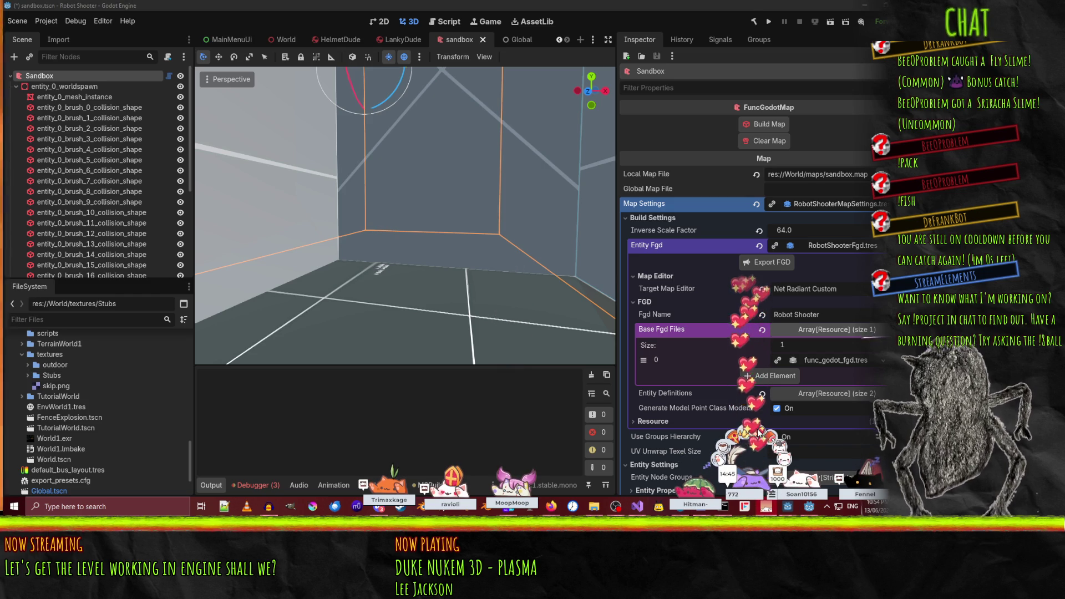
{"action": "scroll", "coordinate": [56, 436], "scroll_direction": "up", "scroll_amount": 5}
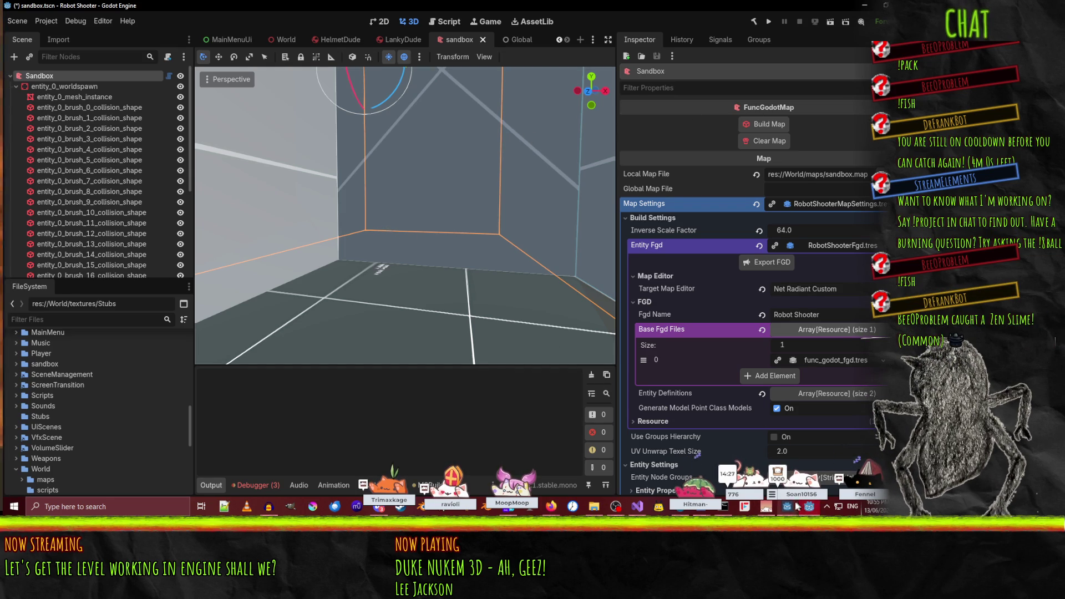
- Restore the Godot window and orbit the view close to the doorway brush
{"action": "mouse_move", "coordinate": [811, 507]}
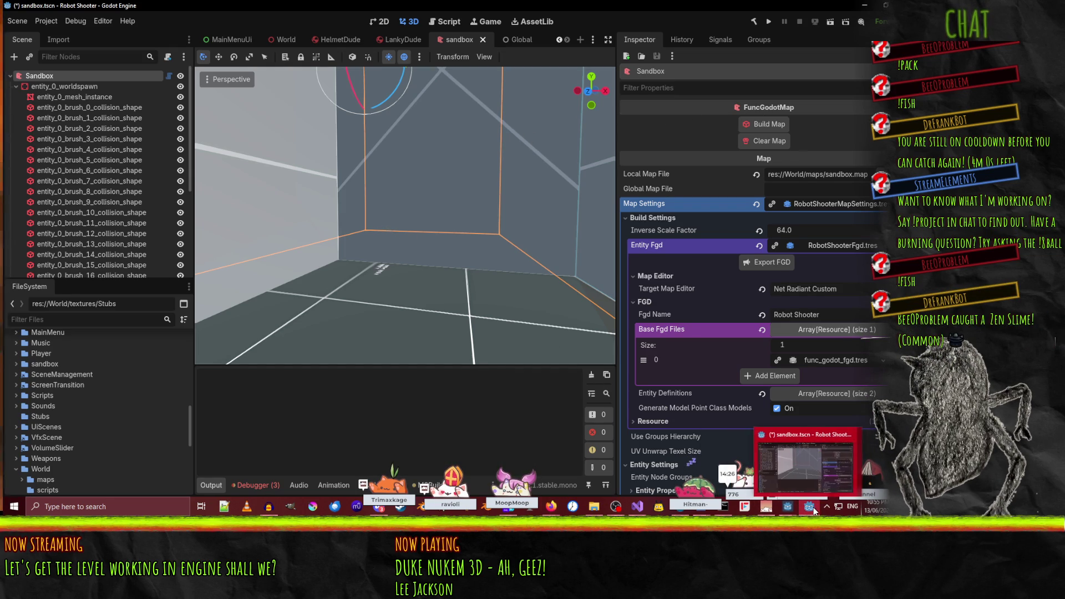
{"action": "left_click", "coordinate": [807, 455]}
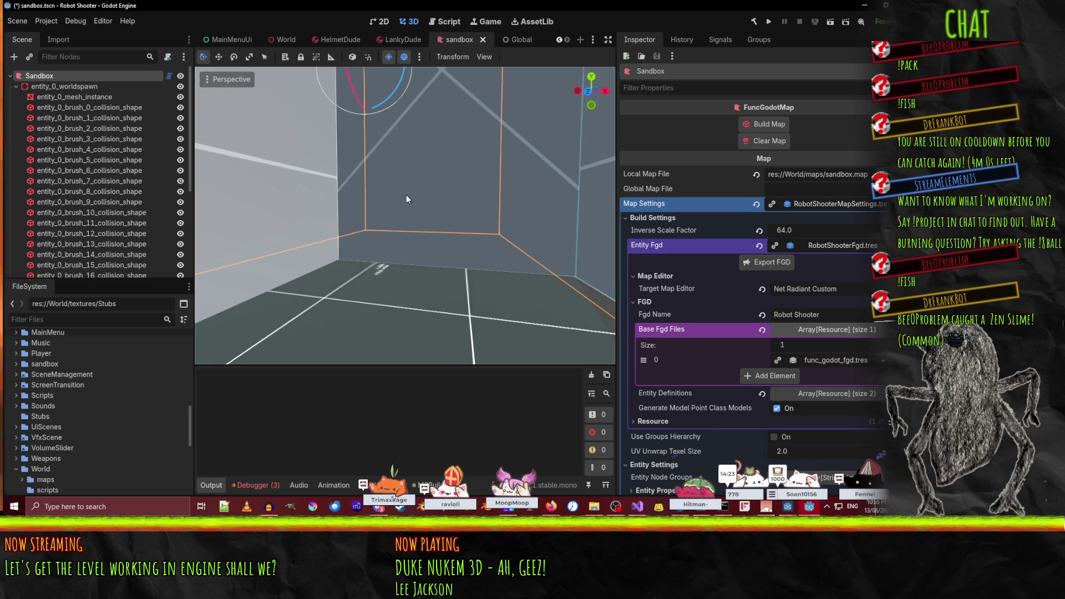
{"action": "left_click_drag", "start_coordinate": [406, 194], "coordinate": [388, 211]}
{"action": "mouse_move", "coordinate": [271, 267]}
{"action": "left_mouse_down"}
{"action": "mouse_move", "coordinate": [377, 222]}
{"action": "mouse_move", "coordinate": [514, 221]}
{"action": "left_mouse_up"}
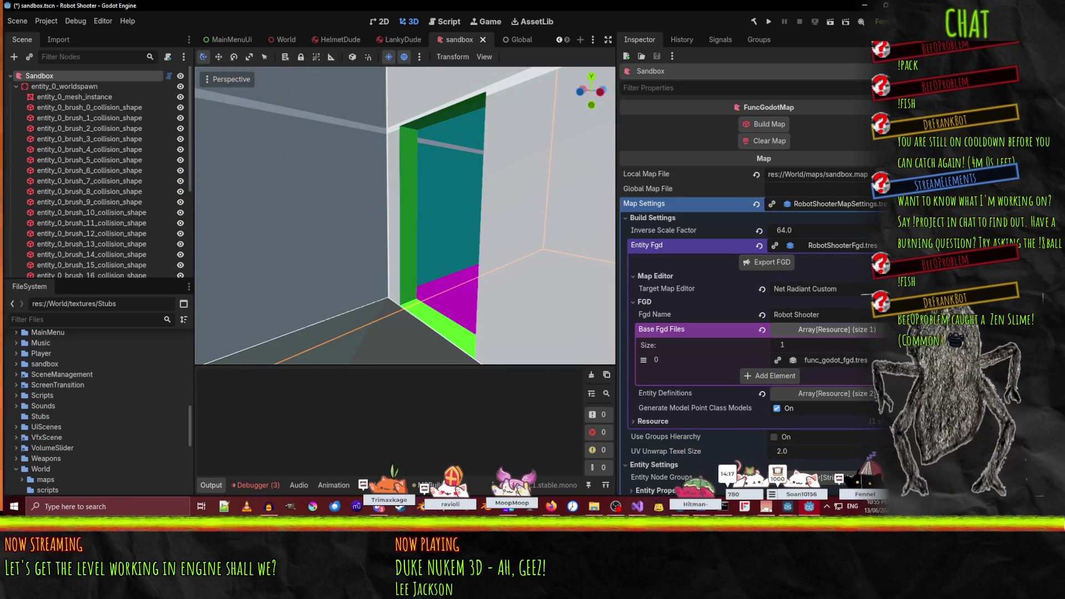
- Clear the three errors in the Debugger's Errors list and select the level's combined mesh
{"action": "left_click", "coordinate": [271, 486]}
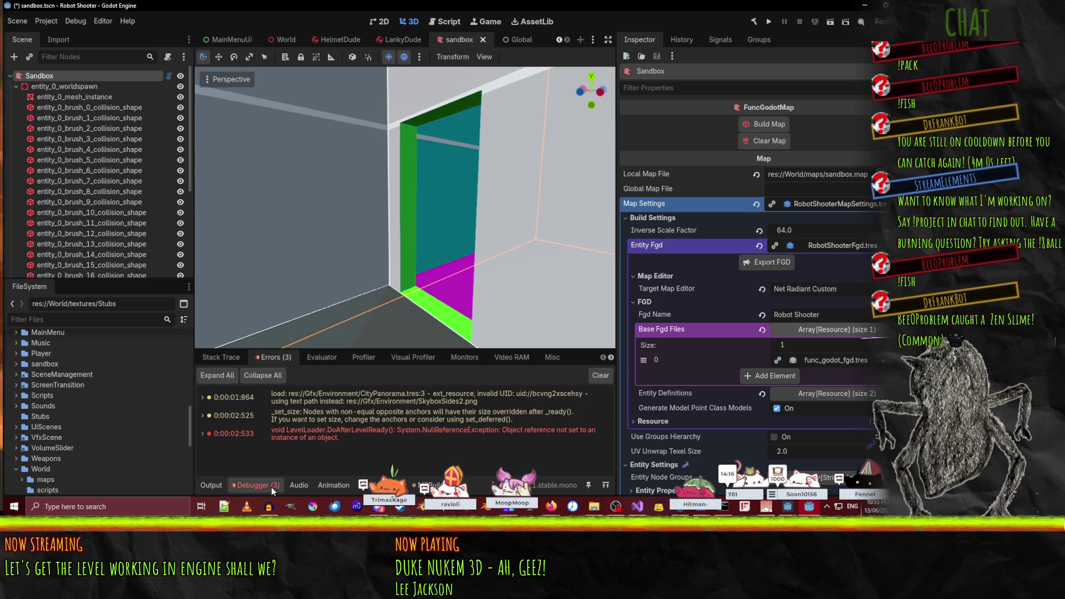
{"action": "left_click", "coordinate": [602, 376]}
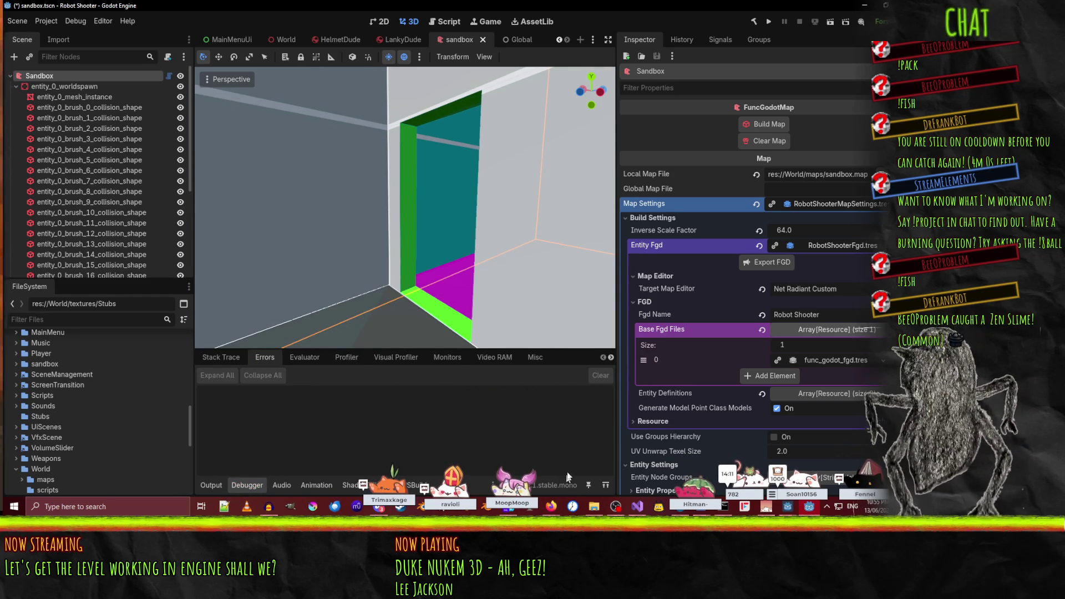
{"action": "left_click_drag", "start_coordinate": [557, 292], "coordinate": [477, 239]}
{"action": "left_click", "coordinate": [54, 97]}
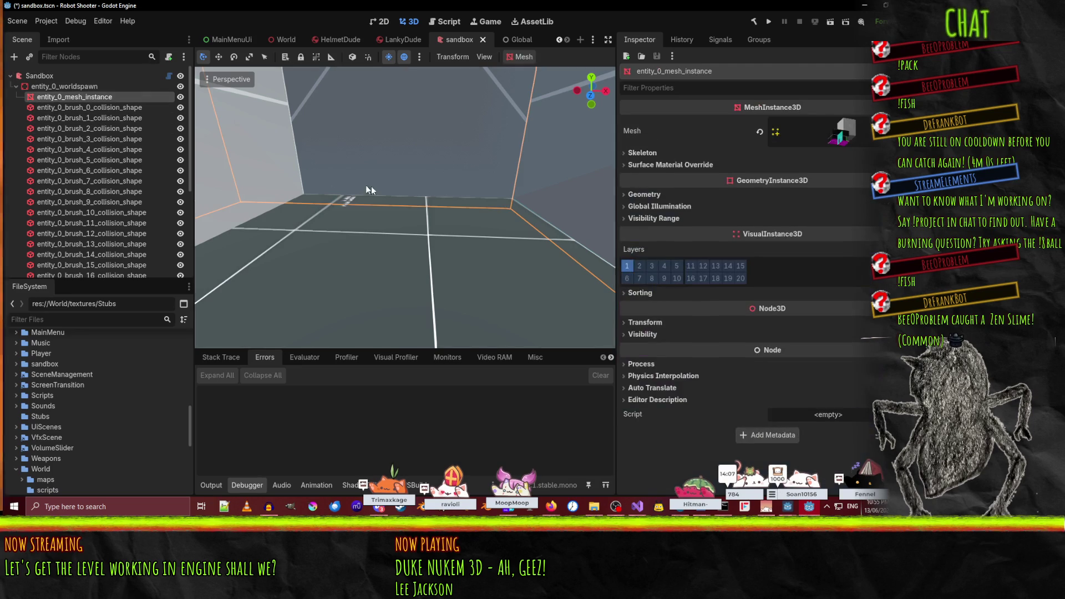
- Frame the level mesh and toggle its visibility off and back on
{"action": "key", "text": "f"}
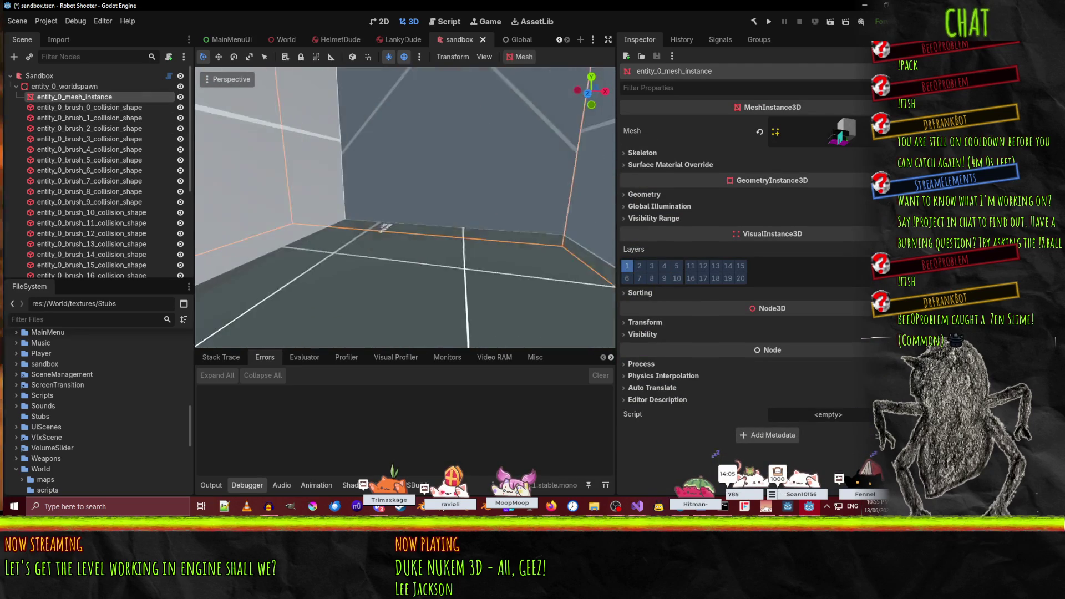
{"action": "left_click", "coordinate": [180, 97]}
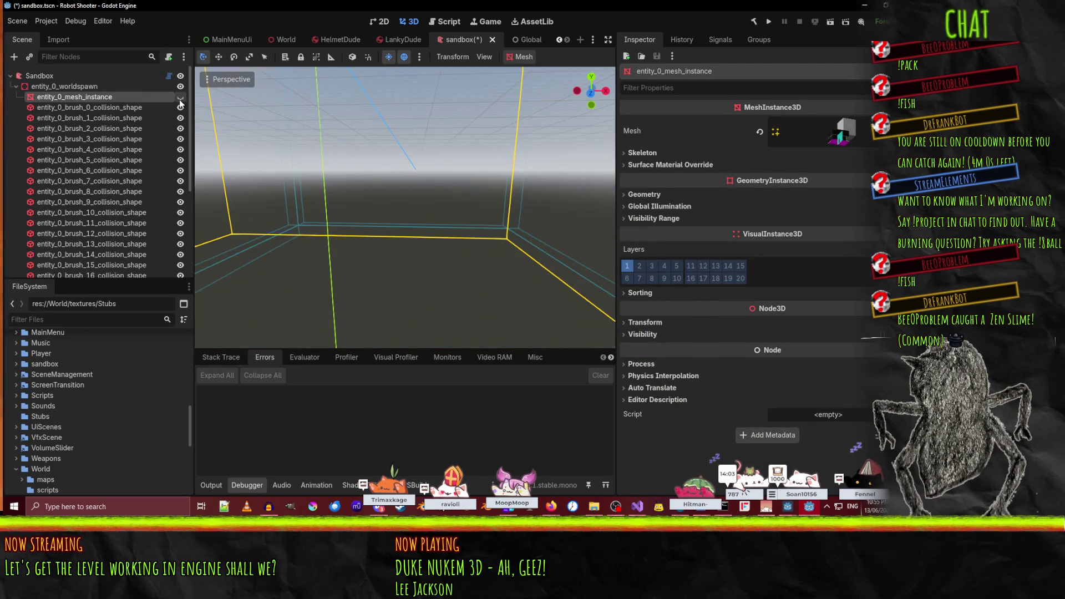
{"action": "left_click", "coordinate": [180, 97]}
{"action": "left_click_drag", "start_coordinate": [294, 145], "coordinate": [361, 167]}
{"action": "scroll", "coordinate": [102, 221], "scroll_direction": "down", "scroll_amount": 5}
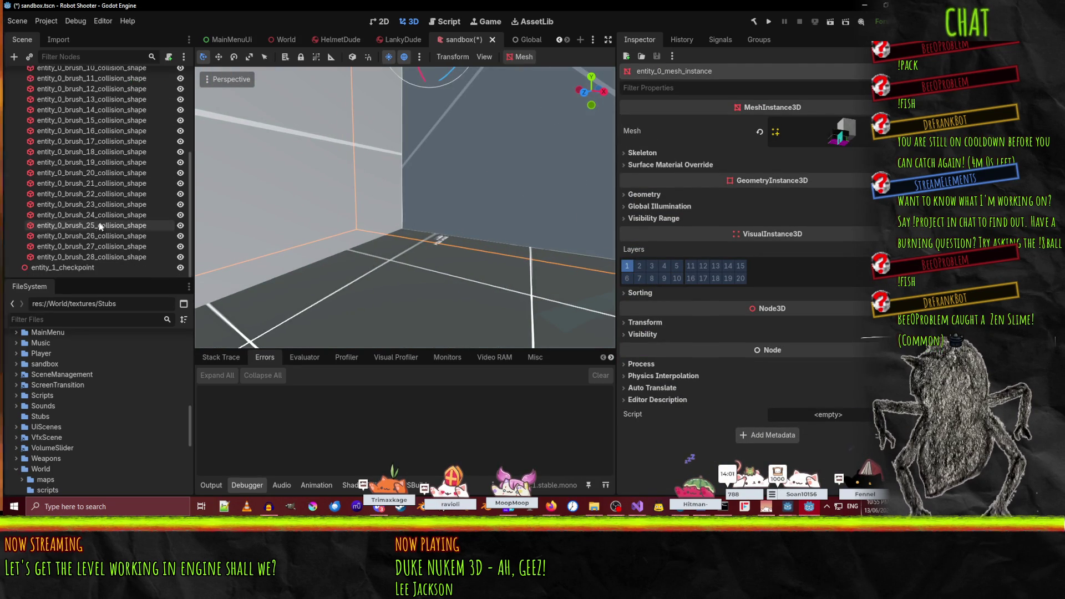
- Select and frame entity_1_checkpoint, then orbit out to see the whole building
{"action": "left_click", "coordinate": [154, 266]}
{"action": "key", "text": "f"}
{"action": "left_click_drag", "start_coordinate": [238, 238], "coordinate": [222, 246]}
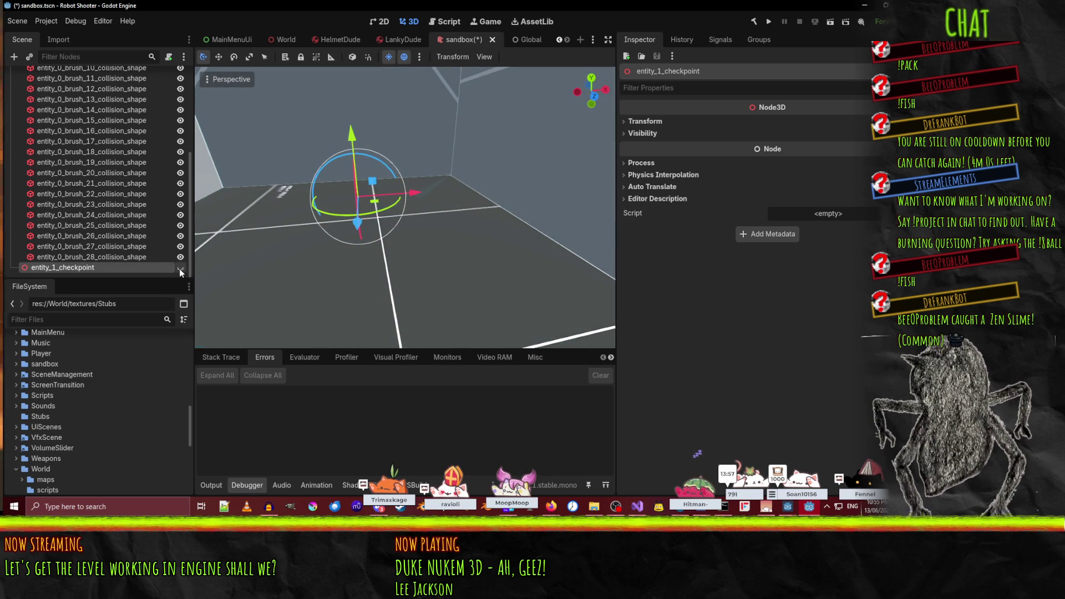
{"action": "scroll", "coordinate": [363, 251], "scroll_direction": "down", "scroll_amount": 3}
{"action": "mouse_move", "coordinate": [305, 222]}
{"action": "left_mouse_down"}
{"action": "mouse_move", "coordinate": [278, 211]}
{"action": "mouse_move", "coordinate": [333, 200]}
{"action": "left_mouse_up"}
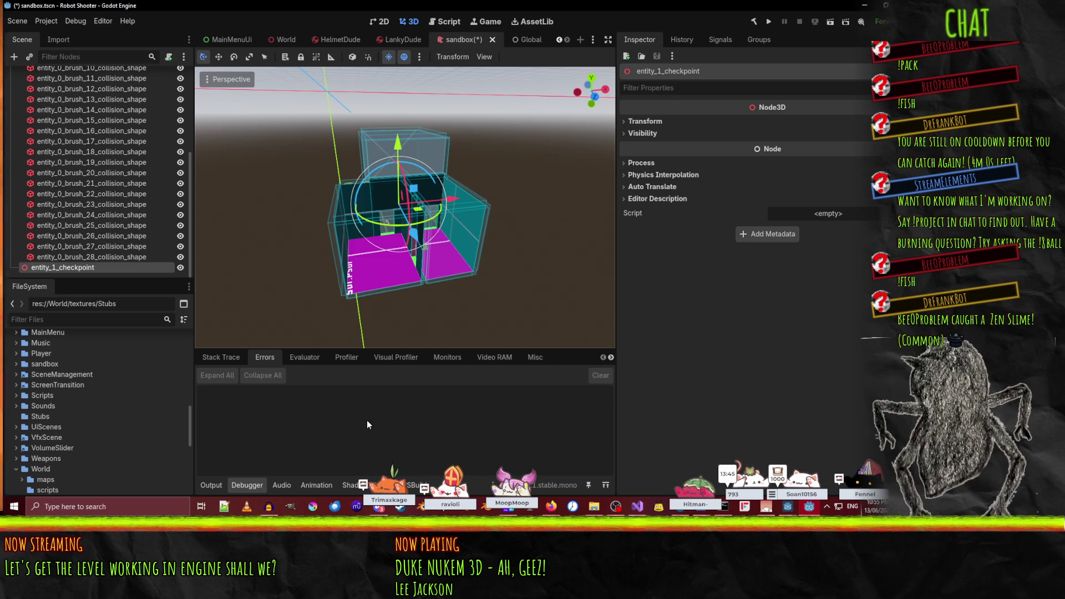
{"action": "scroll", "coordinate": [101, 471], "scroll_direction": "down", "scroll_amount": 5}
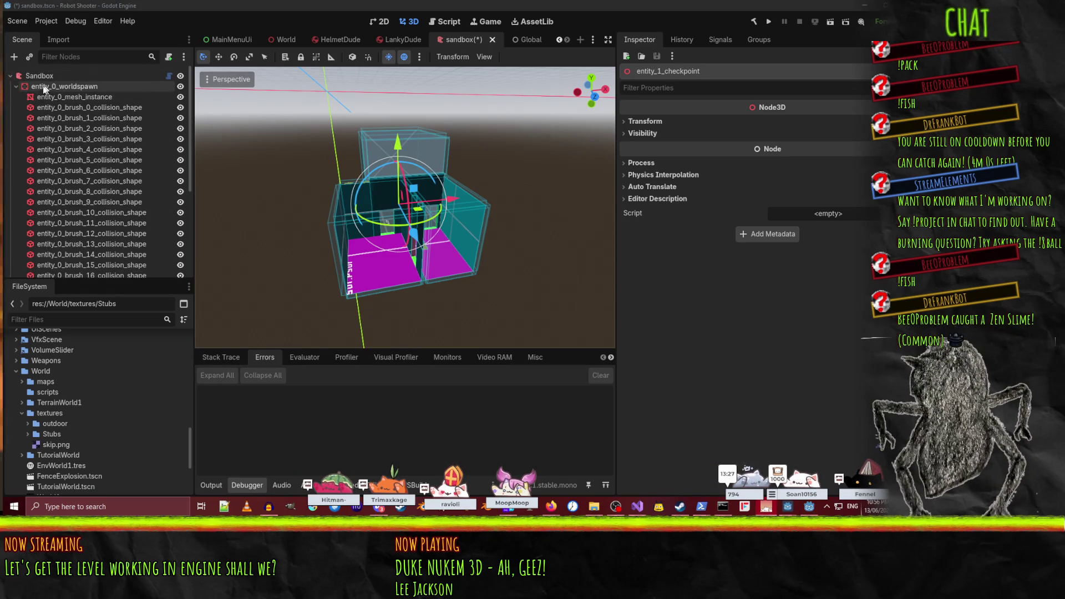
{"action": "left_click", "coordinate": [61, 76]}
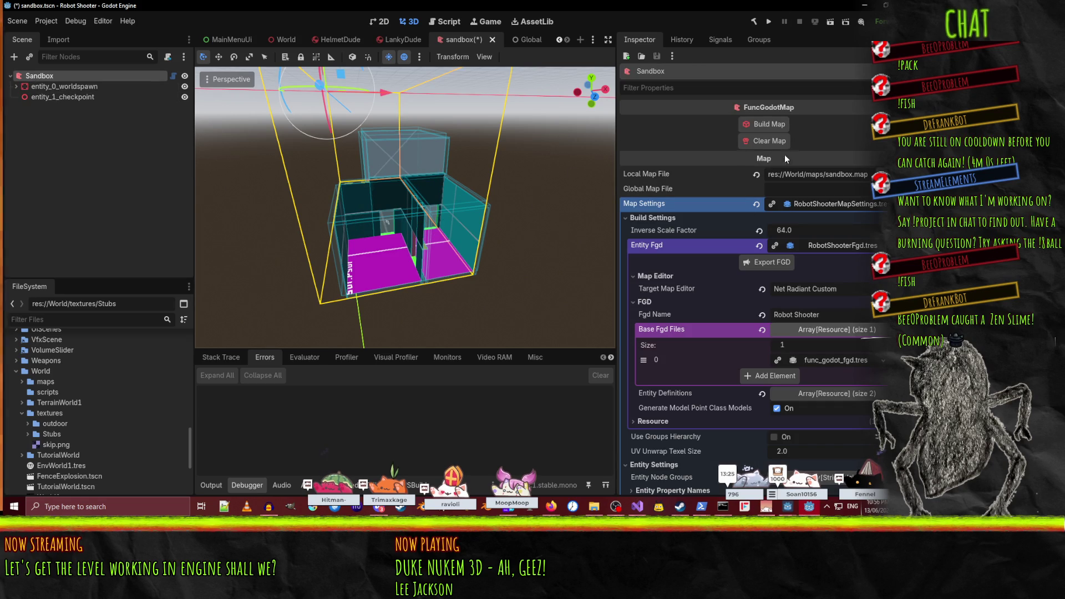
- Collapse Entity Fgd and inspect the Base Material Dir and shader uniform map patterns
{"action": "left_click", "coordinate": [856, 202]}
{"action": "left_click", "coordinate": [847, 202]}
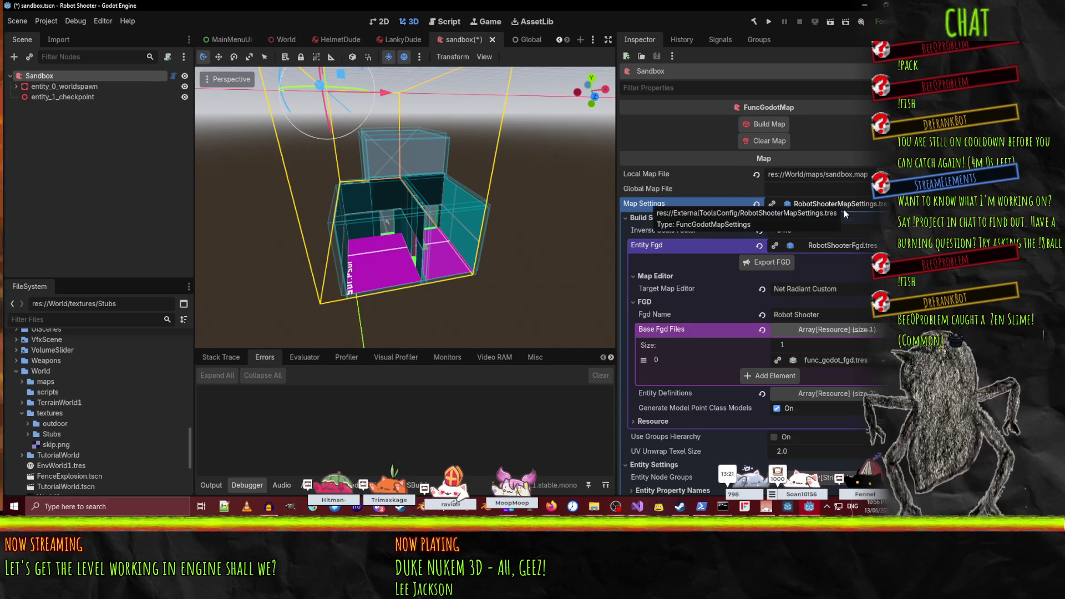
{"action": "left_click", "coordinate": [844, 247]}
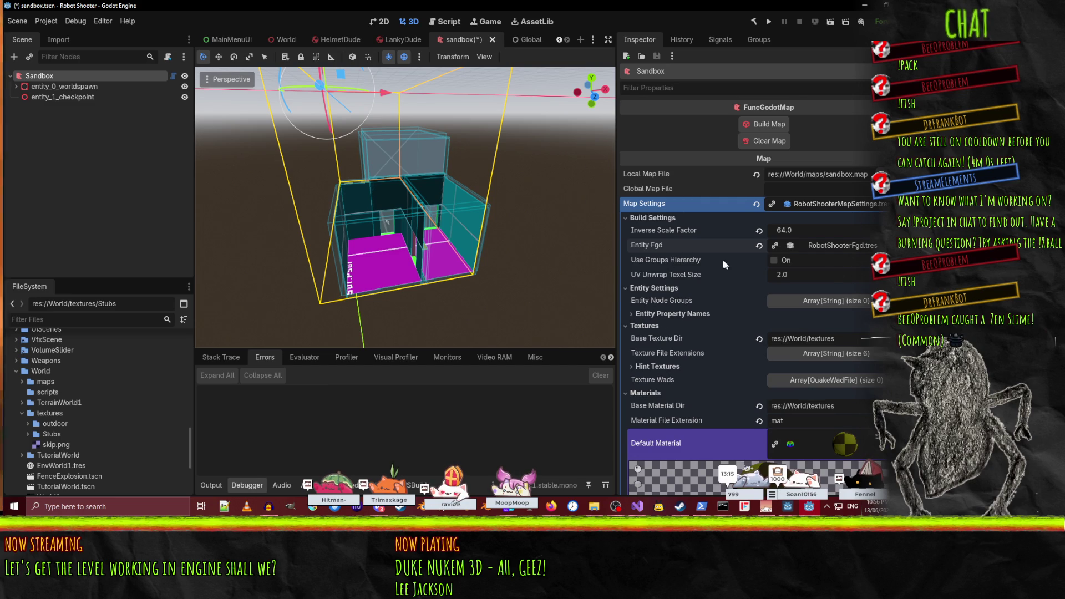
{"action": "scroll", "coordinate": [727, 268], "scroll_direction": "down", "scroll_amount": 5}
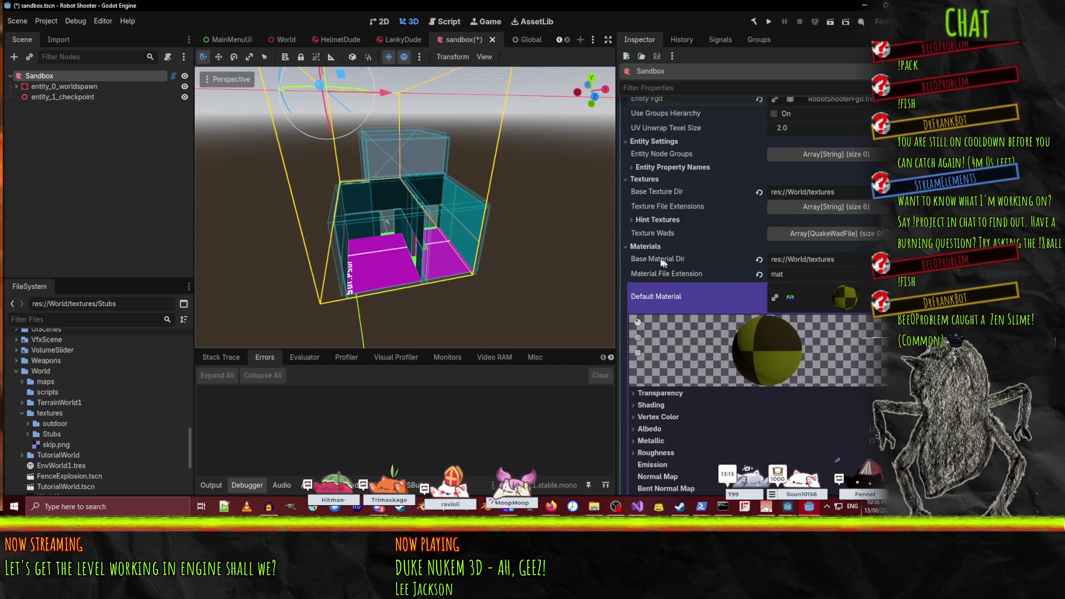
{"action": "double_click", "coordinate": [764, 260]}
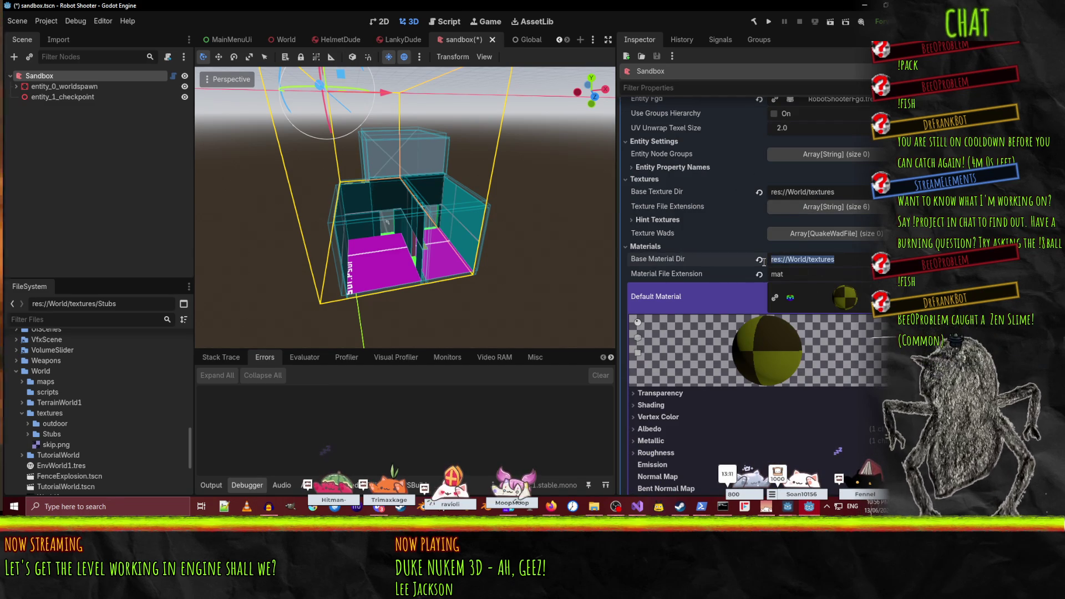
{"action": "left_click", "coordinate": [832, 298]}
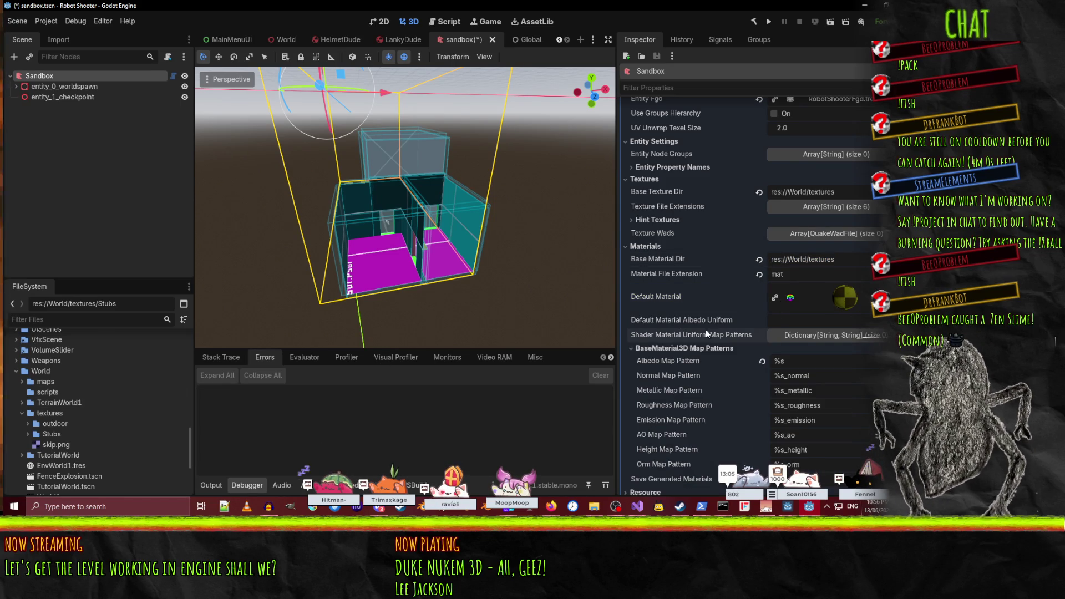
{"action": "scroll", "coordinate": [699, 325], "scroll_direction": "down", "scroll_amount": 3}
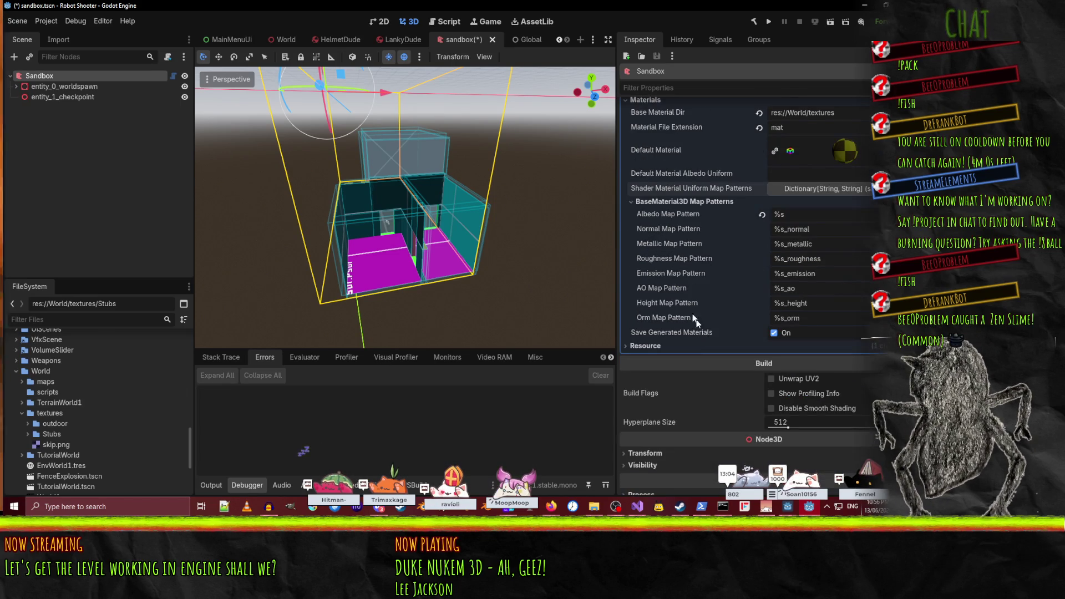
{"action": "left_click", "coordinate": [804, 190]}
{"action": "left_click", "coordinate": [807, 191]}
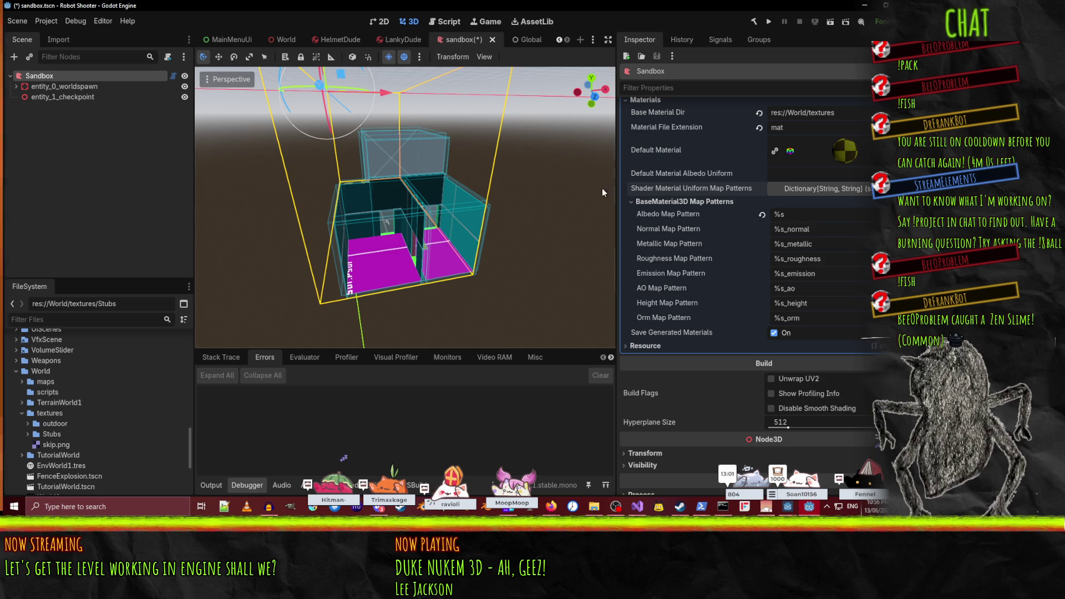
{"action": "mouse_move", "coordinate": [671, 175]}
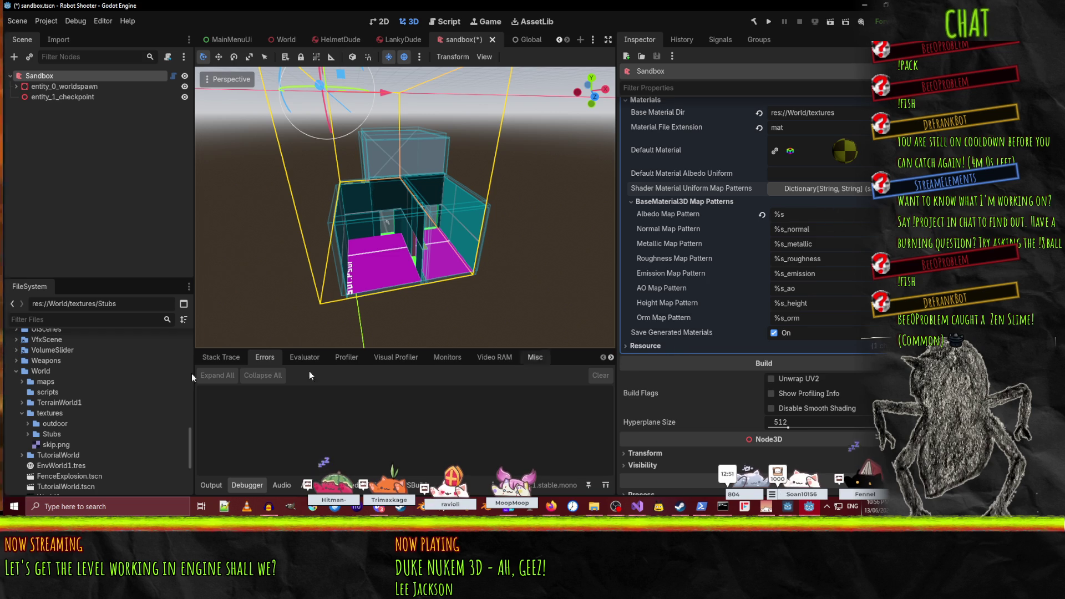
- Collapse the Stubs folder and expand the outdoor textures folder in FileSystem
{"action": "scroll", "coordinate": [55, 420], "scroll_direction": "down", "scroll_amount": 1}
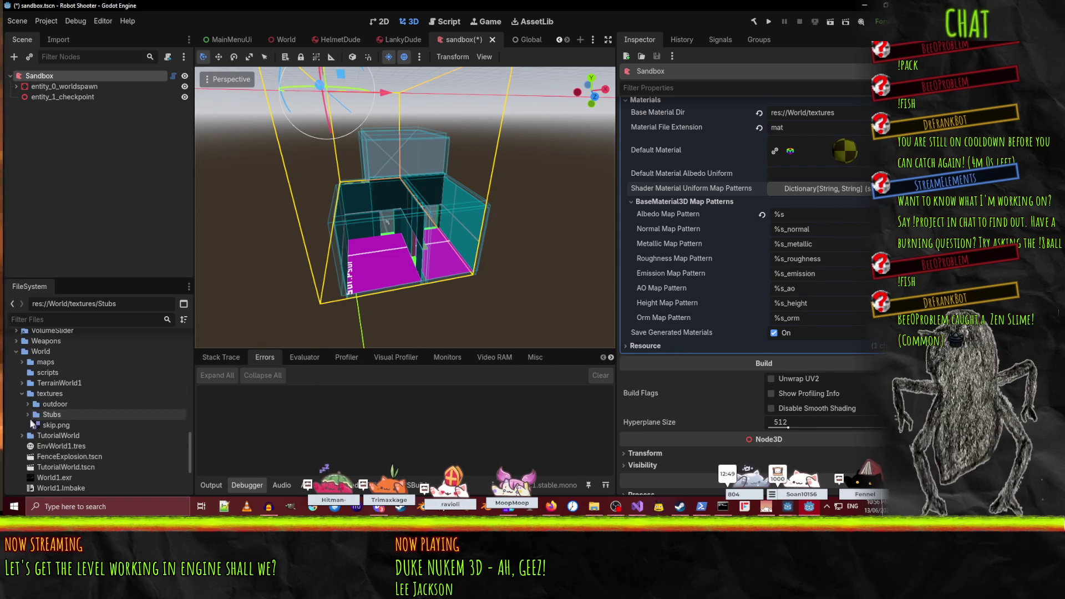
{"action": "left_click", "coordinate": [28, 416]}
{"action": "scroll", "coordinate": [60, 427], "scroll_direction": "down", "scroll_amount": 5}
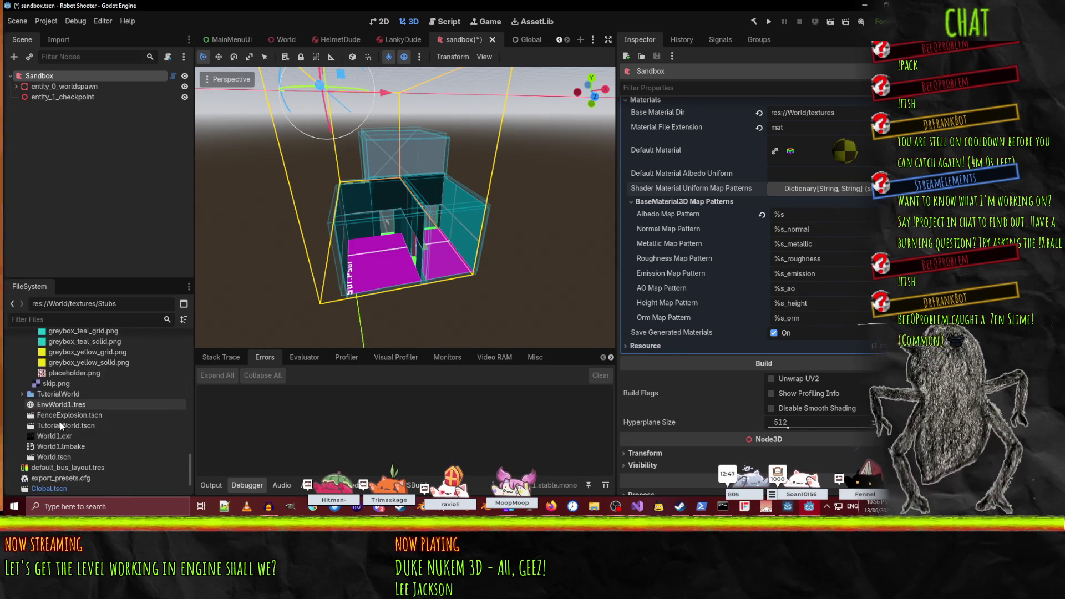
{"action": "scroll", "coordinate": [55, 421], "scroll_direction": "up", "scroll_amount": 5}
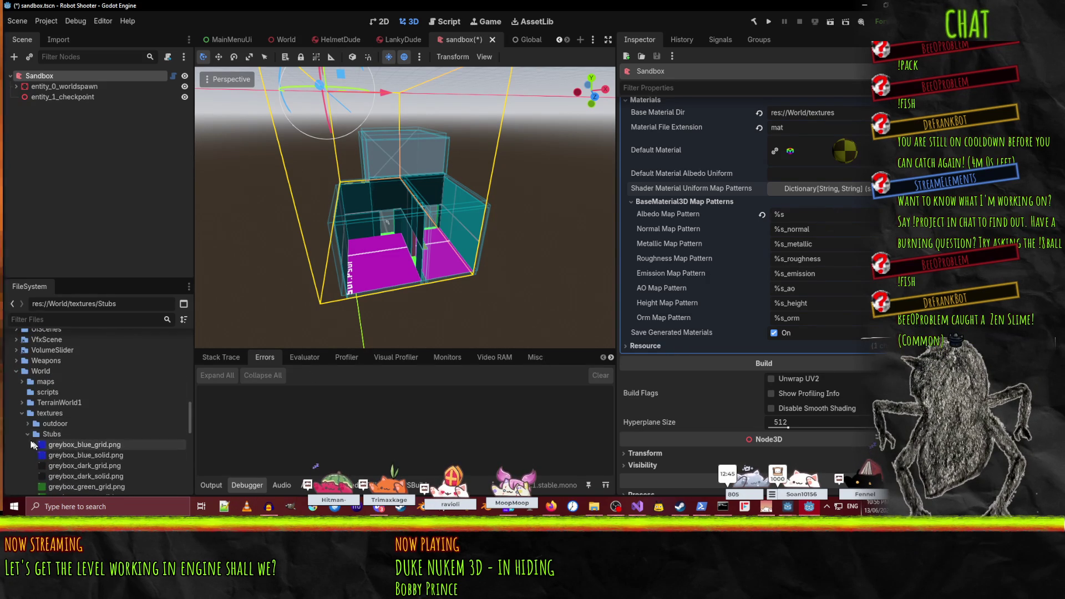
{"action": "left_click", "coordinate": [28, 434]}
{"action": "left_click", "coordinate": [26, 424]}
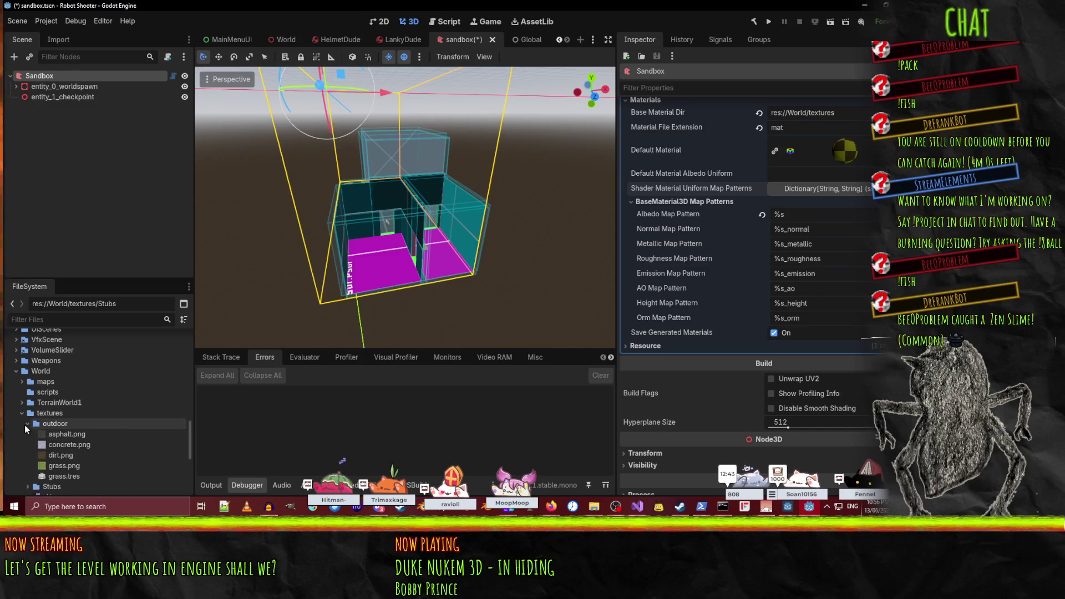
- Delete grass.tres from the outdoor textures folder, confirm Remove, and collapse the folder
{"action": "left_click", "coordinate": [64, 477]}
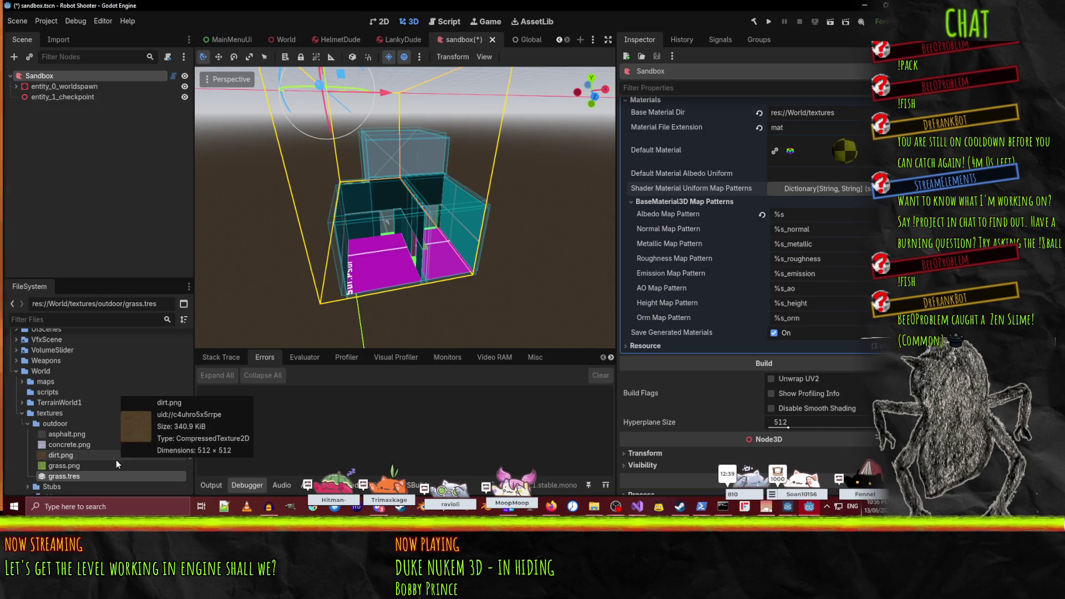
{"action": "key", "text": "Delete"}
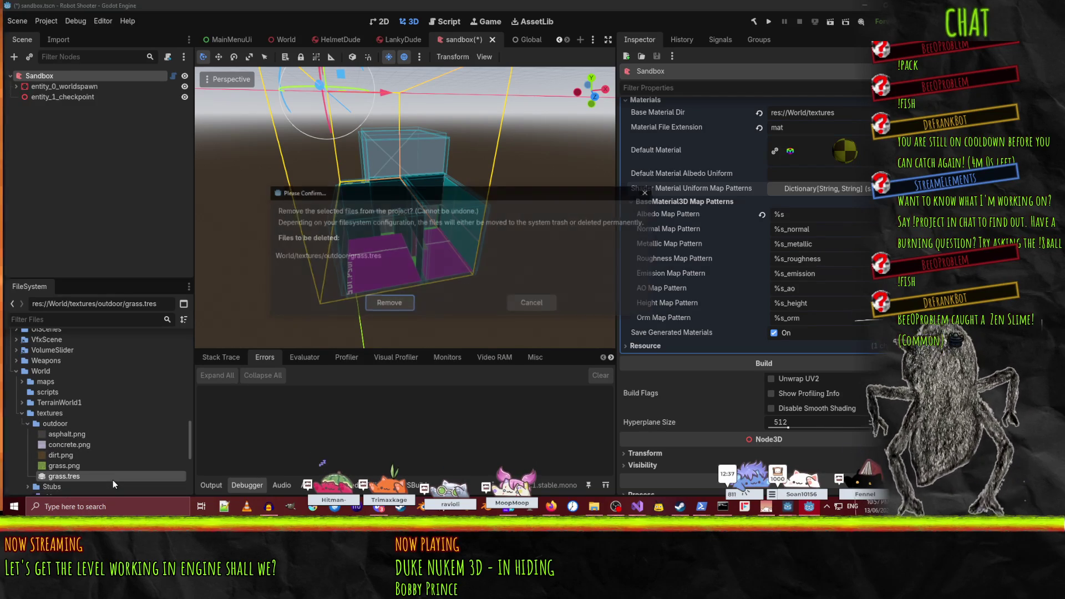
{"action": "left_click", "coordinate": [388, 303]}
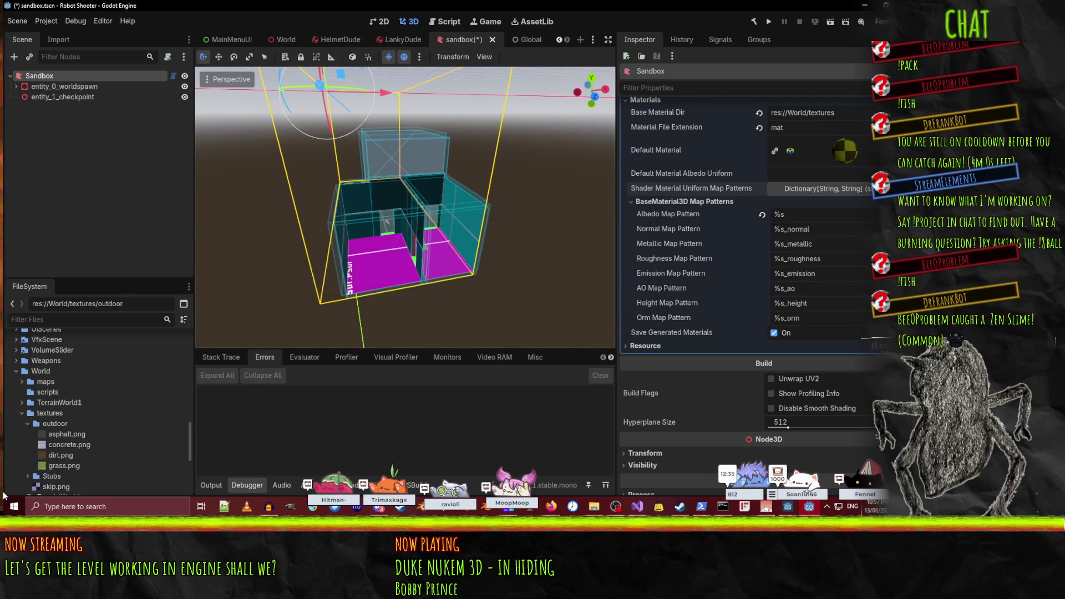
{"action": "left_click", "coordinate": [26, 423]}
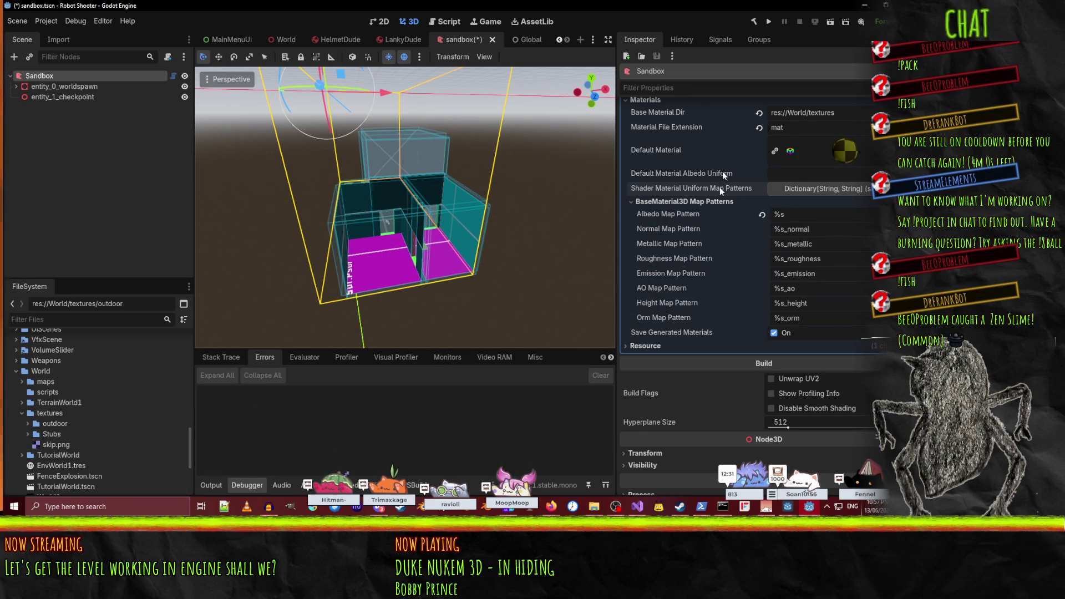
{"action": "scroll", "coordinate": [697, 345], "scroll_direction": "up", "scroll_amount": 5}
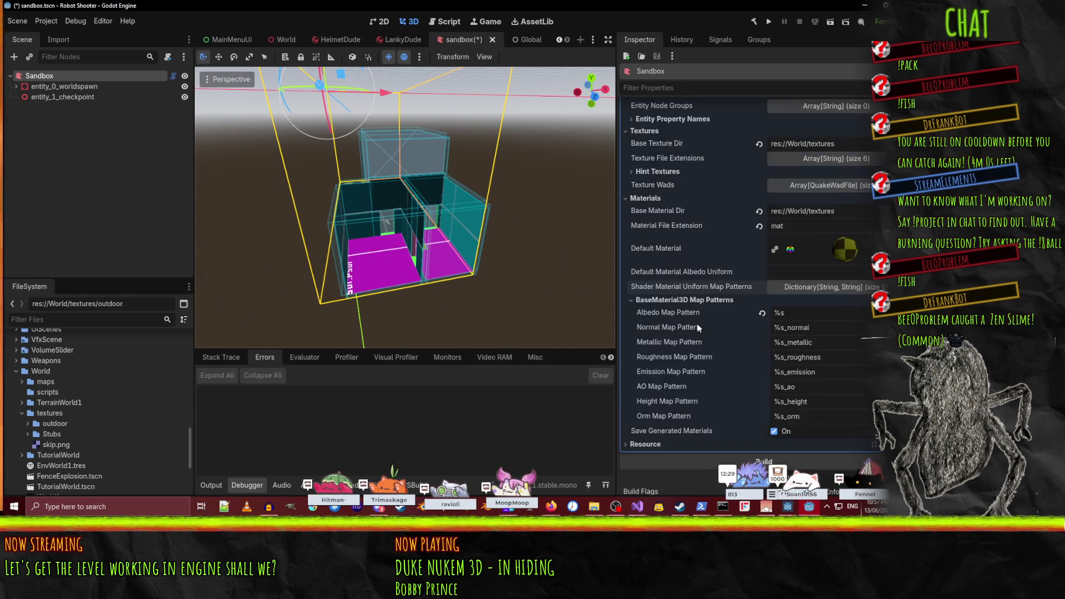
{"action": "scroll", "coordinate": [698, 327], "scroll_direction": "down", "scroll_amount": 1}
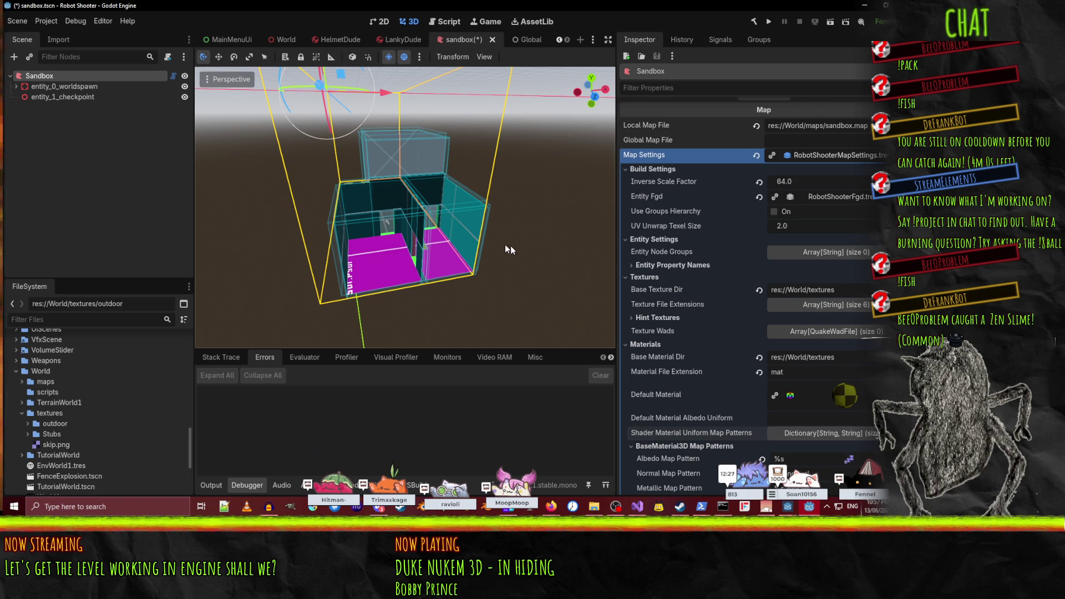
{"action": "left_click", "coordinate": [75, 20]}
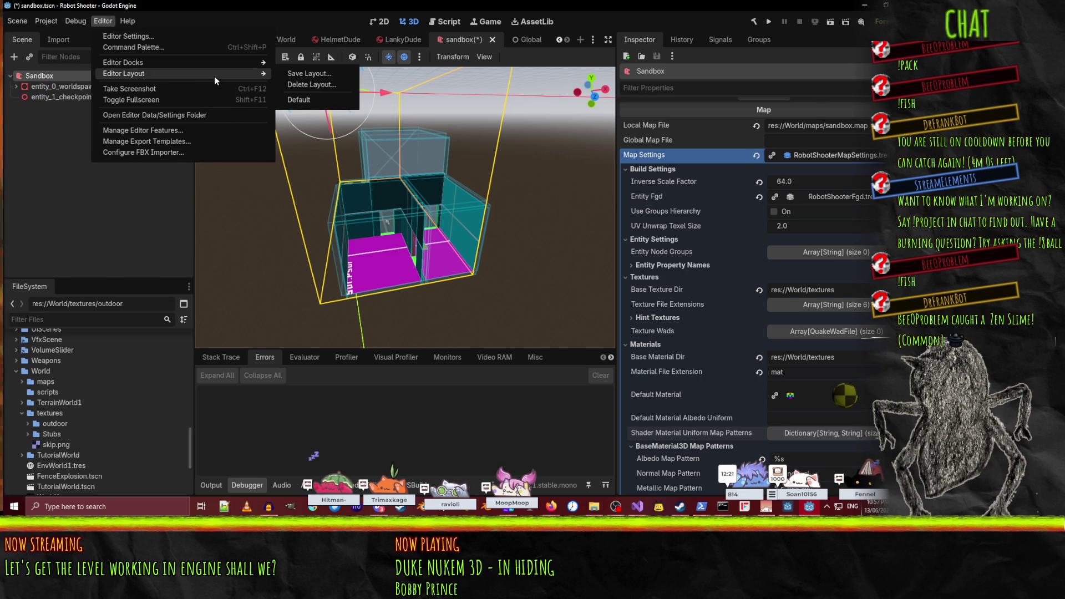
- Open and cancel the FBX Importer configuration, then glance through the Debug menu
{"action": "left_click", "coordinate": [167, 152]}
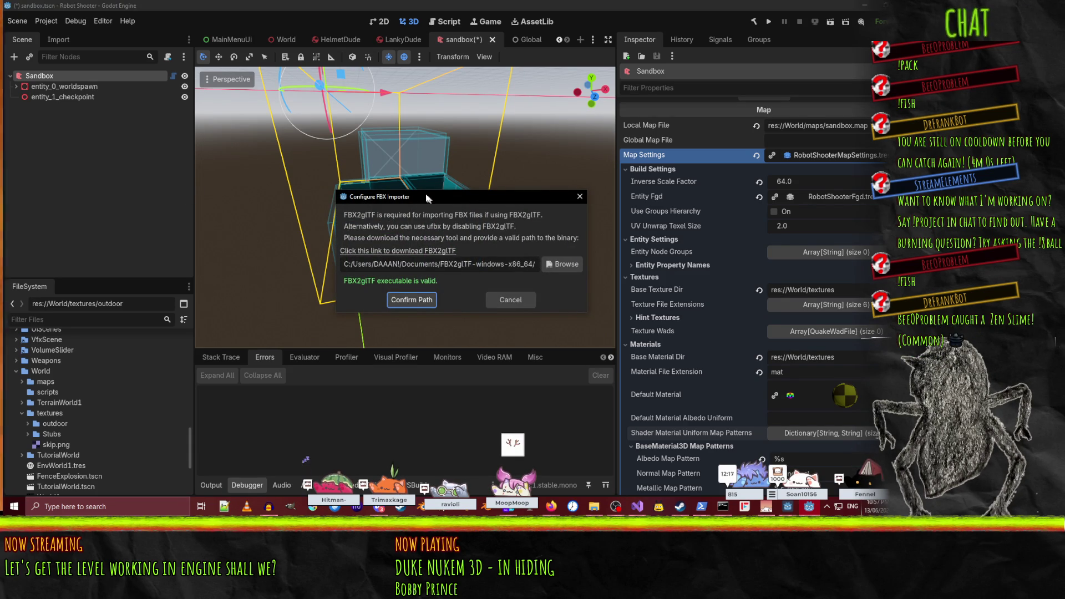
{"action": "left_click", "coordinate": [506, 300]}
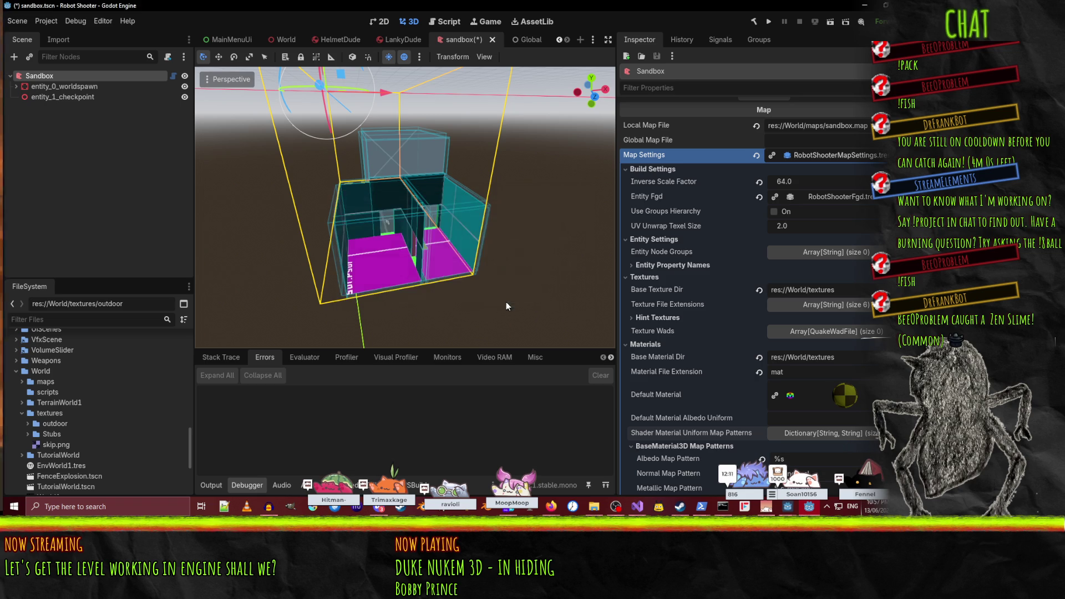
{"action": "left_click", "coordinate": [75, 21]}
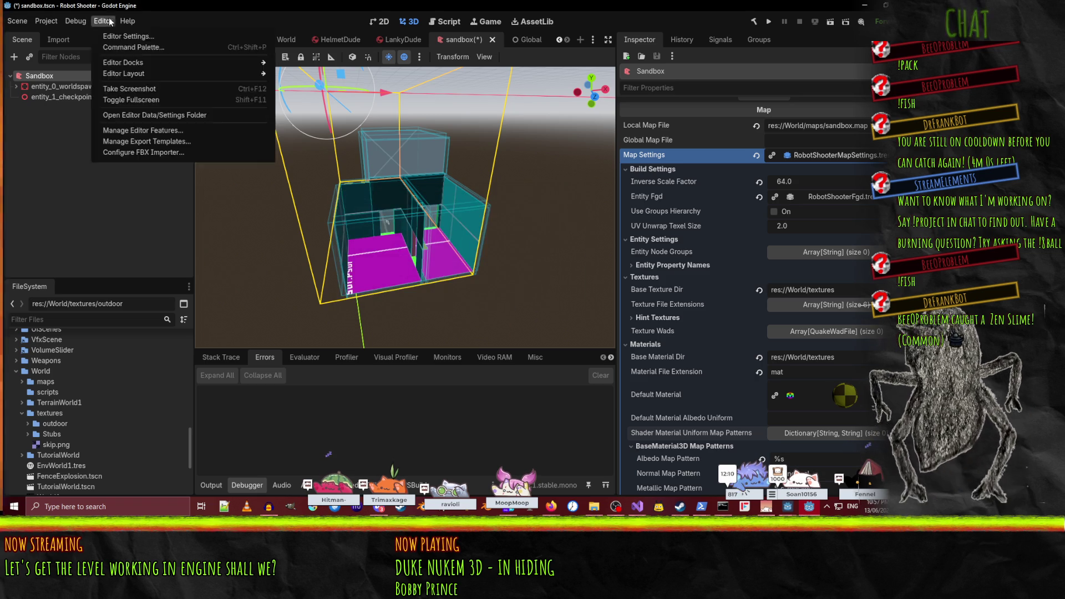
{"action": "left_click", "coordinate": [47, 25]}
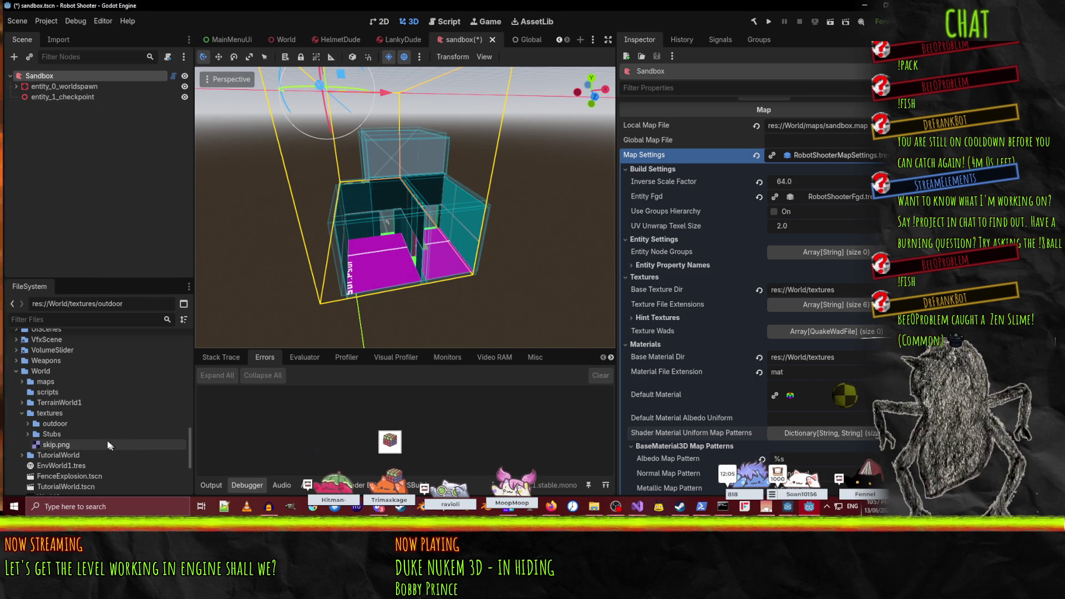
- Scroll to addons/func_godot and select func_godot_local_config.tres
{"action": "scroll", "coordinate": [91, 444], "scroll_direction": "down", "scroll_amount": 5}
{"action": "scroll", "coordinate": [93, 447], "scroll_direction": "down", "scroll_amount": 10}
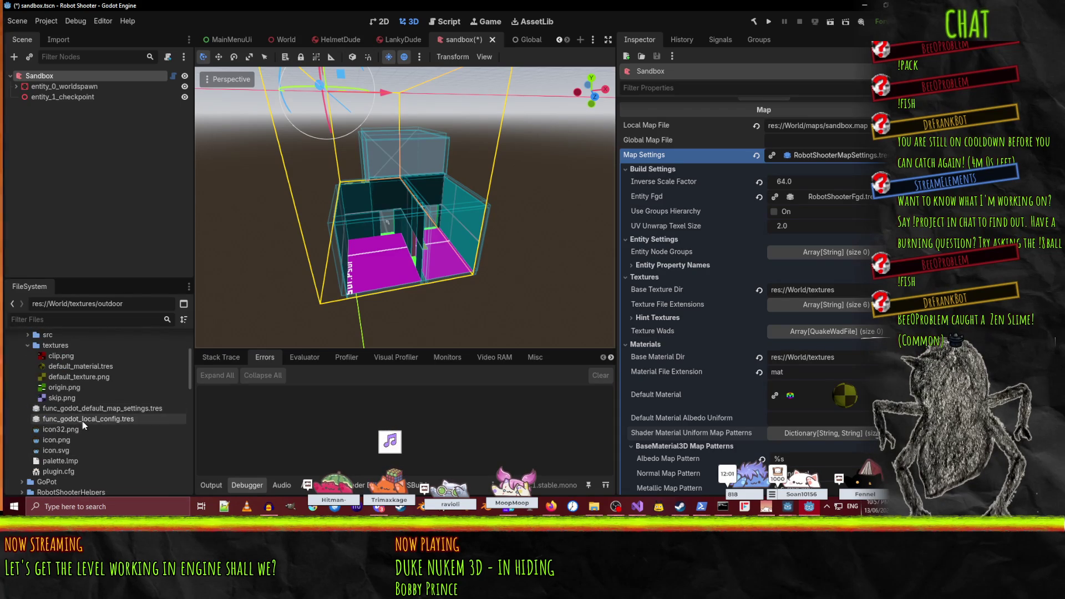
{"action": "left_click", "coordinate": [84, 420]}
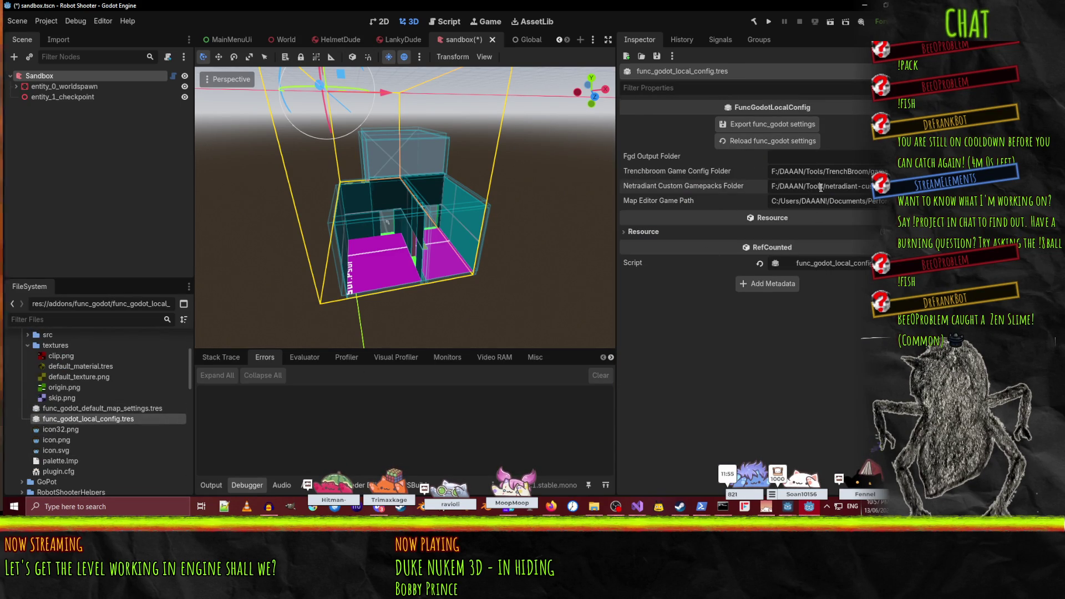
- Inspect func_godot_default_map_settings.tres, reviewing its Build, Entity and Textures settings groups
{"action": "left_click", "coordinate": [145, 408]}
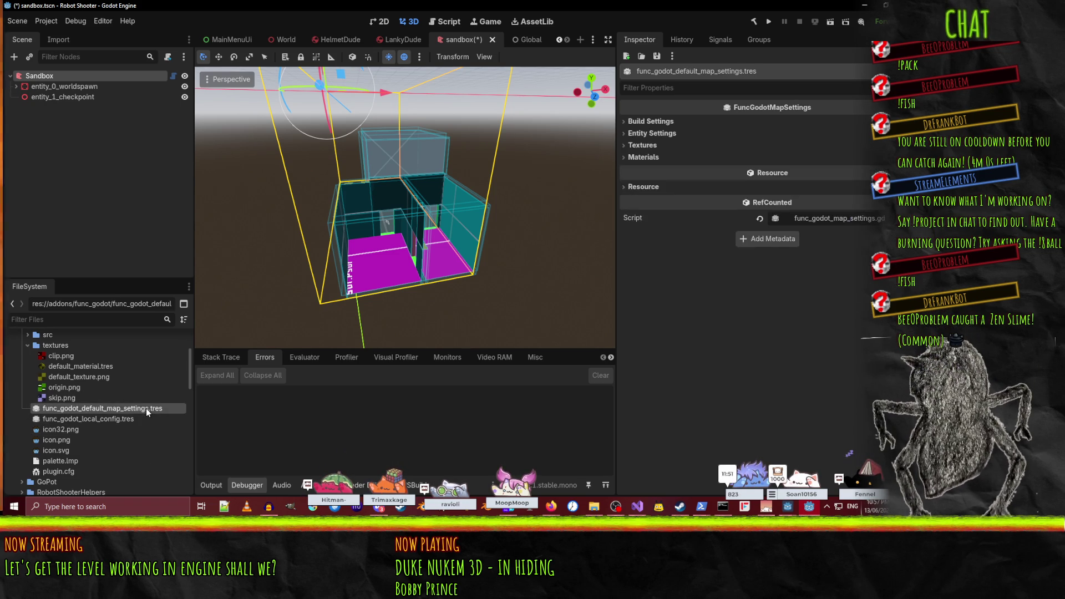
{"action": "left_click", "coordinate": [659, 121]}
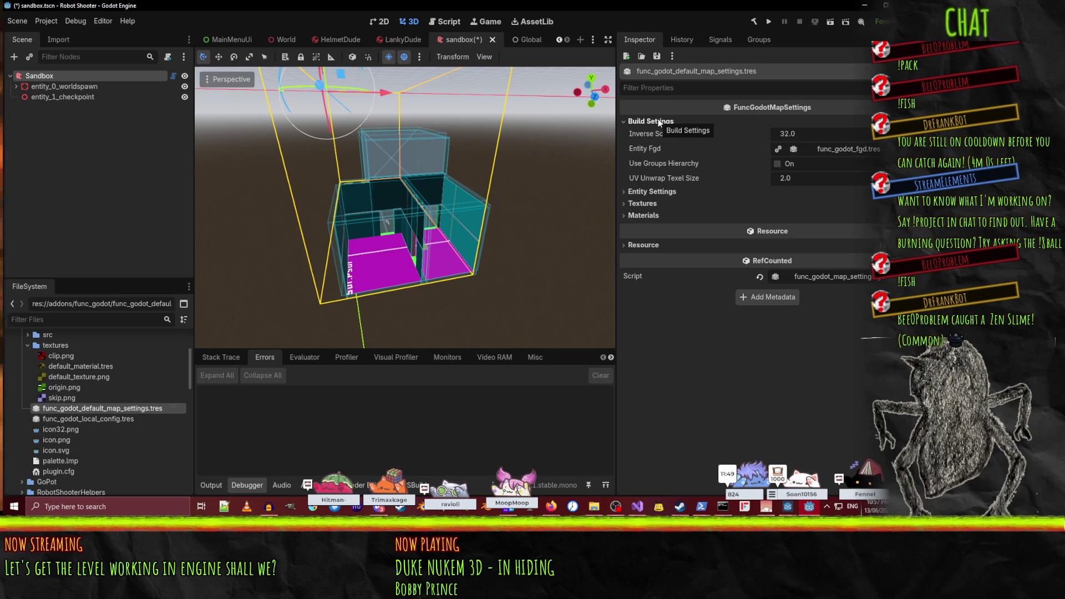
{"action": "left_click", "coordinate": [660, 121]}
{"action": "left_click", "coordinate": [663, 133]}
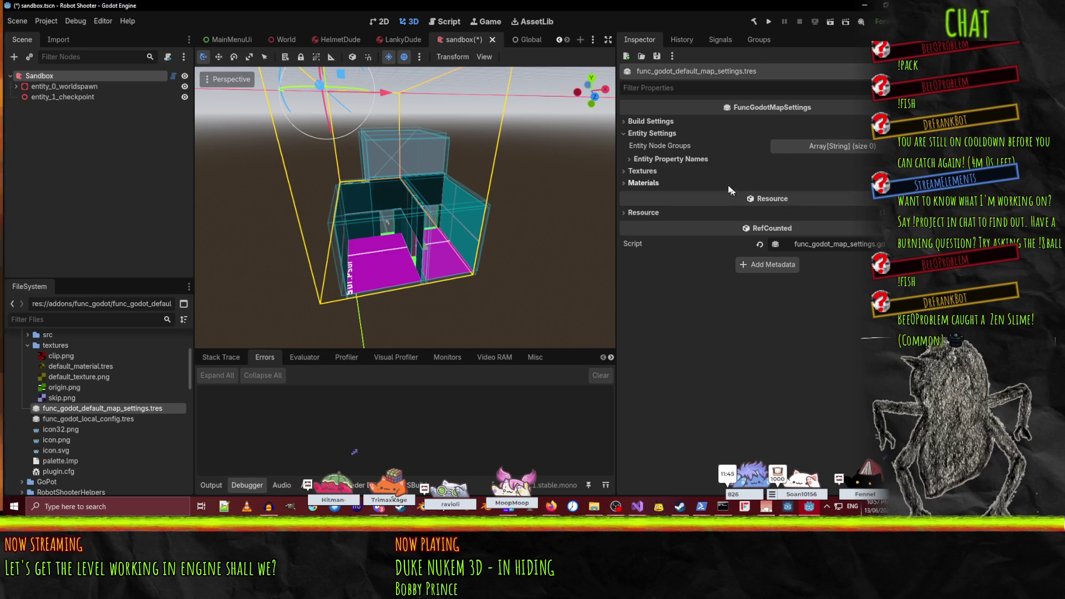
{"action": "left_click", "coordinate": [669, 159]}
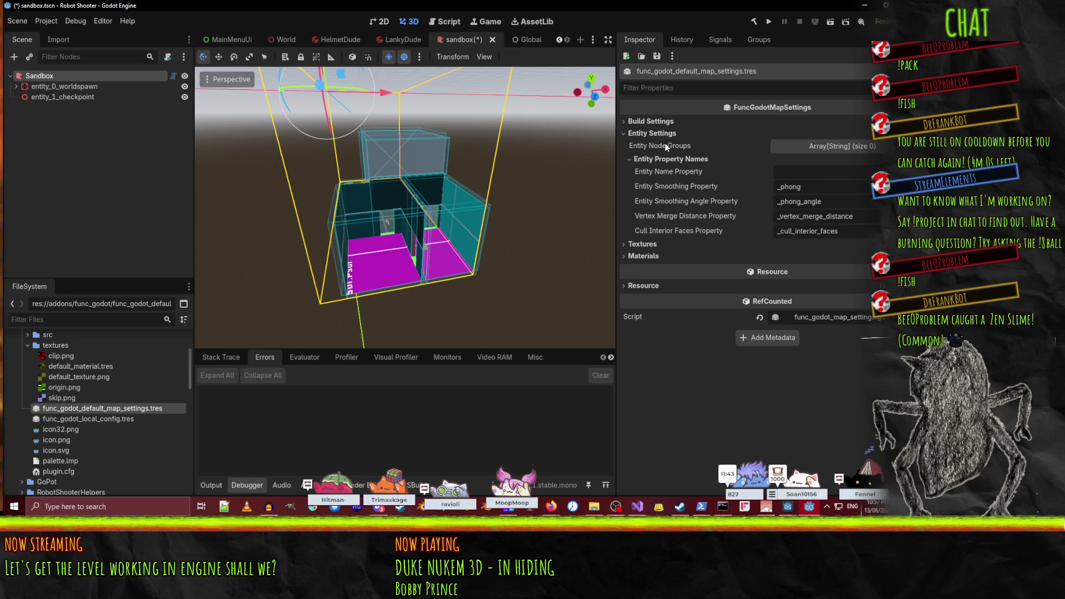
{"action": "left_click", "coordinate": [663, 133]}
{"action": "left_click", "coordinate": [648, 144]}
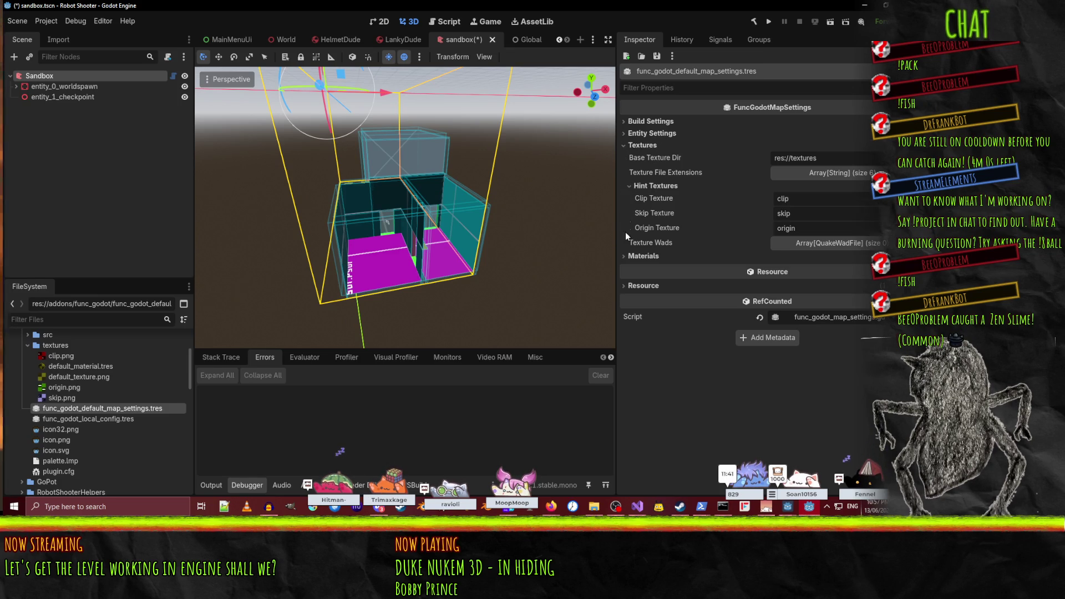
{"action": "scroll", "coordinate": [50, 417], "scroll_direction": "up", "scroll_amount": 4}
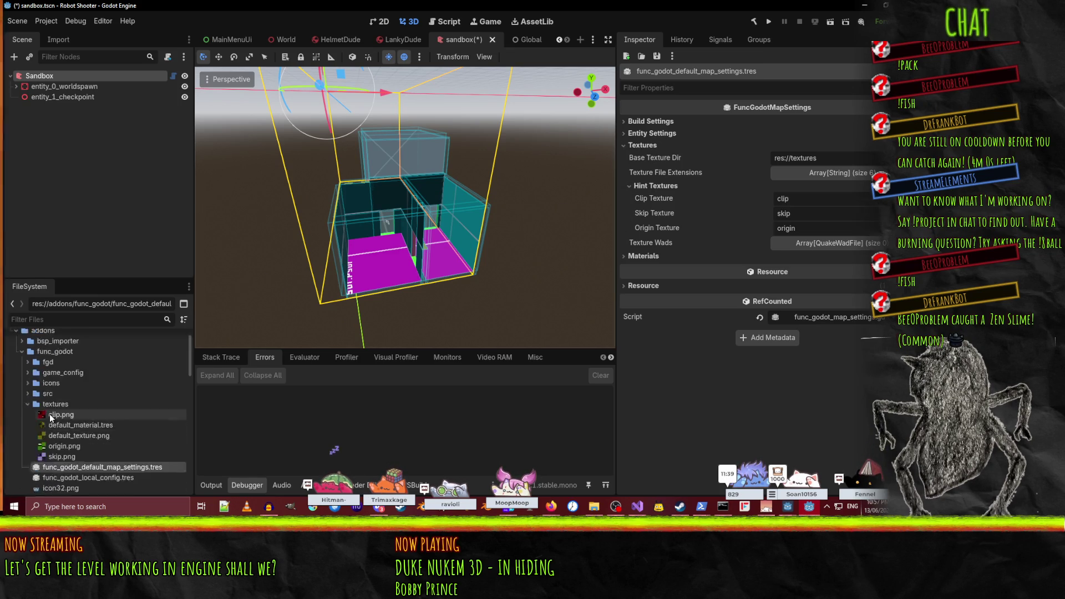
- Collapse the func_godot and addons folders in the project file list
{"action": "left_click", "coordinate": [22, 381]}
{"action": "left_click", "coordinate": [17, 360]}
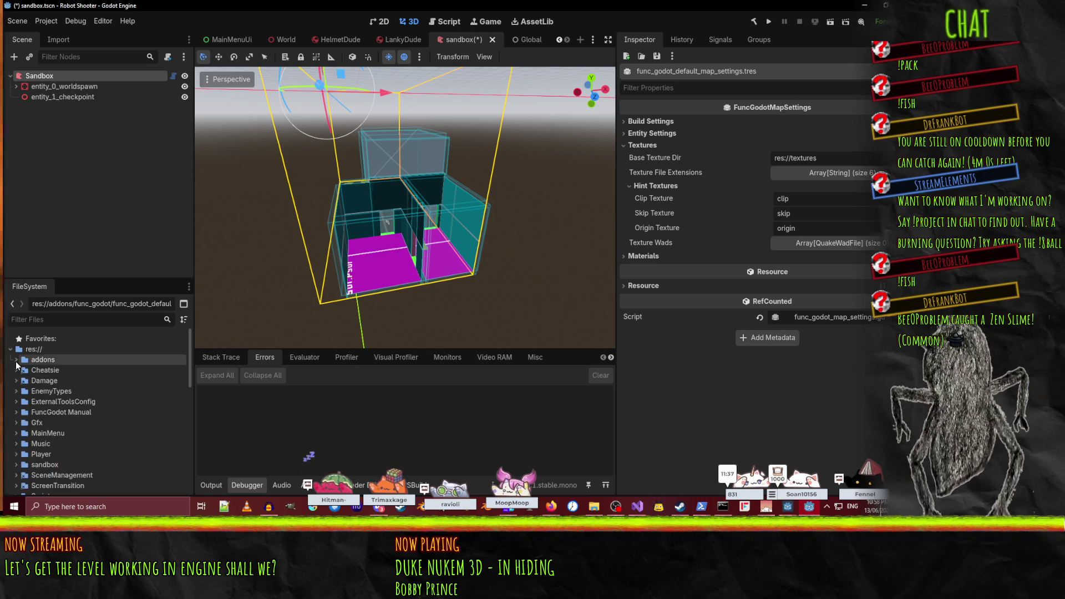
{"action": "scroll", "coordinate": [117, 405], "scroll_direction": "down", "scroll_amount": 2}
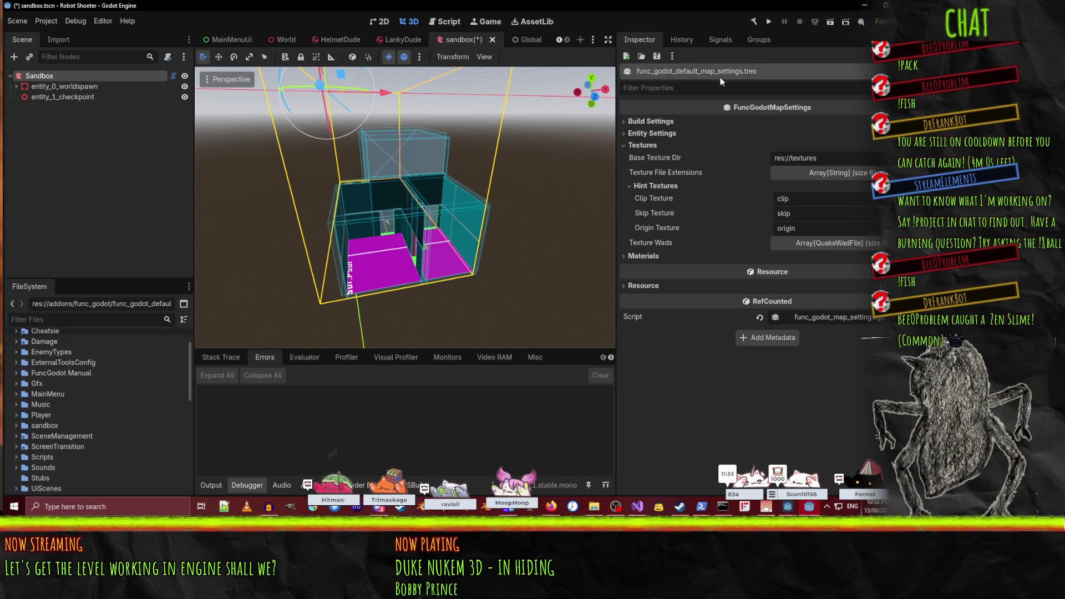
{"action": "scroll", "coordinate": [56, 435], "scroll_direction": "up", "scroll_amount": 1}
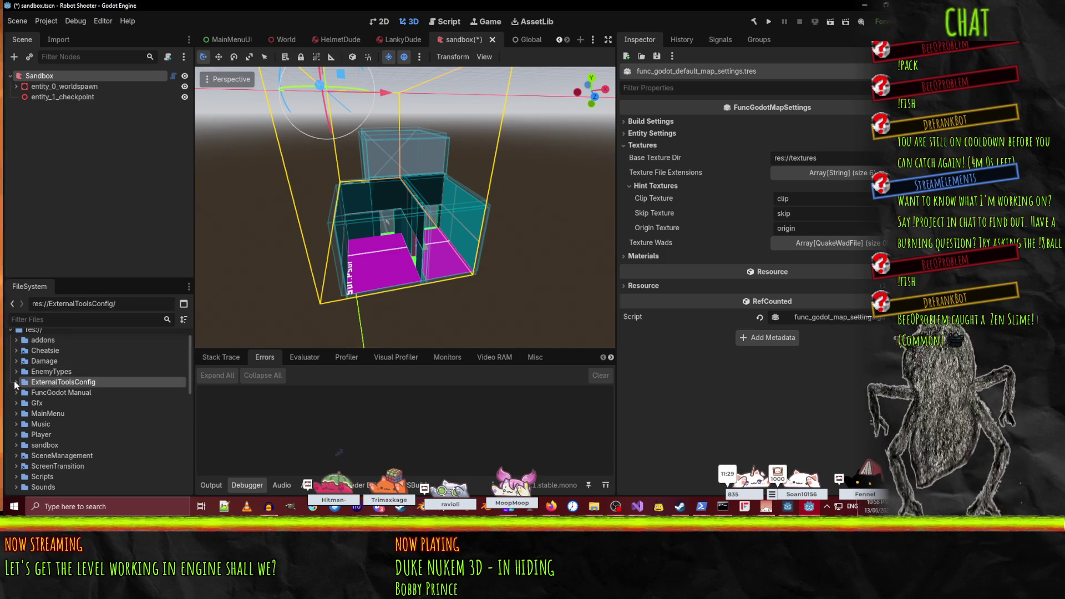
- Review NetRadiantConfig.tres properties, then relaunch NetRadiant Custom from radiant.exe
{"action": "double_click", "coordinate": [89, 395]}
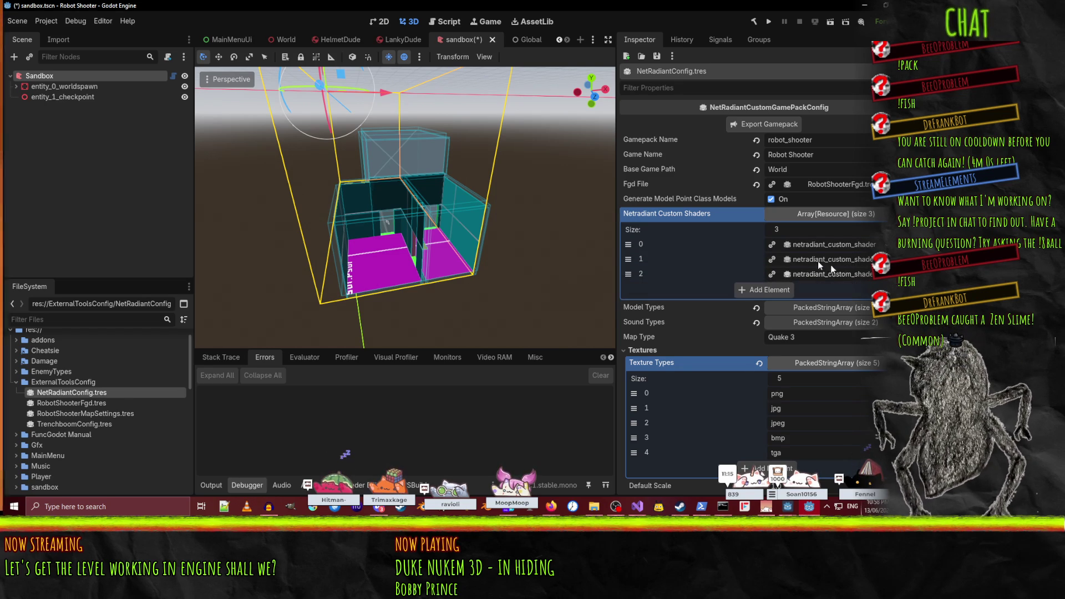
{"action": "left_click", "coordinate": [832, 307]}
{"action": "left_click", "coordinate": [832, 308]}
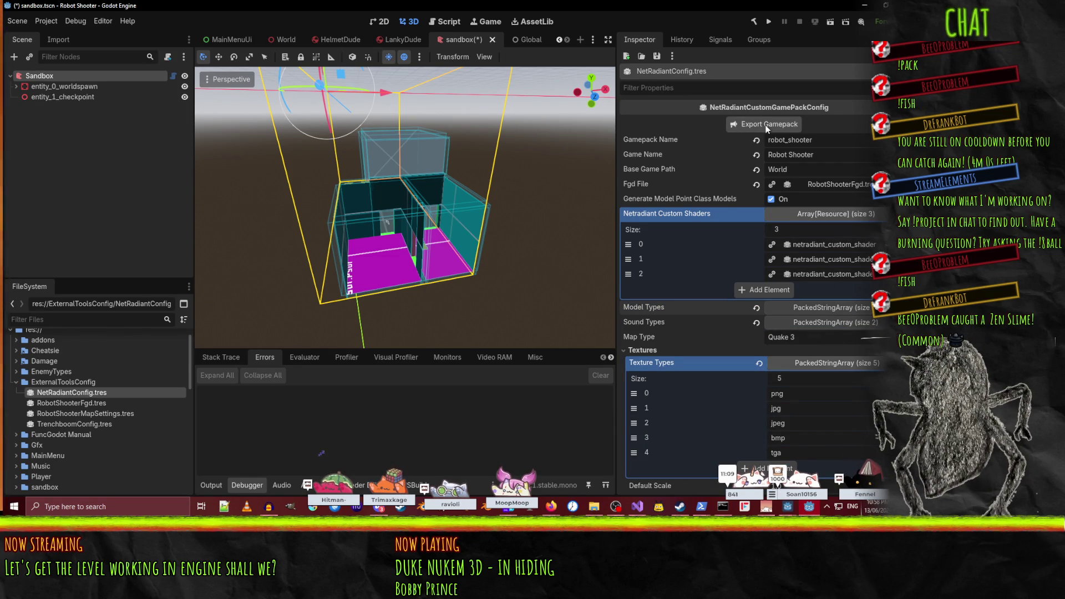
{"action": "scroll", "coordinate": [700, 226], "scroll_direction": "down", "scroll_amount": 3}
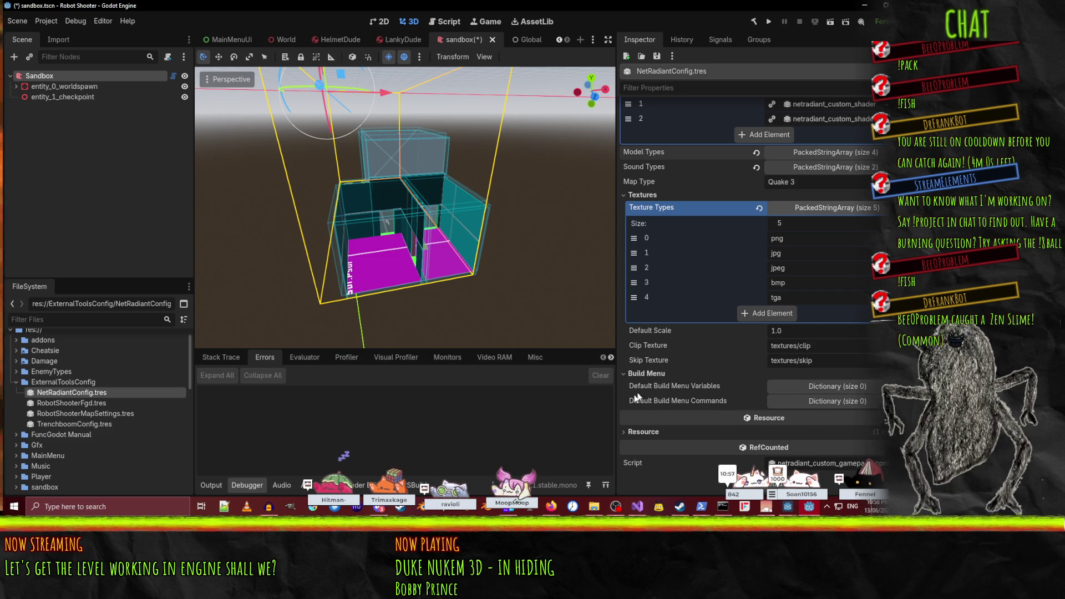
{"action": "scroll", "coordinate": [748, 424], "scroll_direction": "up", "scroll_amount": 5}
{"action": "scroll", "coordinate": [749, 423], "scroll_direction": "down", "scroll_amount": 5}
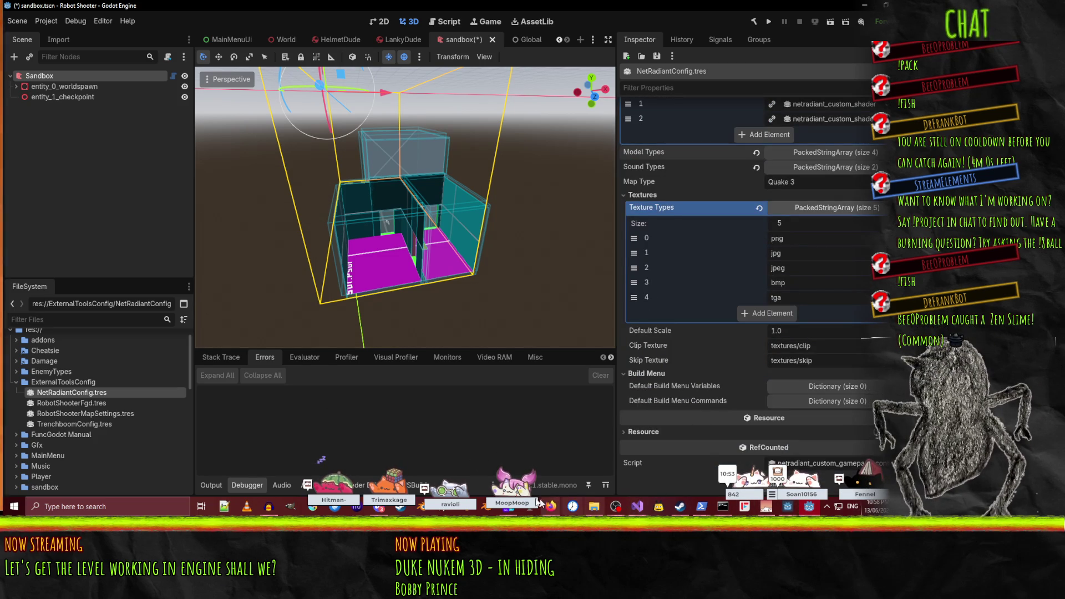
{"action": "left_click", "coordinate": [594, 507]}
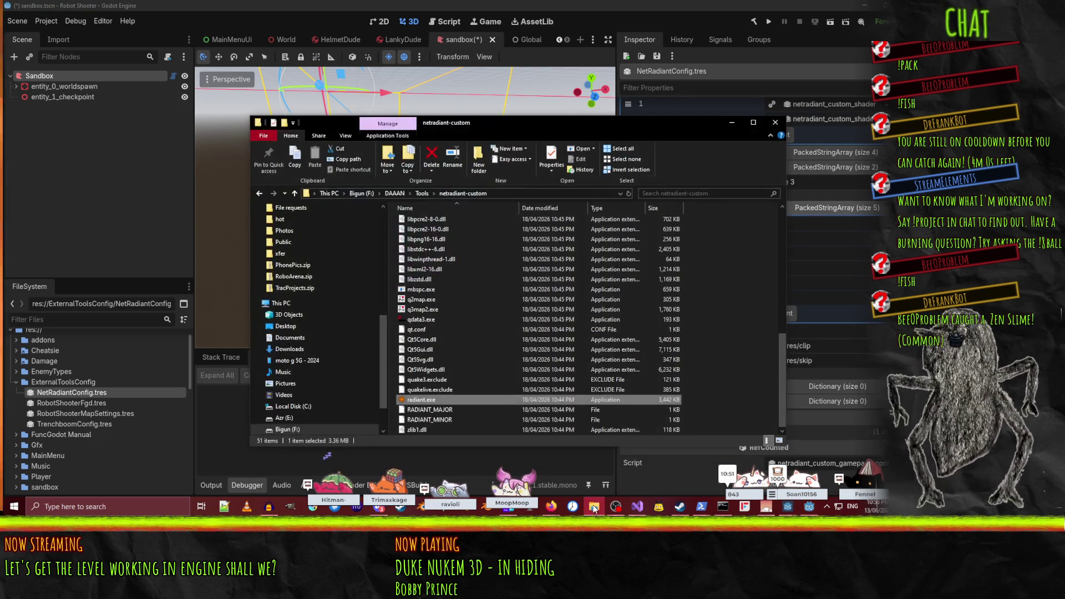
{"action": "double_click", "coordinate": [444, 401]}
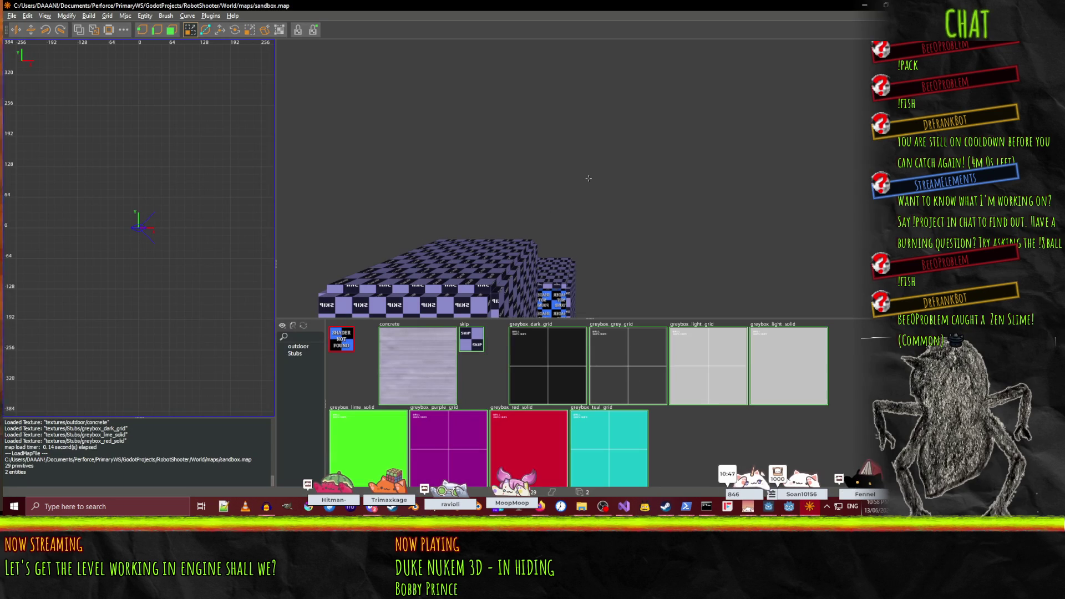
- Reload the map's textures and switch the texture browser from Stubs to the outdoor folder
{"action": "right_click", "coordinate": [589, 178]}
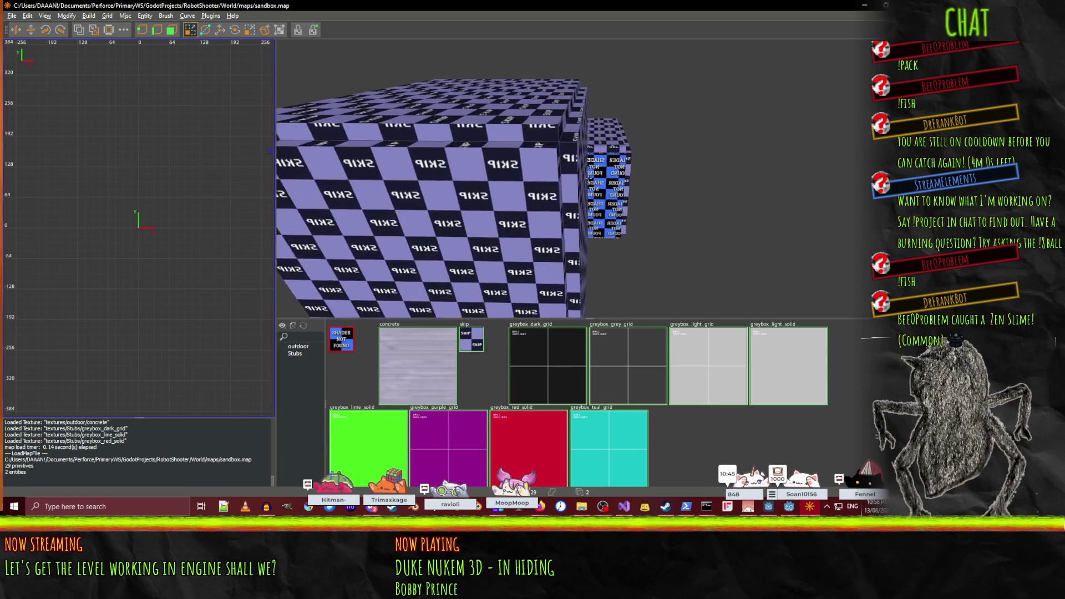
{"action": "mouse_move", "coordinate": [588, 178]}
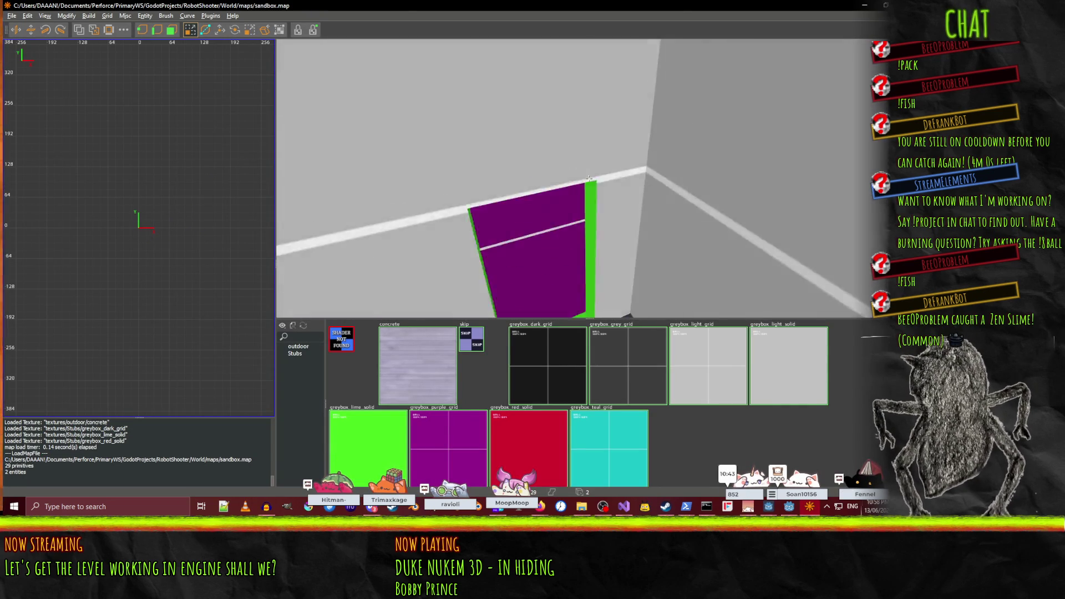
{"action": "right_click", "coordinate": [588, 179]}
{"action": "left_click", "coordinate": [303, 326]}
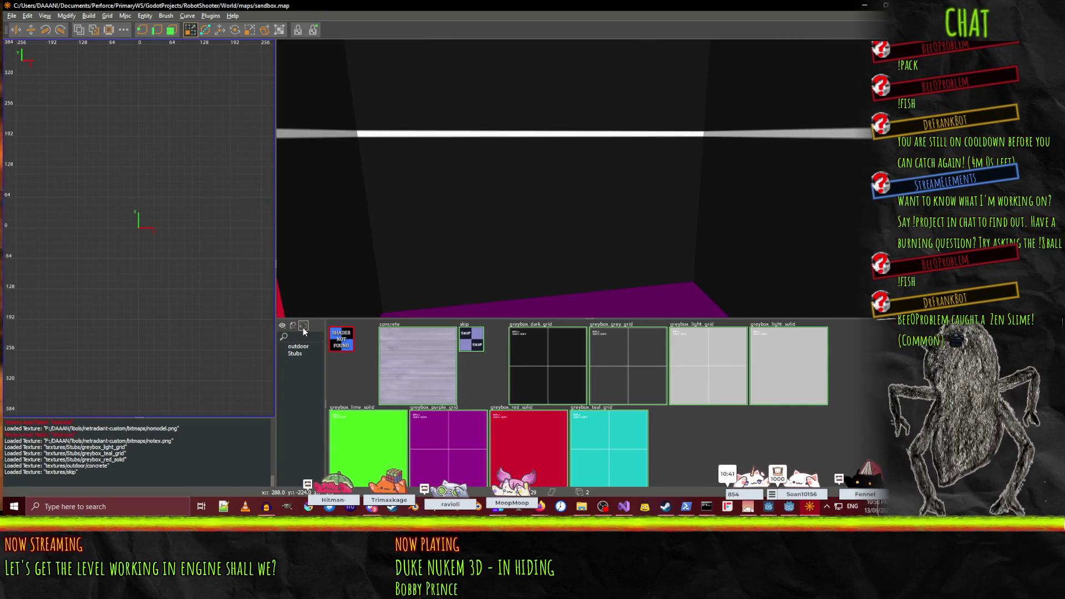
{"action": "right_click", "coordinate": [588, 178]}
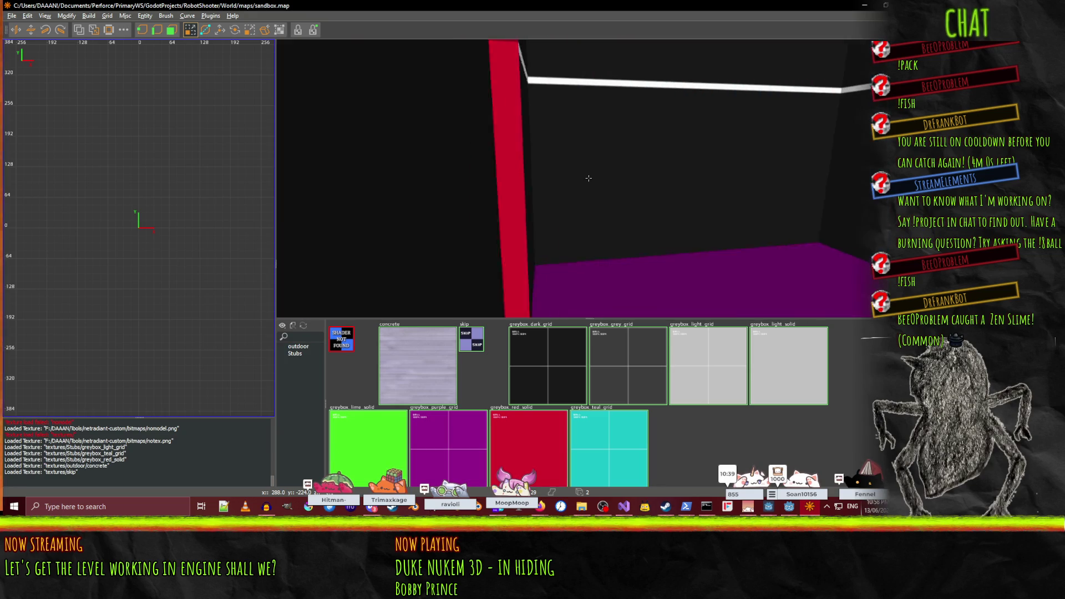
{"action": "right_click", "coordinate": [589, 178]}
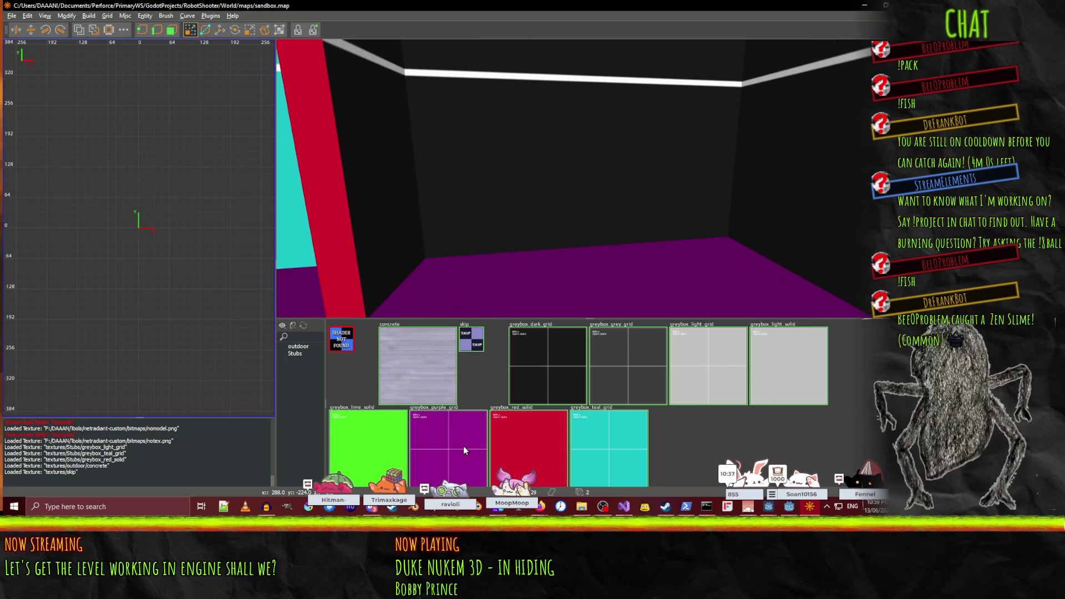
{"action": "left_click", "coordinate": [295, 354]}
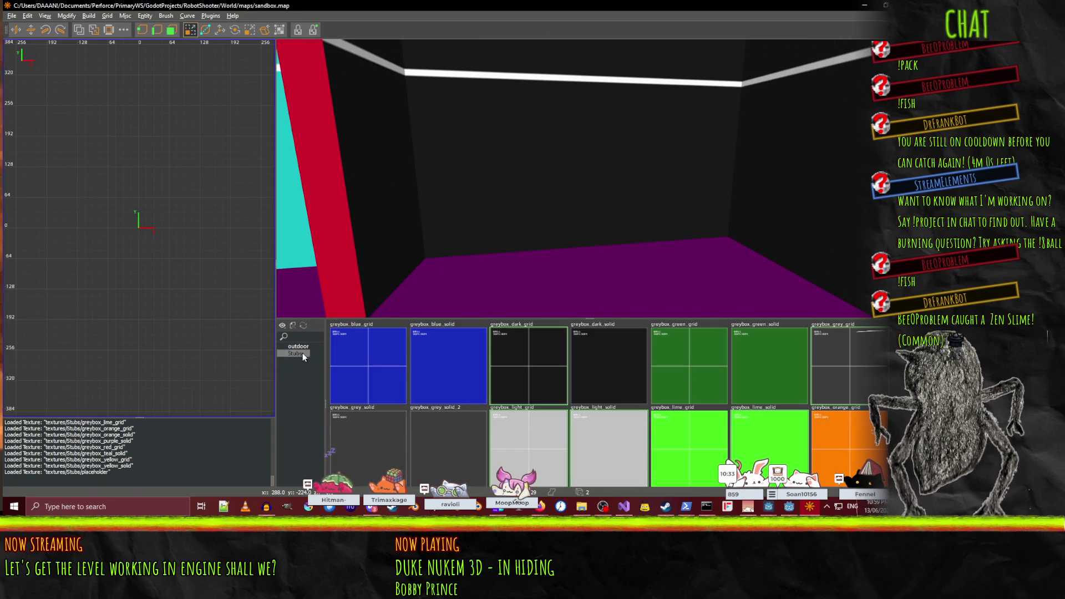
{"action": "left_click", "coordinate": [298, 346]}
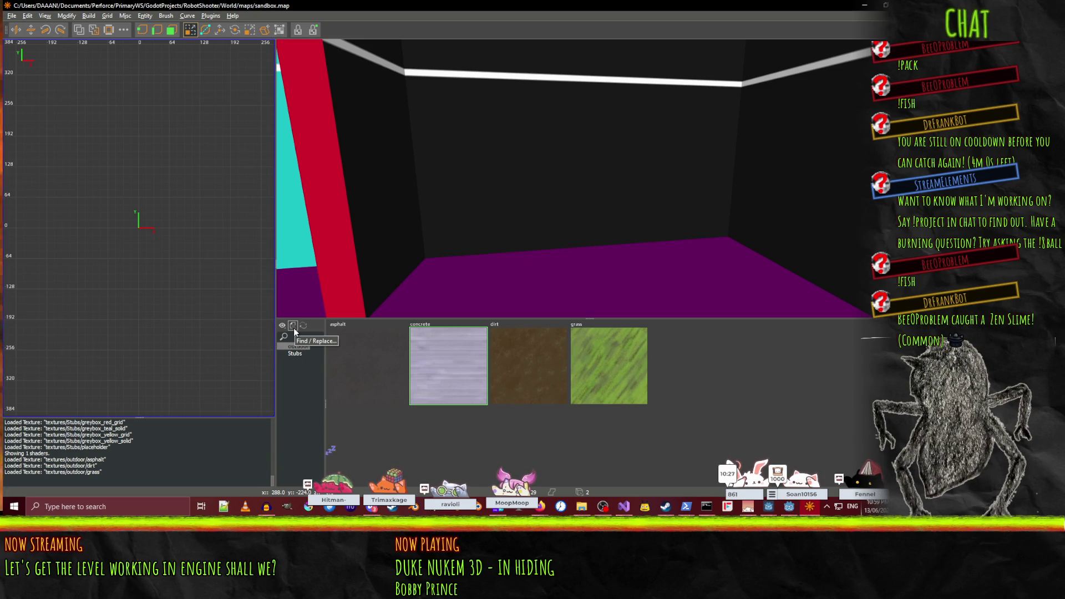
- Toggle ShaderList Only in the texture browser's display options
{"action": "left_click", "coordinate": [292, 328]}
{"action": "left_click", "coordinate": [564, 258]}
{"action": "left_click", "coordinate": [284, 328]}
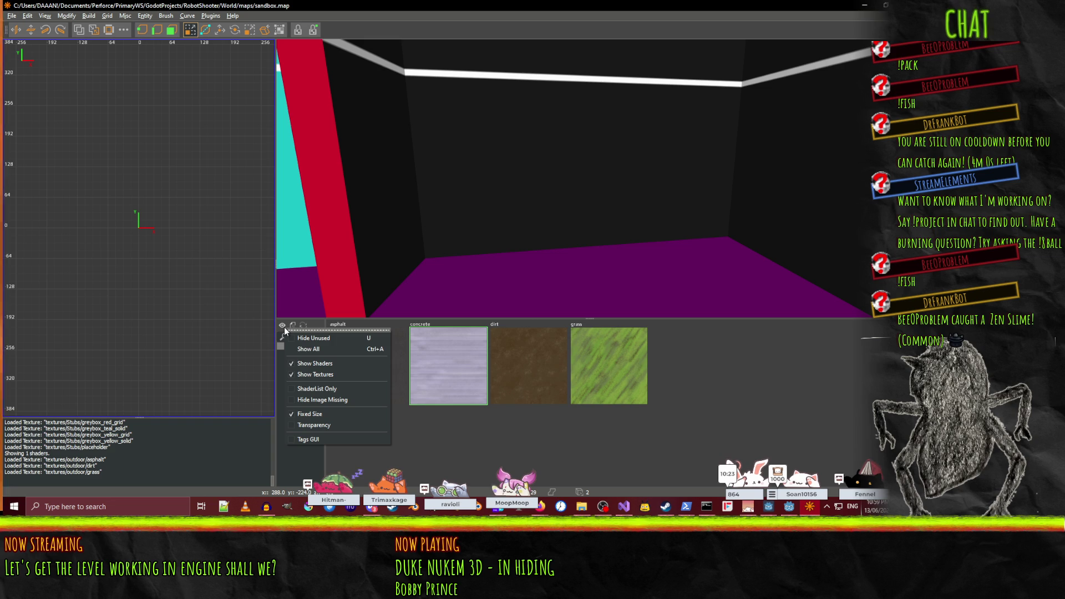
{"action": "left_click", "coordinate": [325, 387]}
{"action": "left_click", "coordinate": [281, 325]}
{"action": "left_click", "coordinate": [304, 388]}
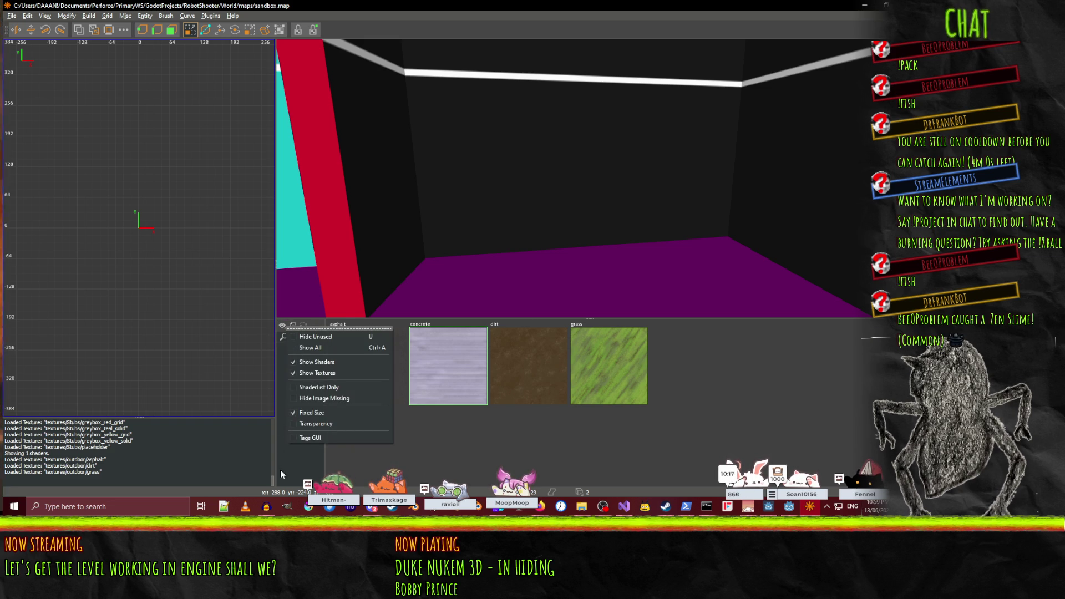
- Switch the texture list between the outdoor and Stubs folders, ending on outdoor
{"action": "left_click", "coordinate": [293, 387]}
{"action": "left_click", "coordinate": [298, 346]}
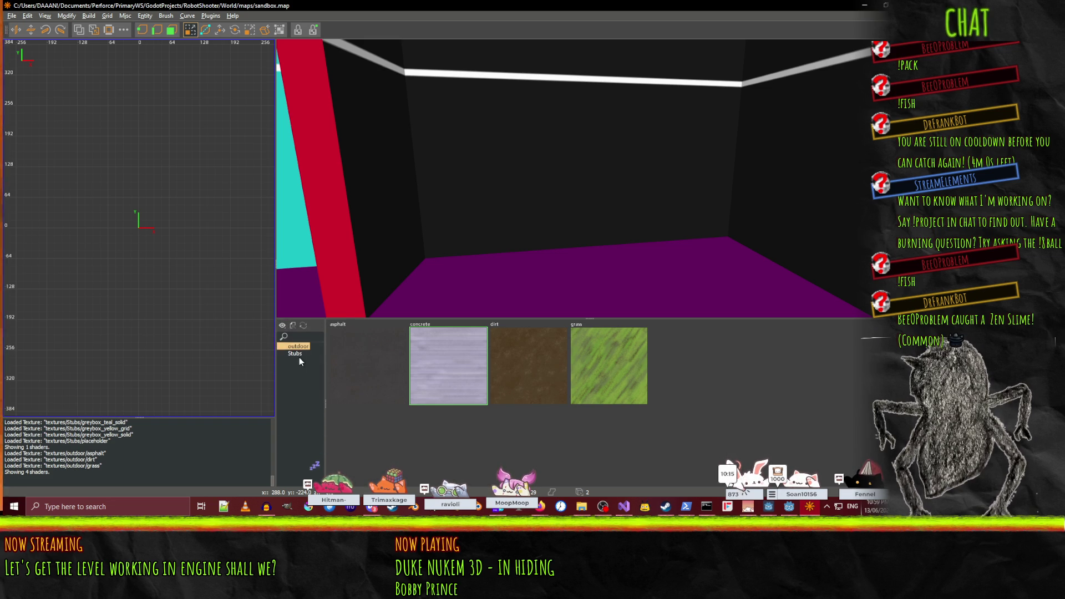
{"action": "left_click", "coordinate": [298, 354]}
{"action": "left_click", "coordinate": [298, 346]}
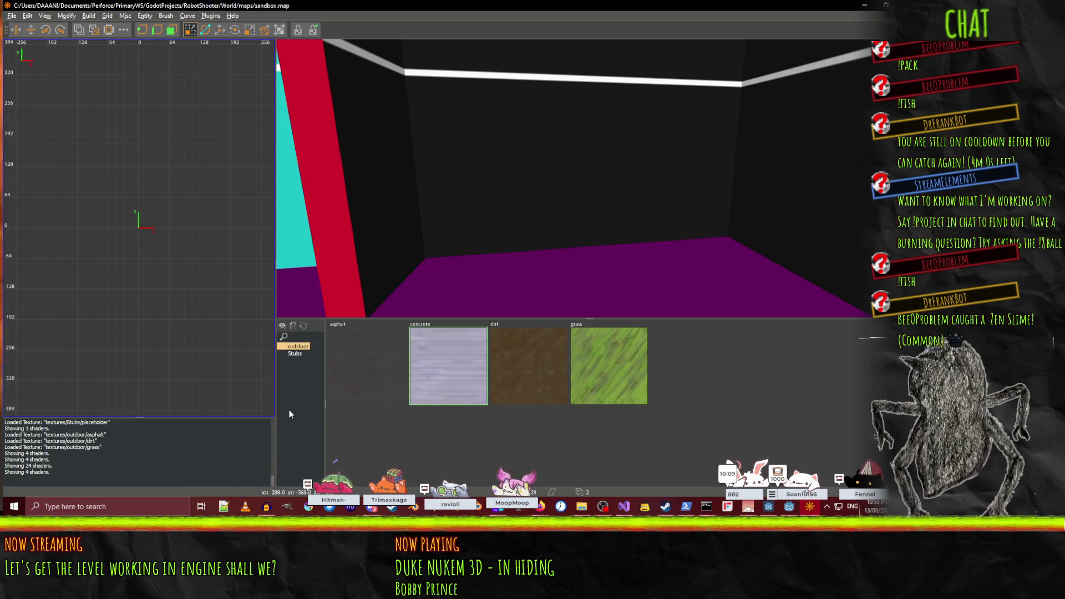
{"action": "mouse_move", "coordinate": [589, 178]}
{"action": "left_mouse_down"}
{"action": "mouse_move", "coordinate": [500, 178]}
{"action": "mouse_move", "coordinate": [589, 183]}
{"action": "left_mouse_up"}
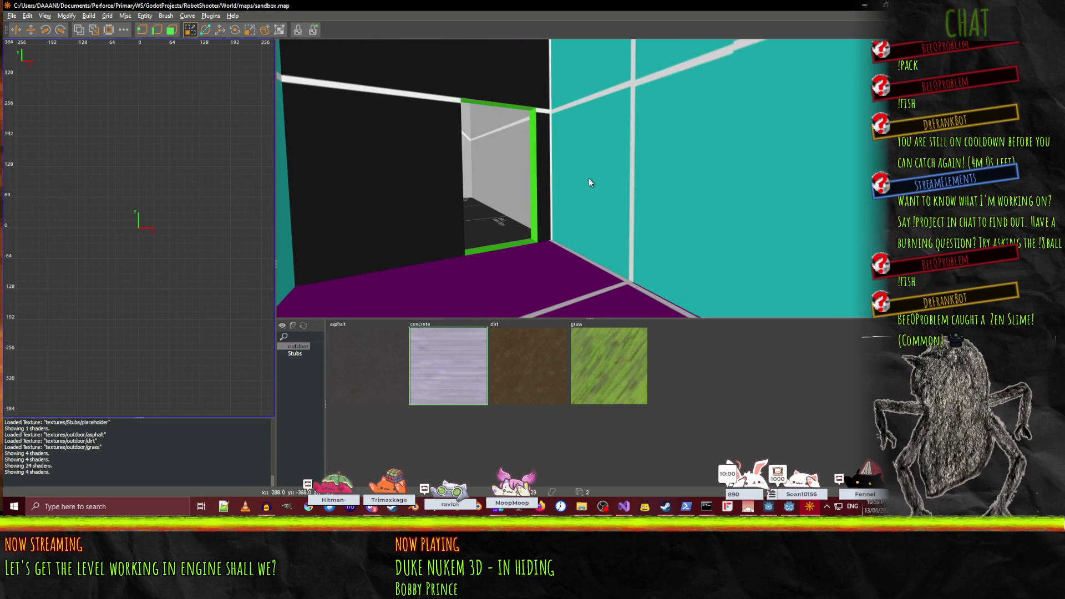
- Load stage2.map from the recent files and list the Stubs textures
{"action": "left_click", "coordinate": [12, 16]}
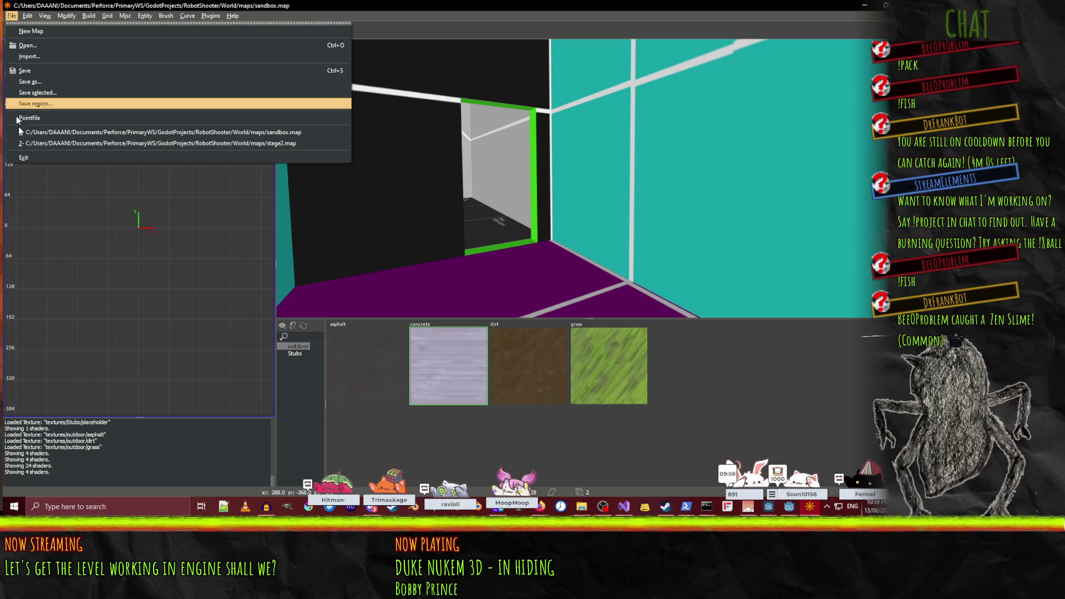
{"action": "left_click", "coordinate": [97, 144]}
{"action": "left_click_drag", "start_coordinate": [587, 178], "coordinate": [583, 236]}
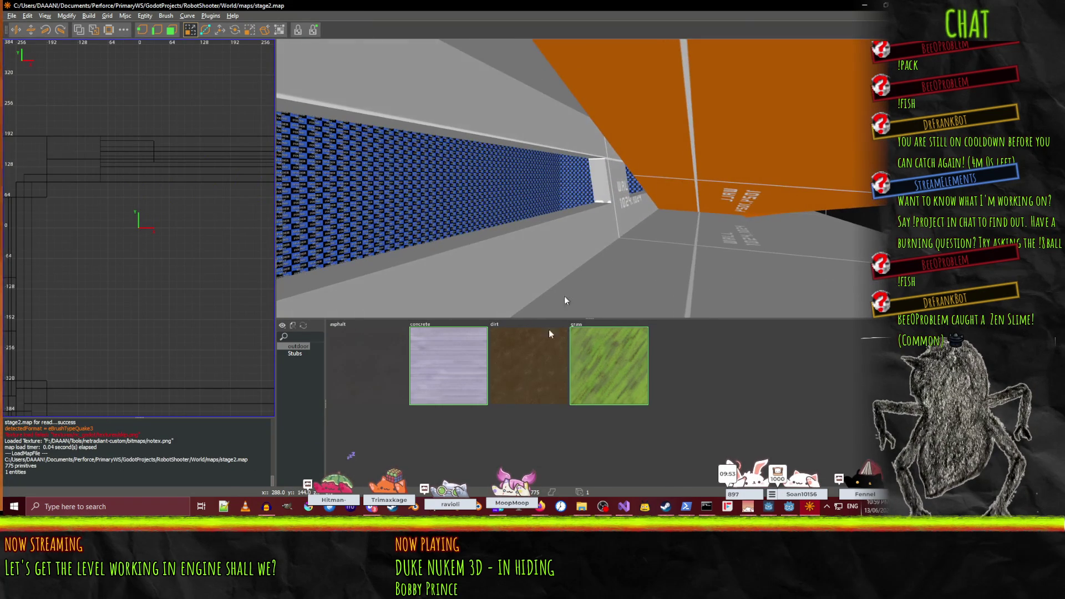
{"action": "left_click", "coordinate": [294, 354]}
- Fly around the stage2 level and select the blue-textured wall on the right
{"action": "right_click", "coordinate": [501, 231]}
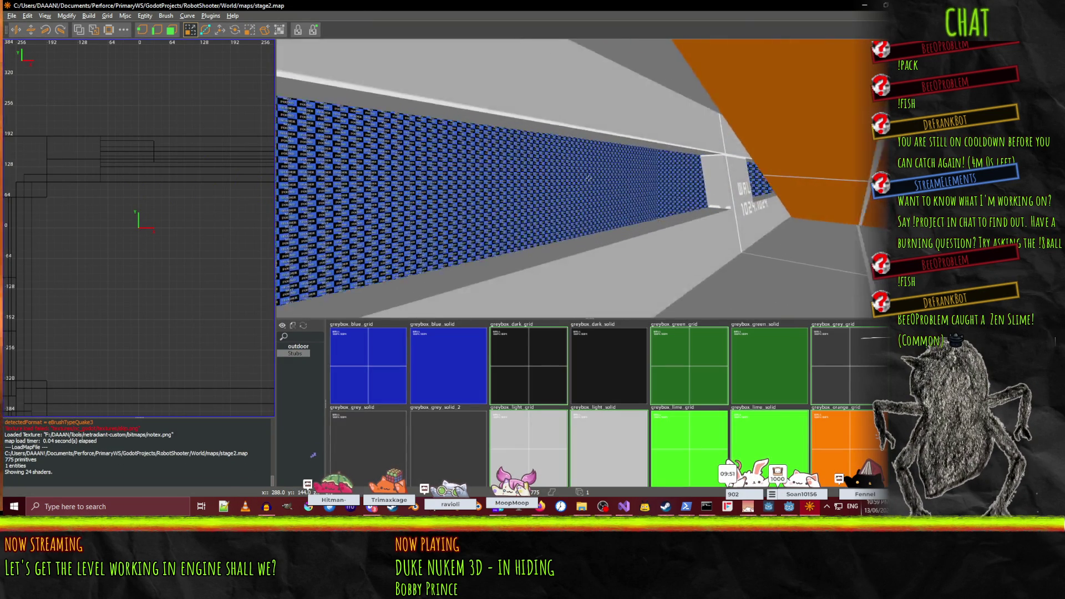
{"action": "left_click_drag", "start_coordinate": [589, 178], "coordinate": [589, 178]}
{"action": "key", "text": "Up"}
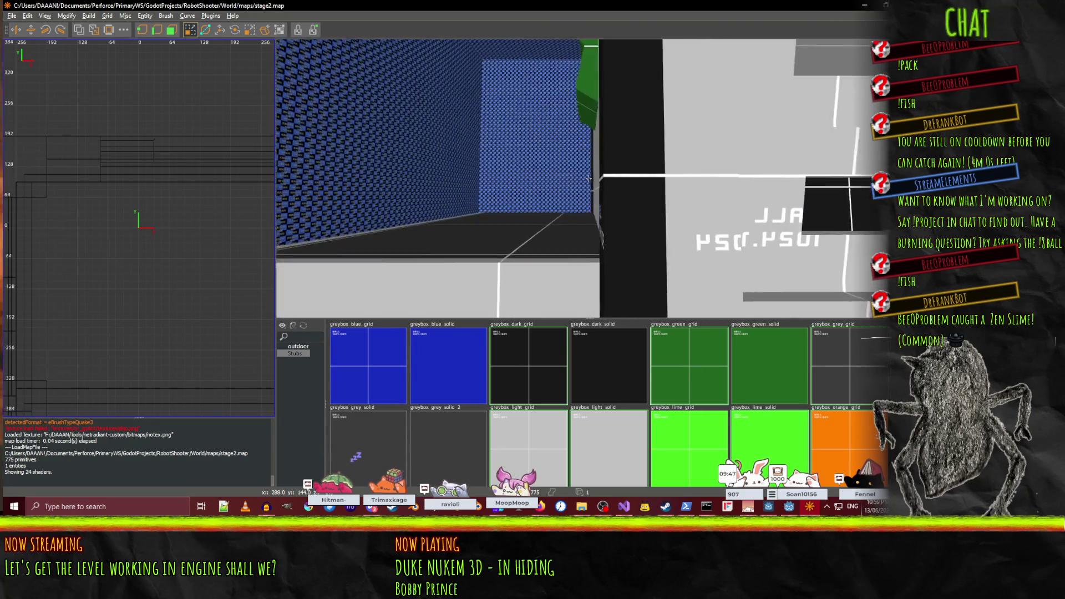
{"action": "right_click", "coordinate": [589, 178]}
{"action": "scroll", "coordinate": [568, 384], "scroll_direction": "down", "scroll_amount": 3}
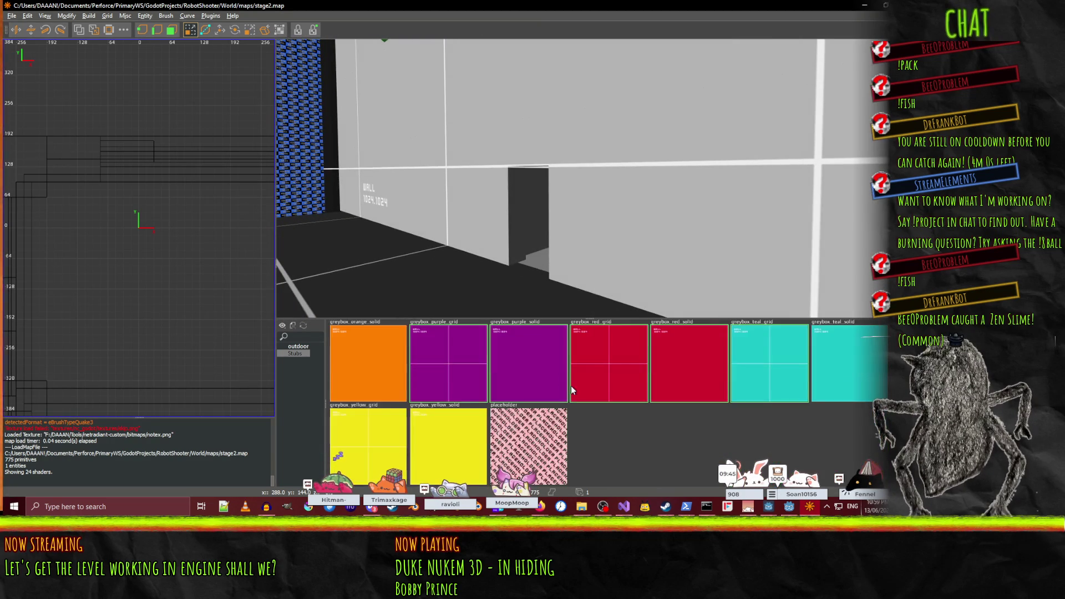
{"action": "right_click", "coordinate": [589, 178]}
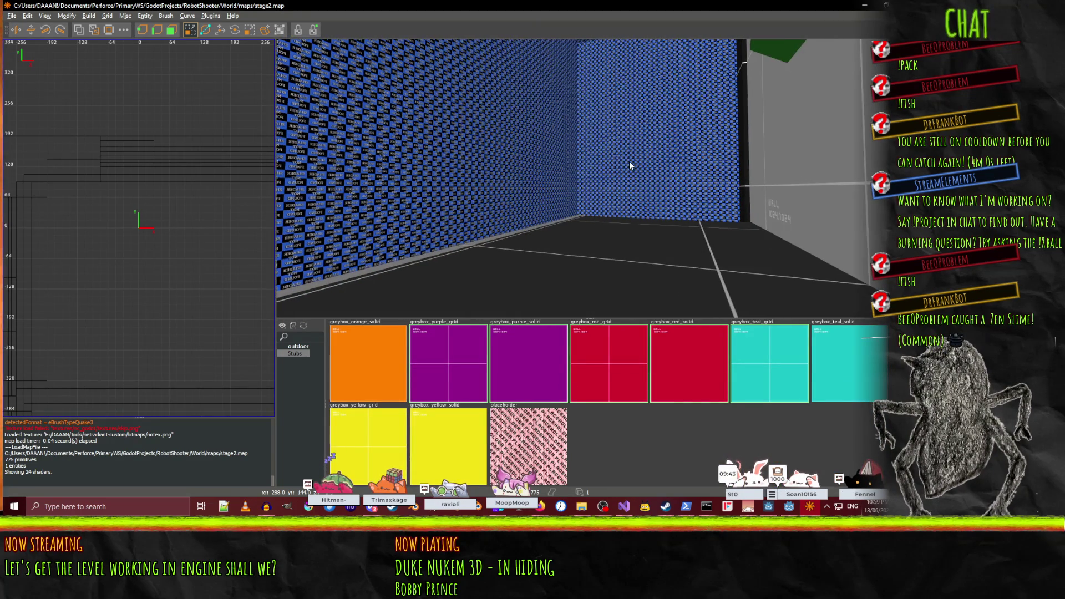
{"action": "left_click", "coordinate": [629, 160], "text": "shift"}
{"action": "right_click", "coordinate": [511, 147]}
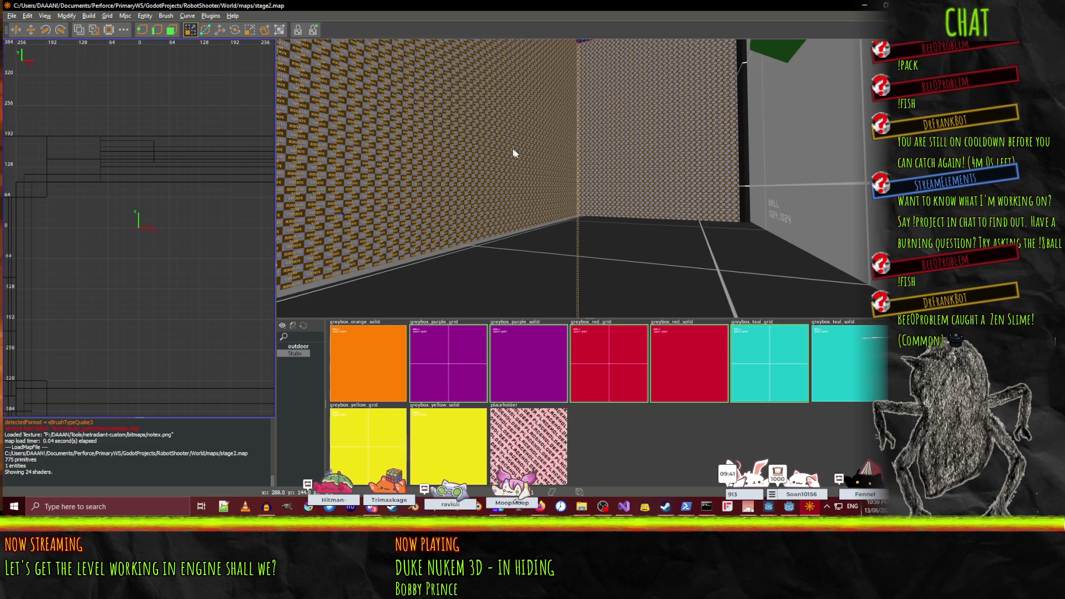
{"action": "right_click", "coordinate": [572, 131]}
{"action": "right_click", "coordinate": [560, 136]}
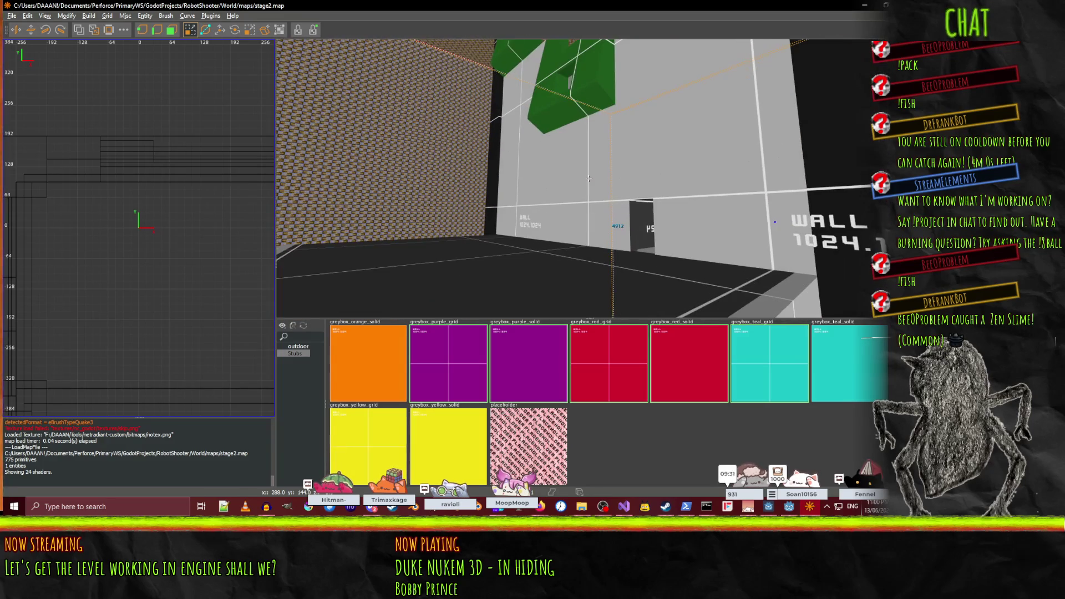
- Delete the brown textured wall brushes, including the back wall
{"action": "key", "text": "Delete"}
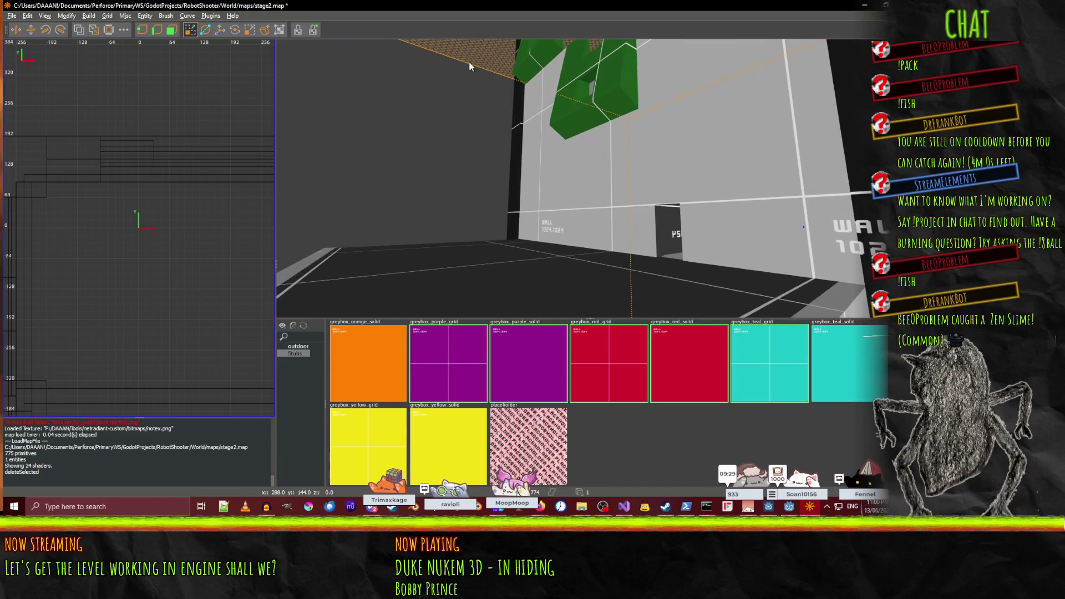
{"action": "right_click", "coordinate": [558, 178]}
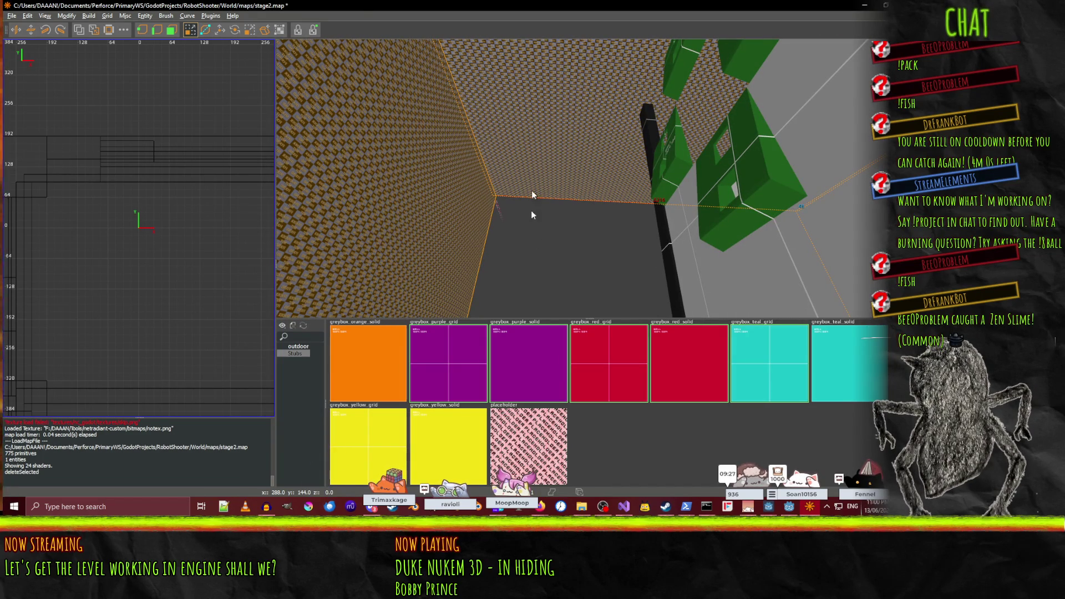
{"action": "key", "text": "Delete"}
{"action": "right_click", "coordinate": [498, 235]}
{"action": "right_click", "coordinate": [579, 182]}
{"action": "key", "text": "Delete"}
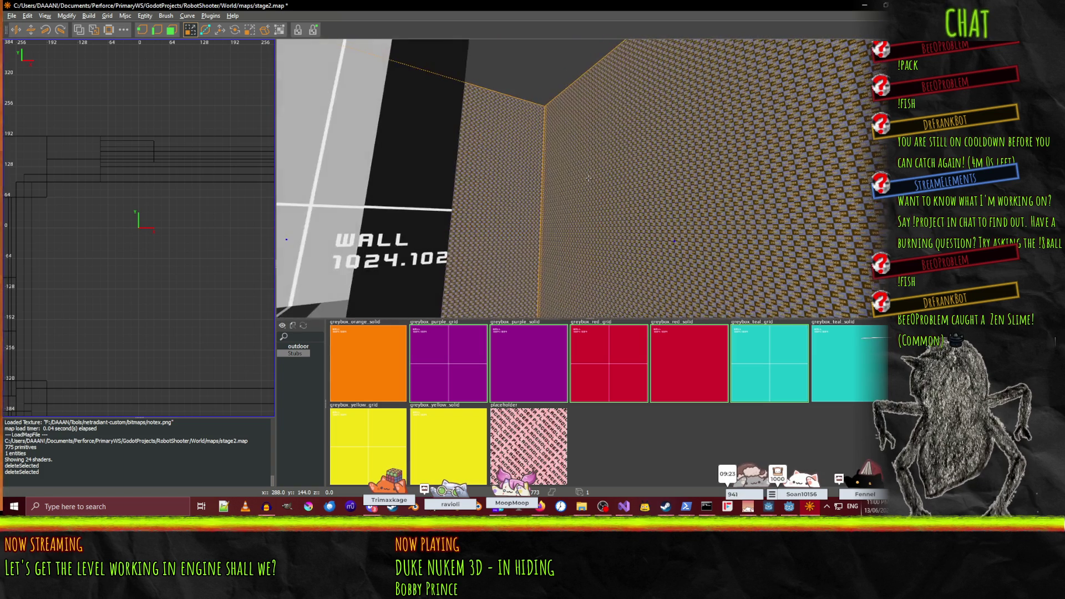
{"action": "key", "text": "Delete"}
- Remove the placeholder wall
{"action": "right_click", "coordinate": [579, 182]}
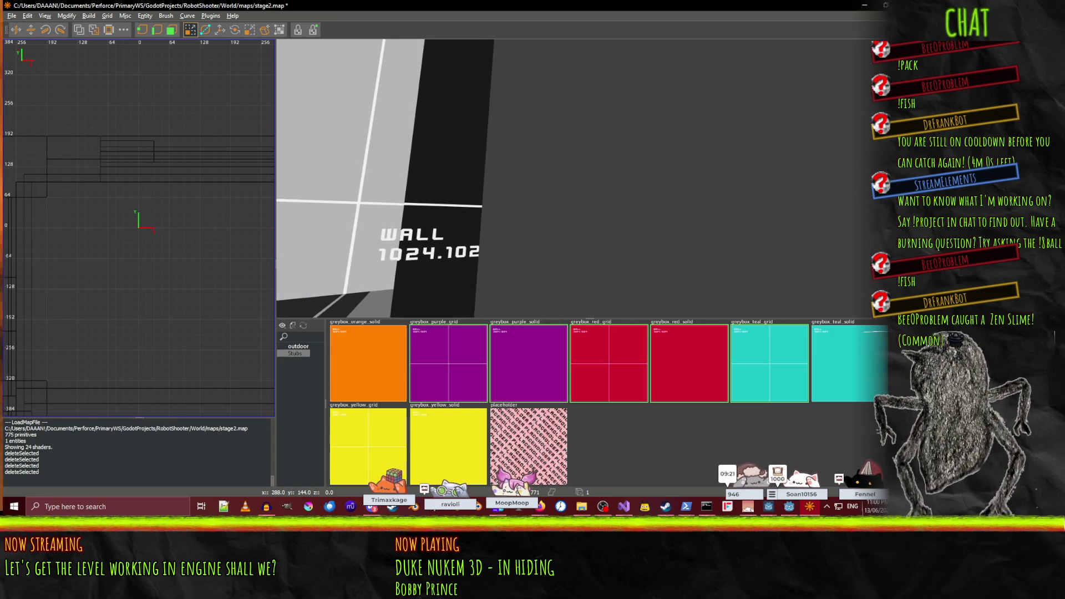
{"action": "right_click", "coordinate": [585, 183]}
{"action": "left_click", "coordinate": [574, 193], "text": "shift"}
{"action": "key", "text": "Delete"}
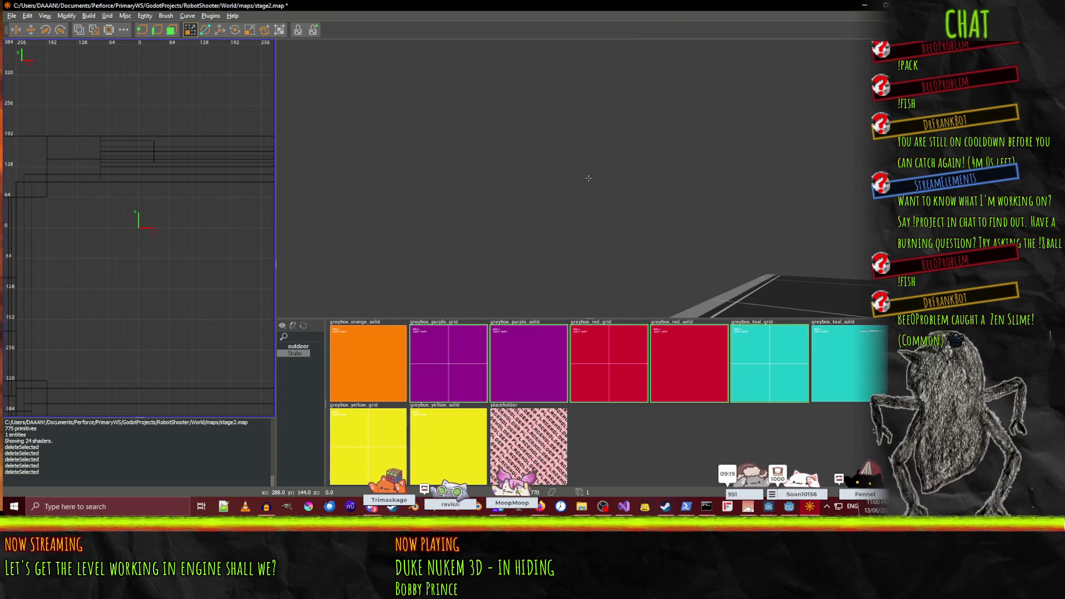
- Fly around the exposed slatted white facade and select a slab on it
{"action": "right_click", "coordinate": [626, 182]}
{"action": "key", "text": "Up"}
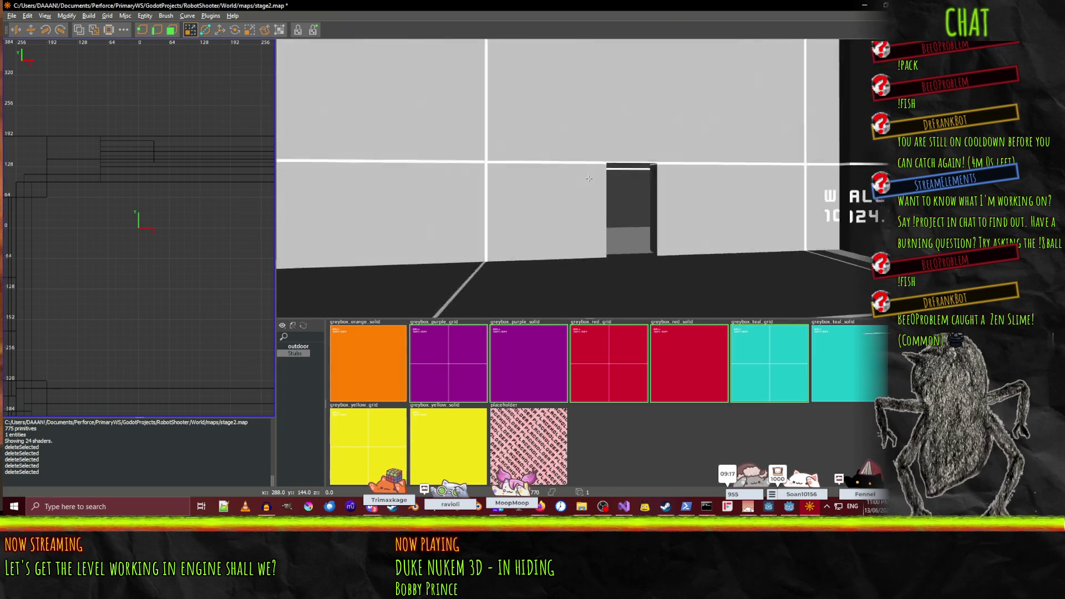
{"action": "key", "text": "Down"}
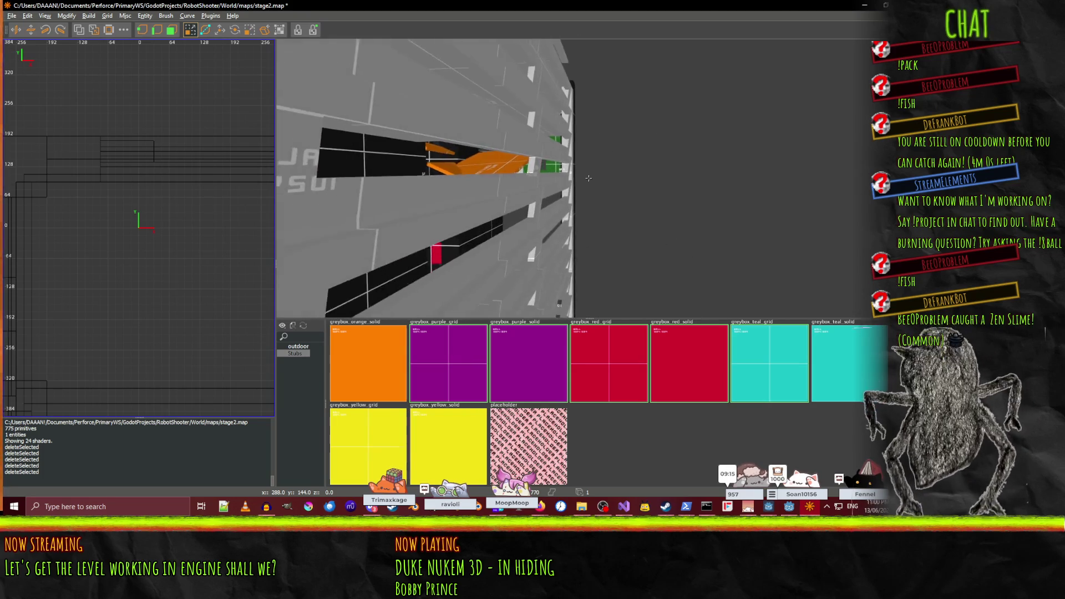
{"action": "key", "text": "Down"}
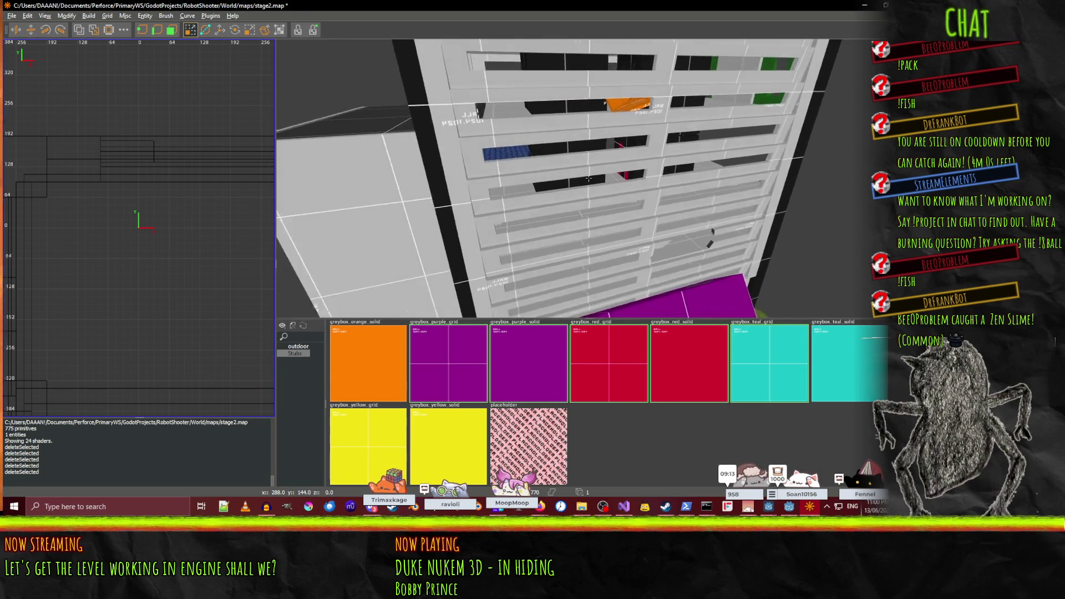
{"action": "key", "text": "Up"}
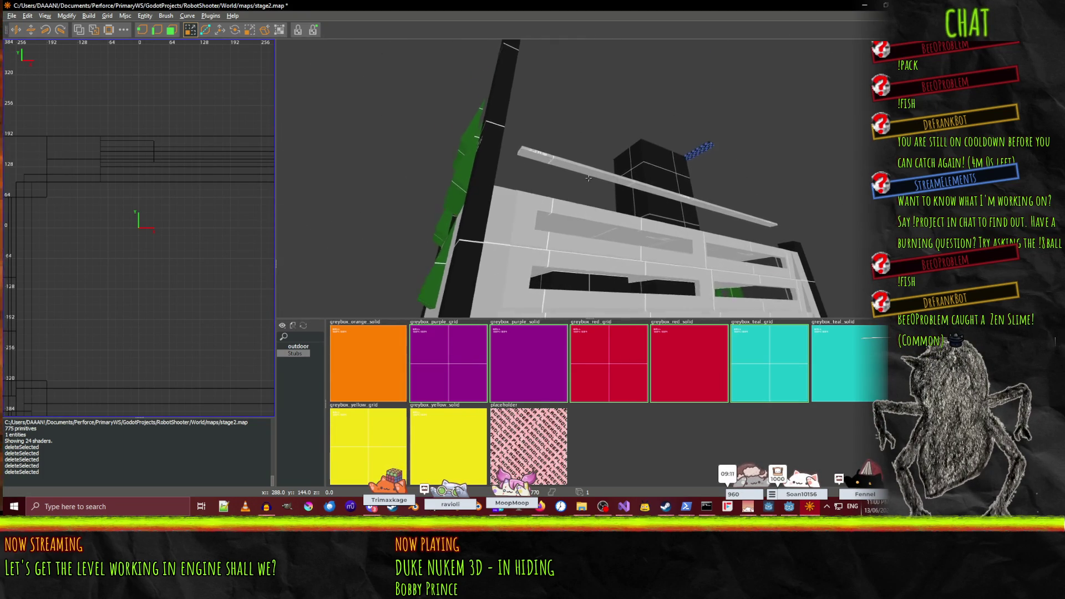
{"action": "key", "text": "Up"}
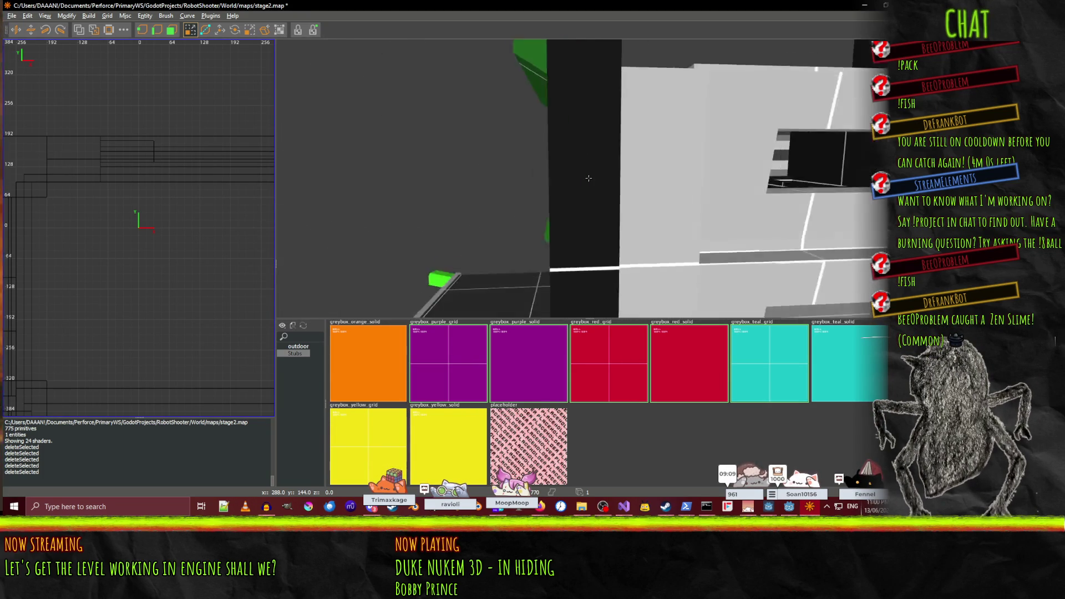
{"action": "left_click", "coordinate": [588, 178], "text": "shift"}
{"action": "key", "text": "Down"}
- Duplicate the long lower facade slab and move the copy up between the green blocks
{"action": "left_click", "coordinate": [589, 178], "text": "shift"}
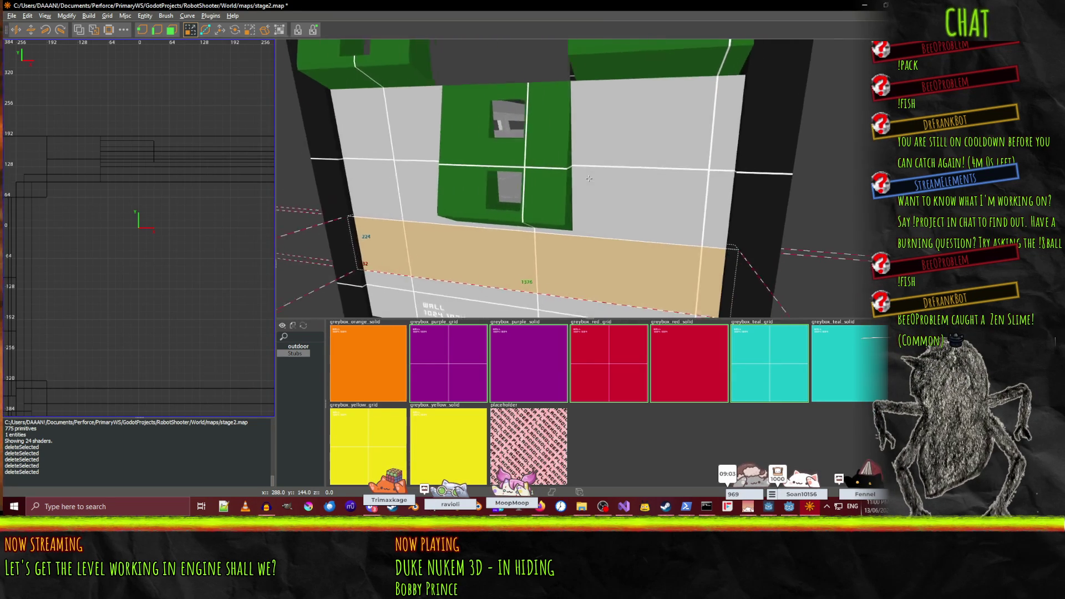
{"action": "right_click", "coordinate": [588, 178]}
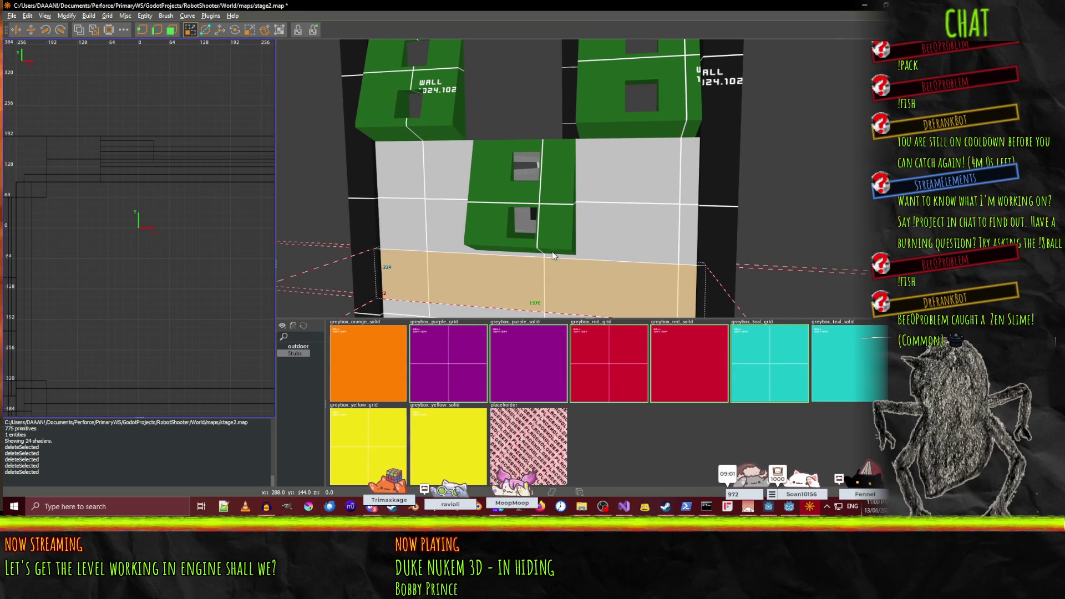
{"action": "key", "text": "ctrl+v"}
{"action": "key", "text": "w"}
{"action": "left_click_drag", "start_coordinate": [552, 286], "coordinate": [537, 88]}
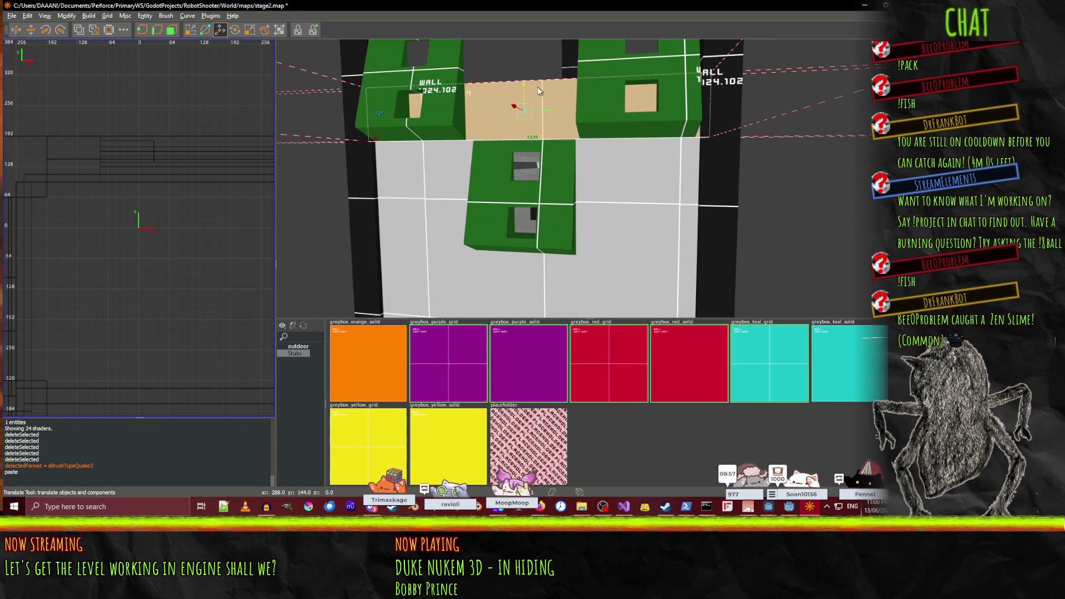
- Narrow the copied slab from both sides to fit the gap
{"action": "key", "text": "q"}
{"action": "left_click_drag", "start_coordinate": [785, 115], "coordinate": [690, 115]}
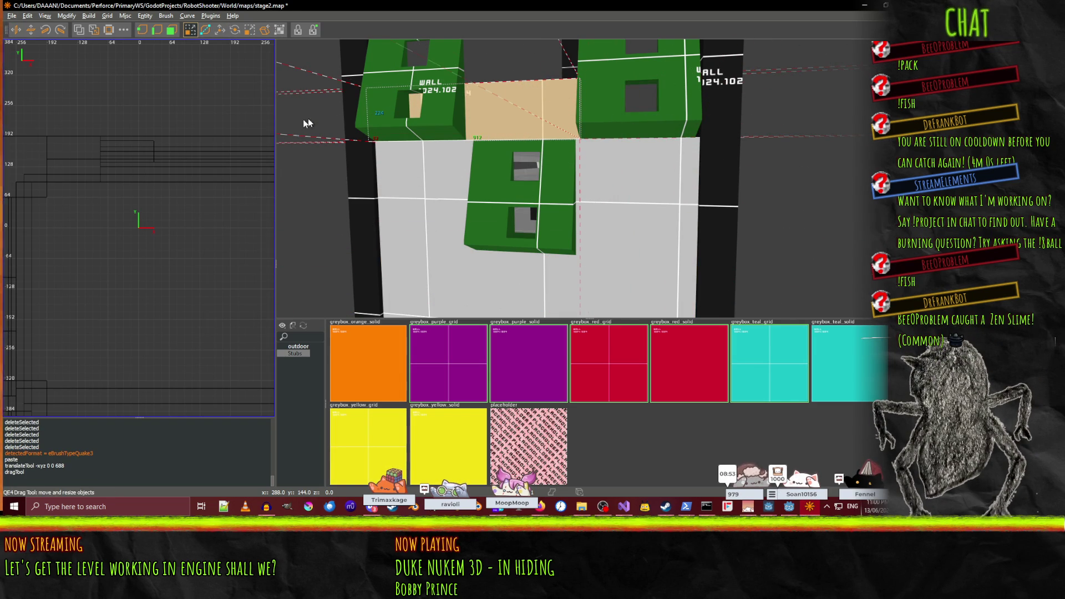
{"action": "left_click_drag", "start_coordinate": [337, 119], "coordinate": [395, 123]}
{"action": "left_click", "coordinate": [405, 119]}
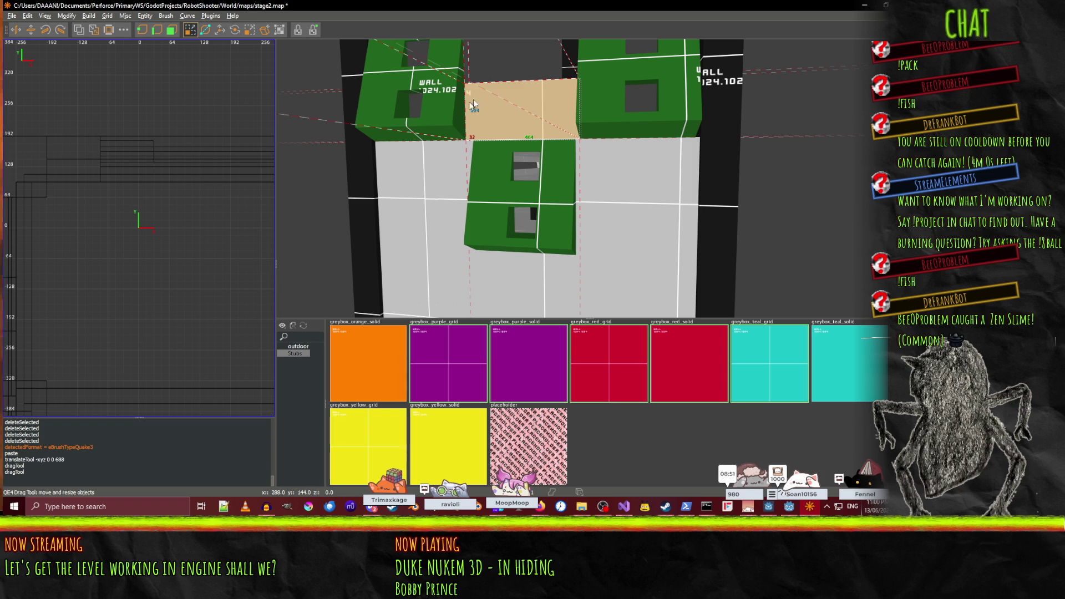
{"action": "mouse_move", "coordinate": [490, 96]}
{"action": "left_mouse_down"}
{"action": "mouse_move", "coordinate": [588, 225]}
{"action": "mouse_move", "coordinate": [560, 209]}
{"action": "mouse_move", "coordinate": [564, 182]}
{"action": "mouse_move", "coordinate": [588, 178]}
{"action": "left_mouse_up"}
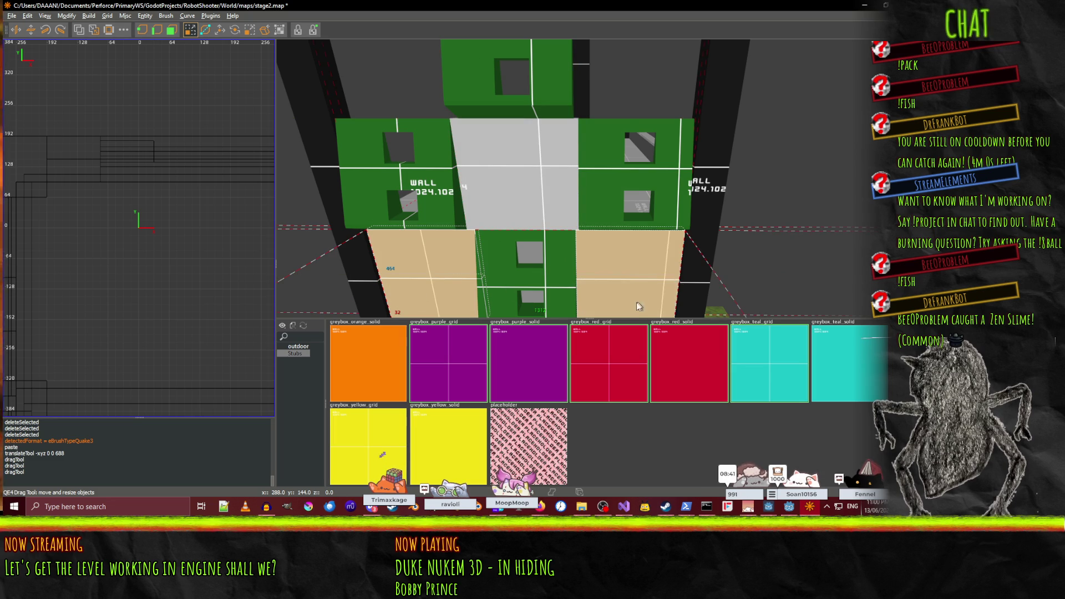
{"action": "scroll", "coordinate": [547, 235], "scroll_direction": "down", "scroll_amount": 4}
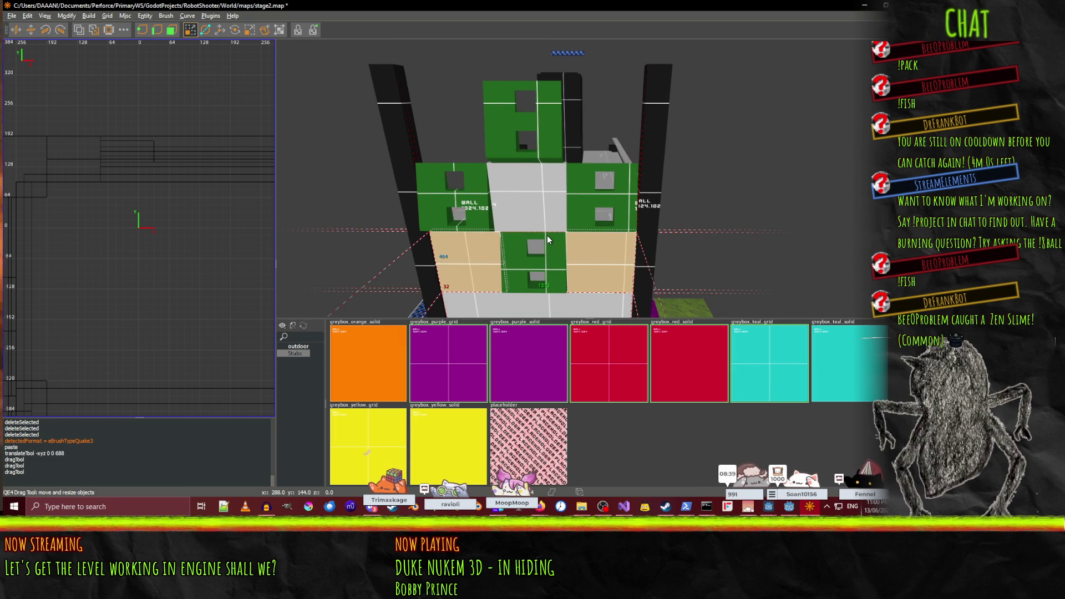
- Lower the tan brush's top face to 224 and move a pasted copy above the window row
{"action": "scroll", "coordinate": [547, 235], "scroll_direction": "up", "scroll_amount": 1}
{"action": "left_click_drag", "start_coordinate": [454, 272], "coordinate": [601, 295]}
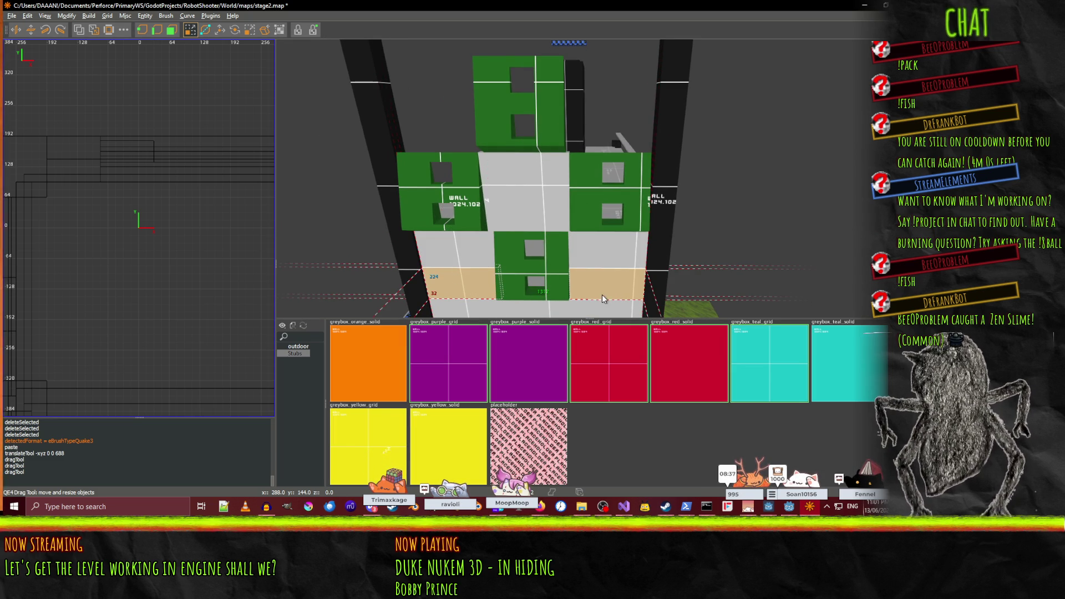
{"action": "key", "text": "ctrl+v"}
{"action": "key", "text": "w"}
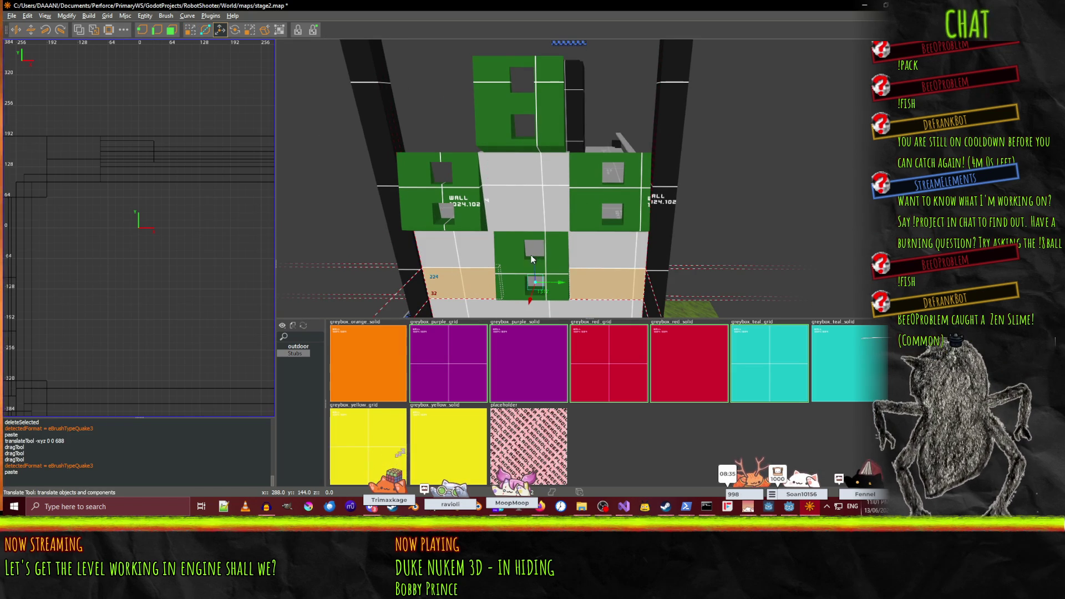
{"action": "left_click_drag", "start_coordinate": [538, 227], "coordinate": [545, 98]}
- Stretch the copied tan brush's top face up to 448
{"action": "key", "text": "q"}
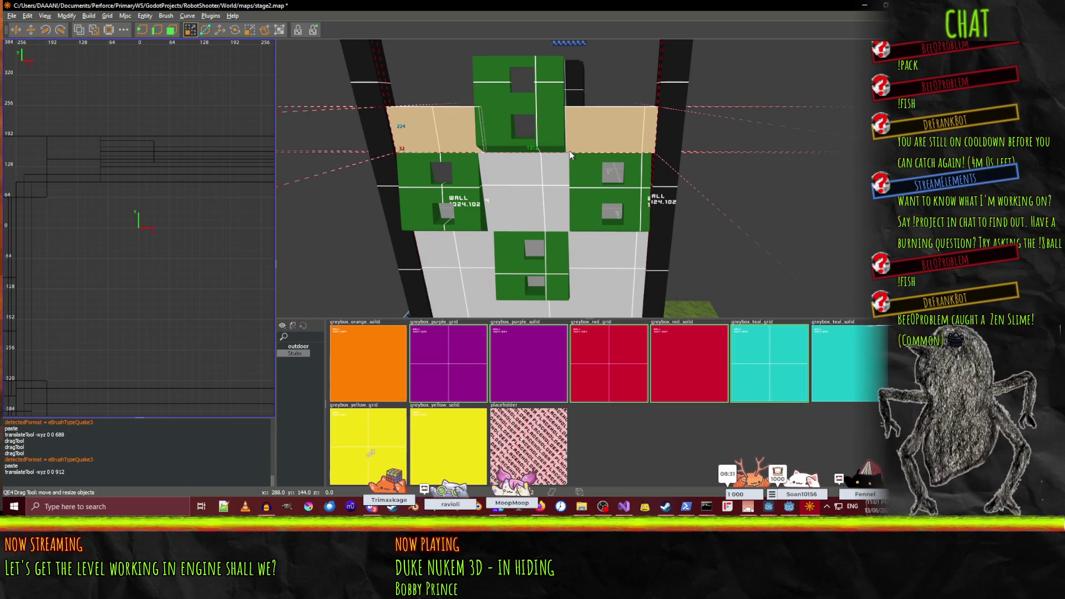
{"action": "key", "text": "d"}
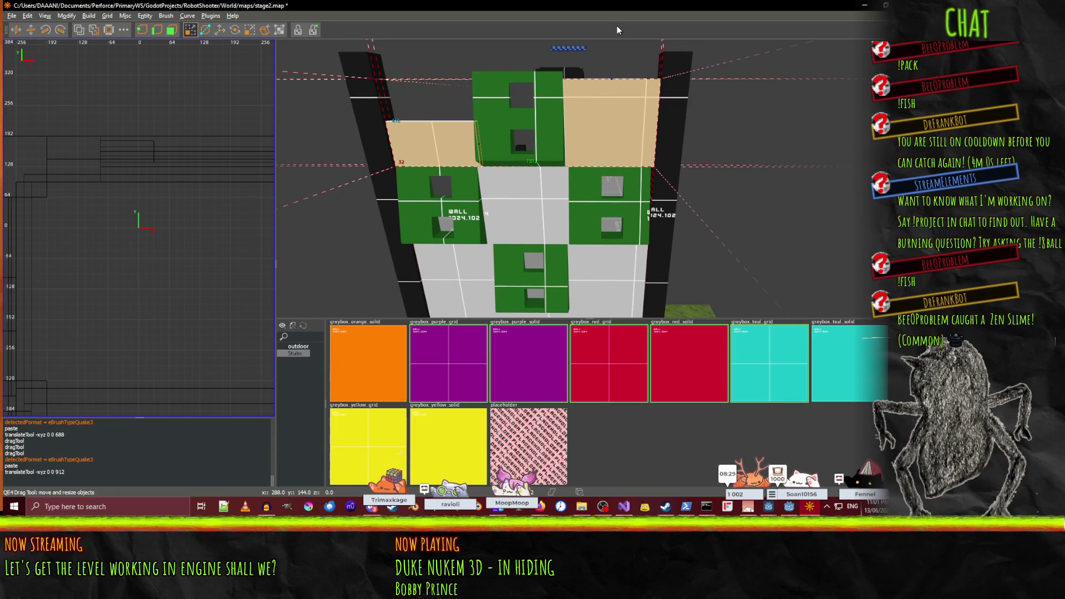
{"action": "left_click_drag", "start_coordinate": [589, 31], "coordinate": [600, 21]}
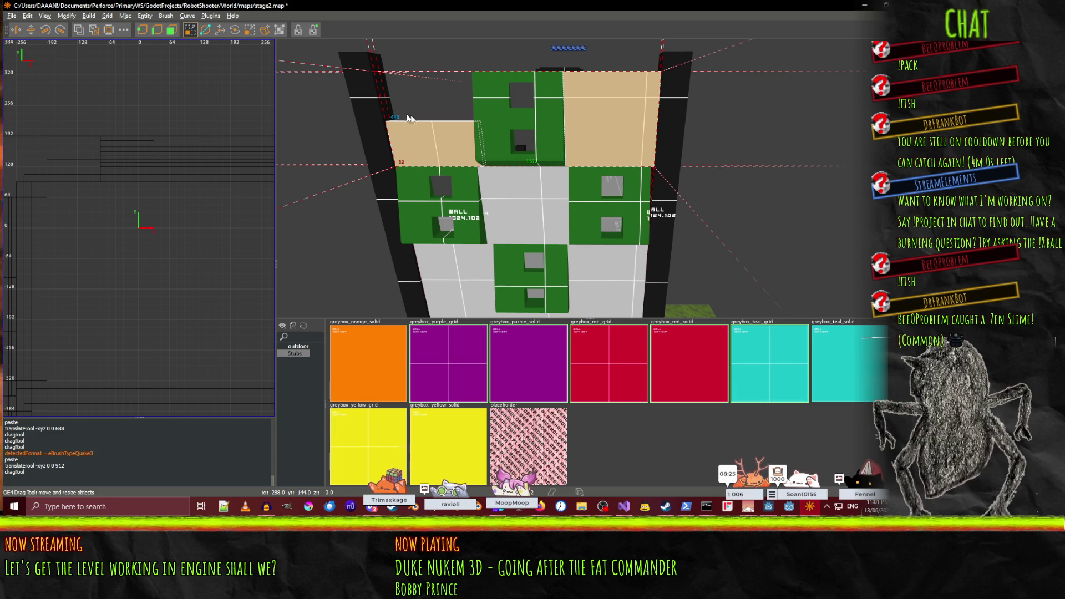
{"action": "key", "text": "Down"}
{"action": "left_click_drag", "start_coordinate": [493, 179], "coordinate": [482, 53]}
- Fly the camera around to face the green and white wall head-on
{"action": "right_click", "coordinate": [483, 52]}
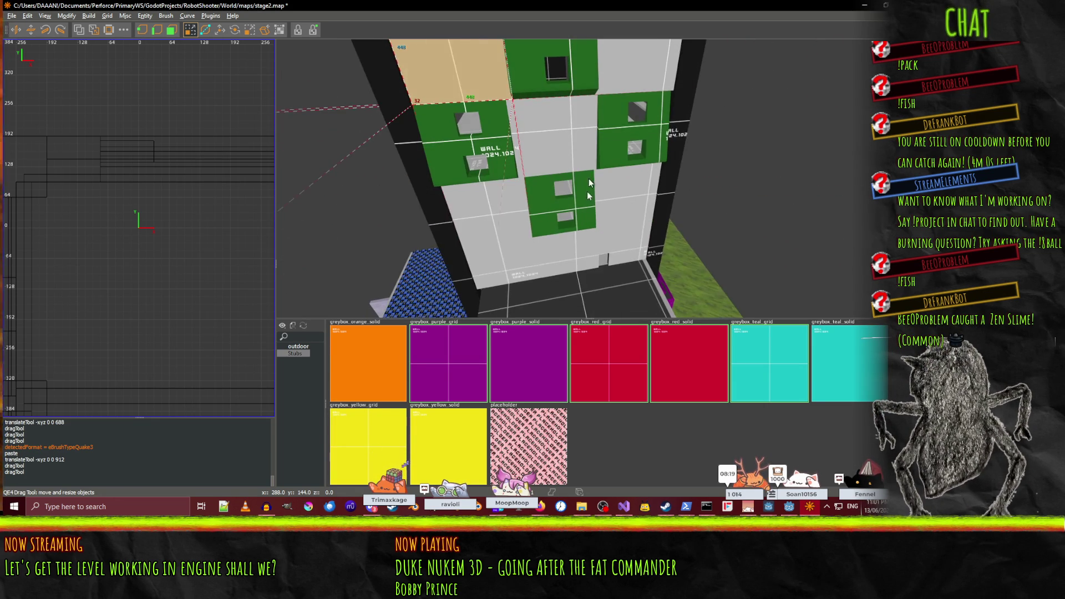
{"action": "left_click_drag", "start_coordinate": [589, 178], "coordinate": [588, 178]}
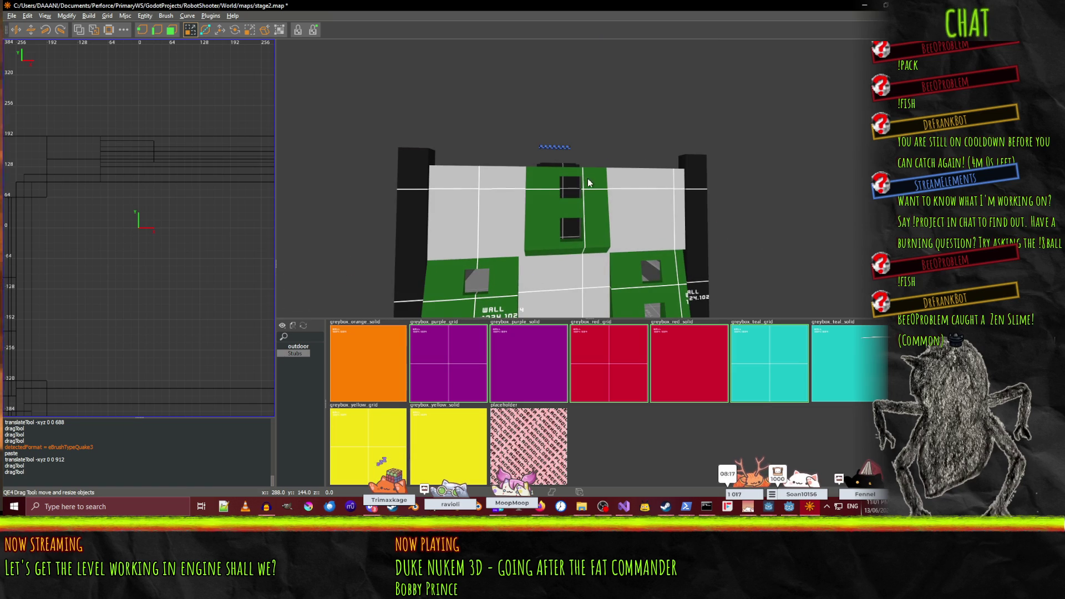
{"action": "key", "text": "Up"}
{"action": "key", "text": "Left"}
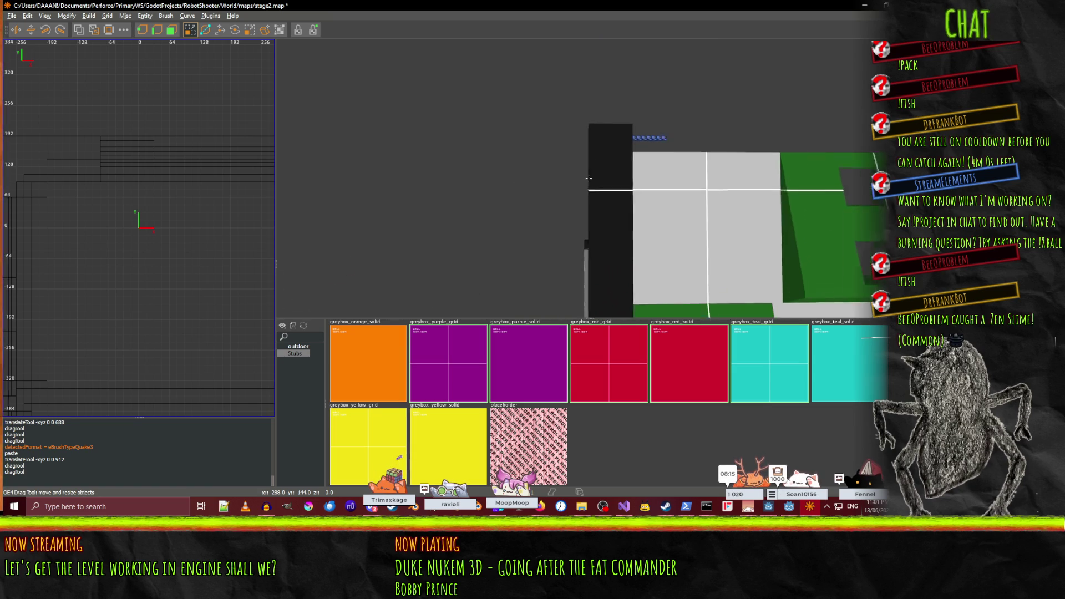
{"action": "key", "text": "Down"}
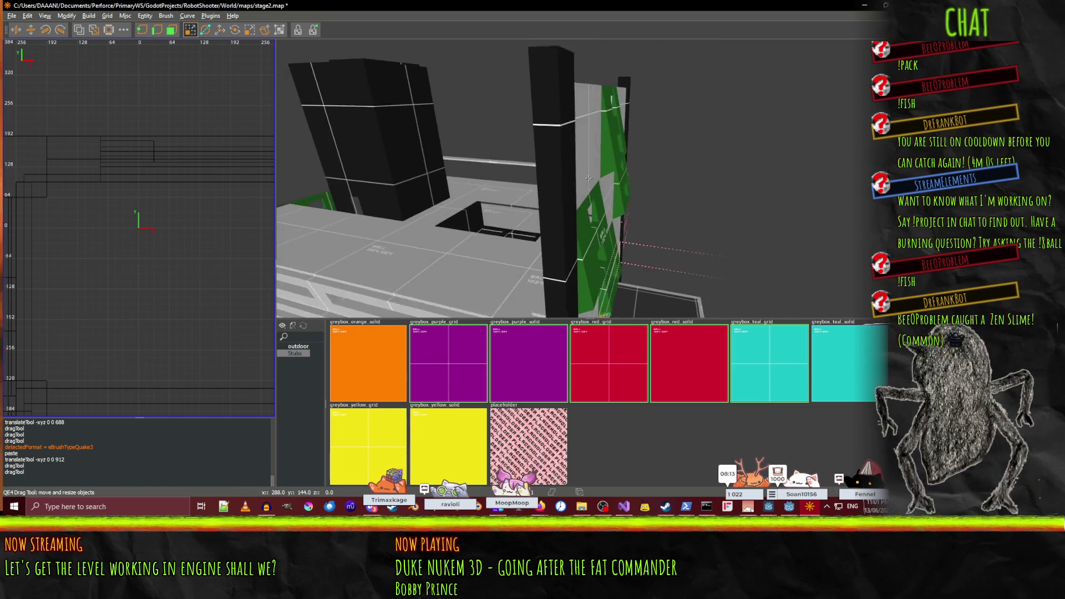
{"action": "key", "text": "Up"}
{"action": "key", "text": "Page_Up"}
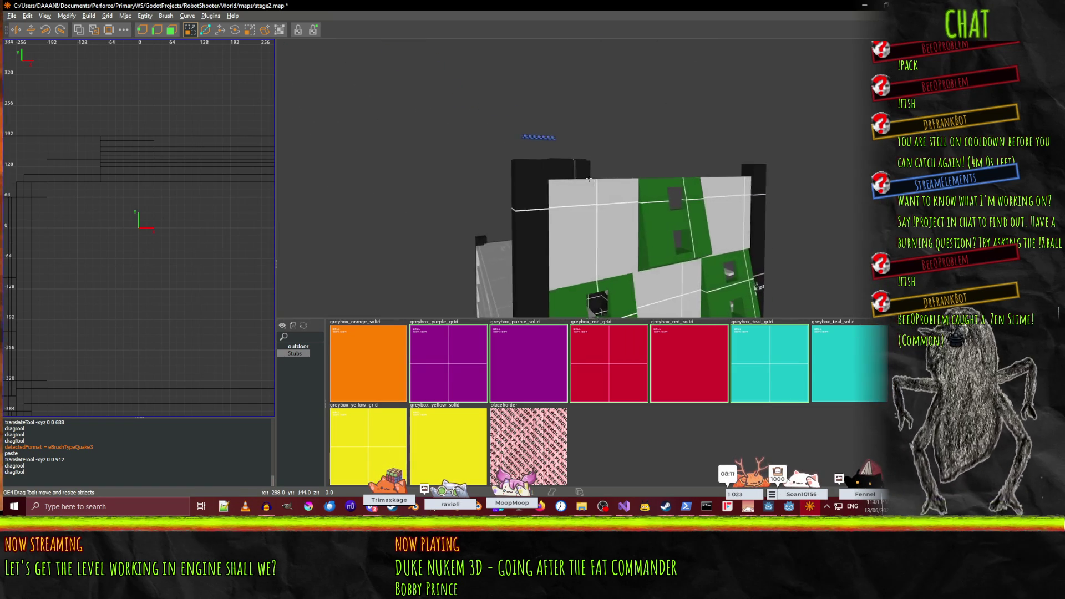
{"action": "right_click", "coordinate": [589, 178]}
- Select the small brush atop the wall, dropping the left pillar from the selection
{"action": "left_click", "coordinate": [527, 159], "text": "shift"}
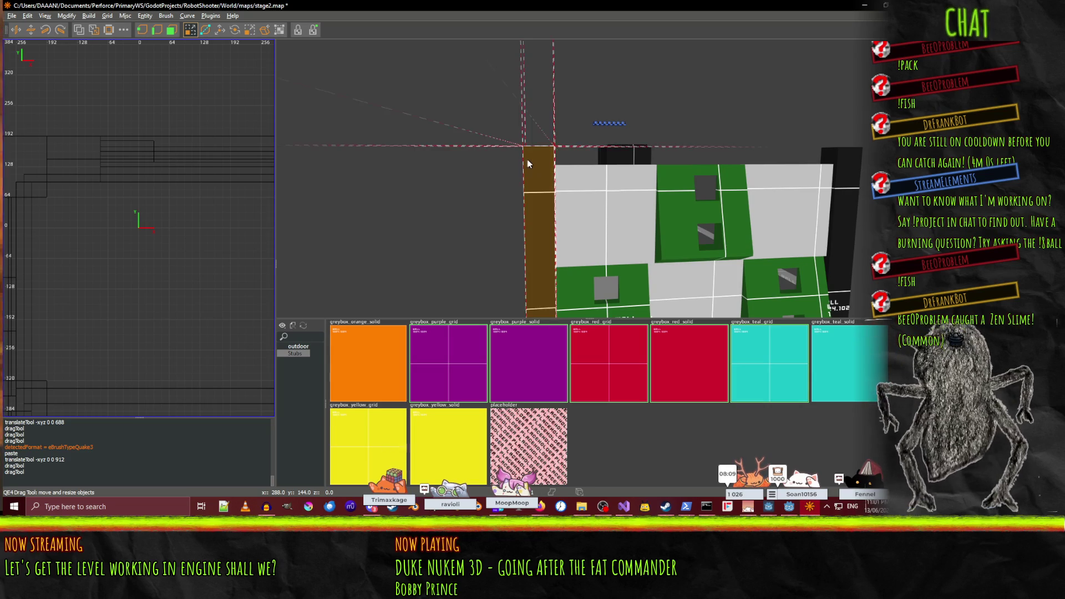
{"action": "key", "text": "Escape"}
{"action": "left_click", "coordinate": [615, 145], "text": "shift"}
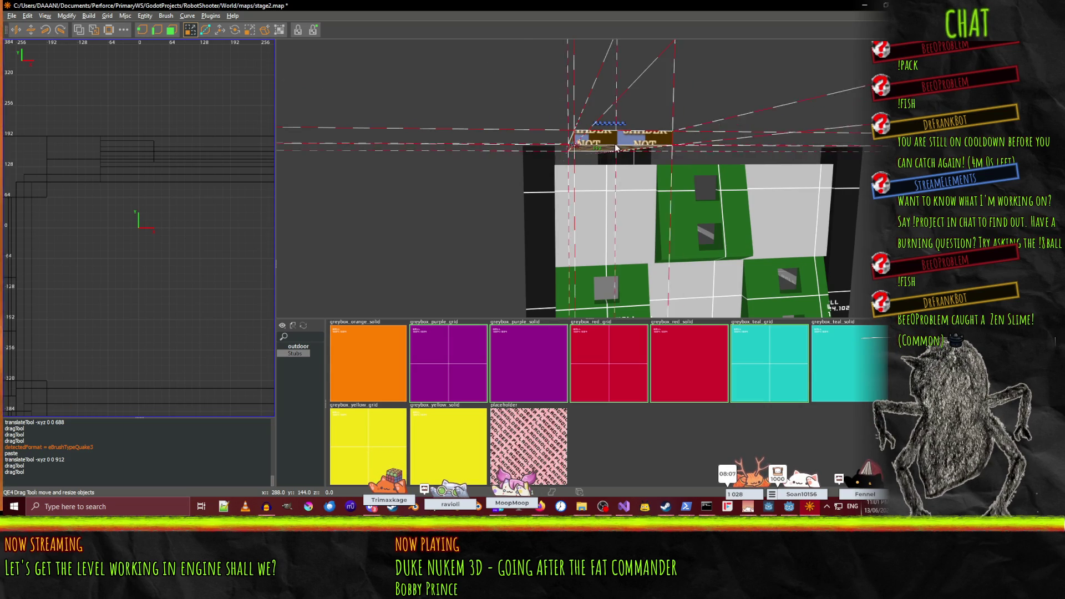
{"action": "scroll", "coordinate": [431, 395], "scroll_direction": "up", "scroll_amount": 3}
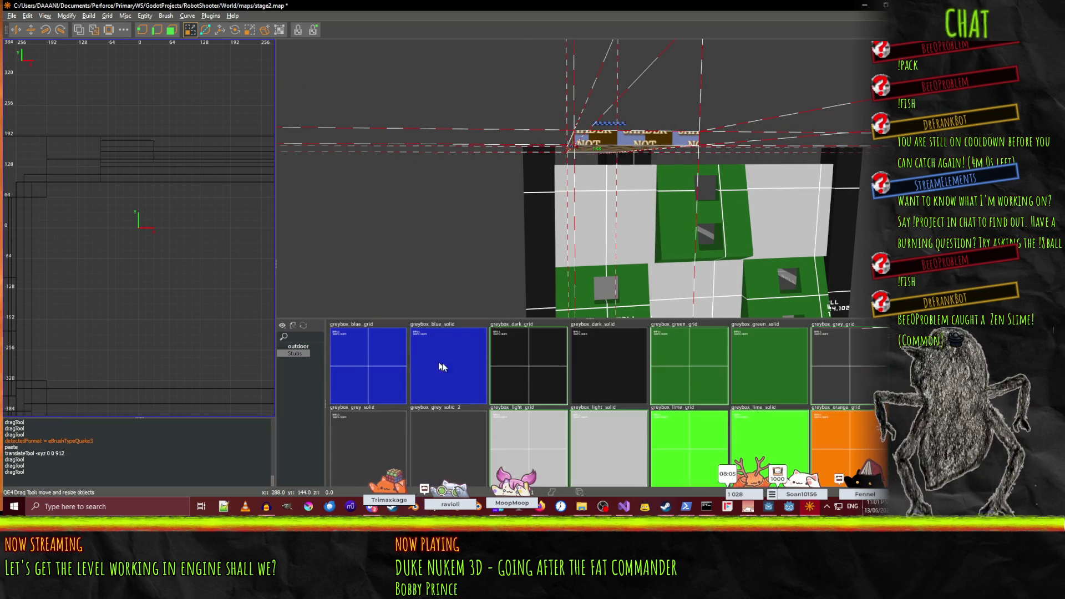
- Apply the greybox_dark_grid texture to the trim brush
{"action": "left_click", "coordinate": [540, 379]}
{"action": "right_click", "coordinate": [588, 178]}
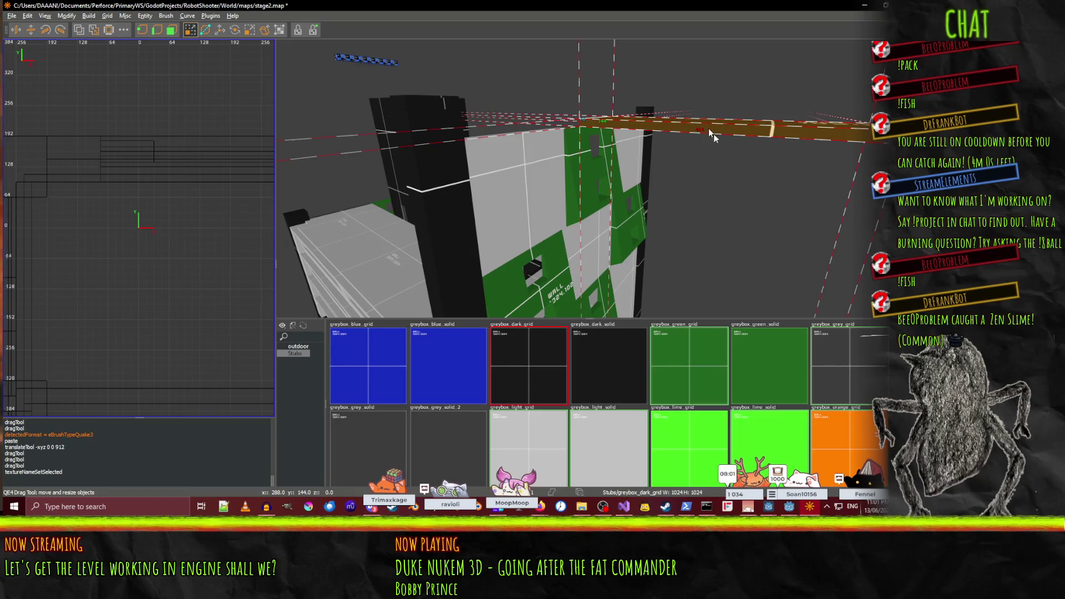
{"action": "right_click", "coordinate": [601, 125]}
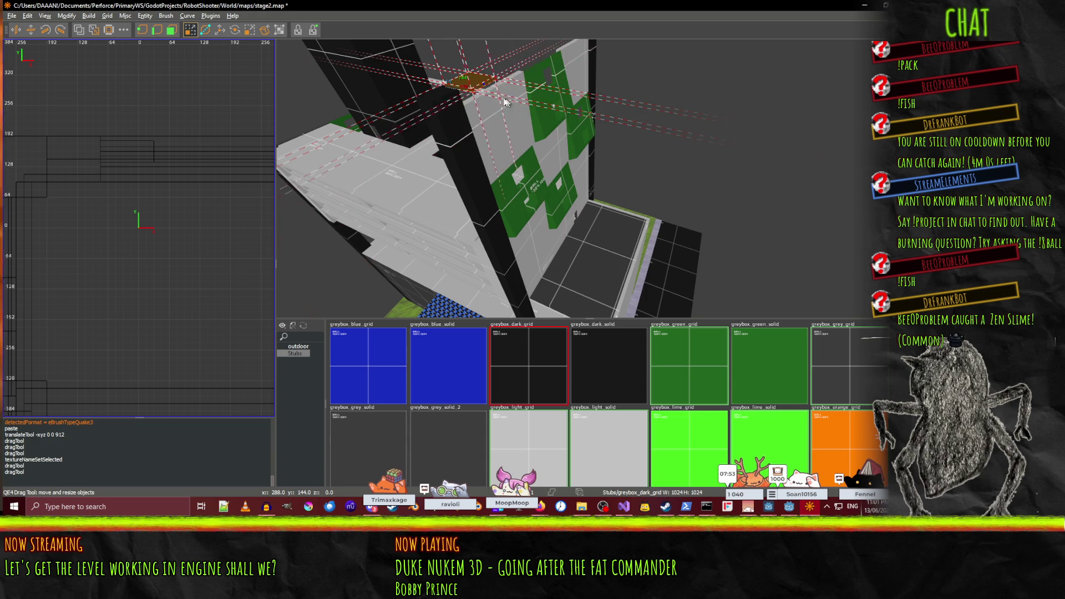
{"action": "key", "text": "Down"}
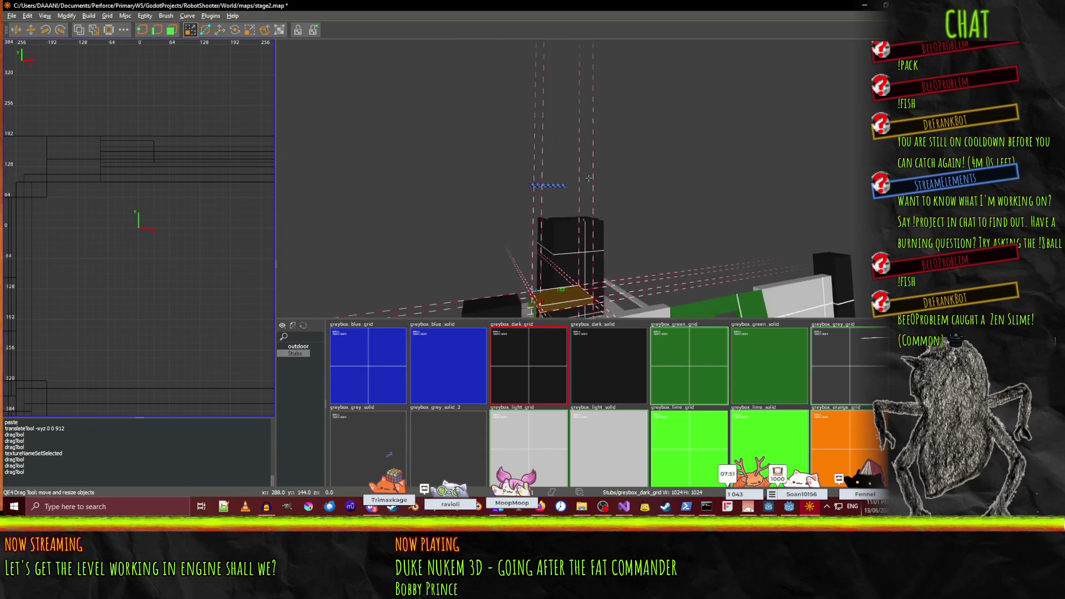
{"action": "key", "text": "Up"}
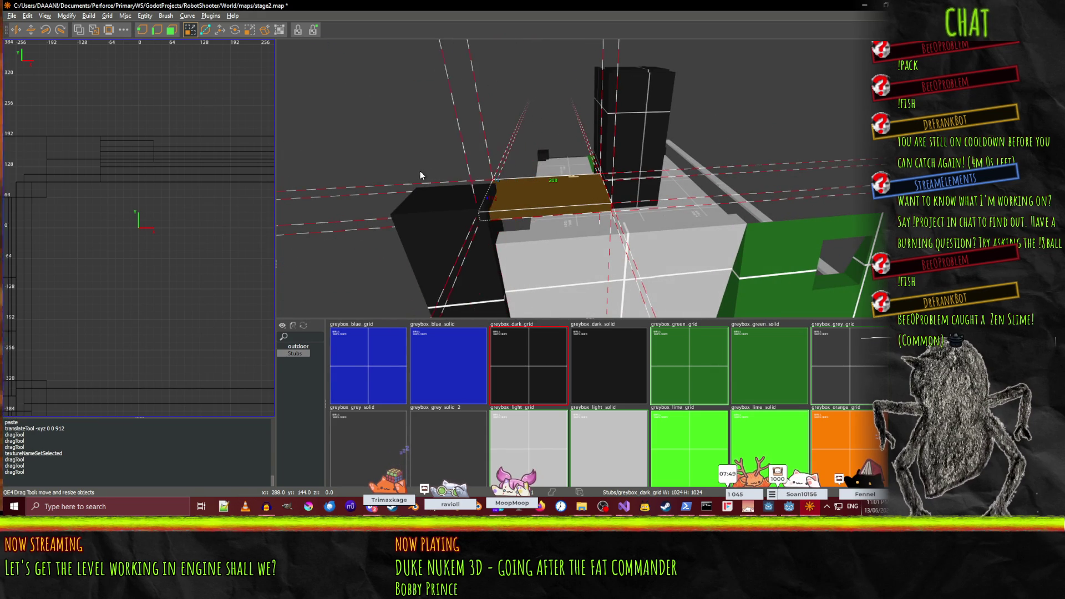
- Resize the trim brush to 192 units along the roof edge
{"action": "mouse_move", "coordinate": [420, 171]}
{"action": "left_mouse_down"}
{"action": "mouse_move", "coordinate": [468, 192]}
{"action": "mouse_move", "coordinate": [517, 271]}
{"action": "left_mouse_up"}
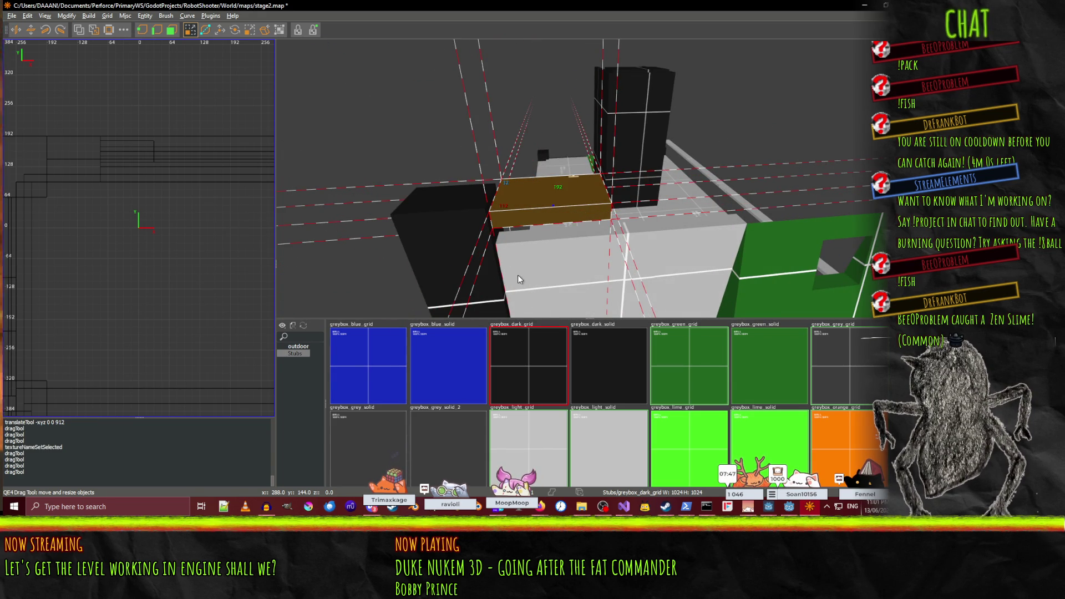
{"action": "right_click", "coordinate": [527, 294]}
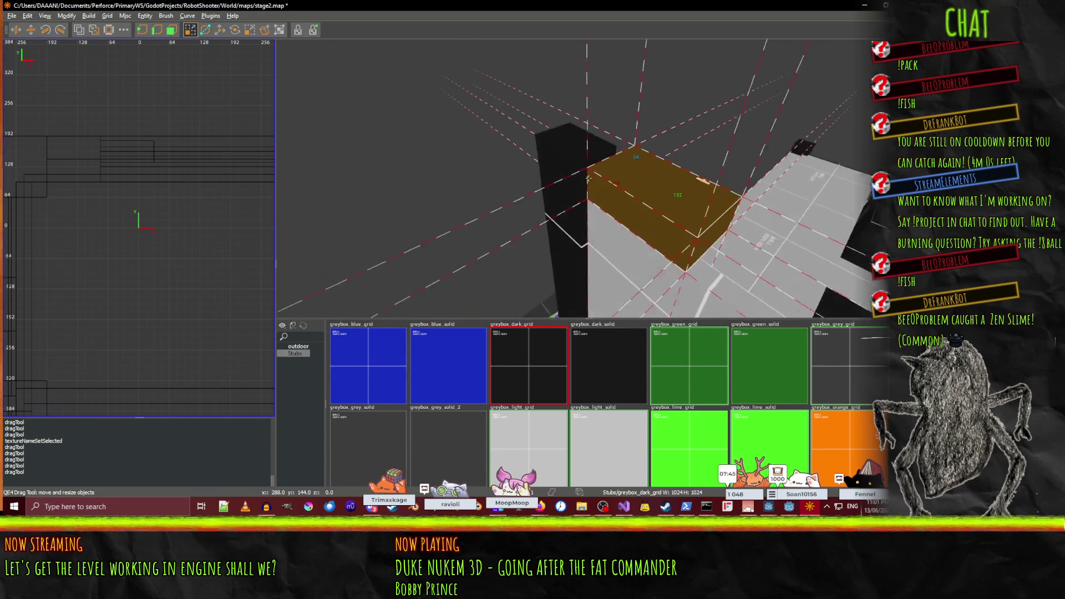
{"action": "right_click", "coordinate": [536, 187]}
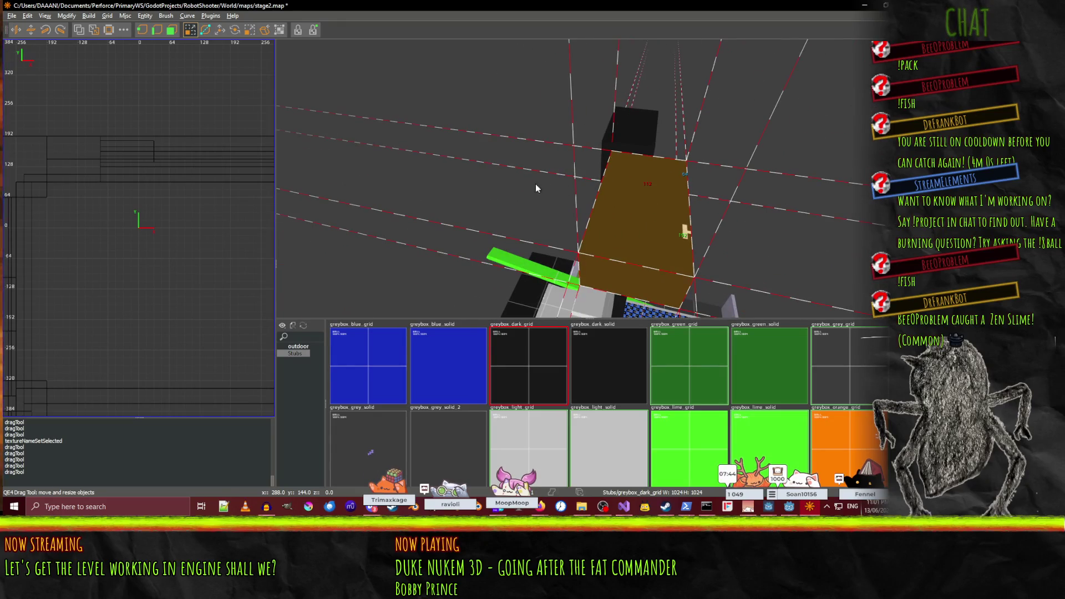
{"action": "right_click", "coordinate": [638, 116]}
{"action": "right_click", "coordinate": [653, 133]}
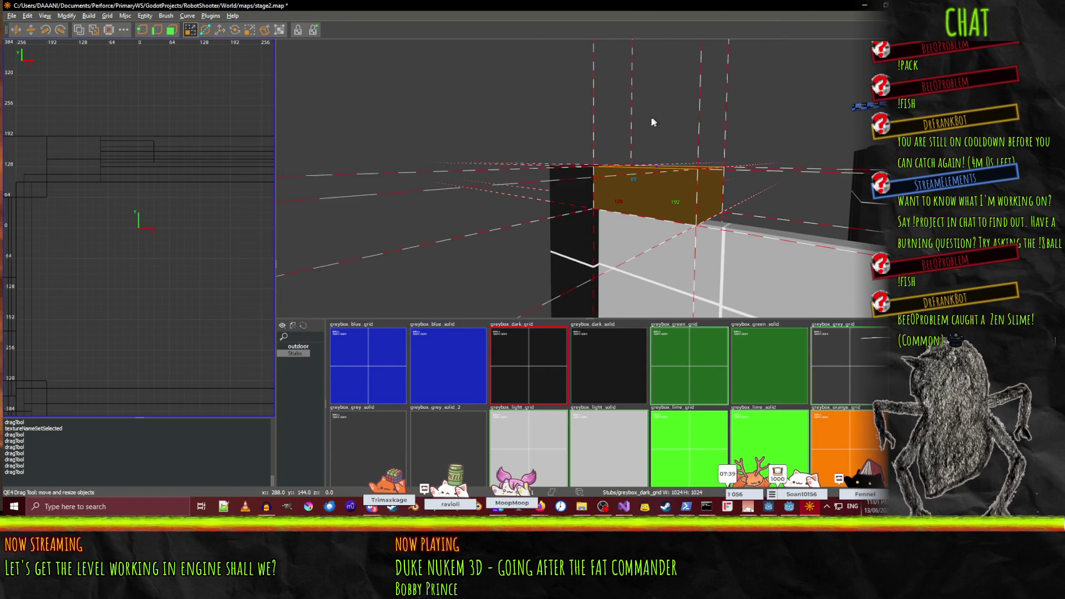
- Nudge the trim brush back behind the pillar and check the wall
{"action": "right_click", "coordinate": [652, 119]}
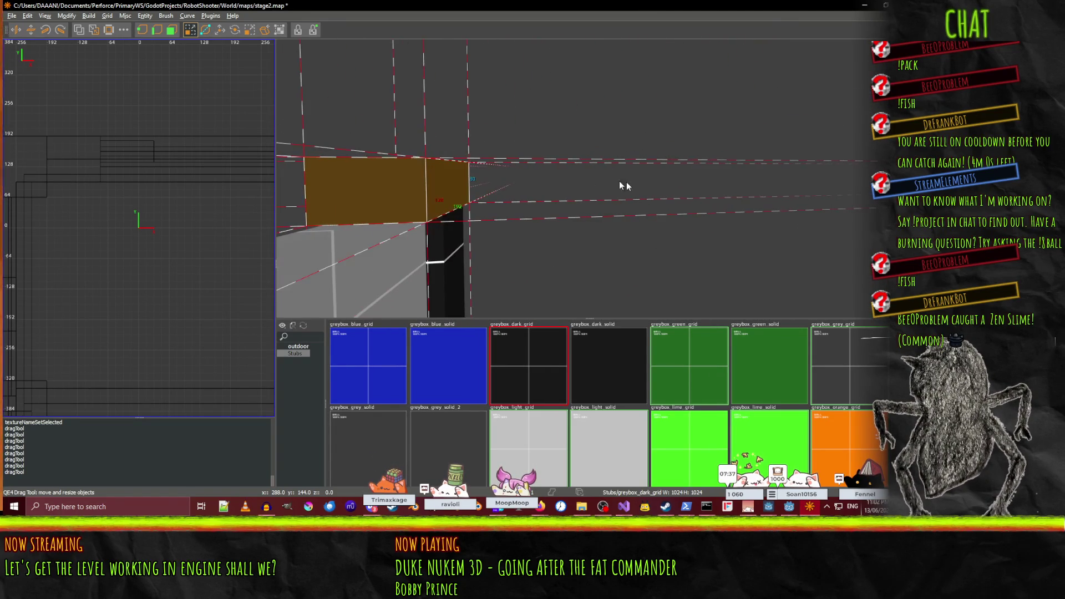
{"action": "key", "text": "Up"}
{"action": "key", "text": "Up"}
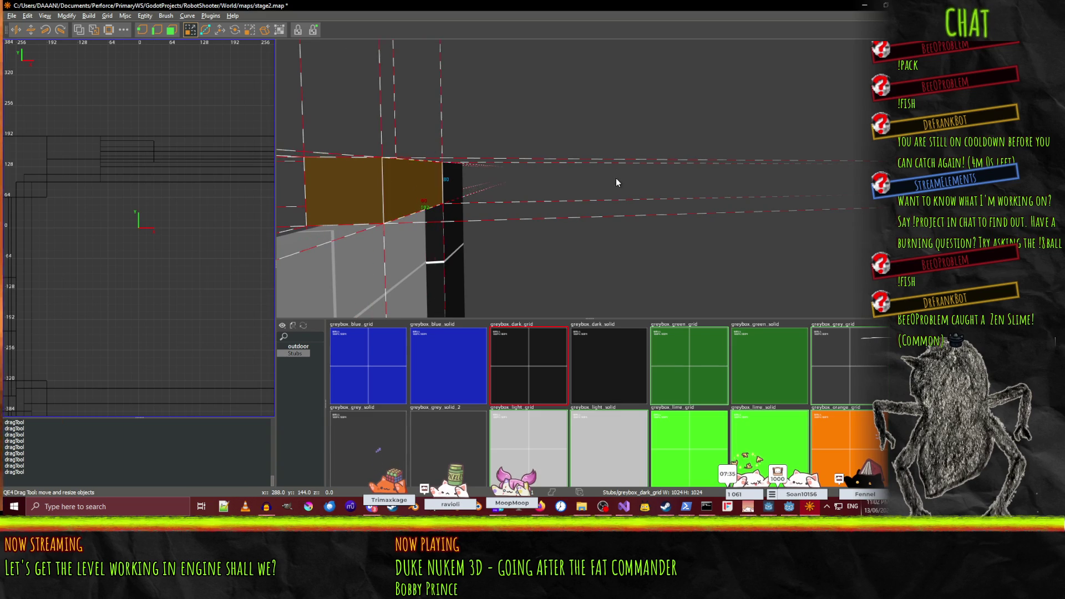
{"action": "right_click", "coordinate": [608, 182]}
{"action": "key", "text": "s"}
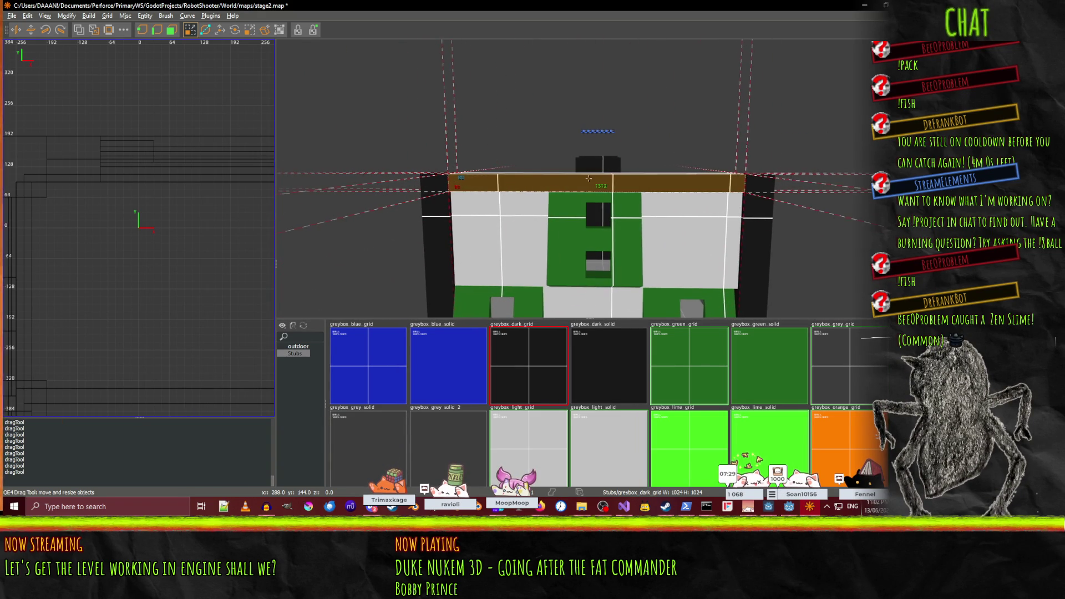
{"action": "right_click", "coordinate": [785, 172]}
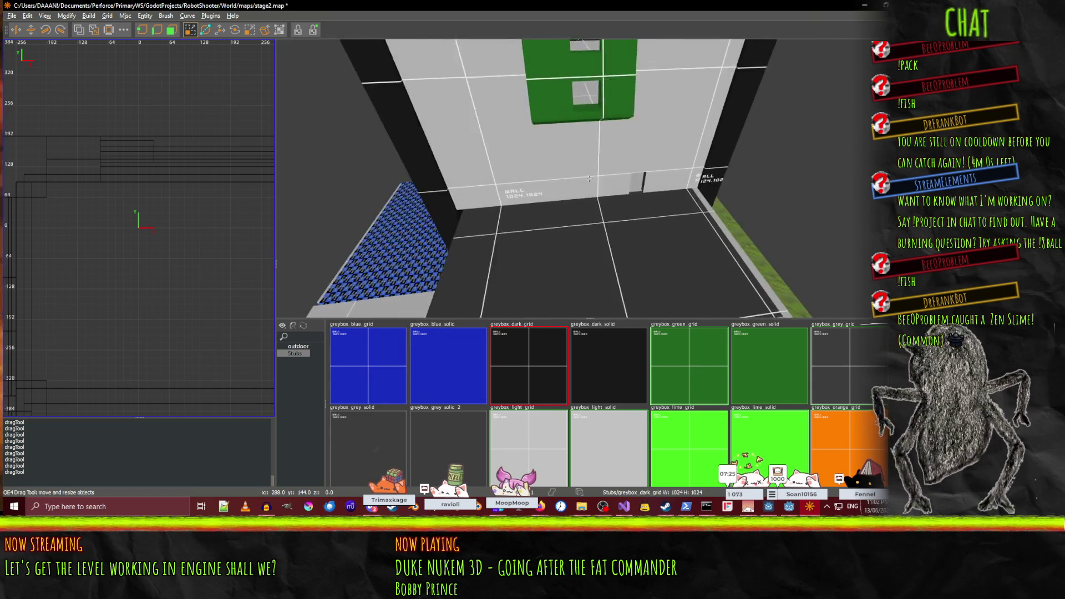
{"action": "scroll", "coordinate": [589, 179], "scroll_direction": "down", "scroll_amount": 5}
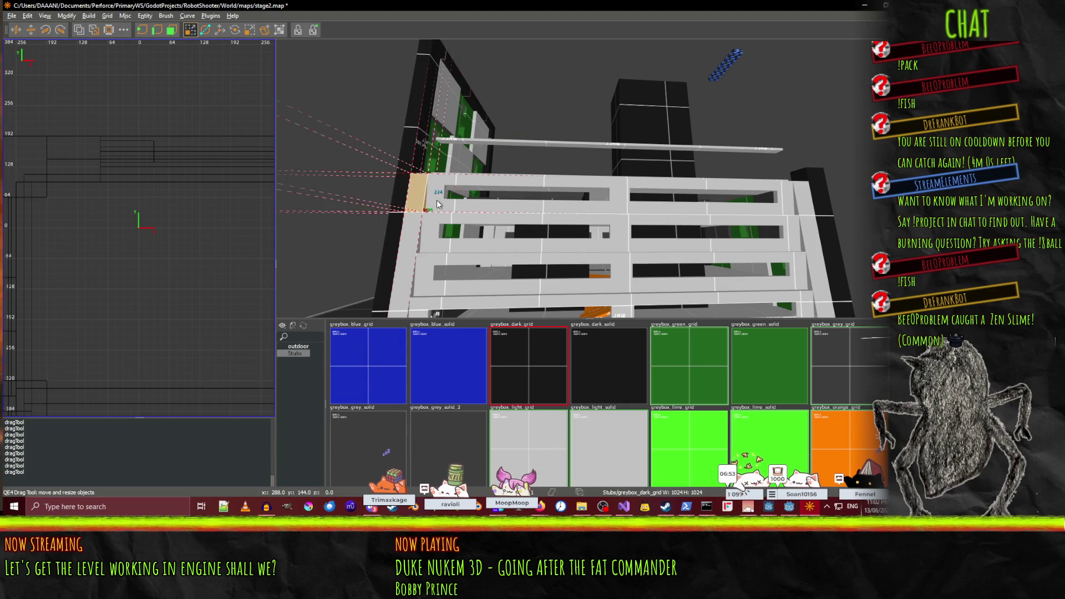
- Copy the beam, post and end block as a row and lift it one floor
{"action": "left_click", "coordinate": [437, 204], "text": "shift"}
{"action": "left_click", "coordinate": [624, 198], "text": "shift"}
{"action": "left_click", "coordinate": [794, 201], "text": "shift"}
{"action": "key", "text": "ctrl+v"}
{"action": "key", "text": "w"}
{"action": "left_click_drag", "start_coordinate": [624, 176], "coordinate": [620, 144]}
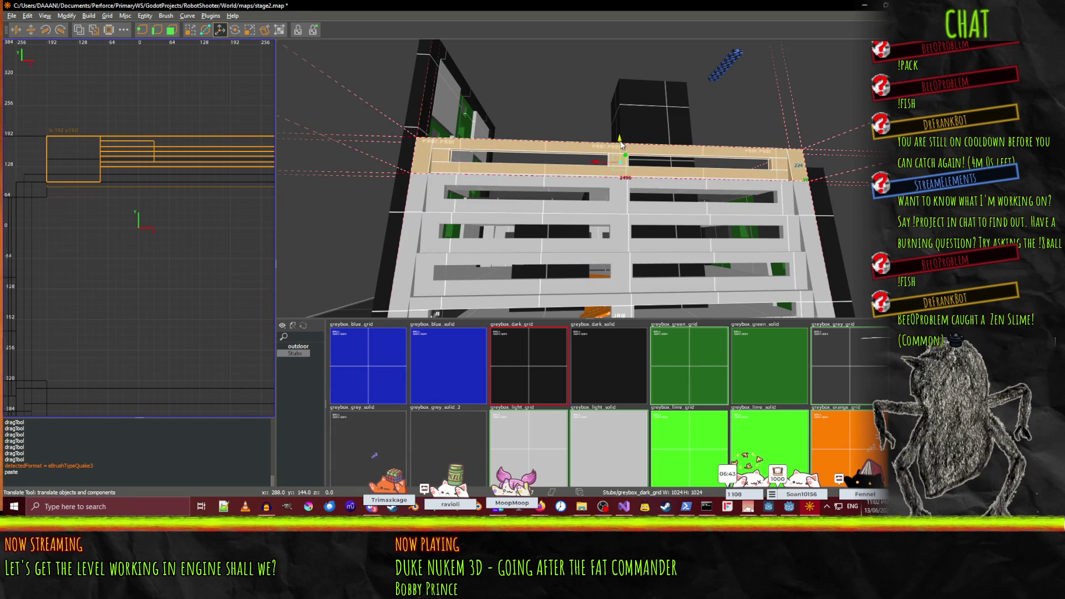
- Paste another beam row and raise it to the next floor
{"action": "key", "text": "ctrl+v"}
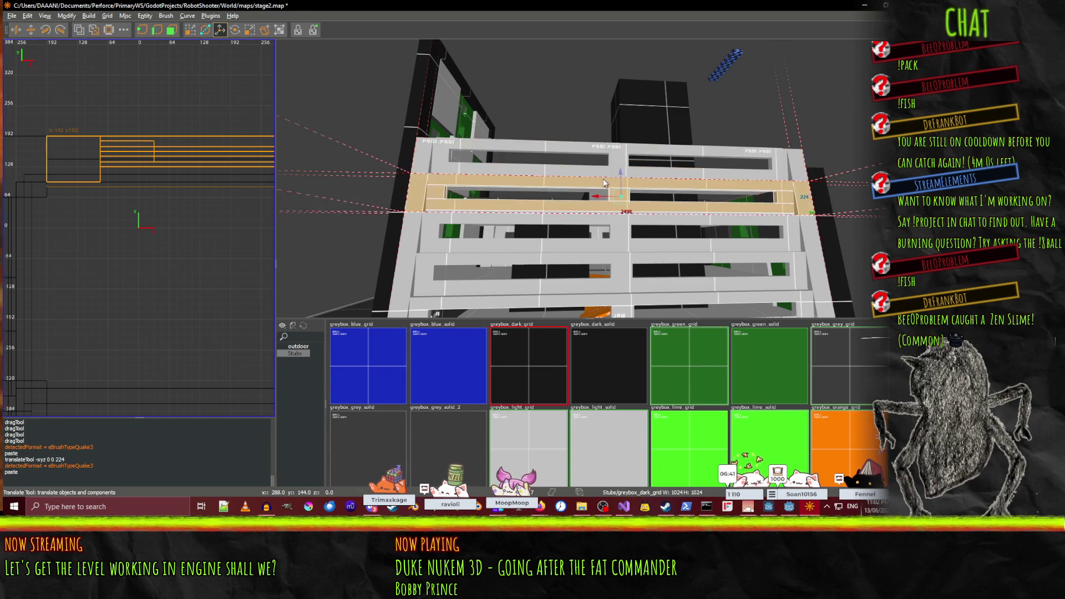
{"action": "mouse_move", "coordinate": [624, 145]}
{"action": "left_mouse_down"}
{"action": "mouse_move", "coordinate": [624, 111]}
{"action": "mouse_move", "coordinate": [589, 182]}
{"action": "left_mouse_up"}
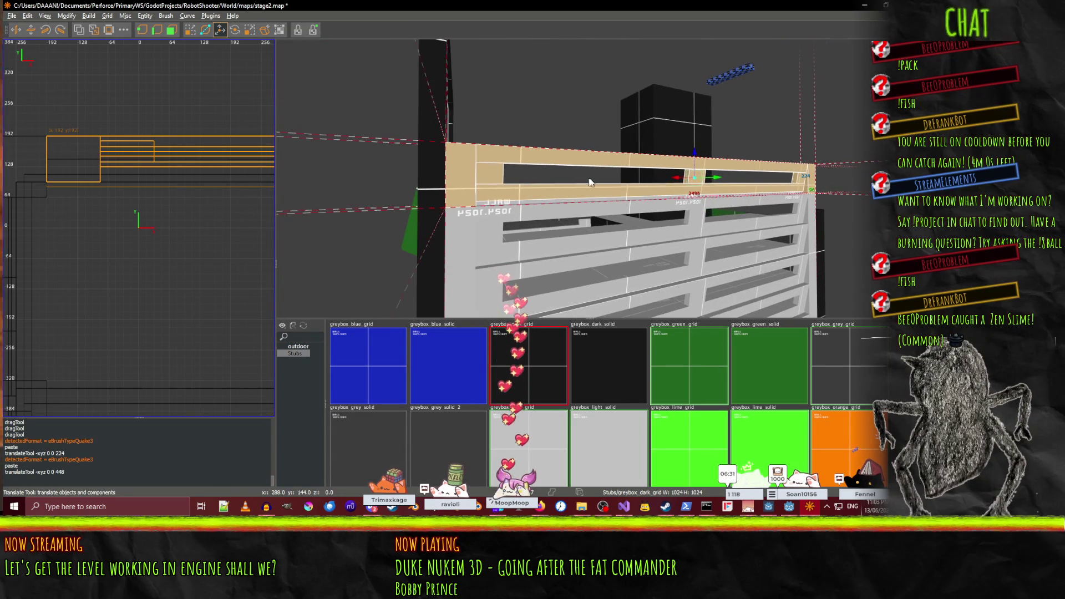
{"action": "left_click_drag", "start_coordinate": [713, 177], "coordinate": [700, 116]}
{"action": "left_click_drag", "start_coordinate": [589, 178], "coordinate": [588, 178]}
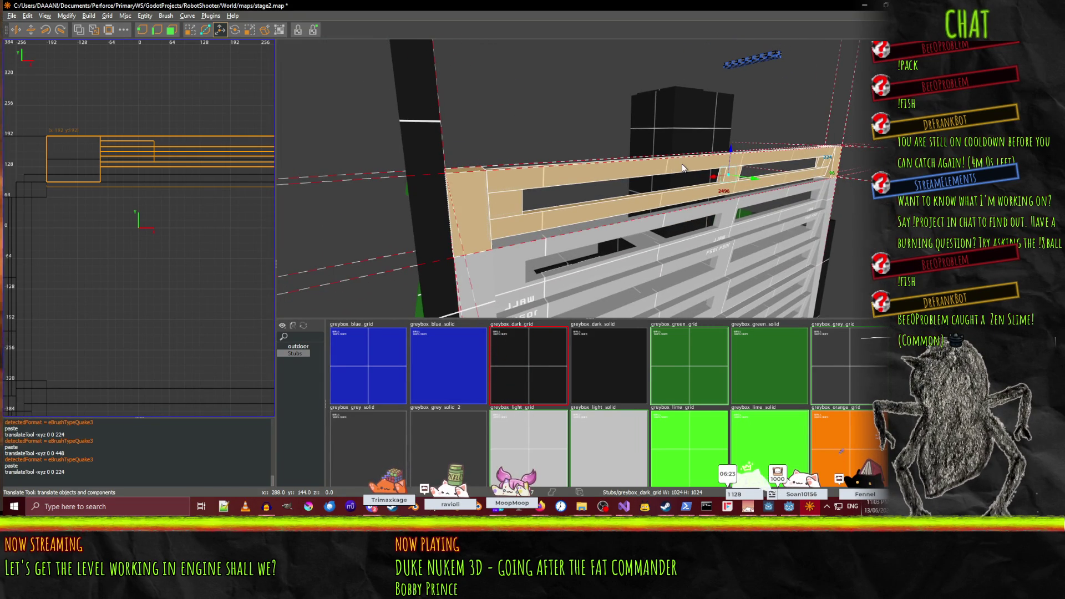
- Paste a final beam row onto the top floor
{"action": "key", "text": "ctrl+v"}
{"action": "left_click_drag", "start_coordinate": [730, 144], "coordinate": [728, 109]}
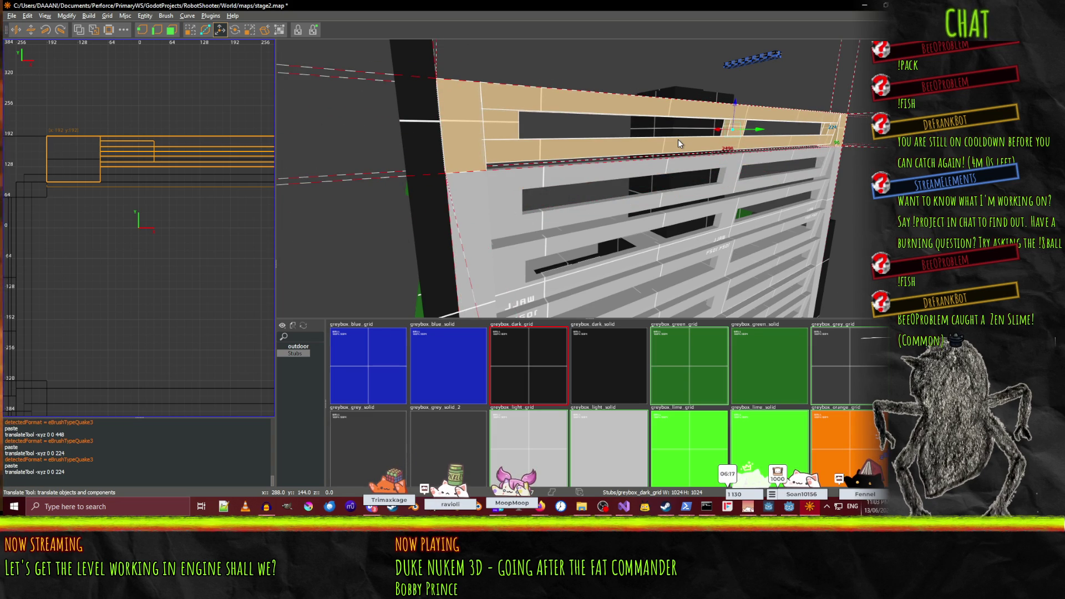
{"action": "left_click_drag", "start_coordinate": [678, 139], "coordinate": [589, 178]}
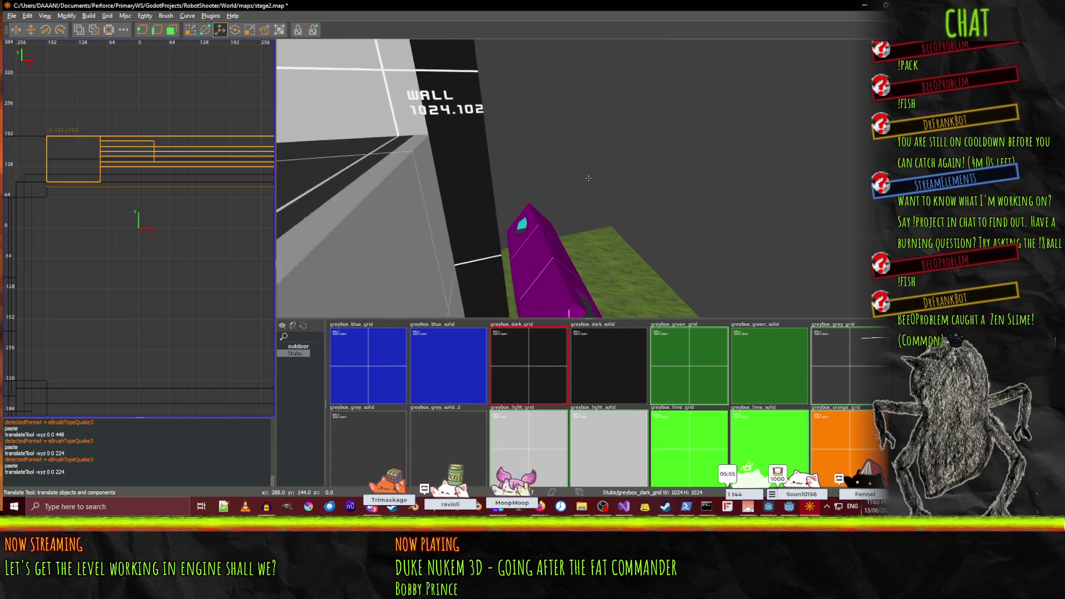
- Orbit close around the tan roof brushes, undoing an accidental reshape of the top brush
{"action": "left_click_drag", "start_coordinate": [588, 178], "coordinate": [589, 178]}
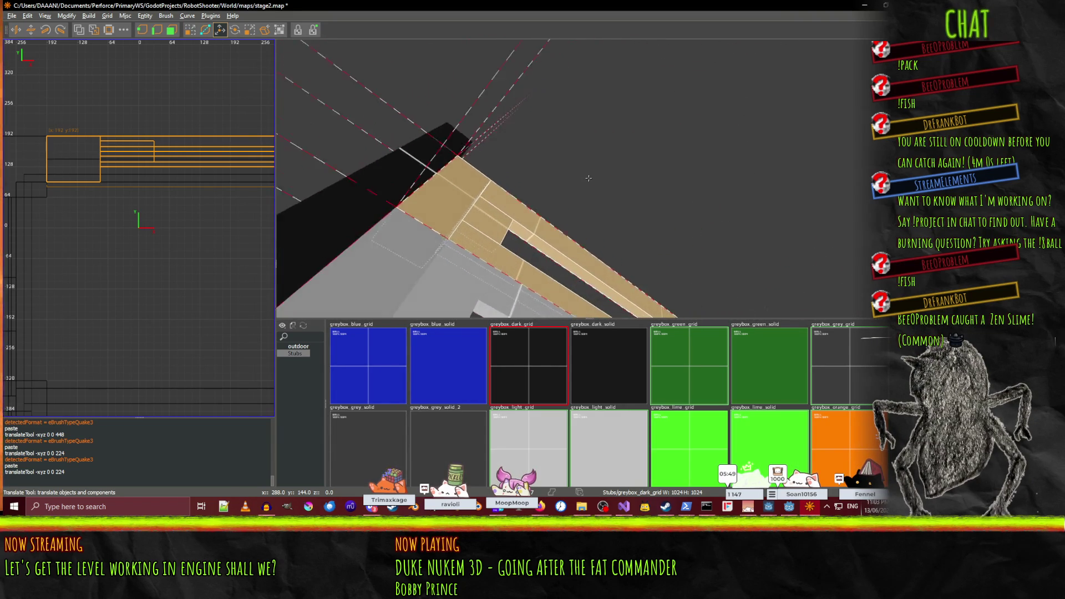
{"action": "left_click_drag", "start_coordinate": [589, 178], "coordinate": [589, 178]}
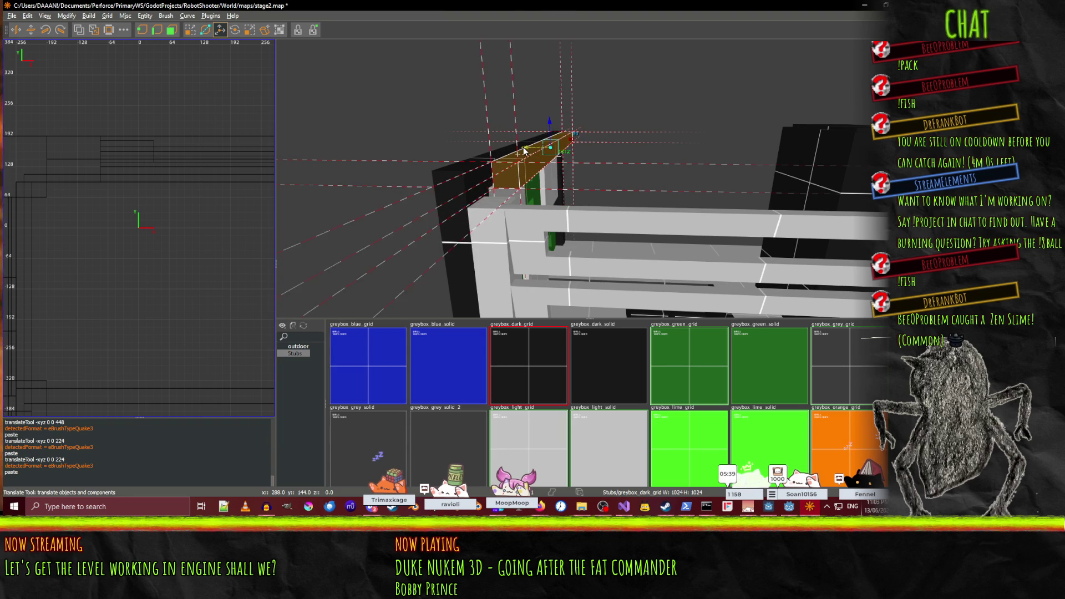
{"action": "left_click_drag", "start_coordinate": [589, 178], "coordinate": [588, 178]}
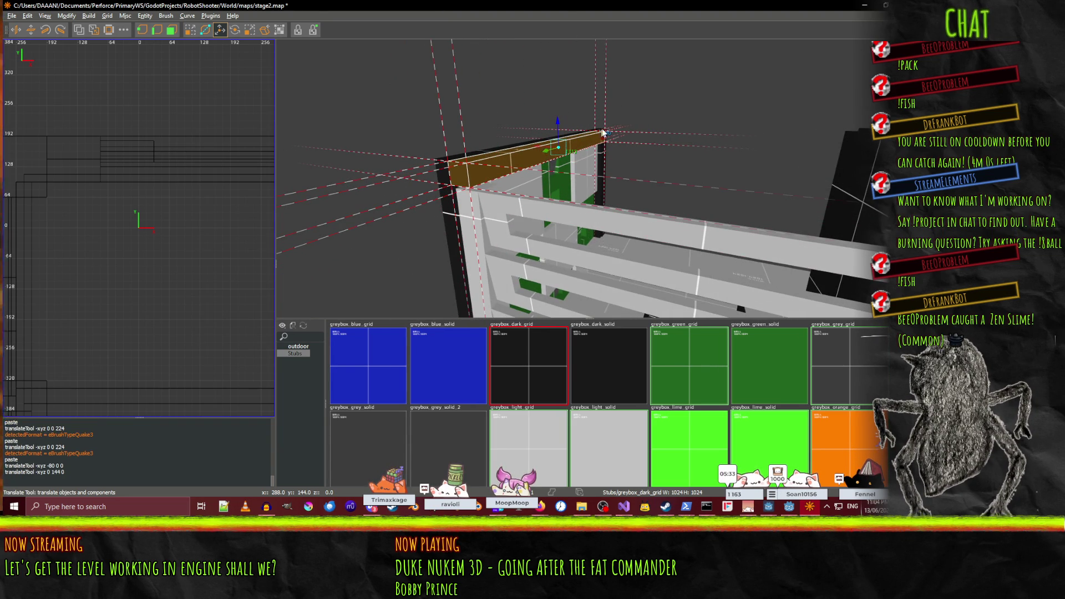
{"action": "mouse_move", "coordinate": [644, 118]}
{"action": "left_mouse_down"}
{"action": "mouse_move", "coordinate": [650, 125]}
{"action": "mouse_move", "coordinate": [618, 129]}
{"action": "left_mouse_up"}
{"action": "key", "text": "ctrl+z"}
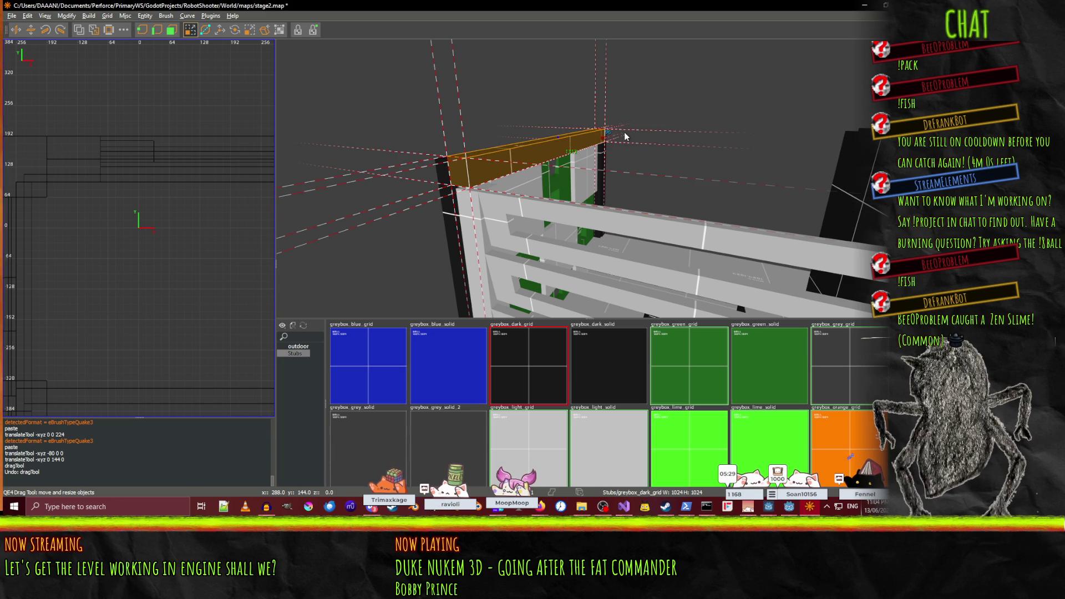
{"action": "right_click", "coordinate": [627, 135]}
{"action": "right_click", "coordinate": [589, 178]}
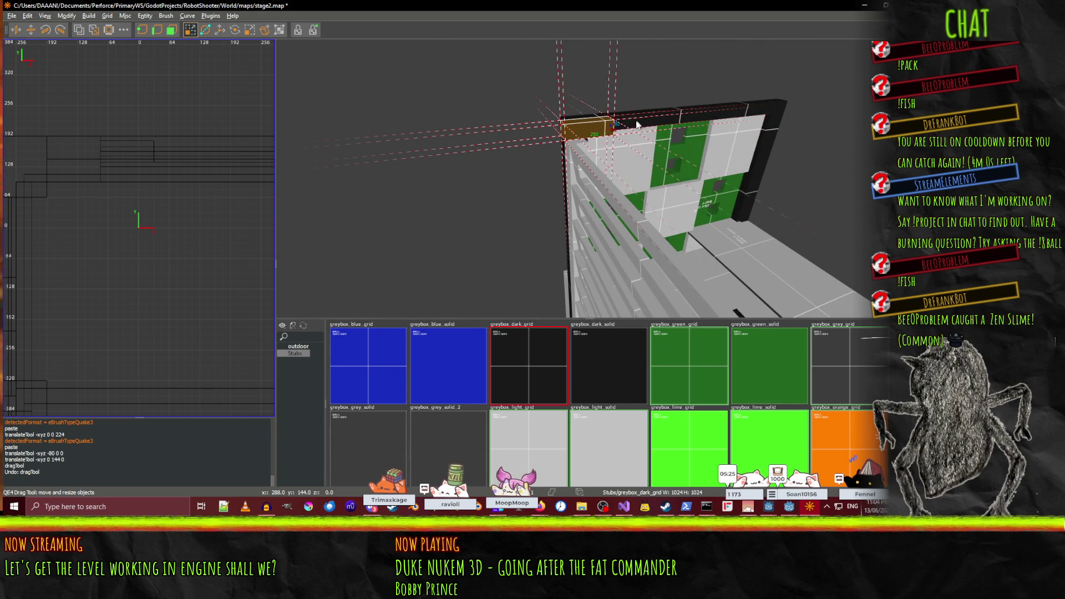
- Stretch the orange top brush's end face along X to the facade's end
{"action": "key", "text": "Right"}
{"action": "key", "text": "Right"}
{"action": "key", "text": "Right"}
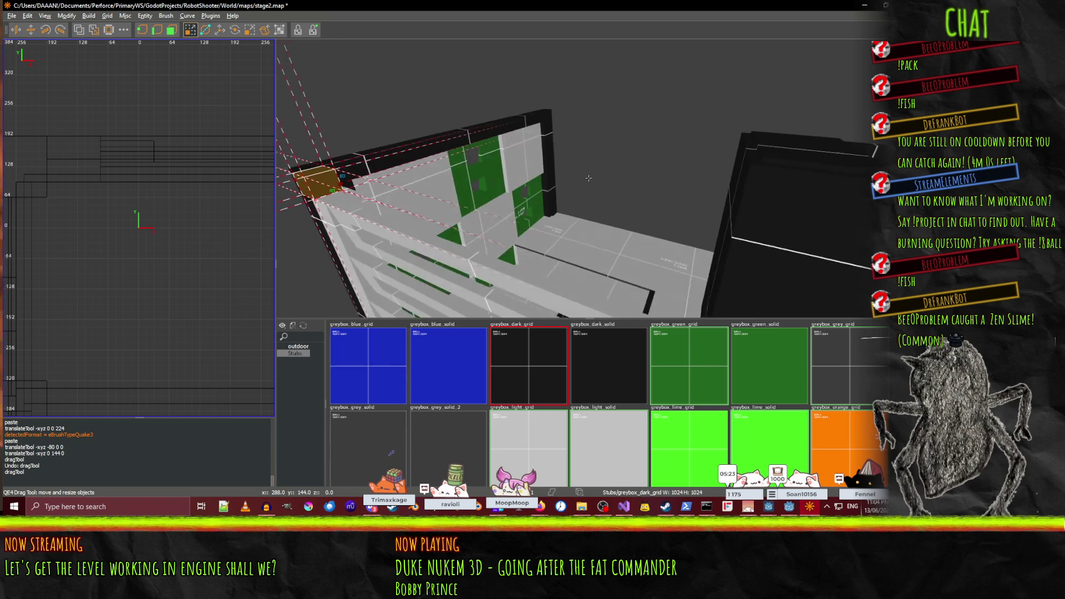
{"action": "right_click", "coordinate": [589, 178]}
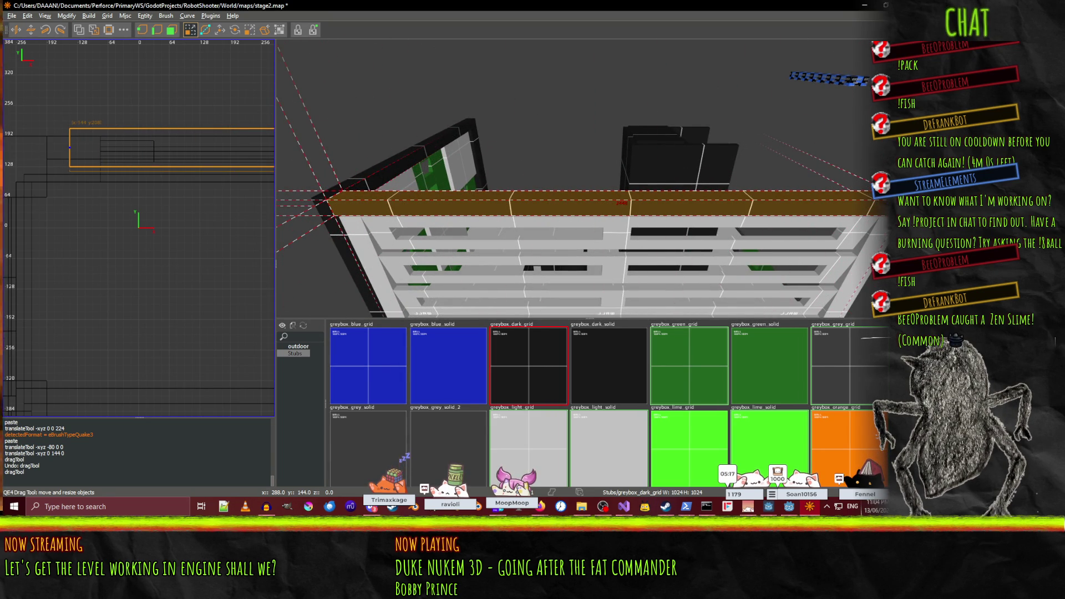
{"action": "key", "text": "Right"}
{"action": "key", "text": "Right"}
{"action": "key", "text": "Right"}
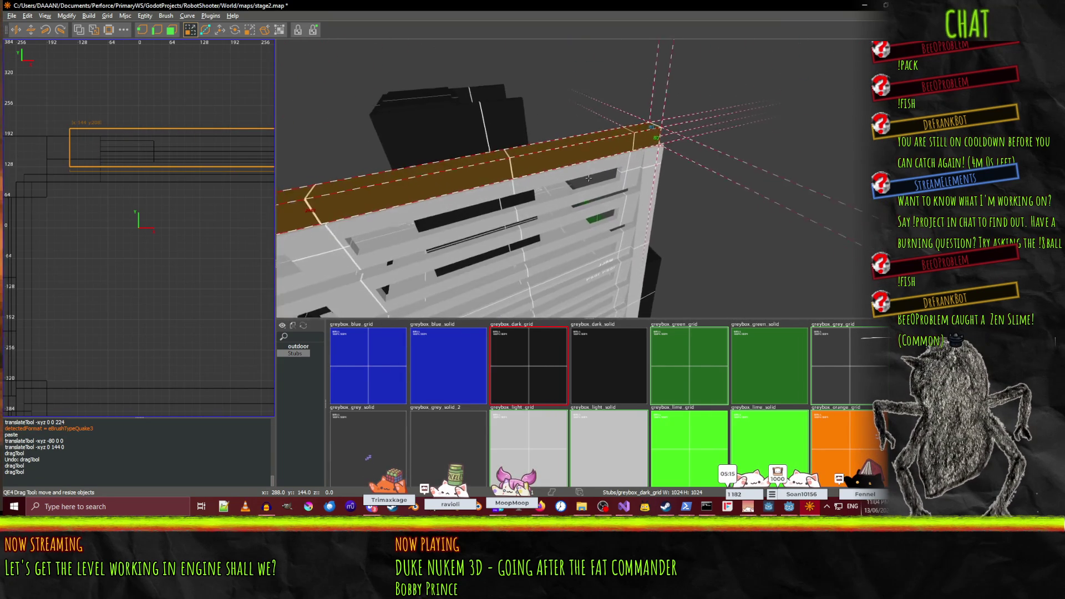
{"action": "key", "text": "Right"}
{"action": "key", "text": "Right"}
{"action": "key", "text": "Right"}
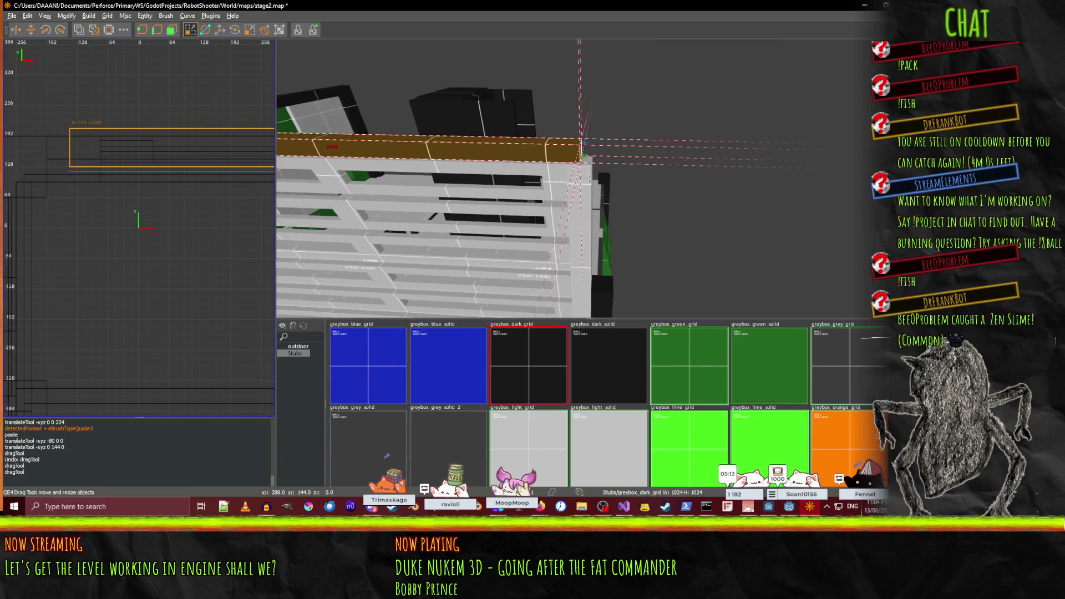
{"action": "left_click_drag", "start_coordinate": [634, 138], "coordinate": [633, 145]}
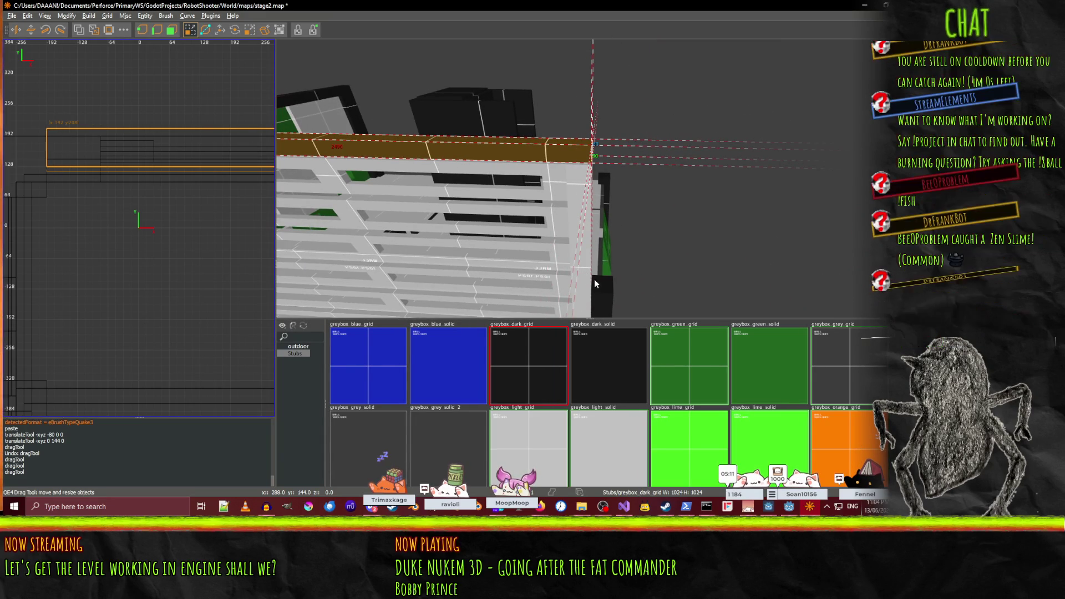
{"action": "left_click", "coordinate": [602, 285]}
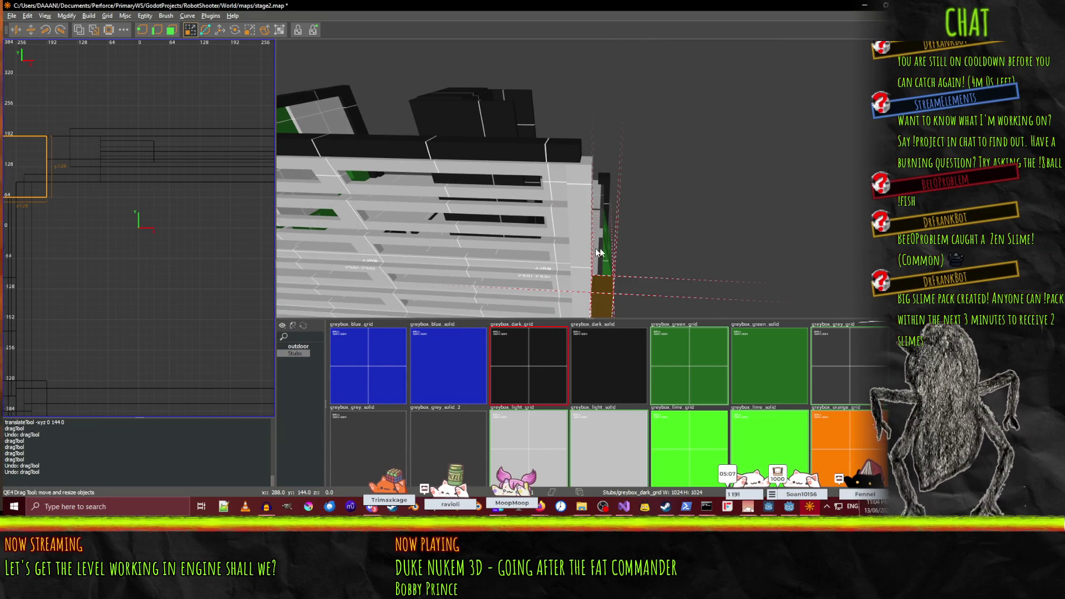
- Select the orange roof trim brush along the building's top edge
{"action": "key", "text": "Up"}
{"action": "key", "text": "Up"}
{"action": "key", "text": "Up"}
{"action": "key", "text": "Right"}
{"action": "key", "text": "Right"}
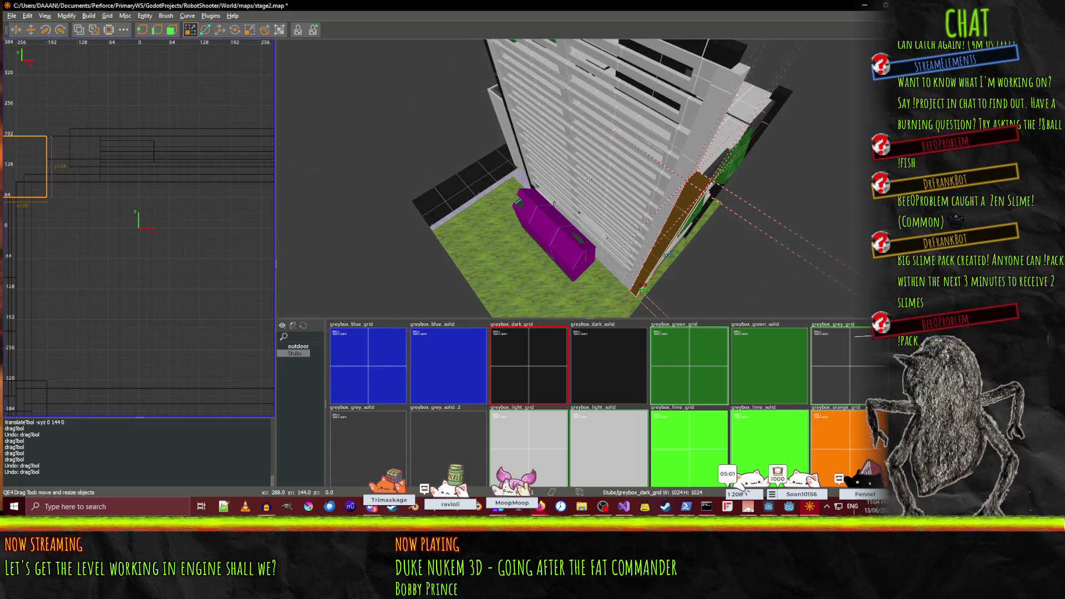
{"action": "key", "text": "Left"}
{"action": "key", "text": "Left"}
{"action": "key", "text": "Down"}
{"action": "key", "text": "Down"}
{"action": "key", "text": "Up"}
{"action": "key", "text": "Up"}
{"action": "key", "text": "Right"}
{"action": "key", "text": "Right"}
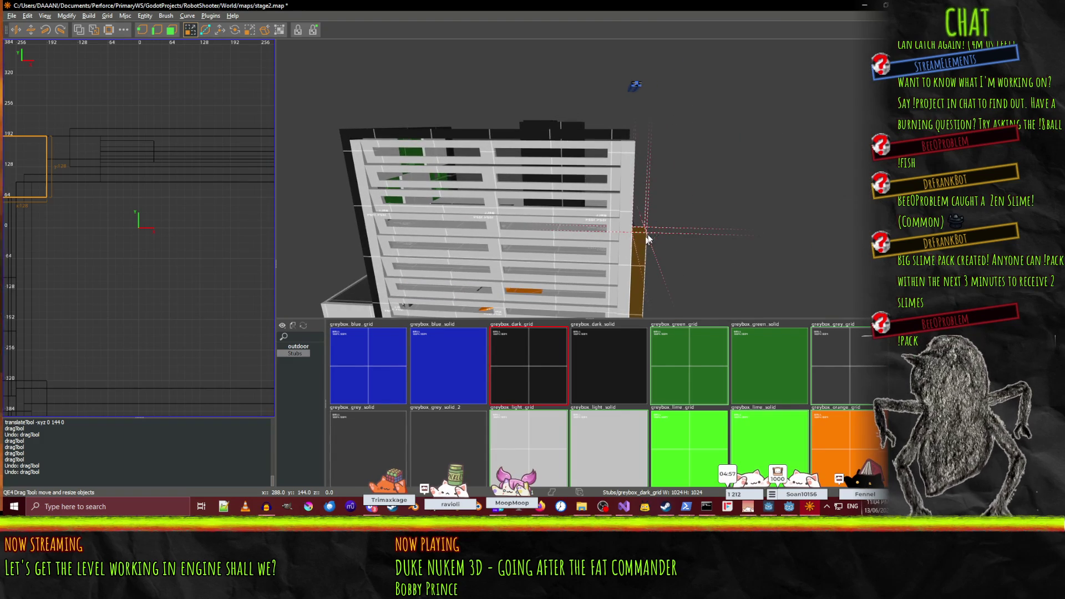
{"action": "key", "text": "Left"}
{"action": "key", "text": "Left"}
{"action": "key", "text": "Down"}
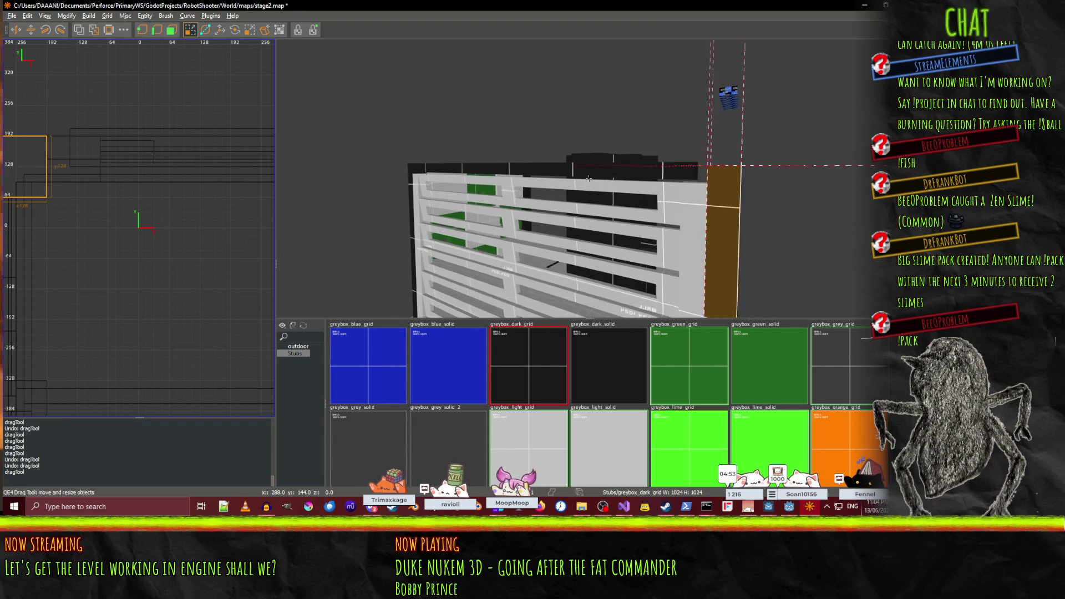
{"action": "key", "text": "Up"}
{"action": "key", "text": "Up"}
{"action": "key", "text": "Up"}
{"action": "left_click", "coordinate": [599, 174]}
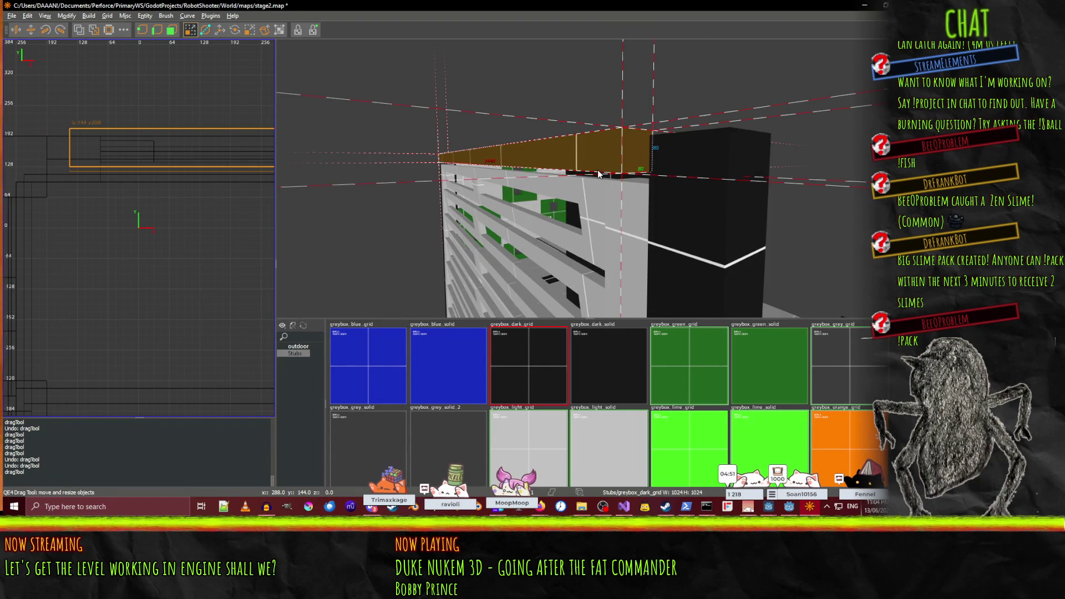
{"action": "right_click", "coordinate": [544, 218]}
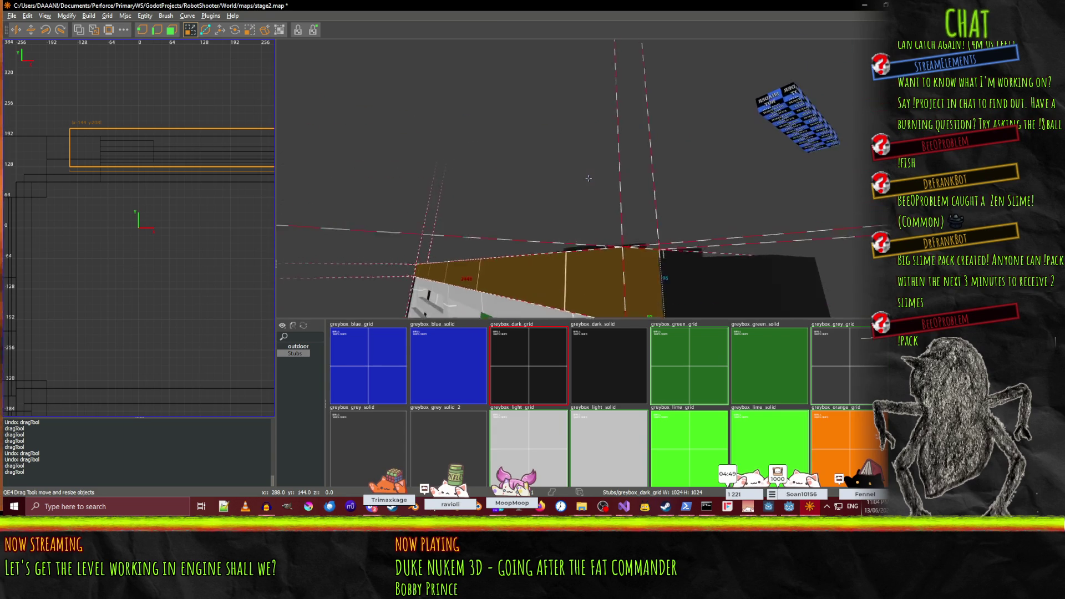
{"action": "right_click", "coordinate": [611, 178]}
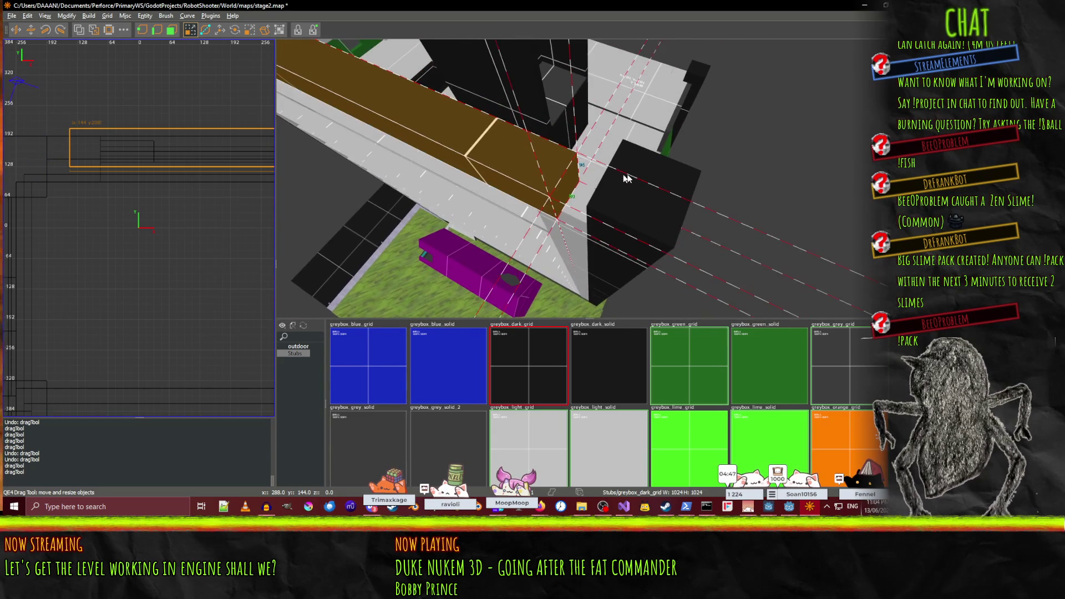
- Extend the orange trim 16 units, adjust its top to 192, and stretch it to the corner wall
{"action": "left_click_drag", "start_coordinate": [687, 218], "coordinate": [691, 215]}
{"action": "right_click", "coordinate": [691, 215]}
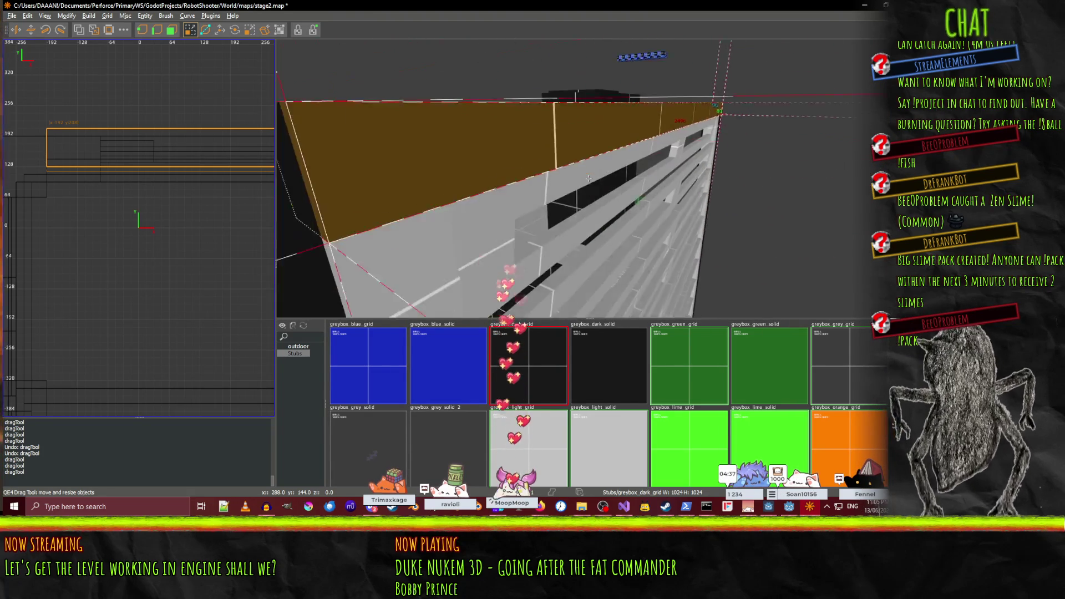
{"action": "left_click_drag", "start_coordinate": [597, 195], "coordinate": [594, 189]}
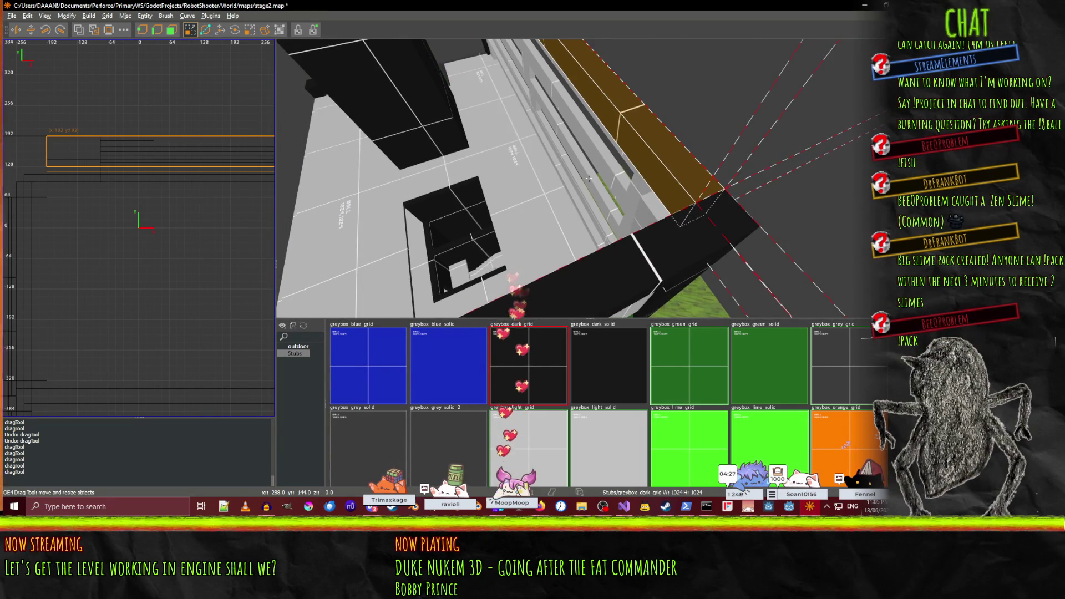
{"action": "right_click", "coordinate": [589, 178]}
{"action": "left_click_drag", "start_coordinate": [530, 210], "coordinate": [522, 220]}
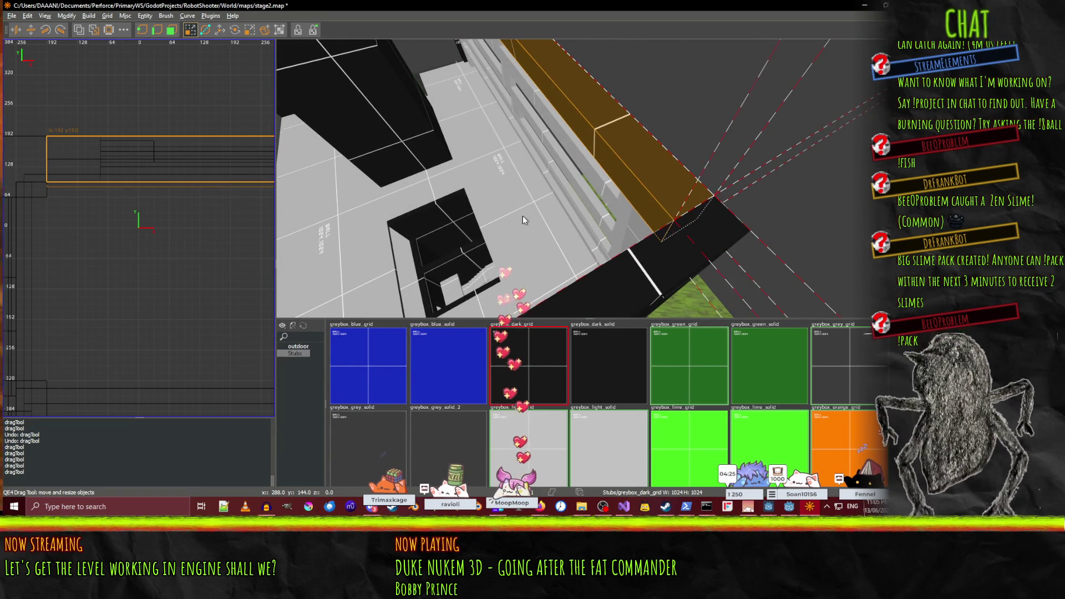
{"action": "right_click", "coordinate": [523, 220]}
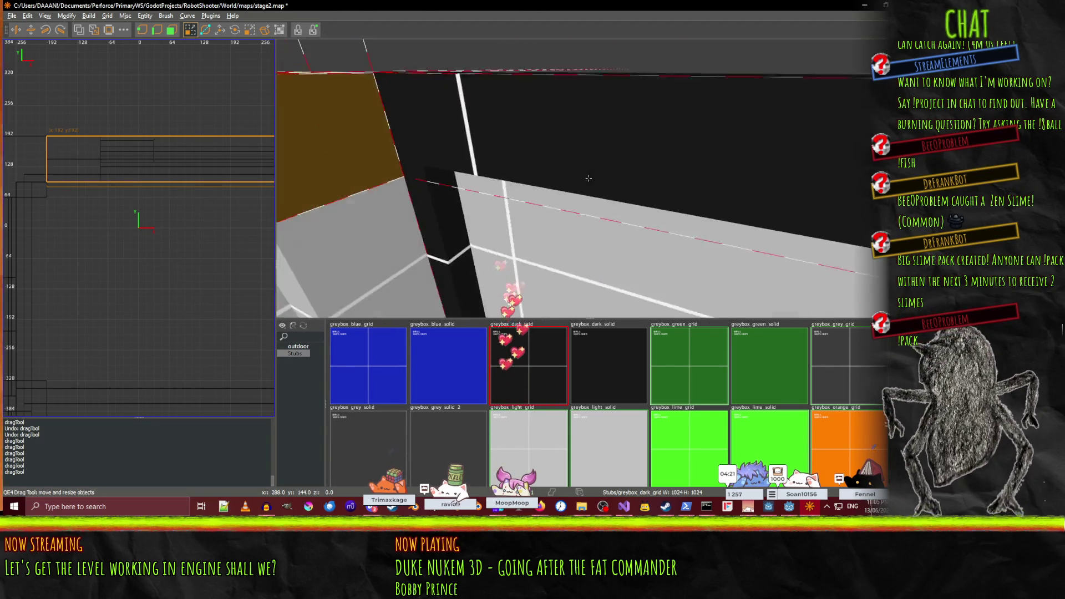
{"action": "right_click", "coordinate": [589, 178]}
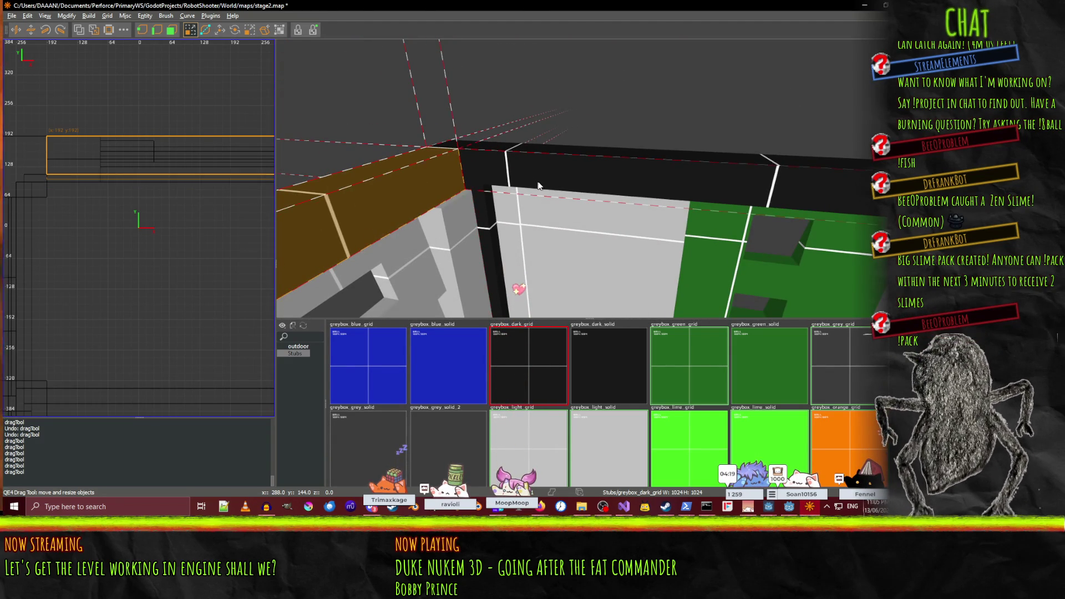
{"action": "left_click_drag", "start_coordinate": [521, 178], "coordinate": [513, 182]}
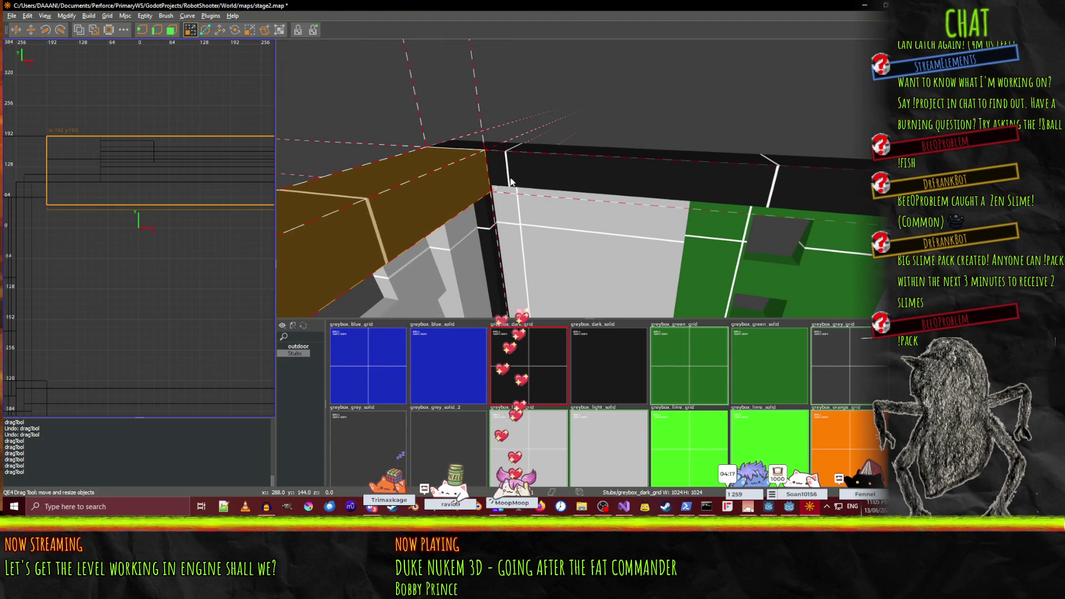
{"action": "right_click", "coordinate": [511, 181]}
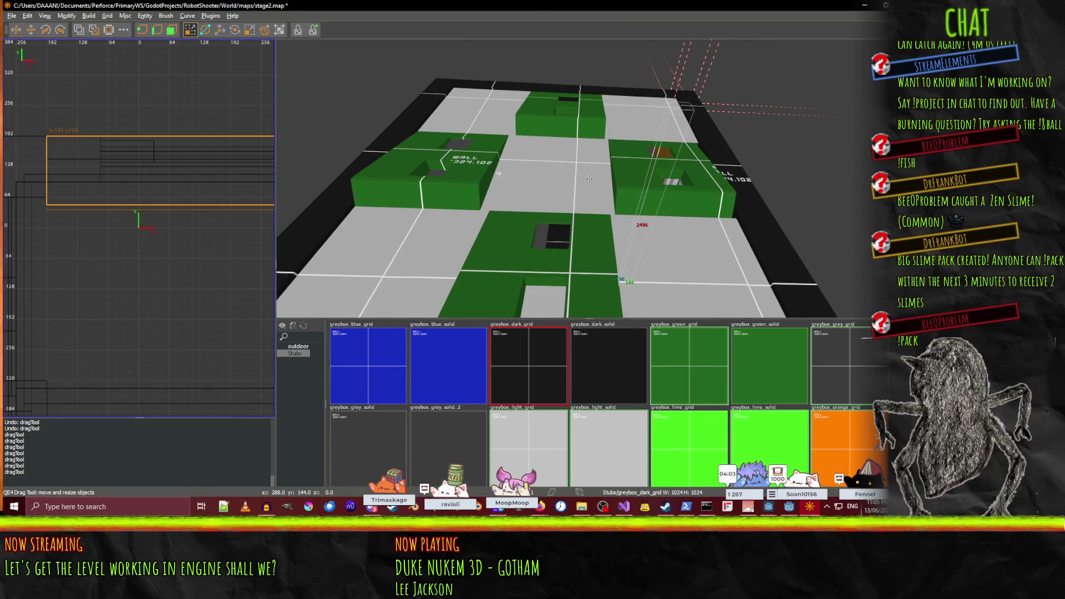
- Save stage2.map with Ctrl+S
{"action": "key", "text": "ctrl+s"}
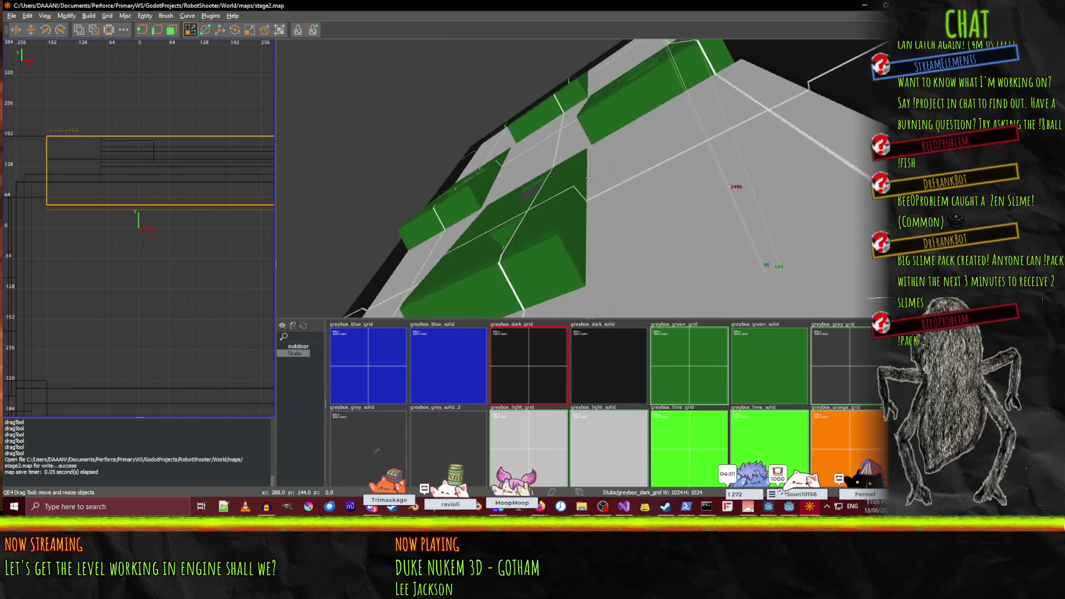
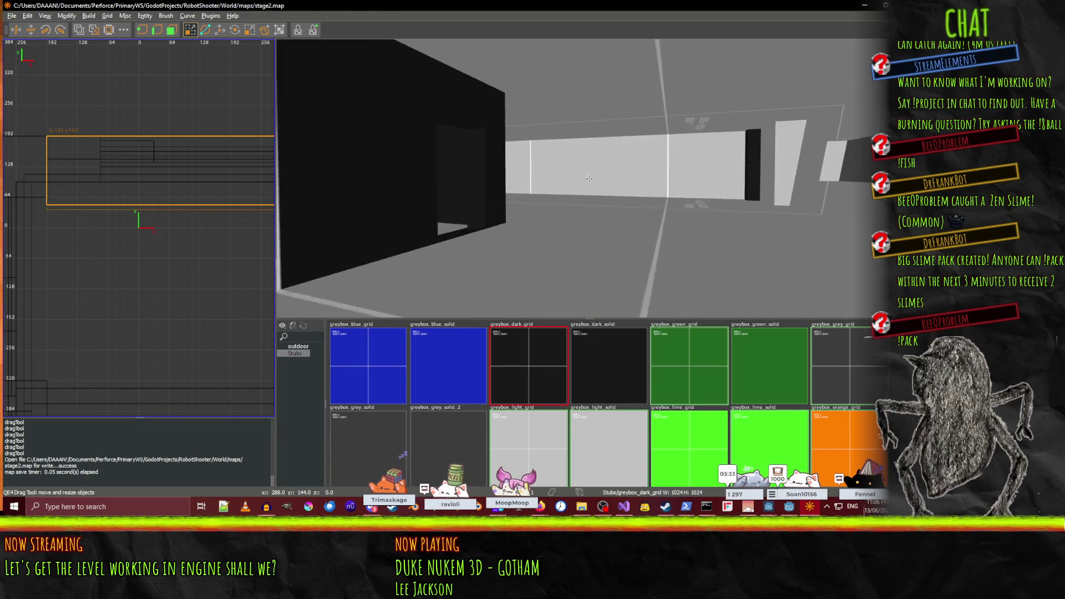
- Fly through the level until facing the WALL-labelled wall
{"action": "left_click_drag", "start_coordinate": [589, 178], "coordinate": [588, 178]}
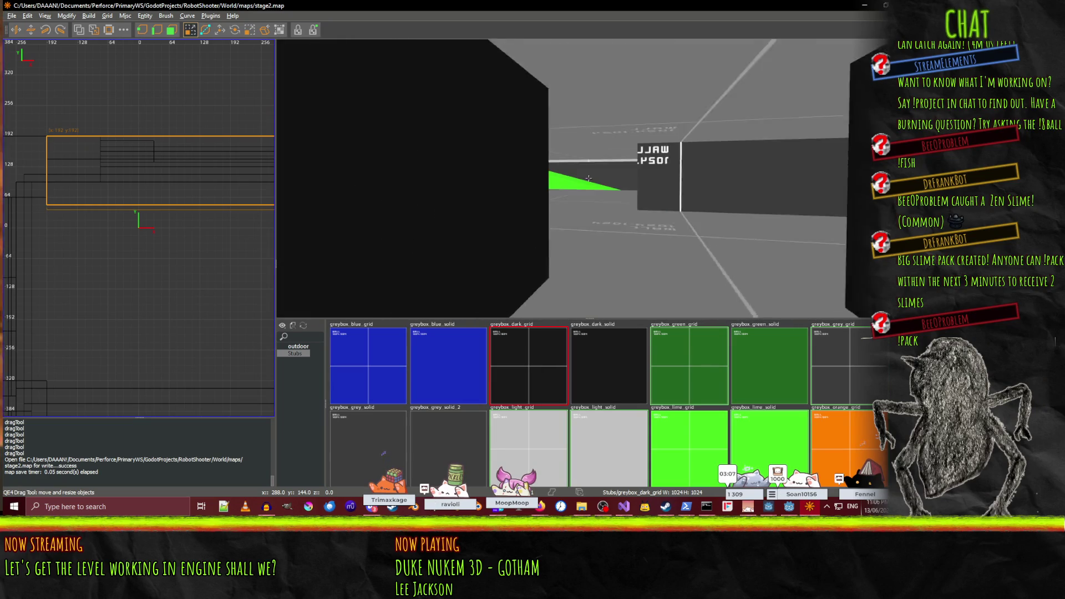
{"action": "key", "text": "Up"}
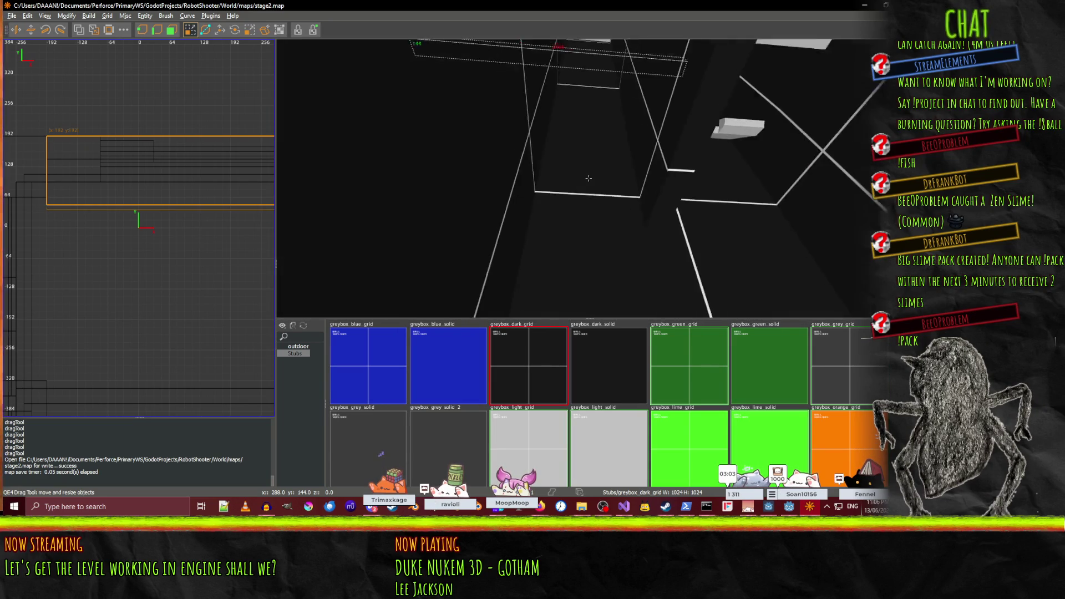
{"action": "key", "text": "Up"}
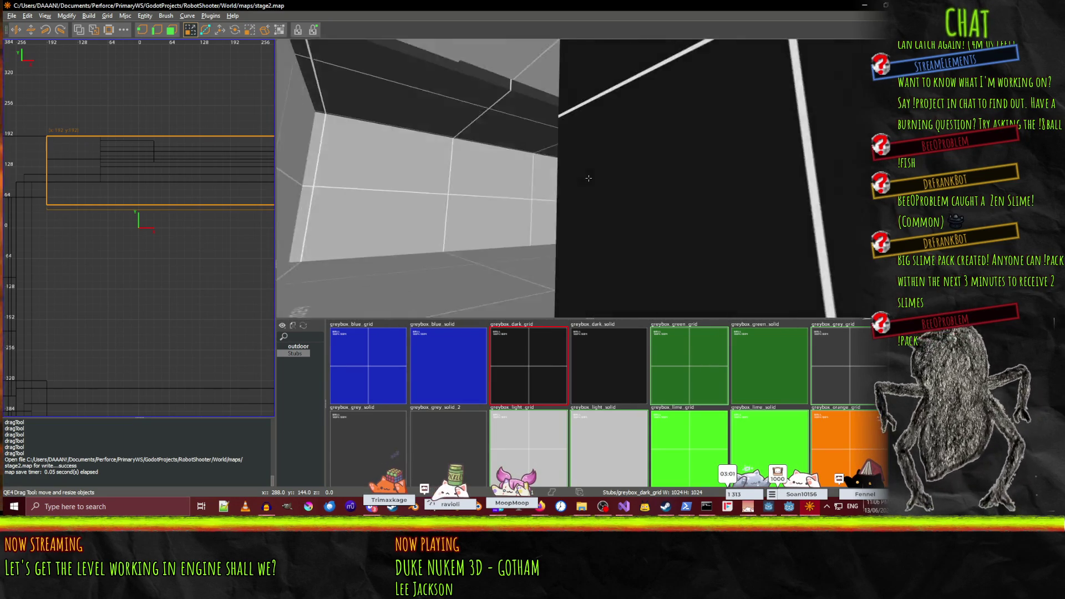
{"action": "key", "text": "Up"}
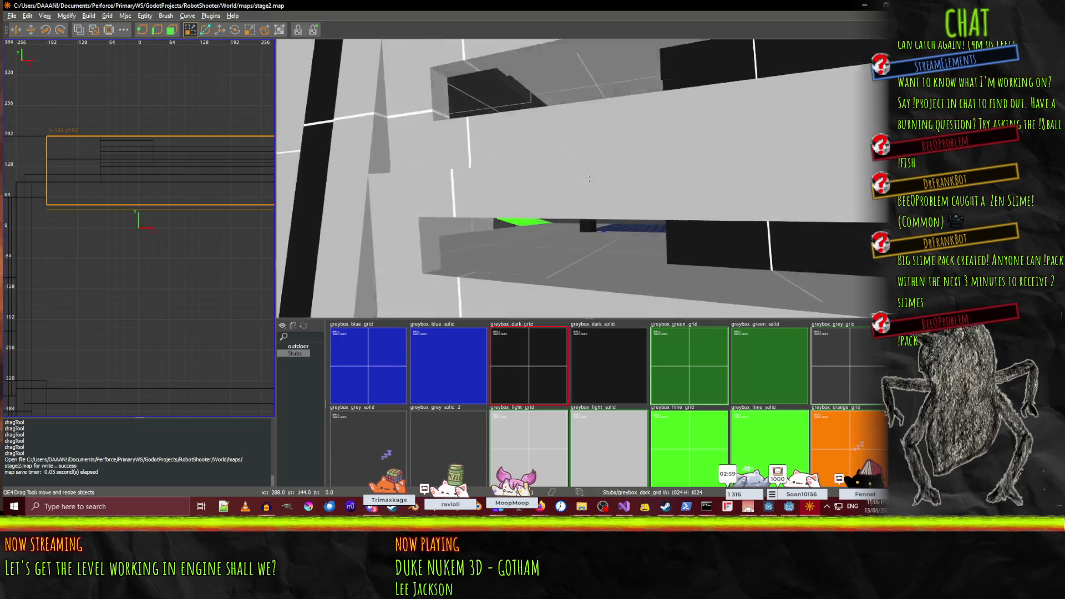
{"action": "key", "text": "Up"}
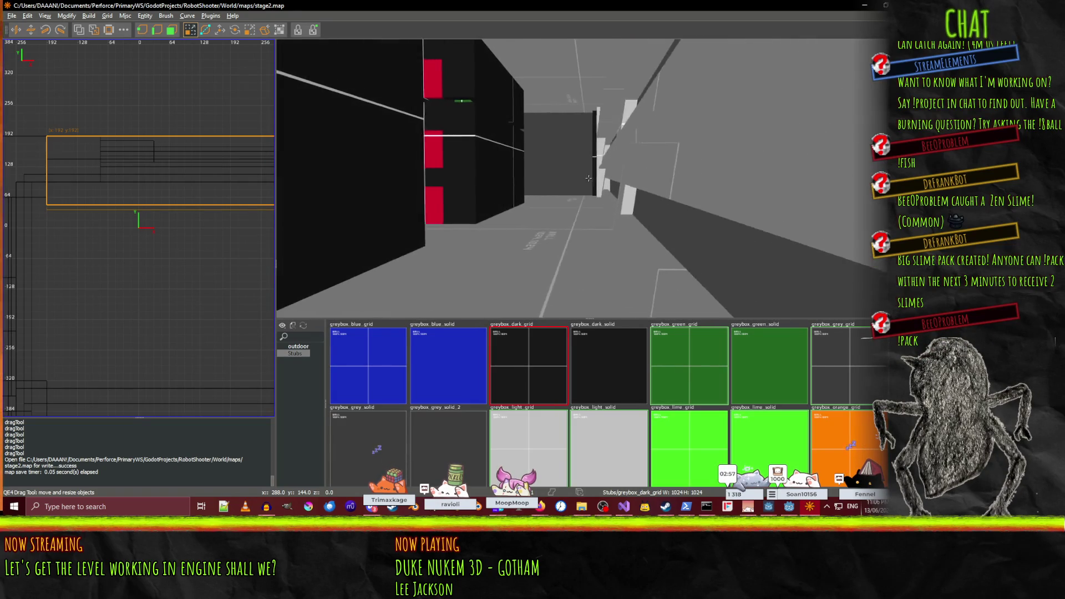
{"action": "key", "text": "Up"}
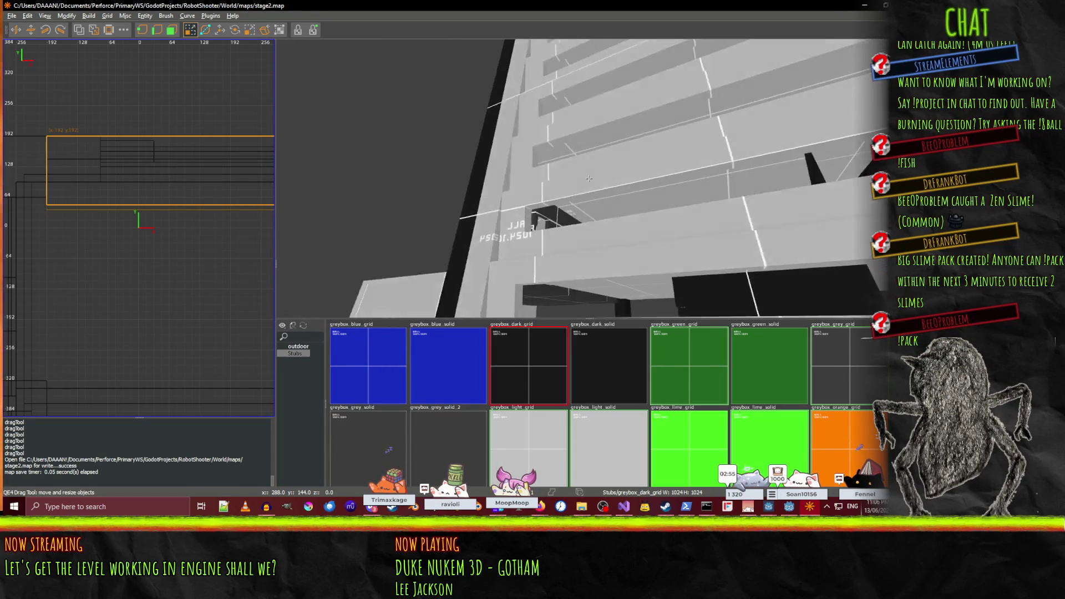
{"action": "key", "text": "Up"}
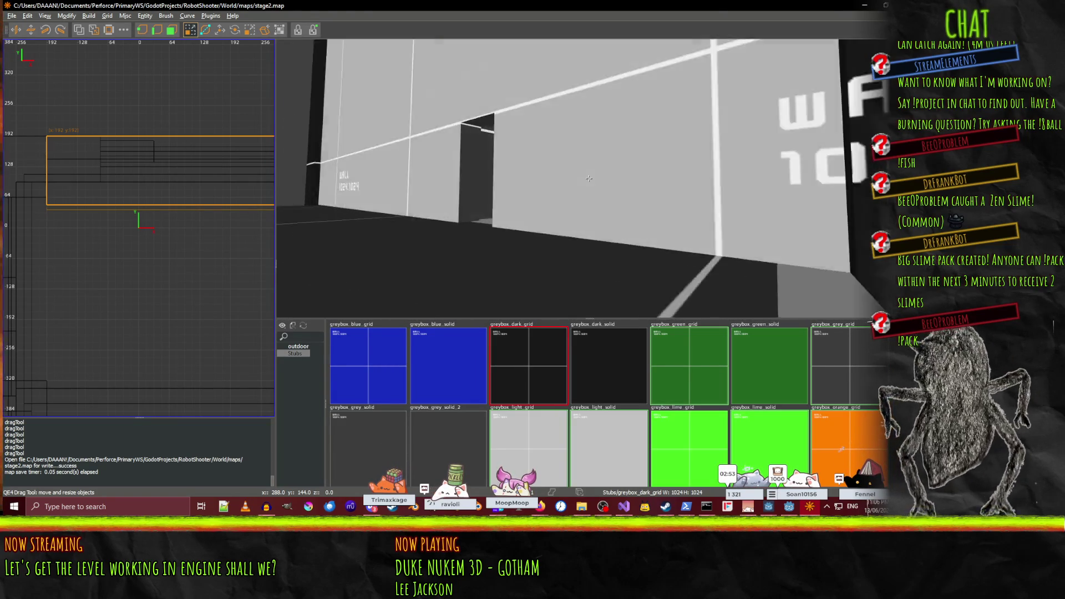
{"action": "key", "text": "Up"}
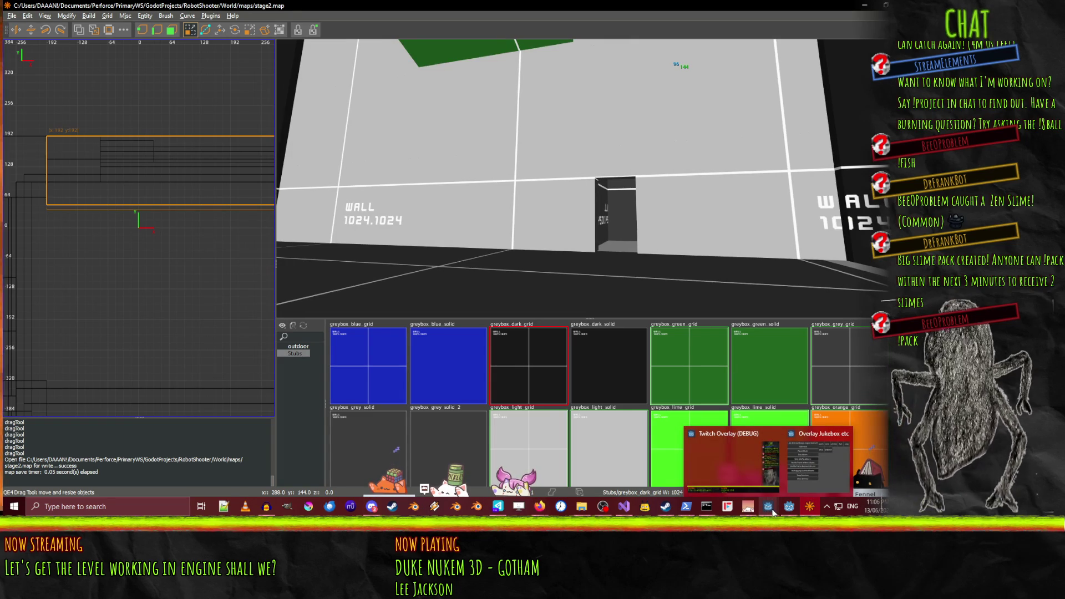
- In Godot, save the sandbox scene and close its tab
{"action": "left_click", "coordinate": [793, 509]}
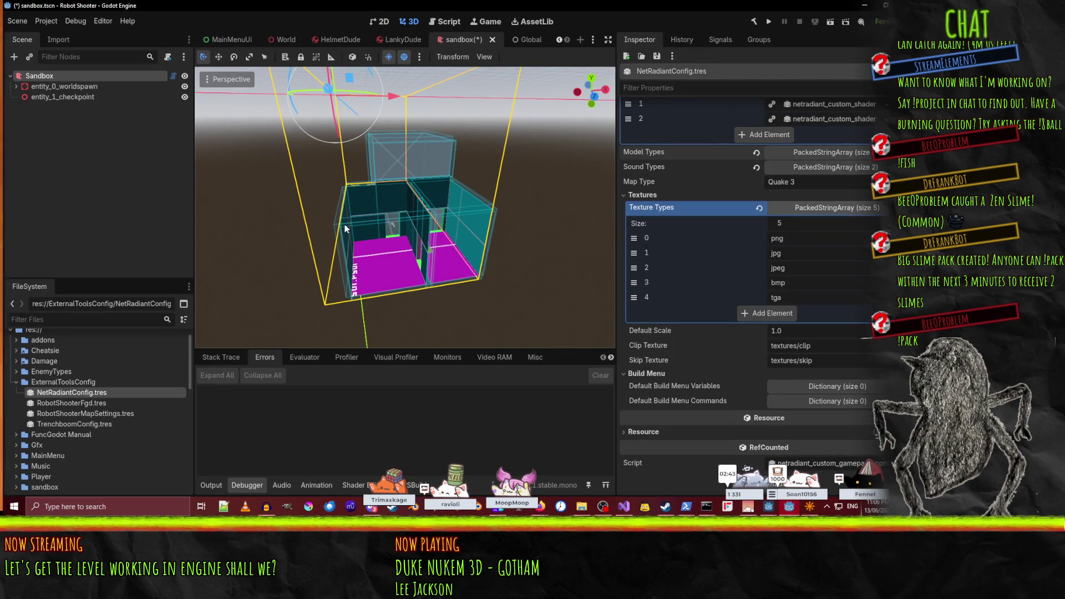
{"action": "scroll", "coordinate": [480, 185], "scroll_direction": "up", "scroll_amount": 5}
{"action": "key", "text": "ctrl+s"}
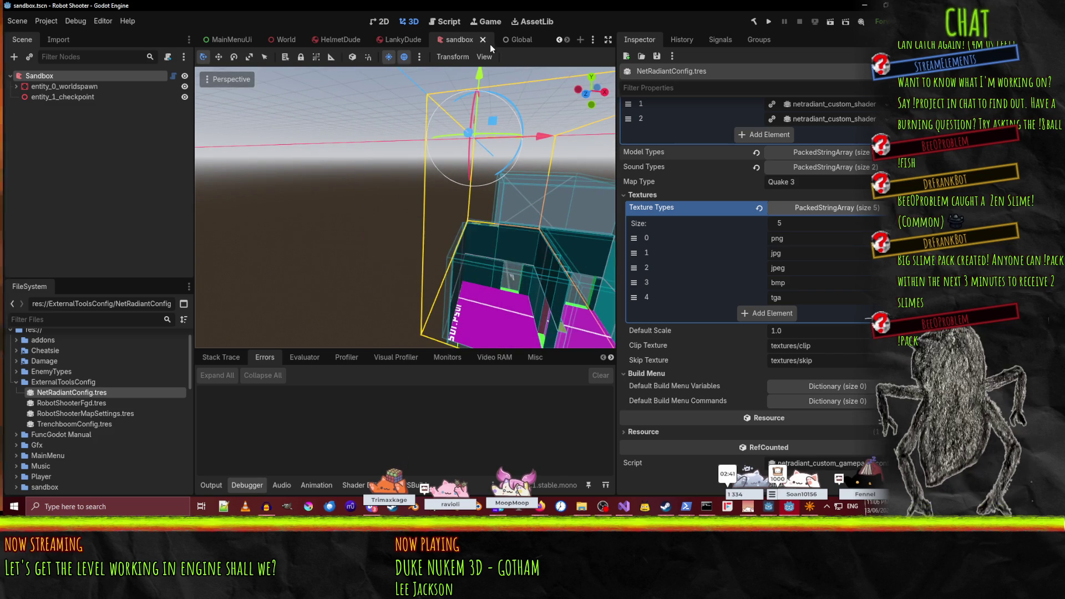
{"action": "left_click", "coordinate": [483, 40]}
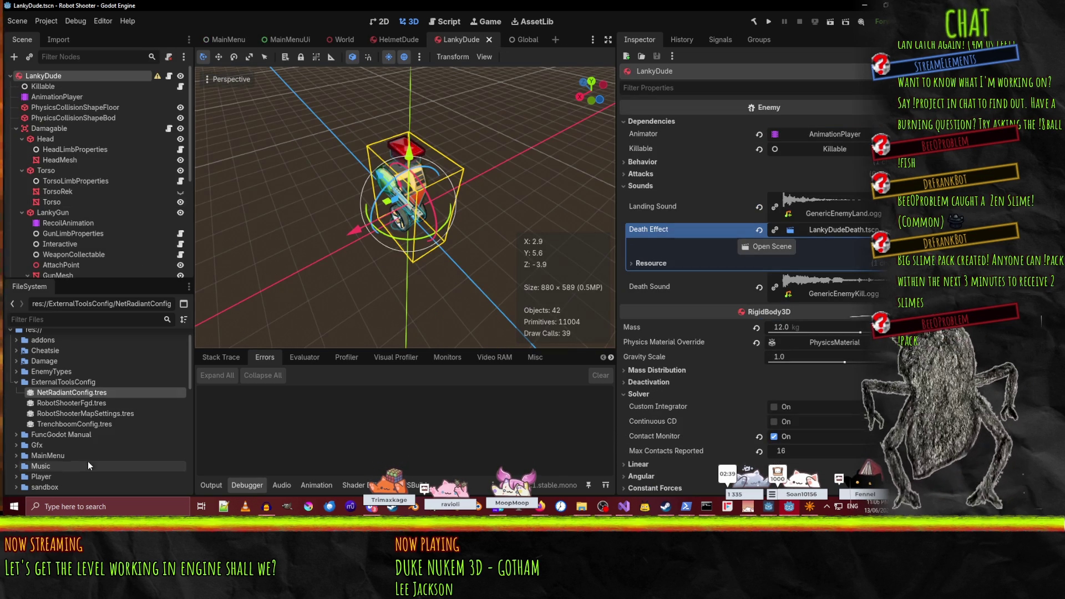
{"action": "scroll", "coordinate": [78, 432], "scroll_direction": "down", "scroll_amount": 10}
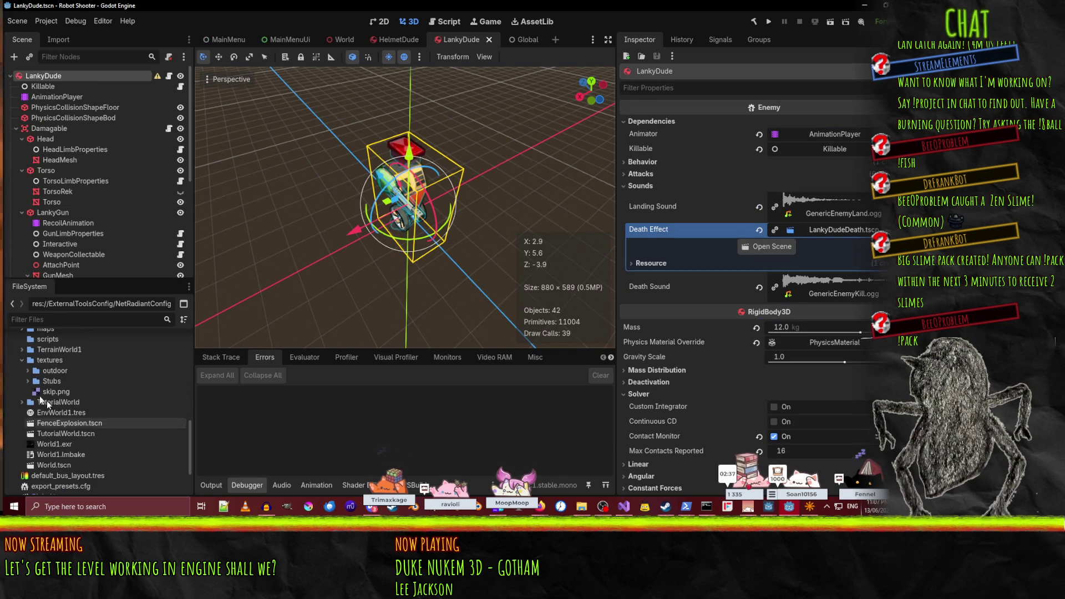
{"action": "scroll", "coordinate": [27, 373], "scroll_direction": "up", "scroll_amount": 2}
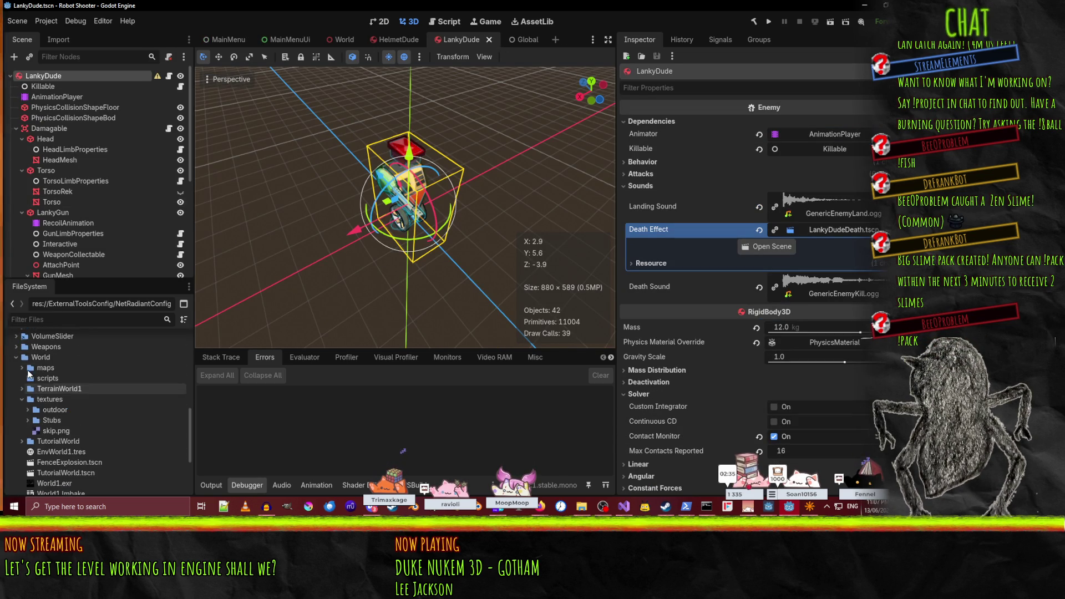
- Expand World > maps in the FileSystem dock to show the stage2 map files
{"action": "left_click", "coordinate": [18, 371]}
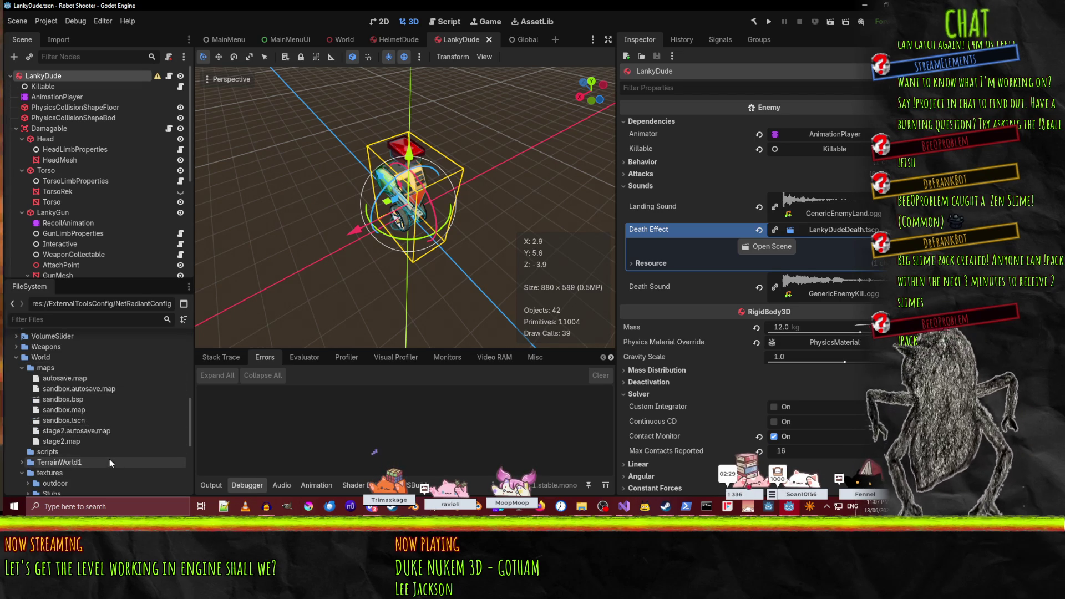
{"action": "scroll", "coordinate": [108, 450], "scroll_direction": "down", "scroll_amount": 2}
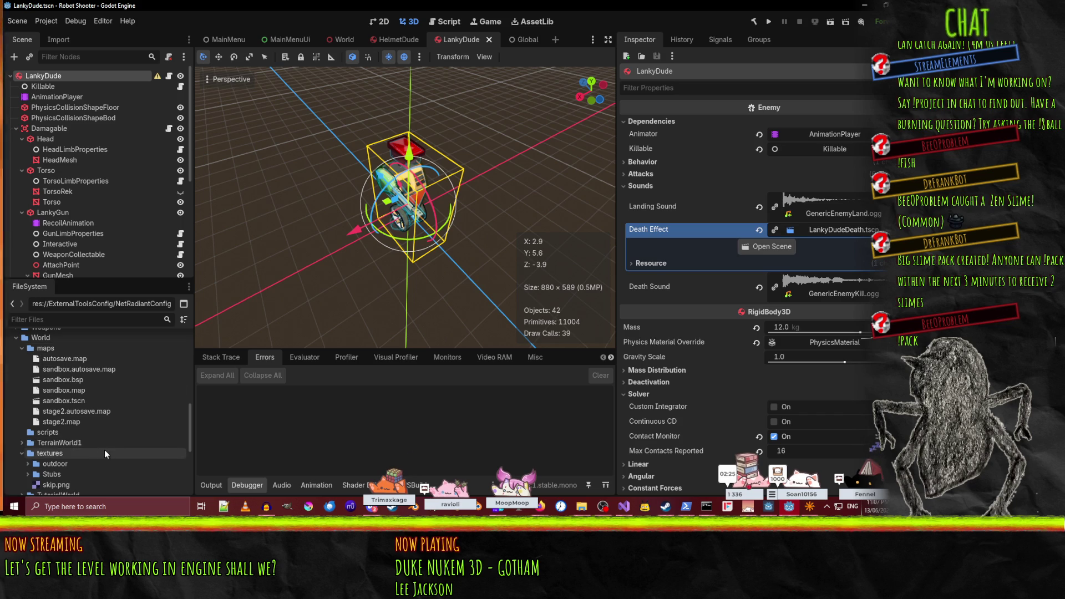
{"action": "scroll", "coordinate": [105, 444], "scroll_direction": "down", "scroll_amount": 5}
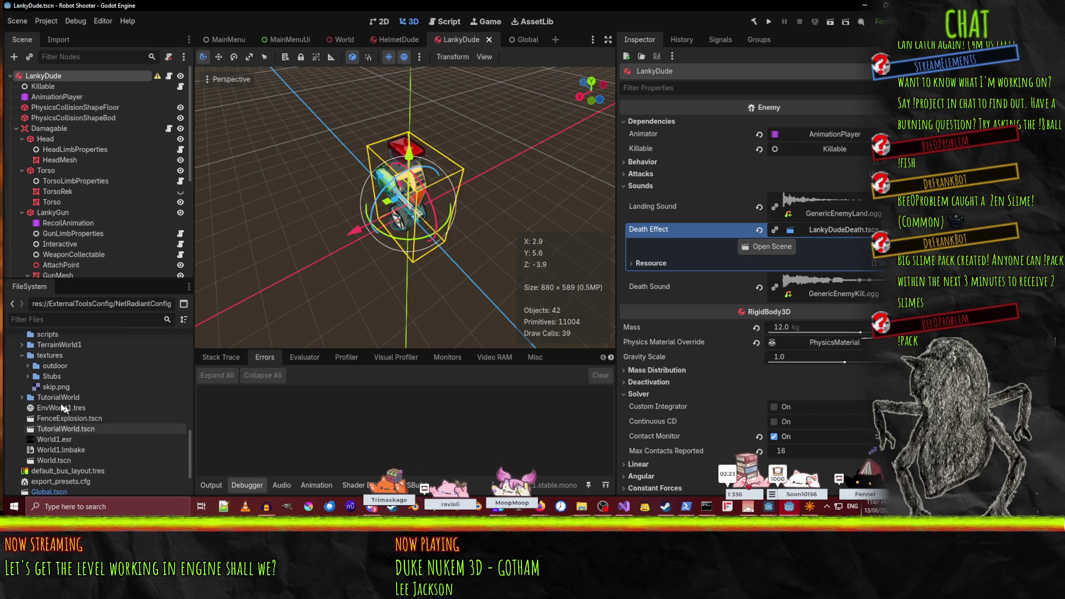
{"action": "scroll", "coordinate": [57, 400], "scroll_direction": "up", "scroll_amount": 6}
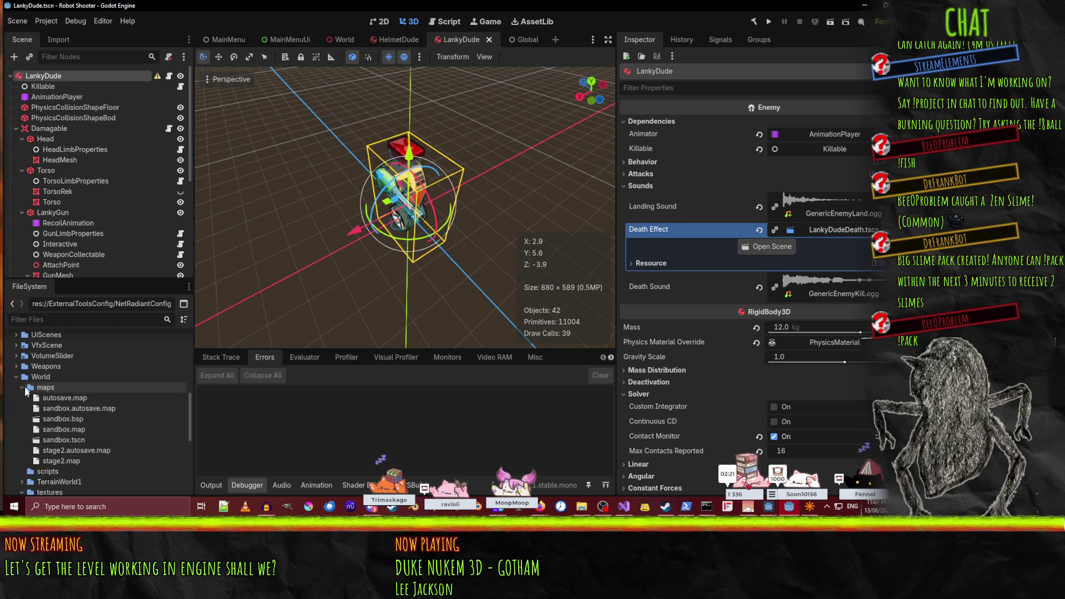
- Create a new folder named Stage2 under World
{"action": "right_click", "coordinate": [45, 377]}
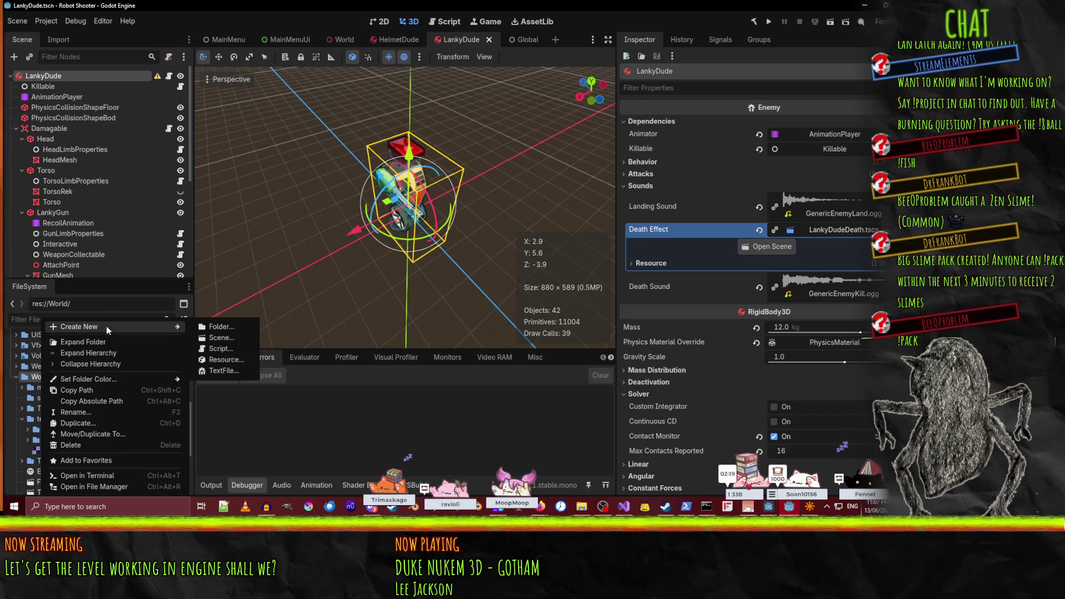
{"action": "left_click", "coordinate": [221, 327]}
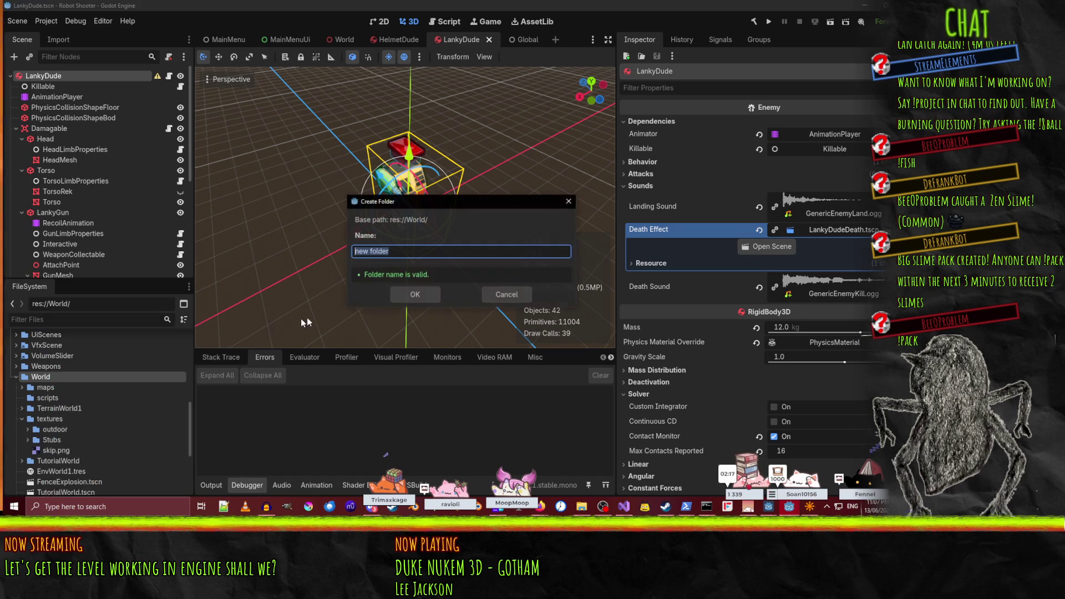
{"action": "type", "text": "Stg"}
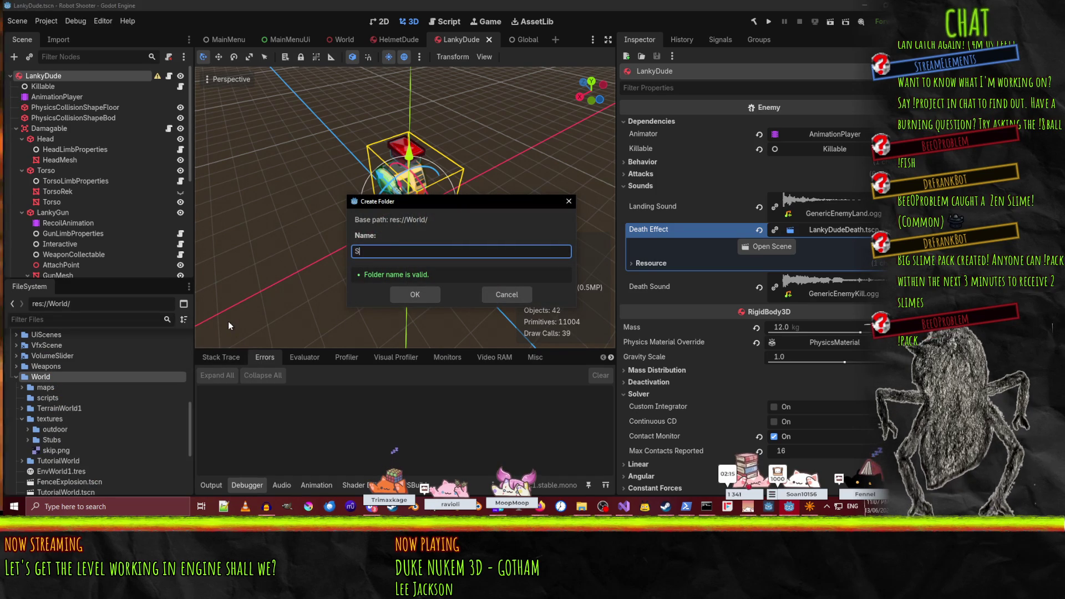
{"action": "key", "text": "BackSpace"}
{"action": "key", "text": "BackSpace"}
{"action": "type", "text": "age2"}
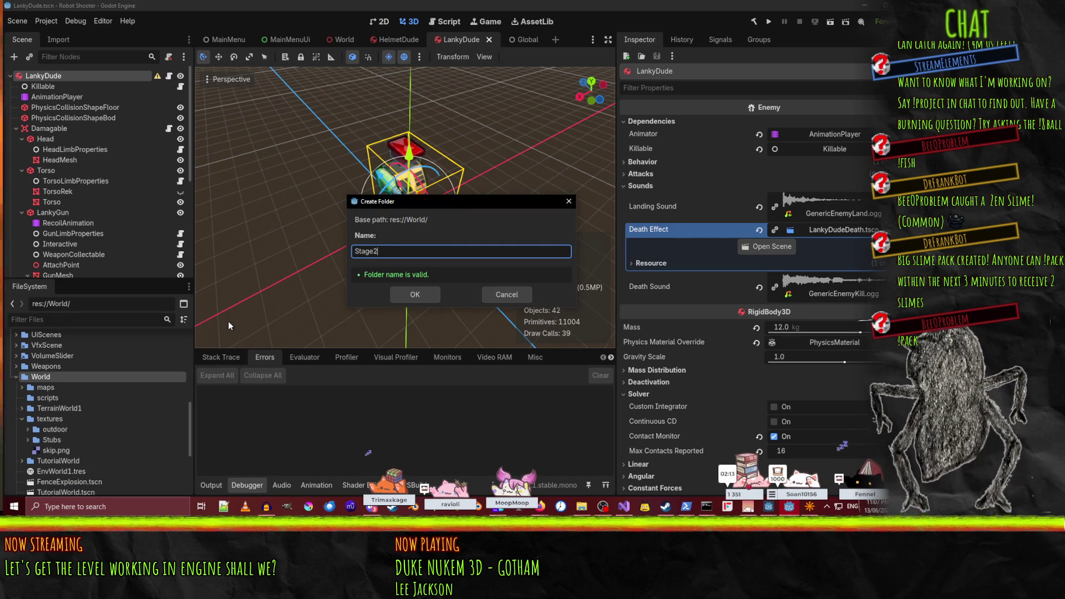
{"action": "type", "text": "World"}
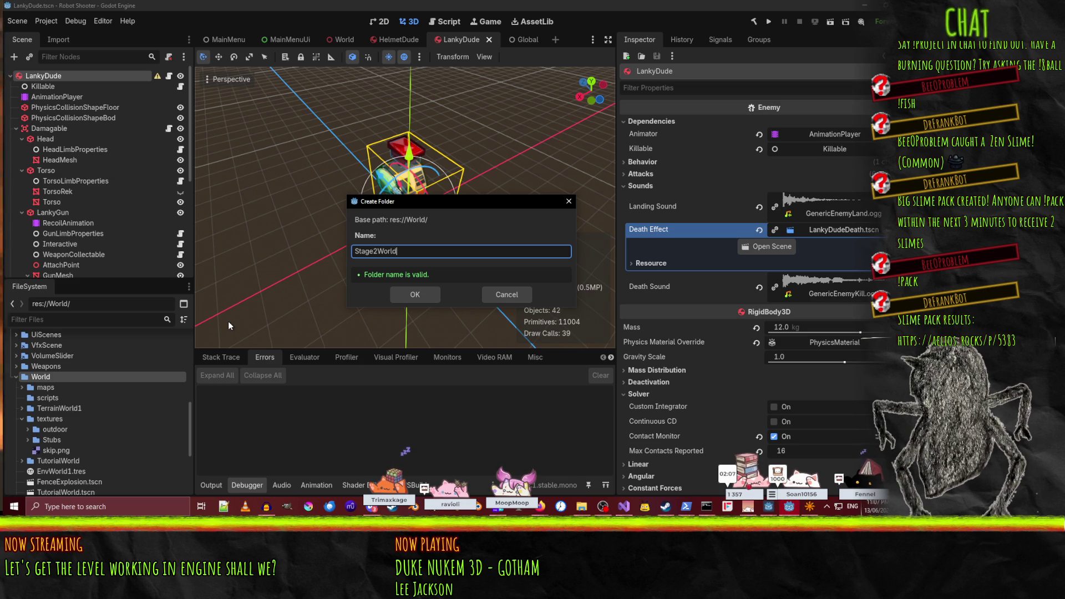
{"action": "key", "text": "BackSpace"}
{"action": "key", "text": "BackSpace"}
{"action": "key", "text": "BackSpace"}
{"action": "key", "text": "Return"}
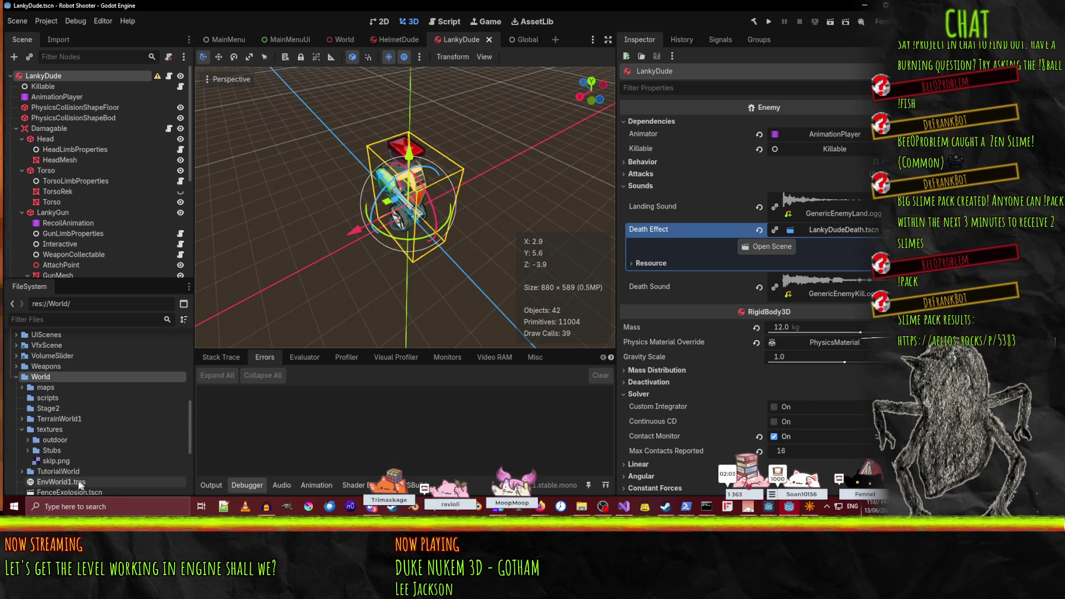
- Create an empty 3D scene named Stage2 inside the Stage2 folder
{"action": "left_click", "coordinate": [56, 407]}
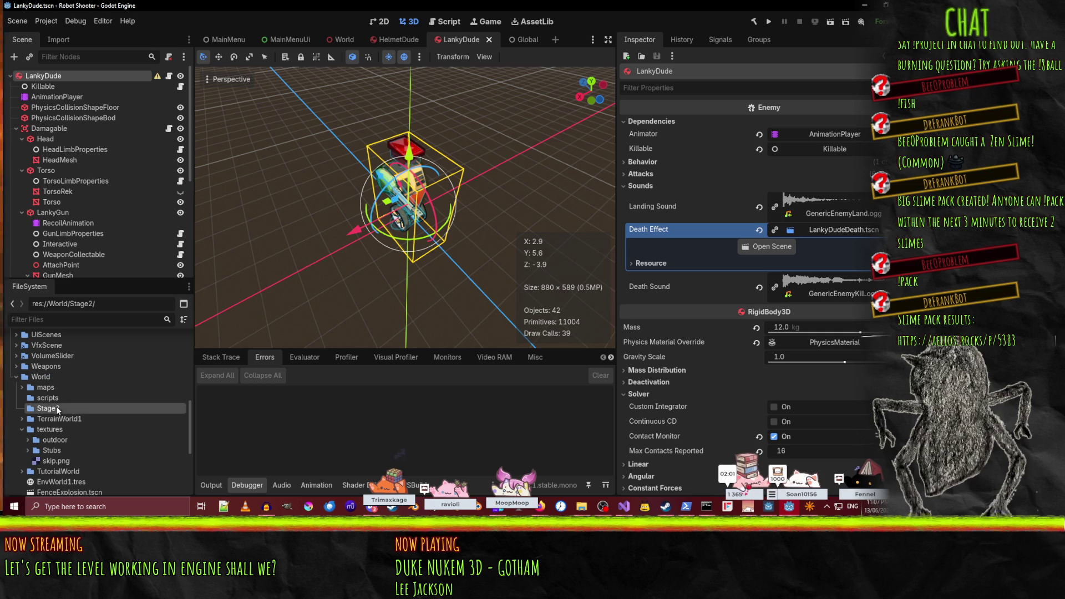
{"action": "scroll", "coordinate": [102, 433], "scroll_direction": "down", "scroll_amount": 2}
{"action": "scroll", "coordinate": [102, 430], "scroll_direction": "down", "scroll_amount": 3}
{"action": "scroll", "coordinate": [55, 438], "scroll_direction": "up", "scroll_amount": 3}
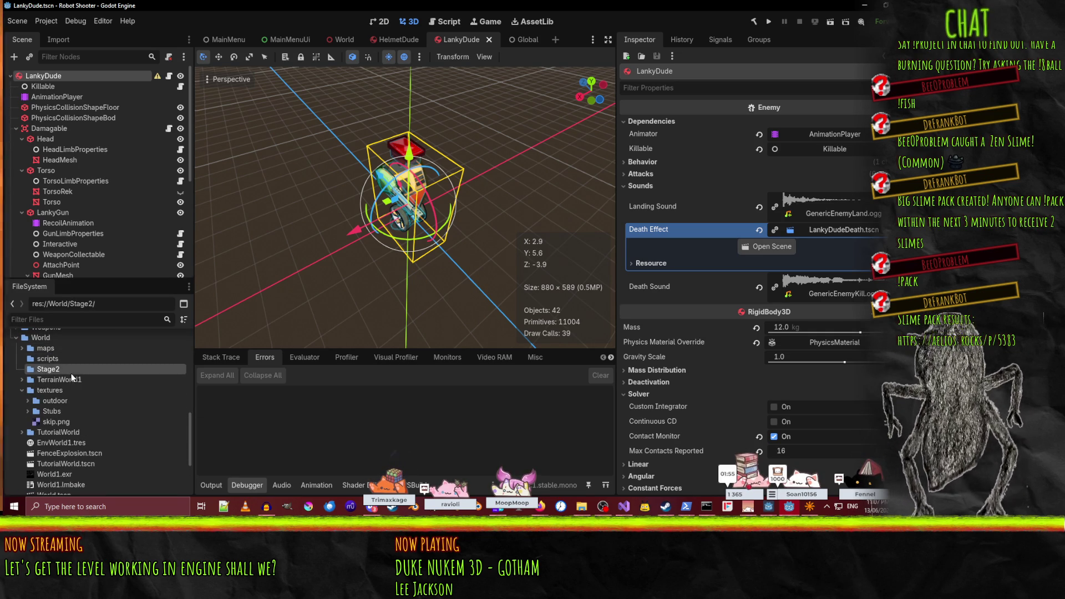
{"action": "right_click", "coordinate": [49, 369]}
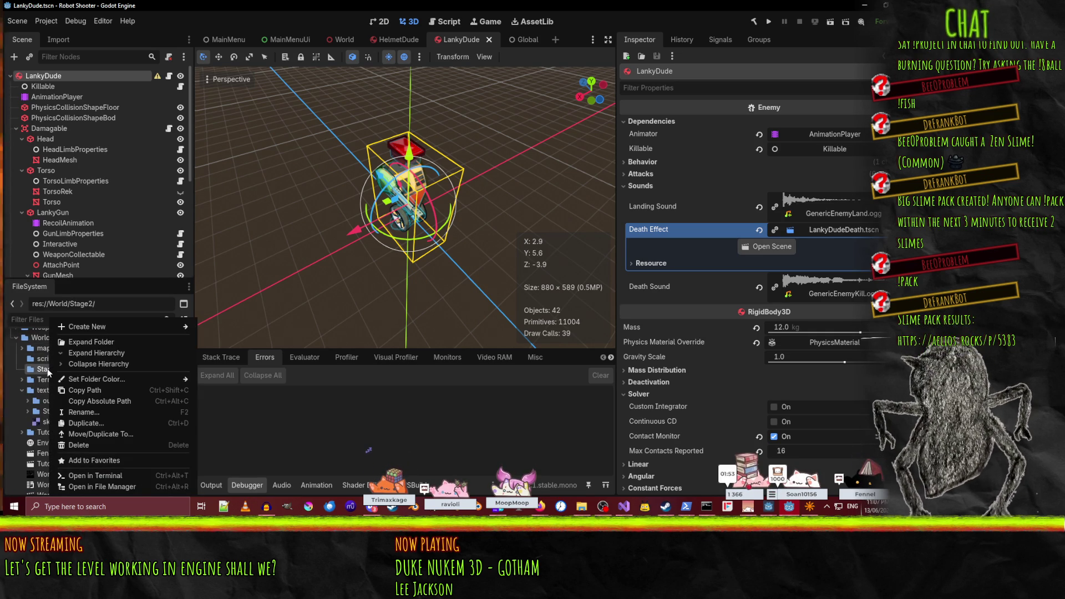
{"action": "mouse_move", "coordinate": [112, 330]}
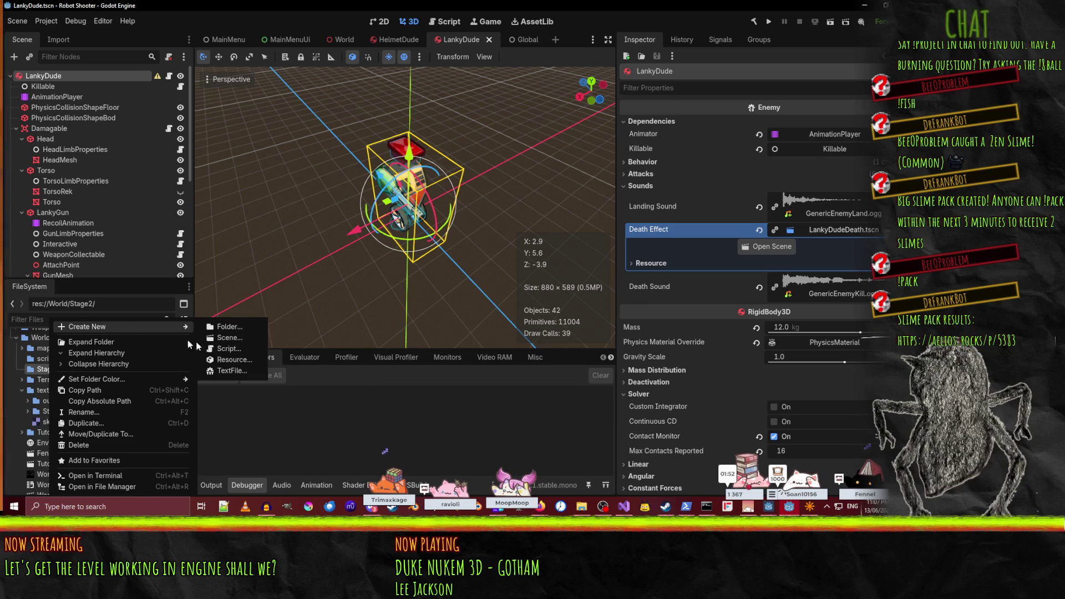
{"action": "left_click", "coordinate": [244, 339]}
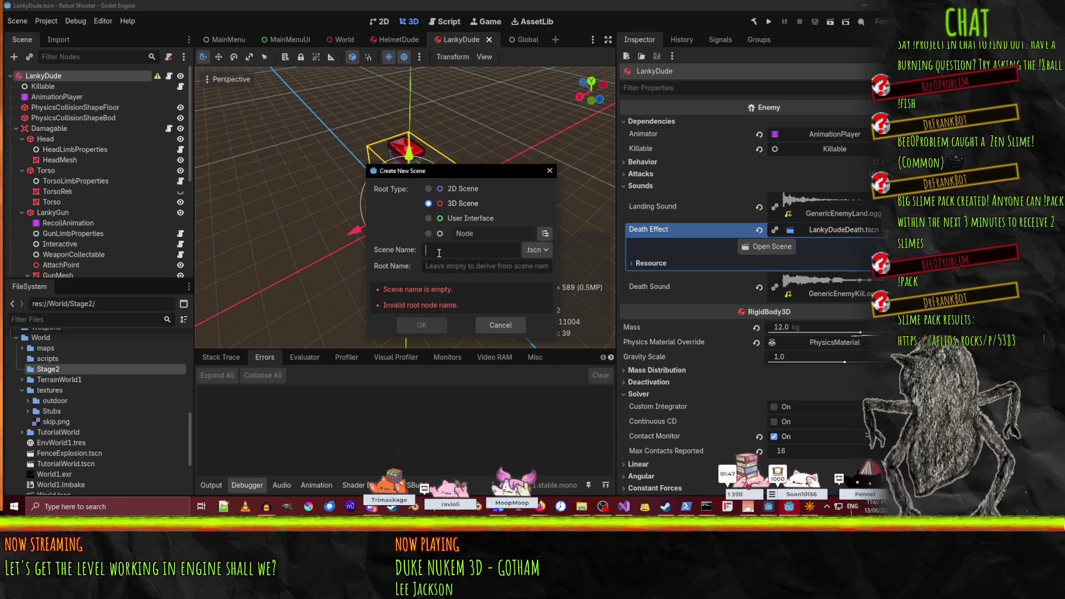
{"action": "left_click", "coordinate": [421, 326]}
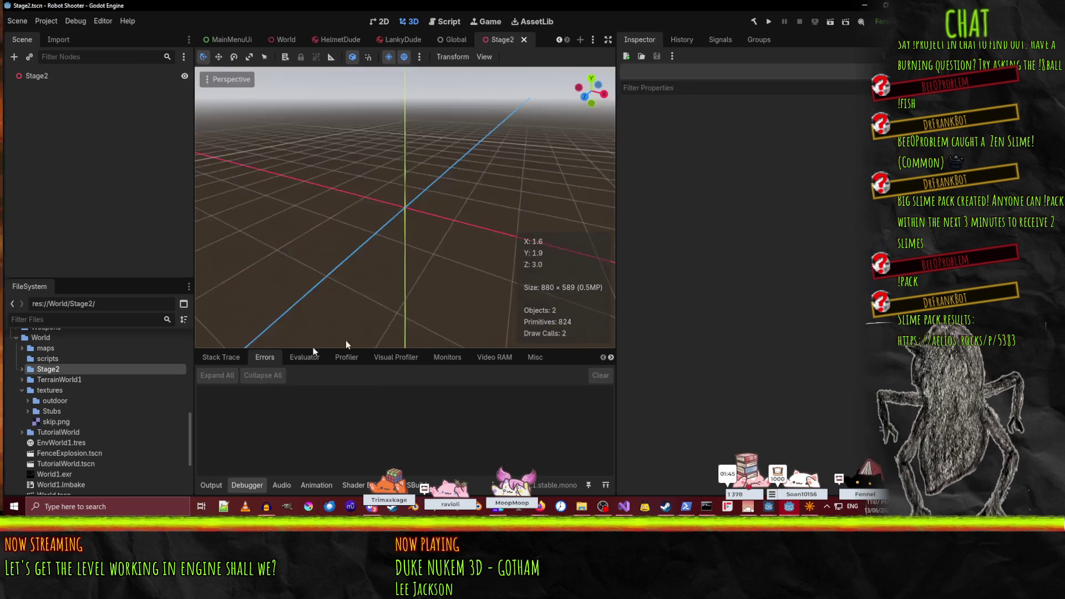
- Change the Stage2 root node's type to FuncGodotMap, found by searching 'map'
{"action": "right_click", "coordinate": [34, 76]}
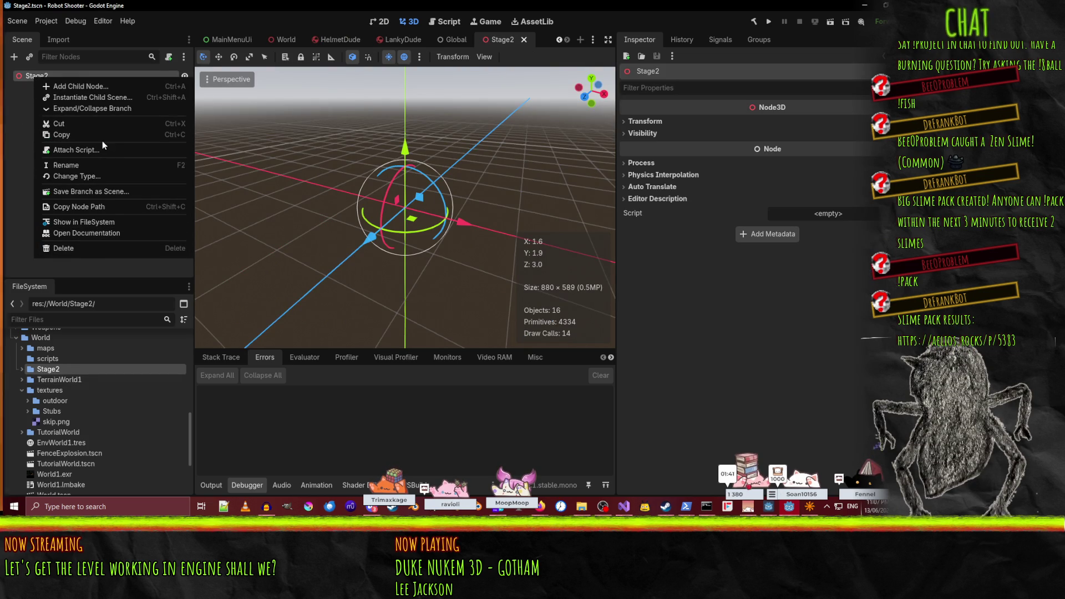
{"action": "left_click", "coordinate": [807, 196]}
{"action": "left_click", "coordinate": [830, 213]}
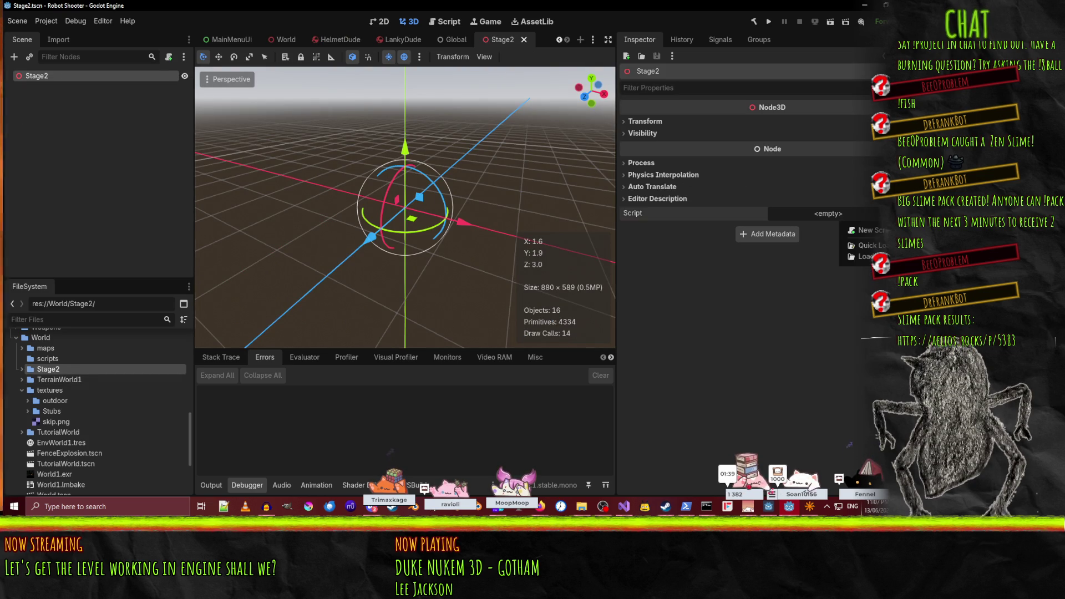
{"action": "right_click", "coordinate": [22, 76]}
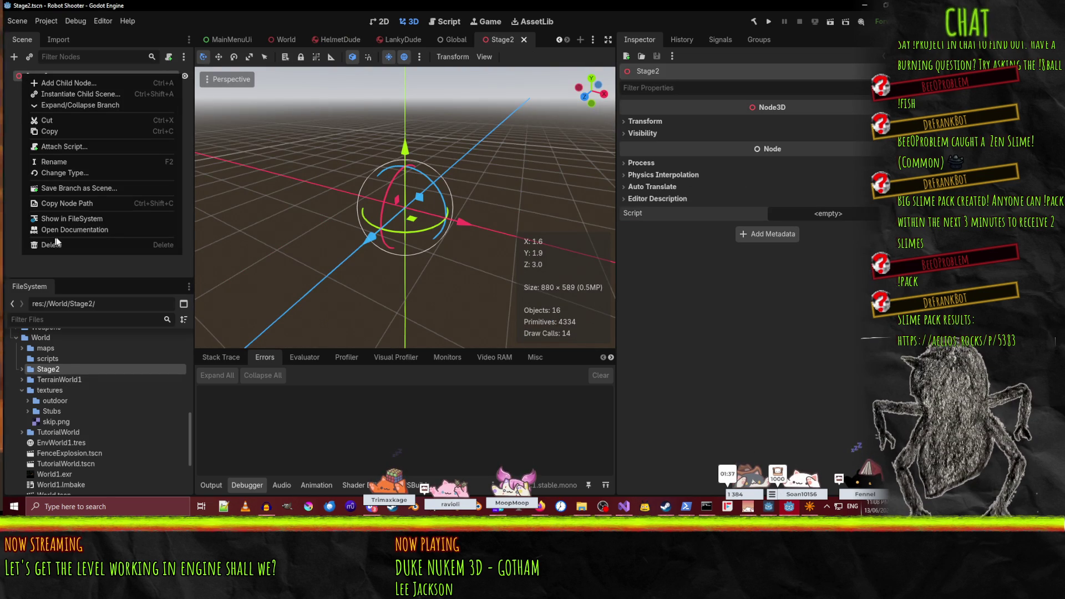
{"action": "left_click", "coordinate": [86, 173]}
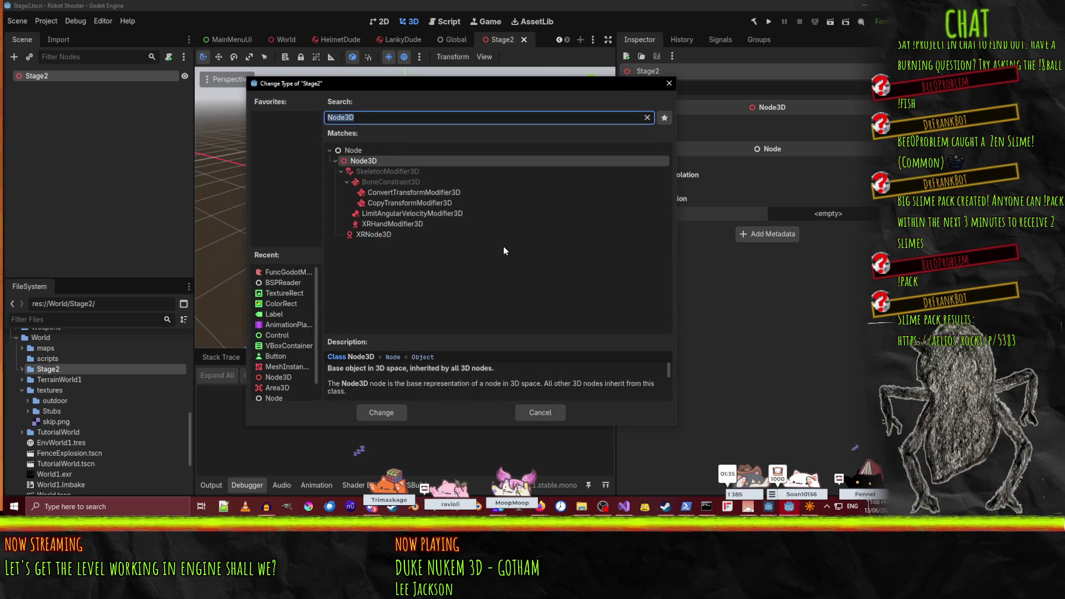
{"action": "type", "text": "map"}
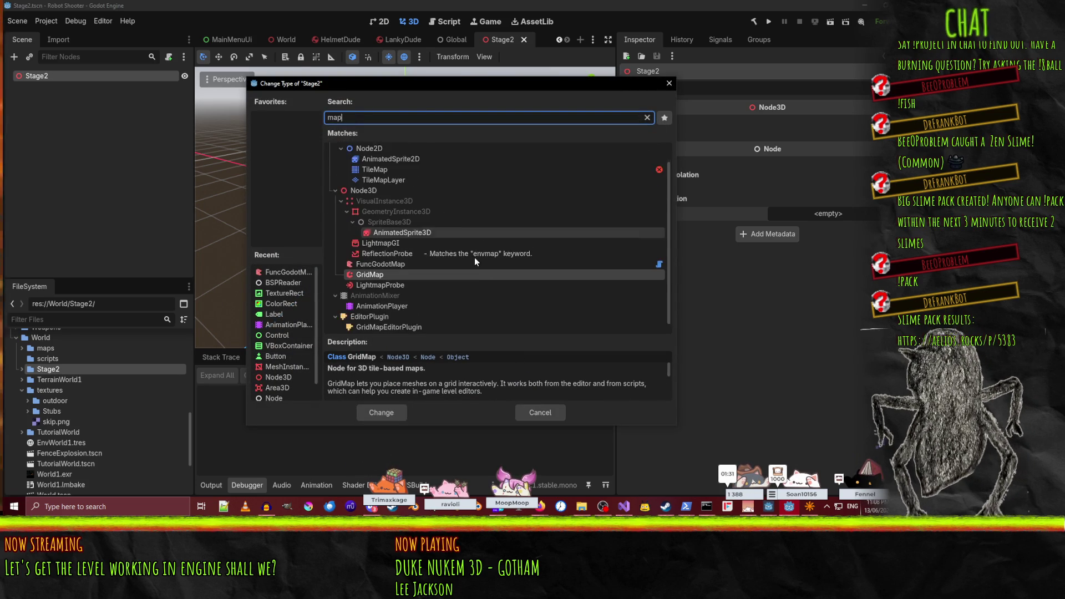
{"action": "left_click", "coordinate": [421, 253]}
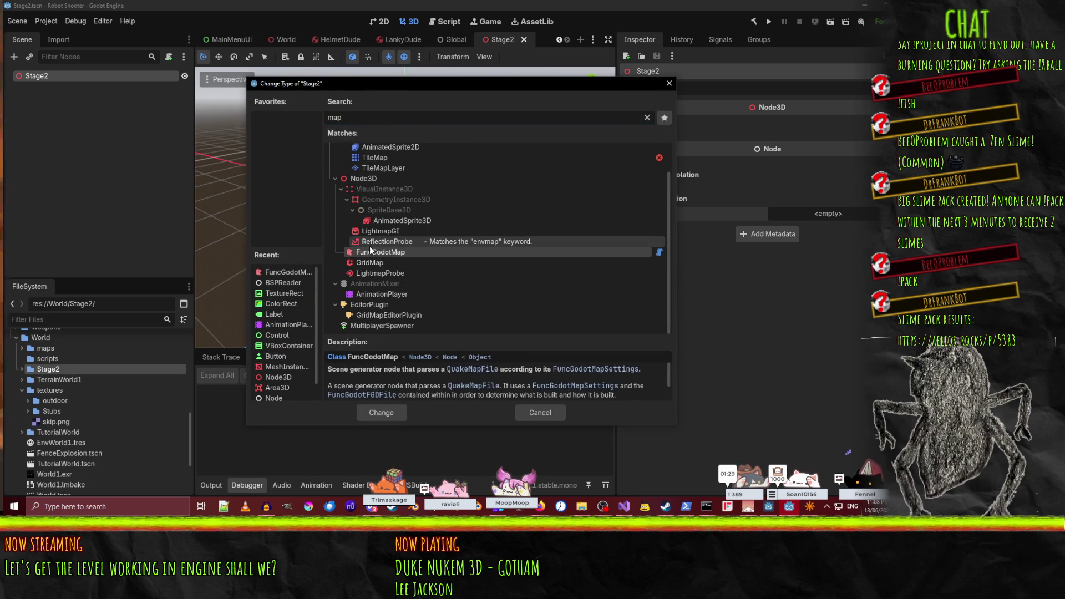
{"action": "left_click", "coordinate": [381, 412]}
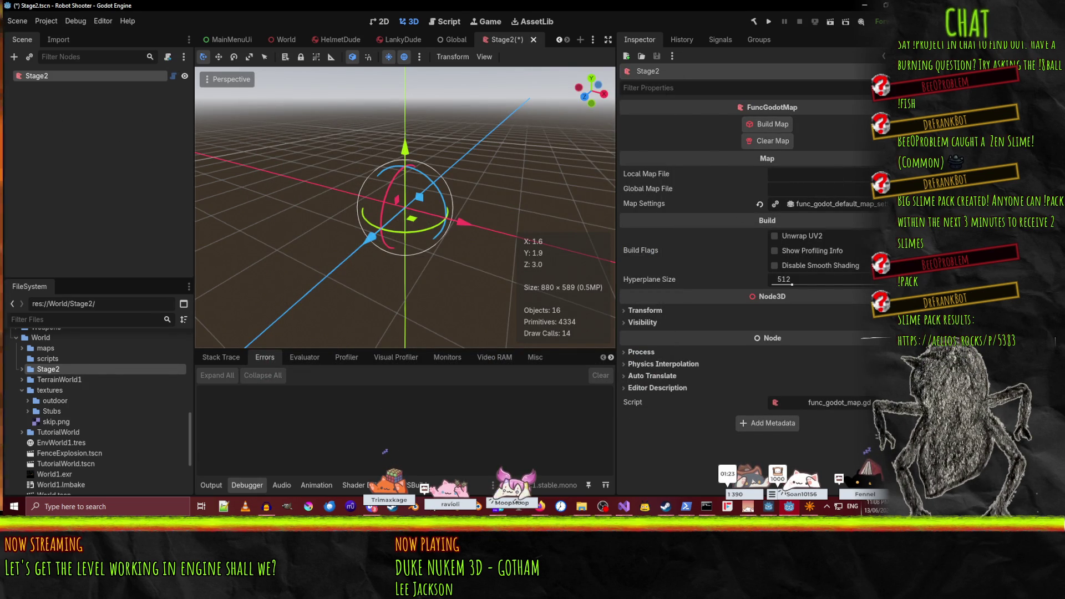
- Choose res://World/maps/stage2.map as the Local Map File
{"action": "left_click", "coordinate": [826, 174]}
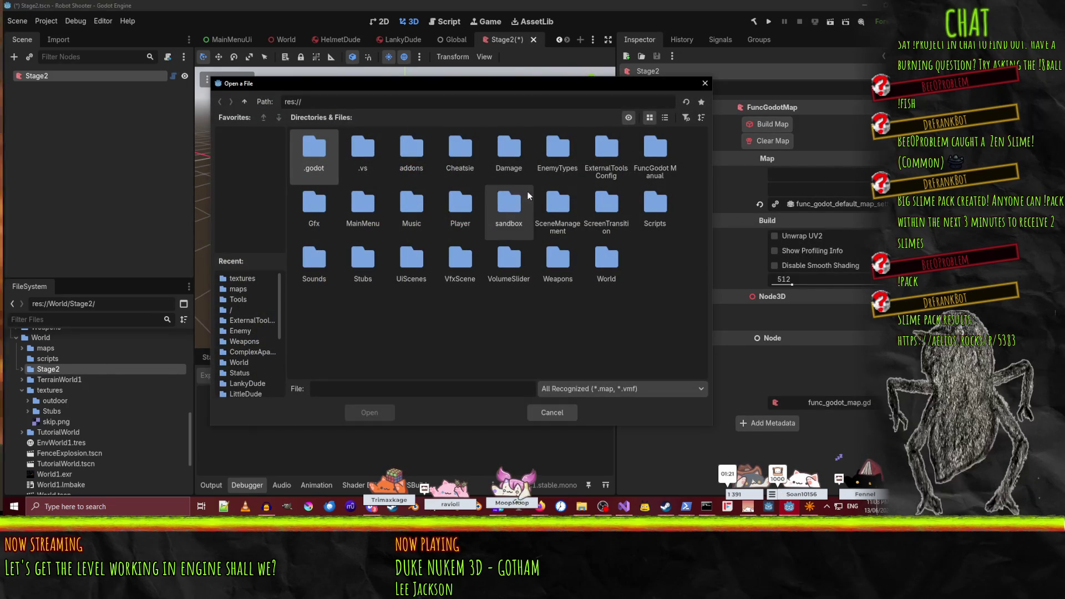
{"action": "double_click", "coordinate": [595, 269]}
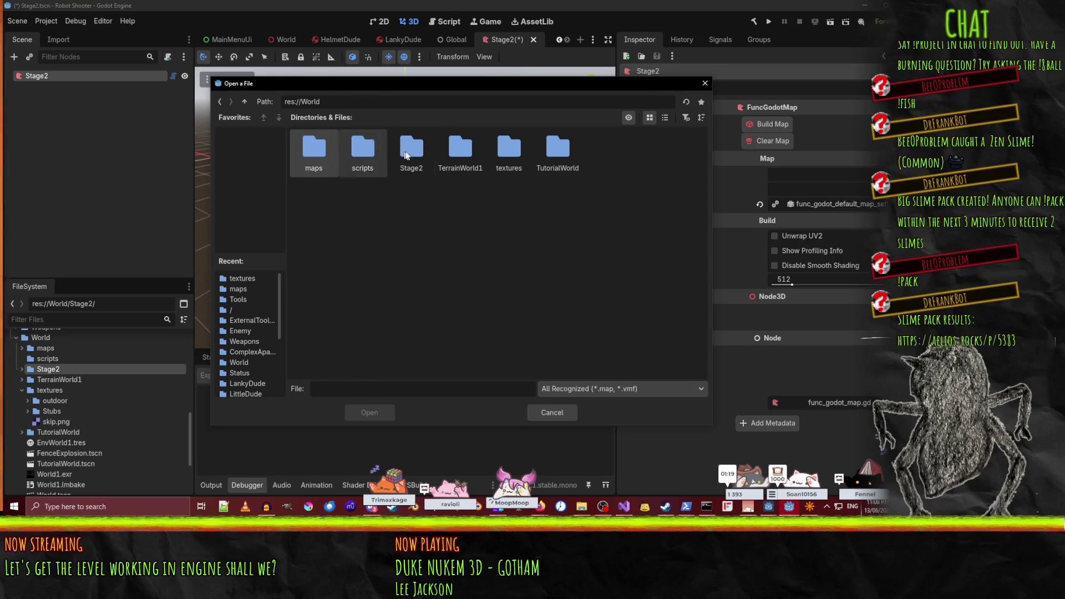
{"action": "double_click", "coordinate": [314, 152]}
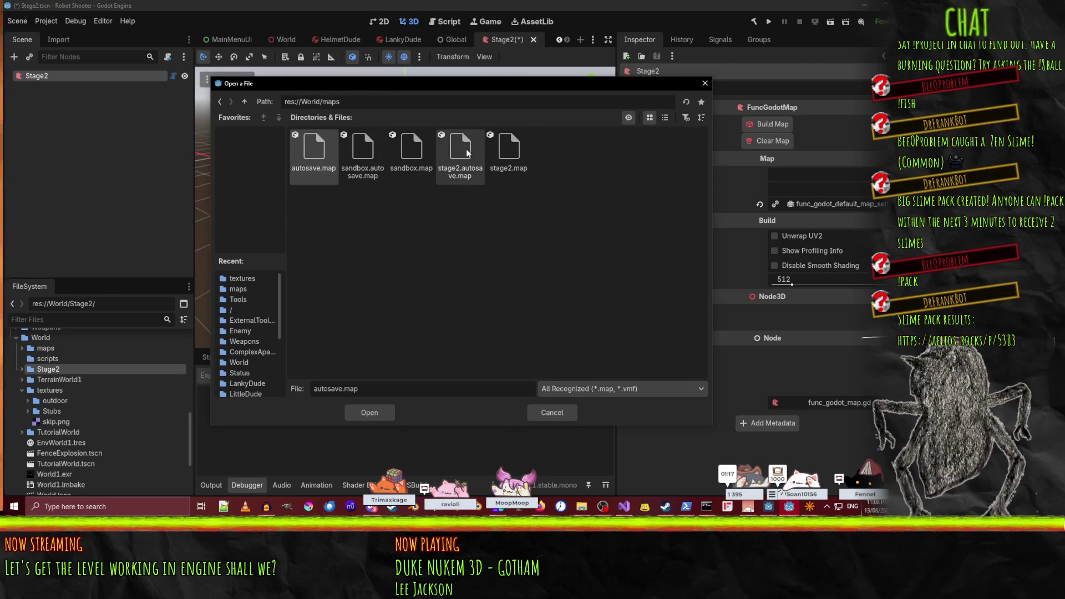
{"action": "left_click", "coordinate": [509, 148]}
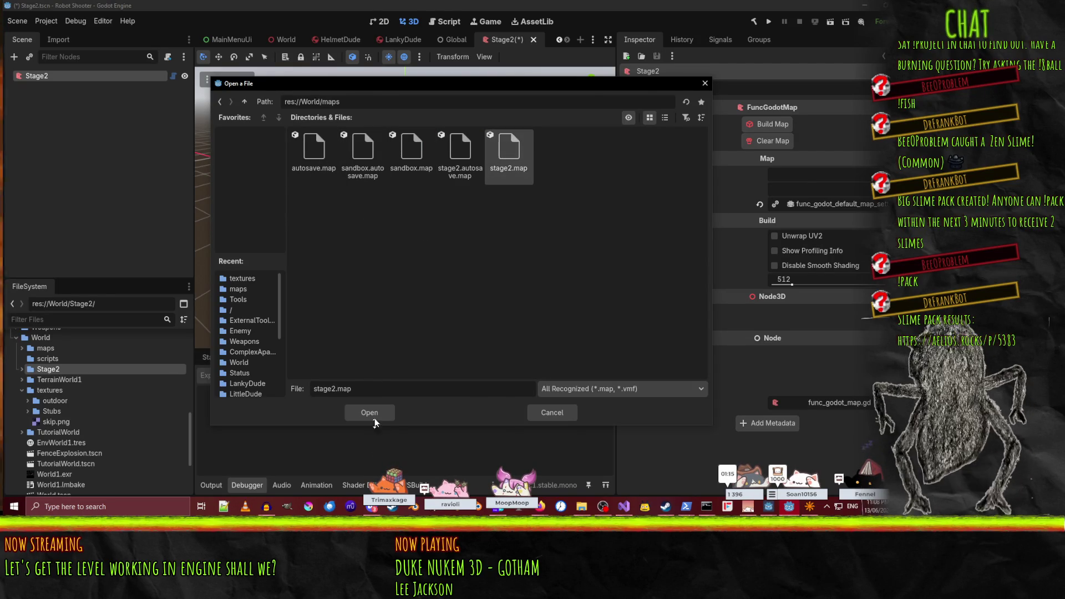
{"action": "left_click", "coordinate": [370, 413]}
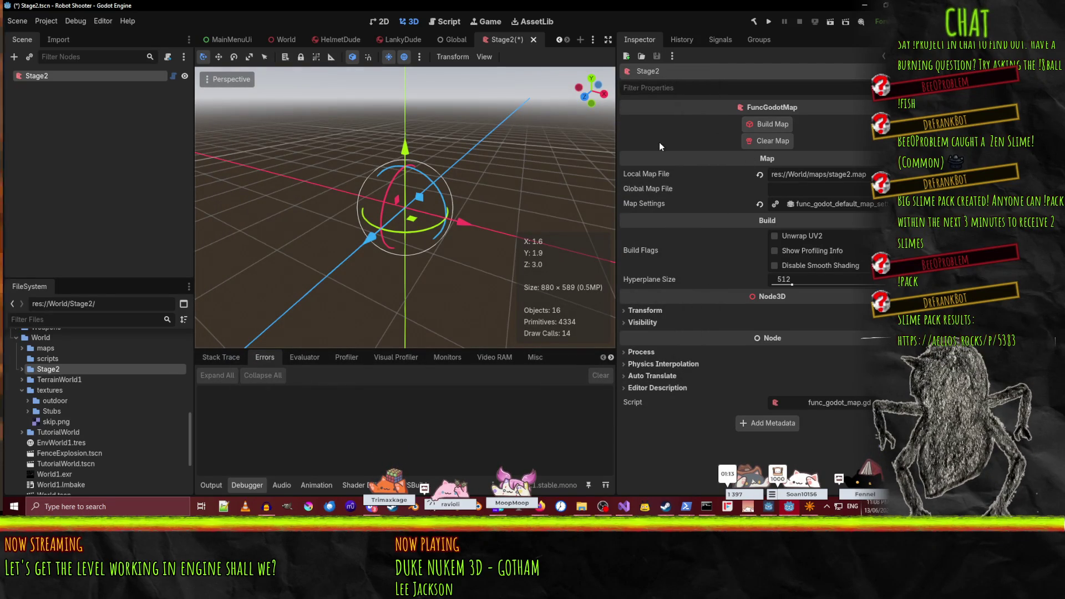
- Expand the Map Settings and Materials sections, and the World/maps folder listing
{"action": "left_click", "coordinate": [841, 207]}
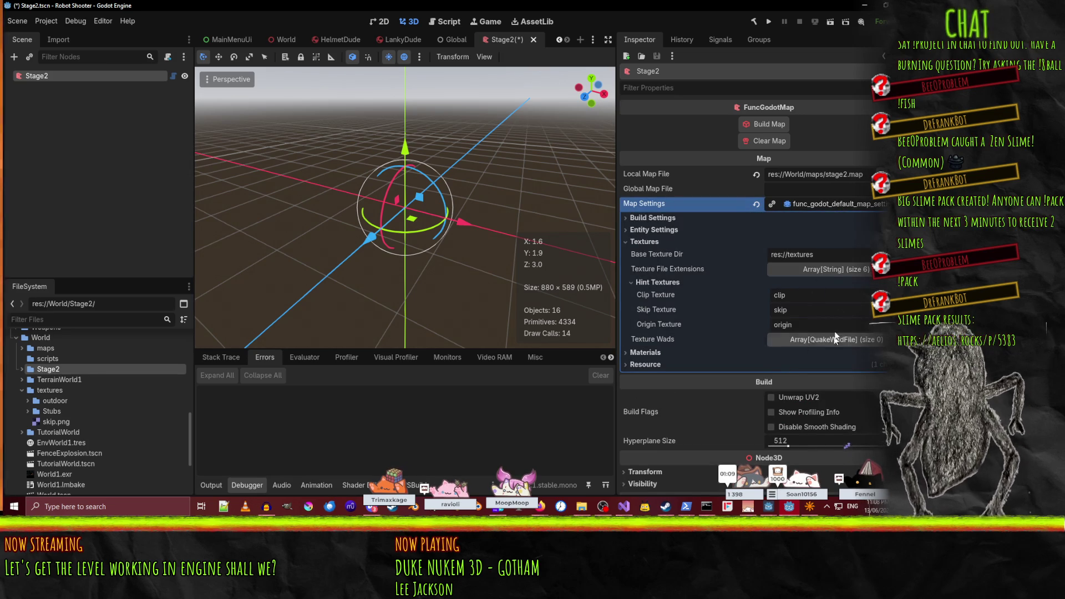
{"action": "left_click", "coordinate": [660, 355]}
{"action": "scroll", "coordinate": [730, 357], "scroll_direction": "down", "scroll_amount": 5}
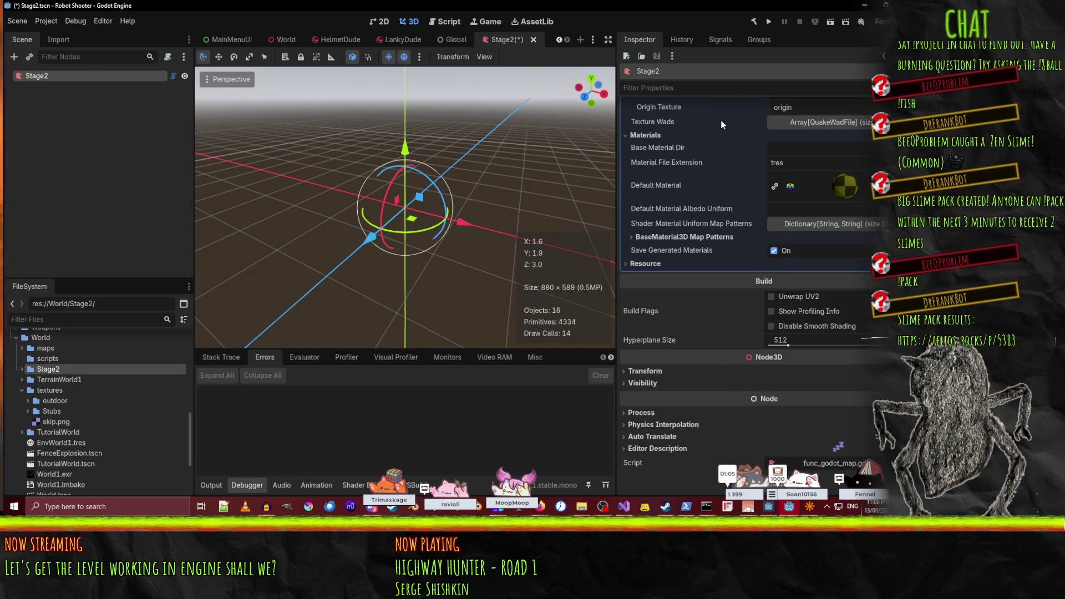
{"action": "scroll", "coordinate": [733, 202], "scroll_direction": "up", "scroll_amount": 5}
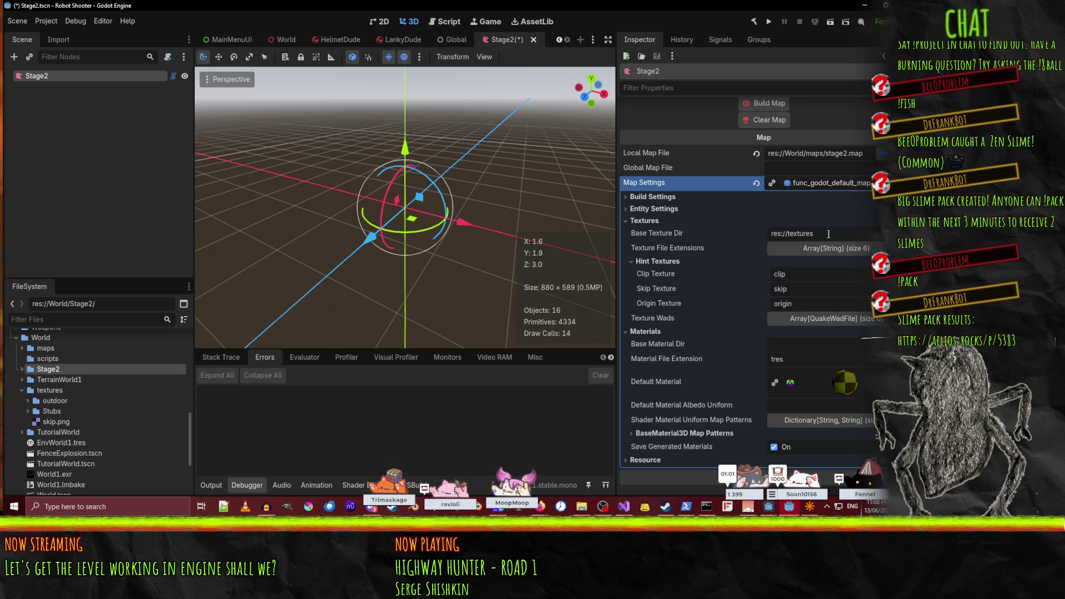
{"action": "scroll", "coordinate": [830, 232], "scroll_direction": "up", "scroll_amount": 1}
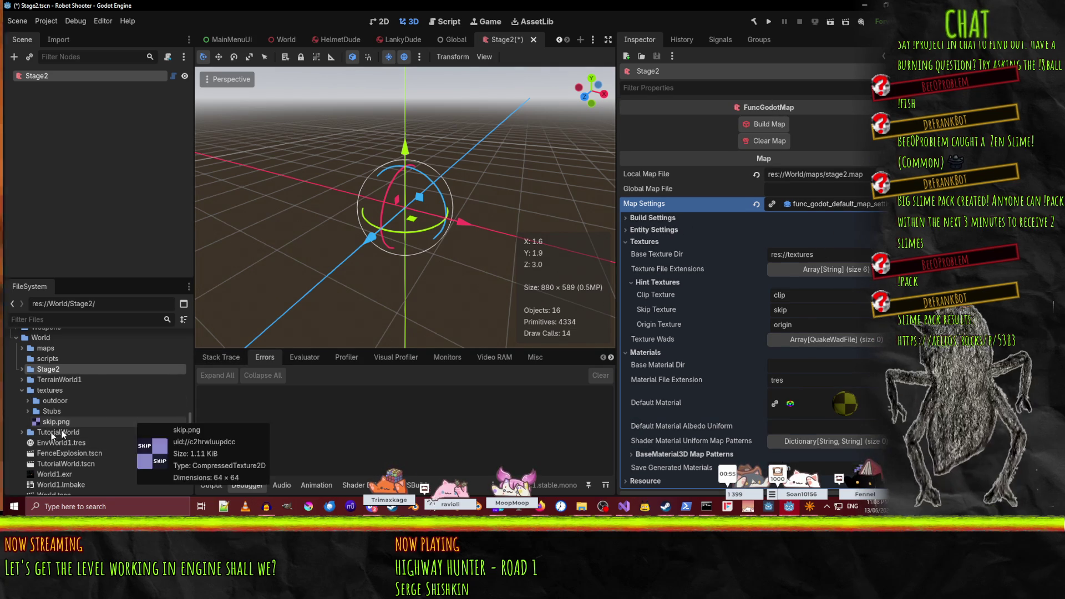
{"action": "scroll", "coordinate": [98, 390], "scroll_direction": "up", "scroll_amount": 2}
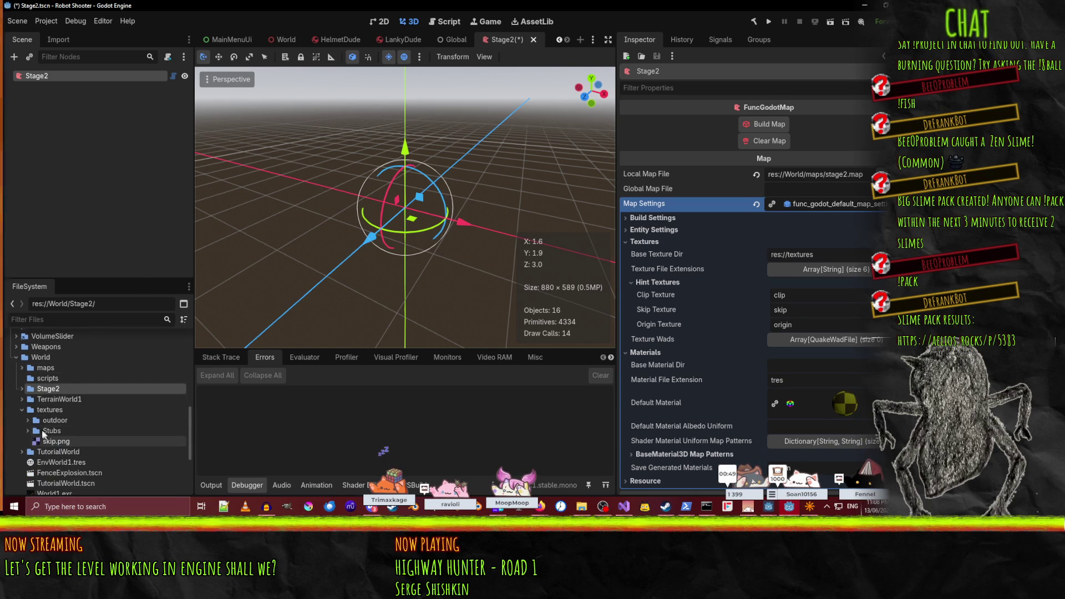
{"action": "left_click", "coordinate": [41, 371]}
{"action": "left_click", "coordinate": [21, 368]}
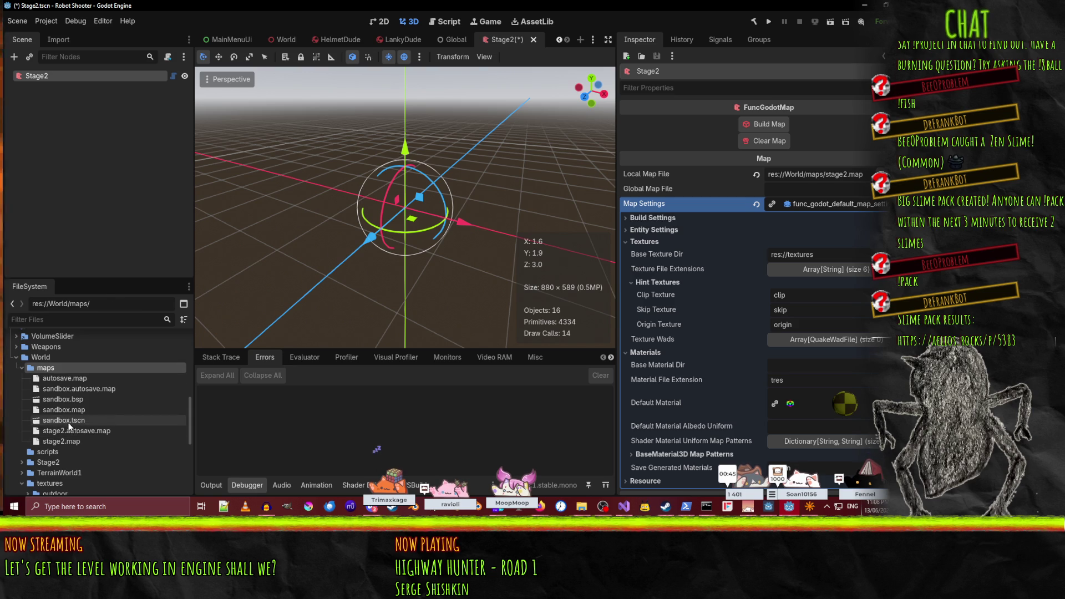
- Copy the Map Settings resource from the sandbox scene
{"action": "double_click", "coordinate": [48, 421]}
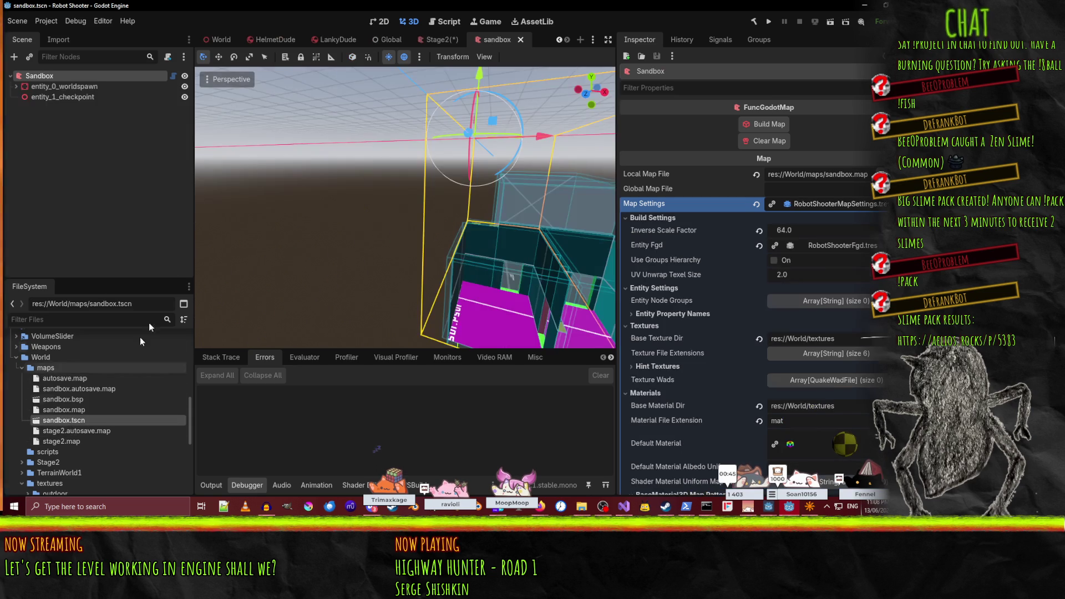
{"action": "right_click", "coordinate": [860, 204]}
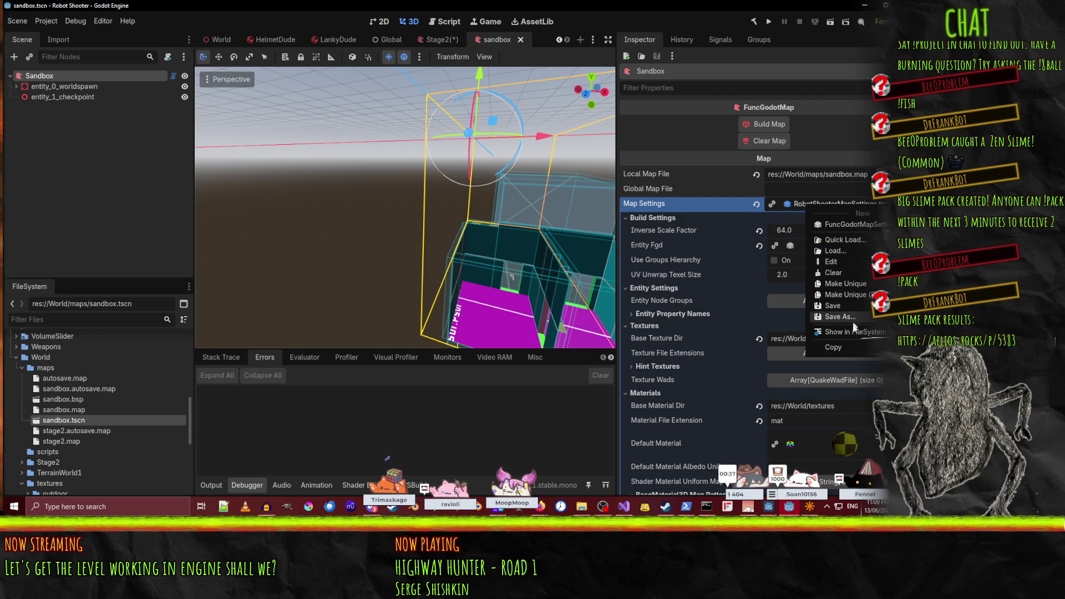
{"action": "left_click", "coordinate": [855, 345]}
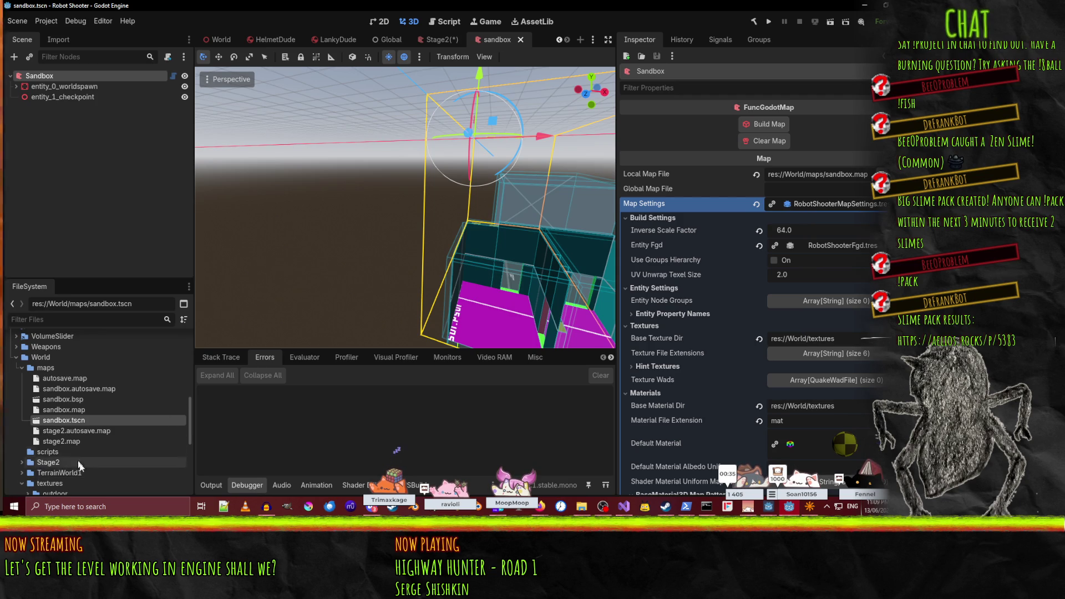
- Paste RobotShooterMapSettings into Stage2's Map Settings and save Stage2.tscn
{"action": "left_click", "coordinate": [22, 462]}
{"action": "double_click", "coordinate": [61, 473]}
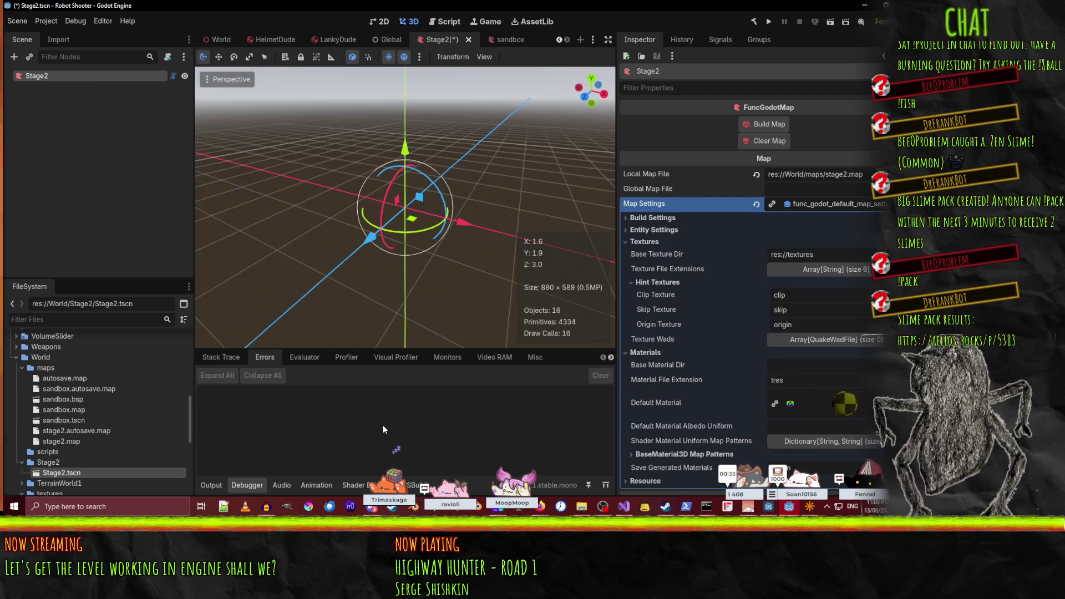
{"action": "right_click", "coordinate": [815, 204]}
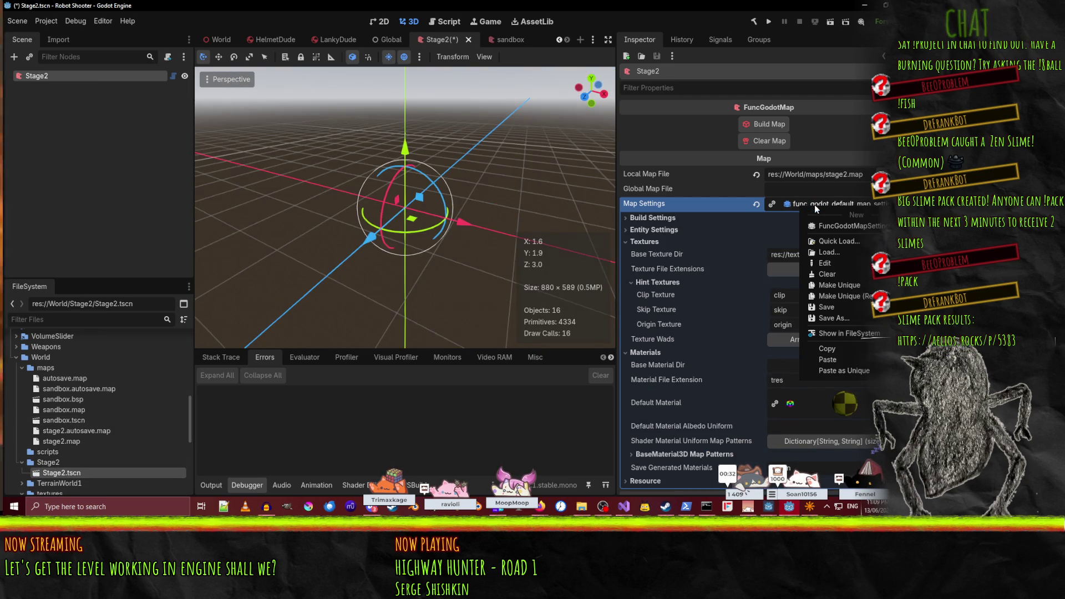
{"action": "left_click", "coordinate": [848, 360]}
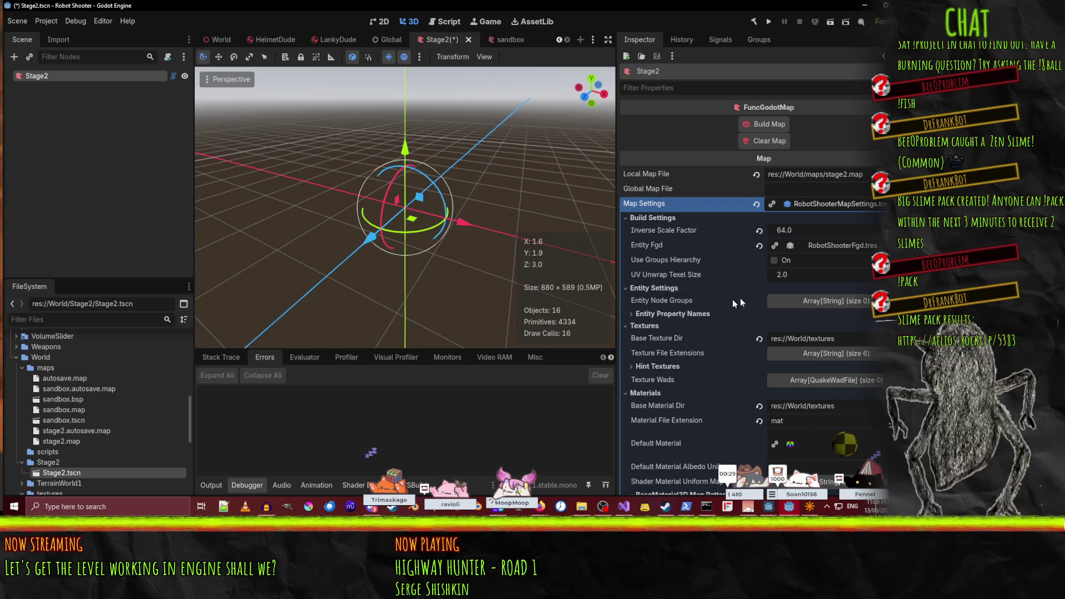
{"action": "left_click", "coordinate": [754, 128]}
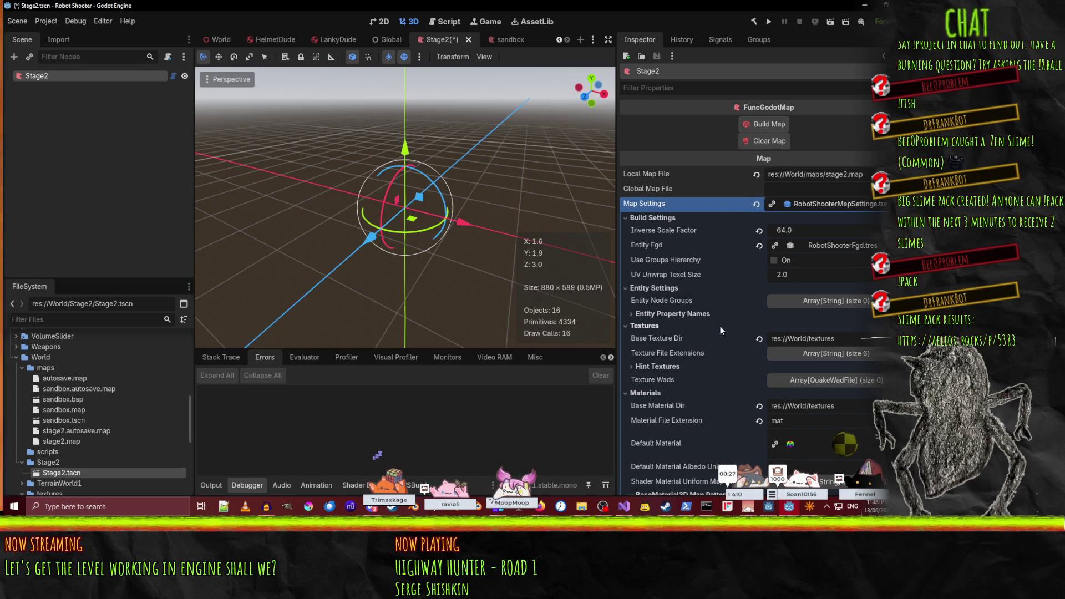
{"action": "key", "text": "ctrl+s"}
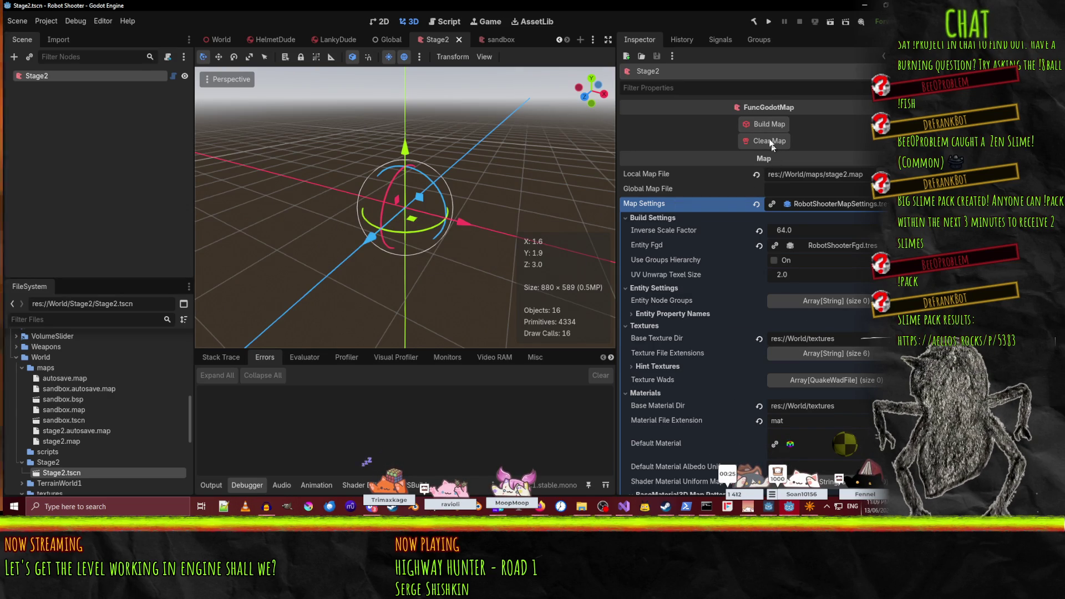
- Build Stage2's map, fly through the generated level, and collapse entity_0_worldspawn
{"action": "left_click", "coordinate": [760, 126]}
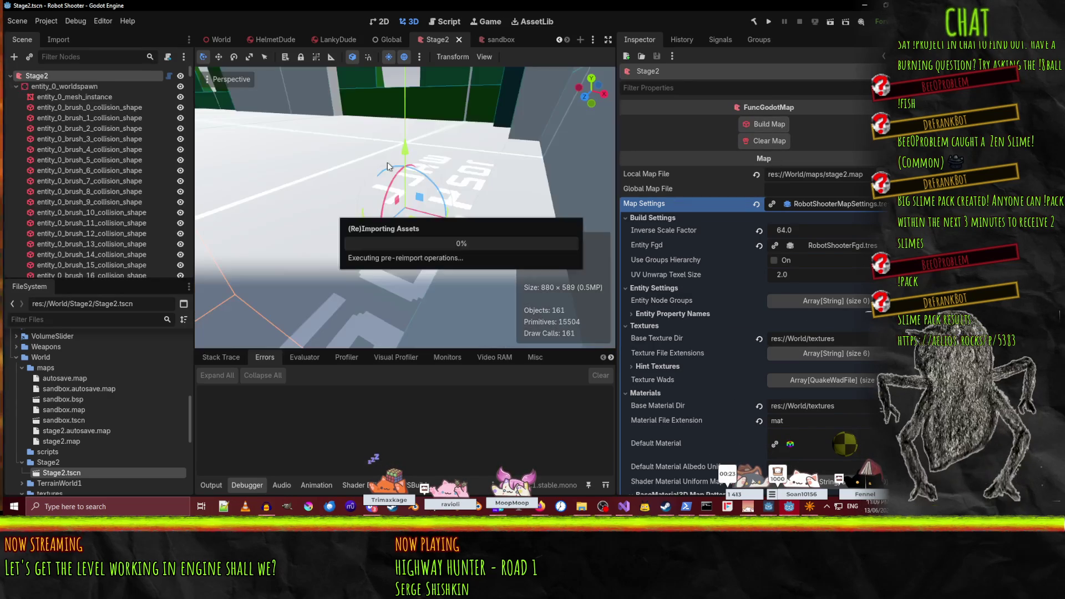
{"action": "key", "text": "w"}
{"action": "key", "text": "w"}
{"action": "key", "text": "w"}
{"action": "key", "text": "w"}
{"action": "key", "text": "w"}
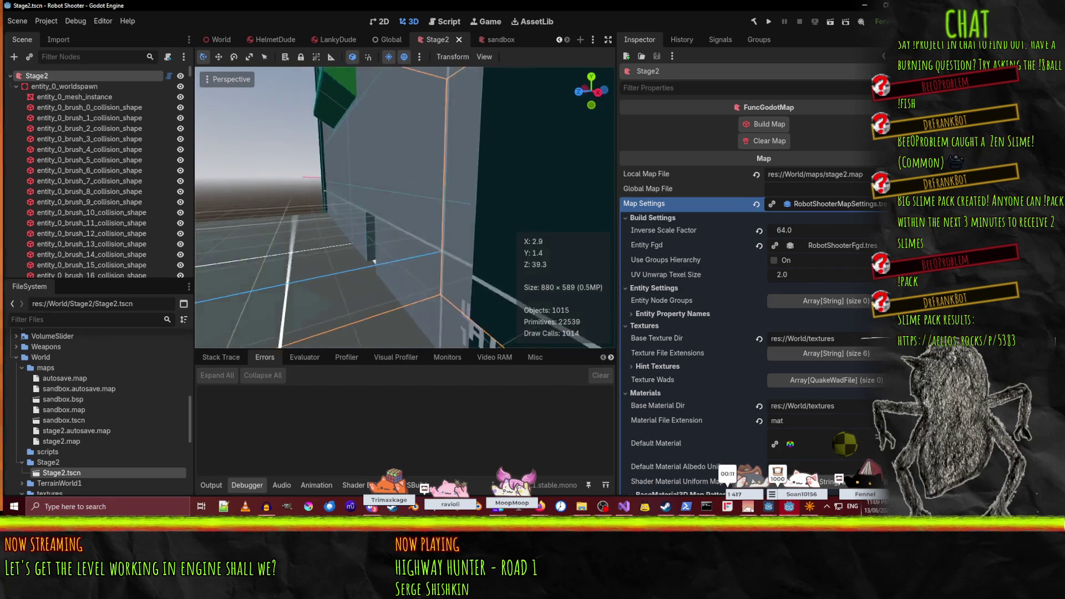
{"action": "key", "text": "w"}
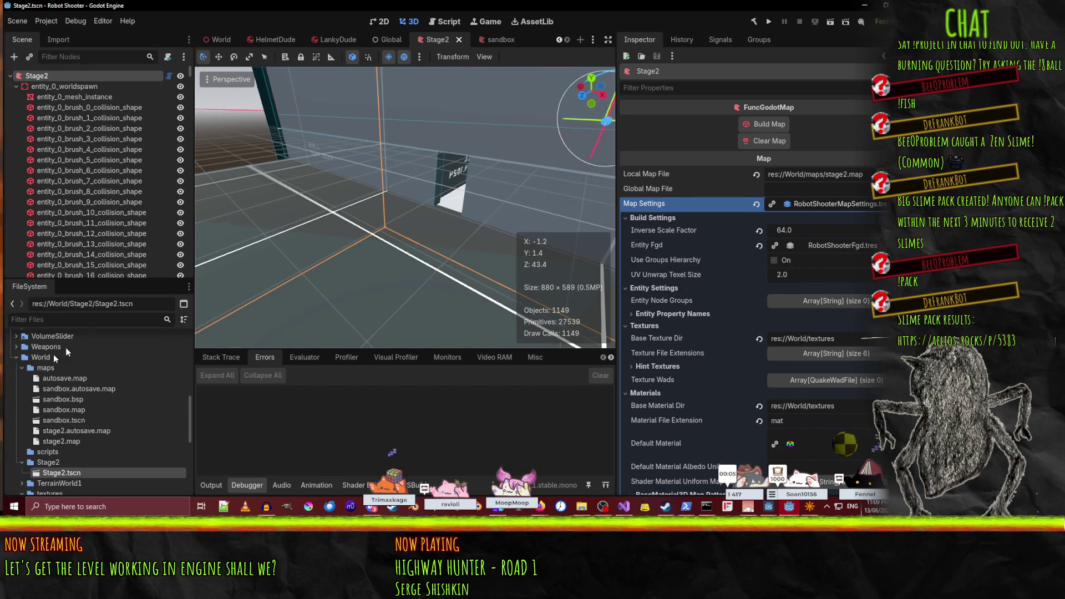
{"action": "left_click", "coordinate": [16, 86]}
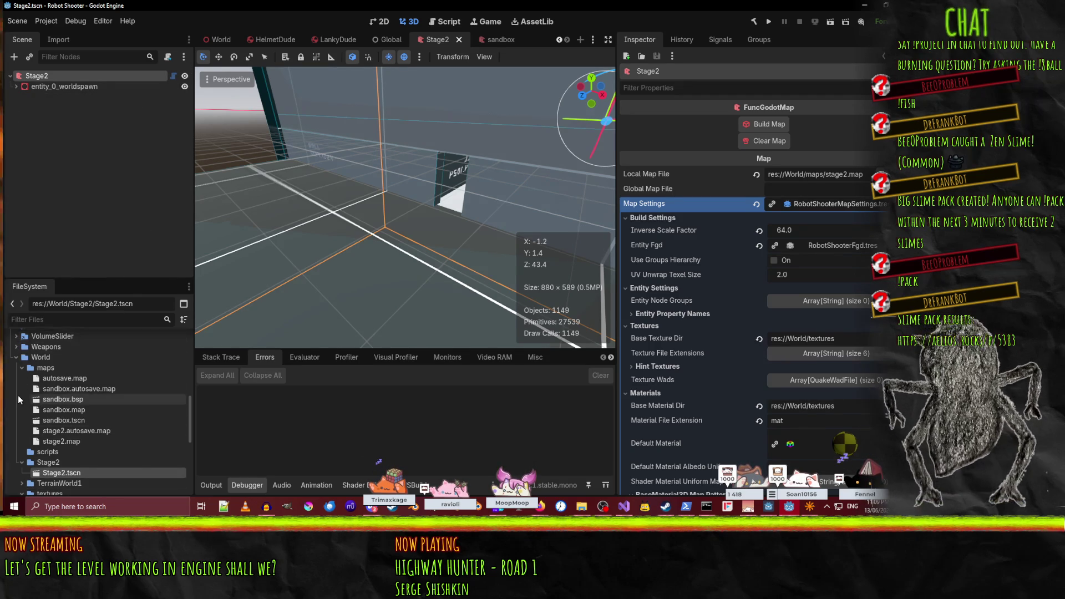
- Drag a LittleDude enemy from the EnemyTypes folder into the level and frame it
{"action": "scroll", "coordinate": [19, 399], "scroll_direction": "down", "scroll_amount": 3}
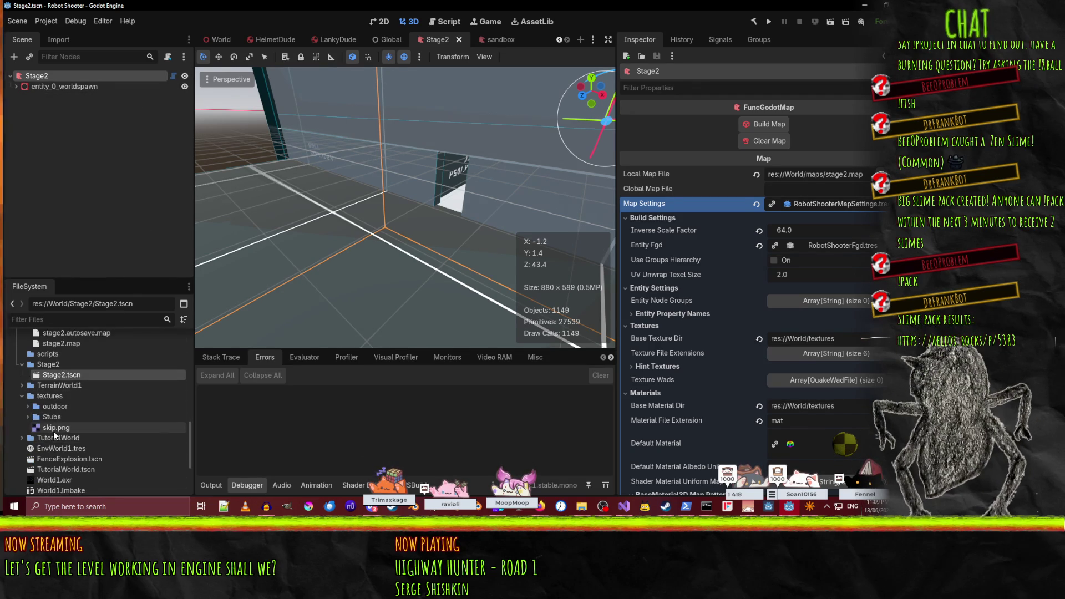
{"action": "scroll", "coordinate": [53, 431], "scroll_direction": "up", "scroll_amount": 5}
{"action": "scroll", "coordinate": [55, 376], "scroll_direction": "up", "scroll_amount": 3}
{"action": "left_click", "coordinate": [16, 362]}
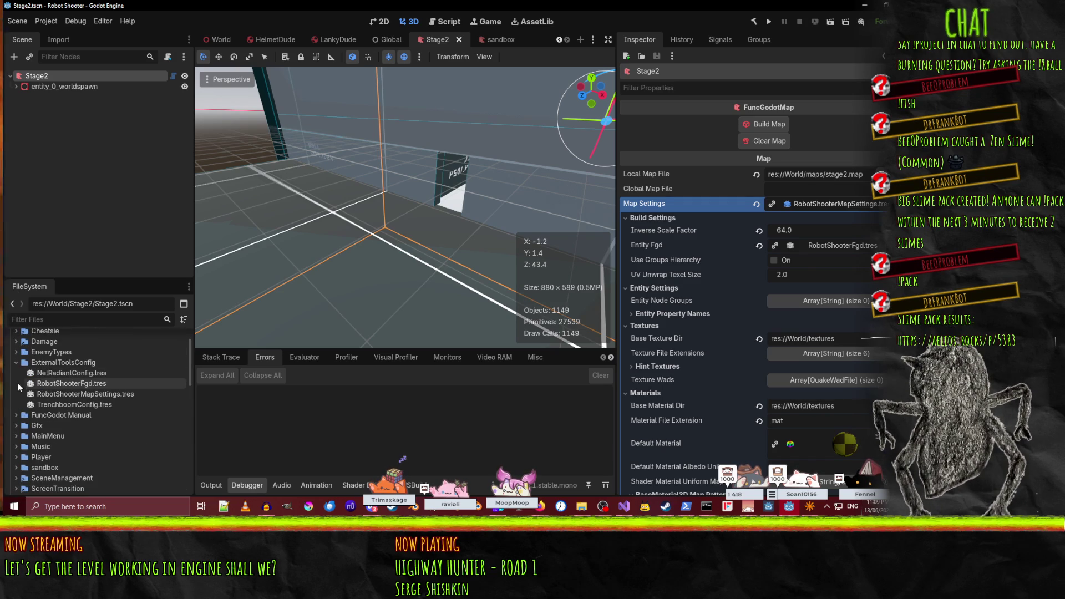
{"action": "left_click", "coordinate": [16, 352]}
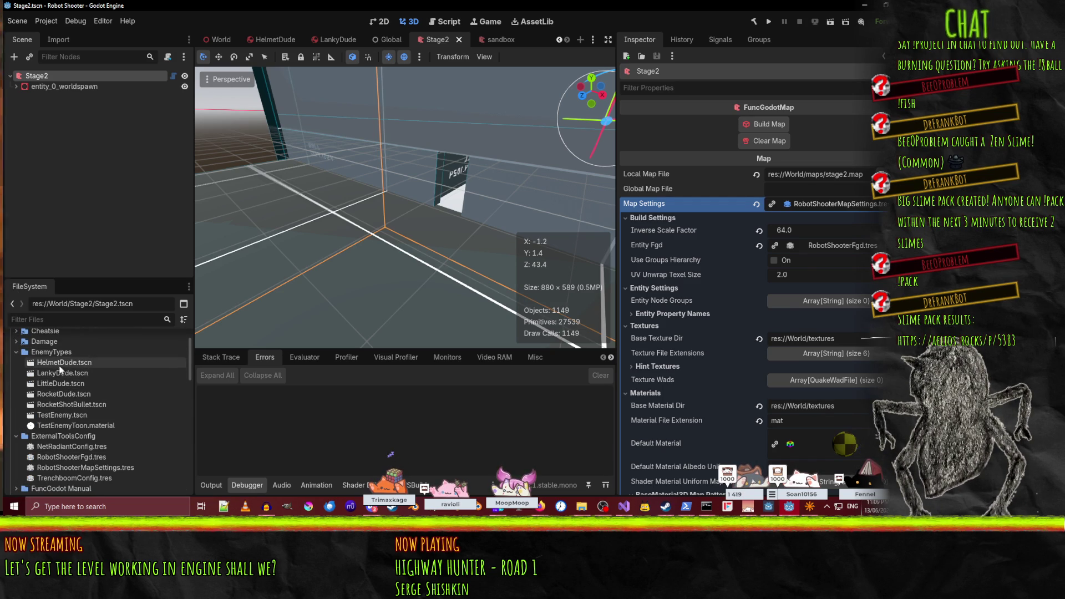
{"action": "mouse_move", "coordinate": [45, 382]}
{"action": "left_mouse_down"}
{"action": "mouse_move", "coordinate": [334, 298]}
{"action": "mouse_move", "coordinate": [438, 233]}
{"action": "mouse_move", "coordinate": [428, 239]}
{"action": "left_mouse_up"}
{"action": "key", "text": "f"}
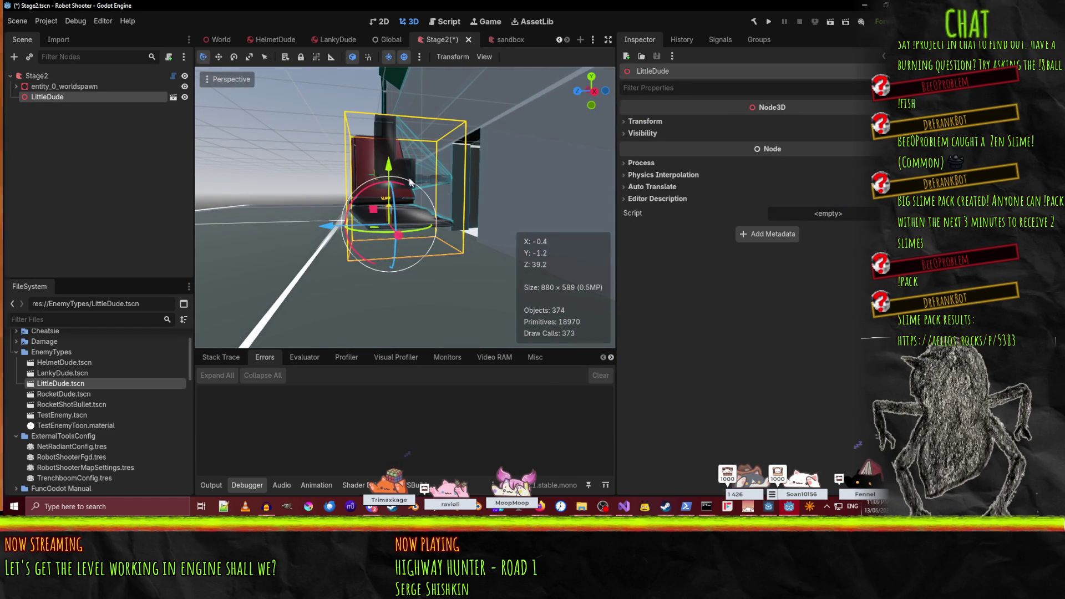
- Move LittleDude into the doorway, to about X -3.9, Y -0.9, Z 39.8
{"action": "left_click_drag", "start_coordinate": [392, 194], "coordinate": [392, 191]}
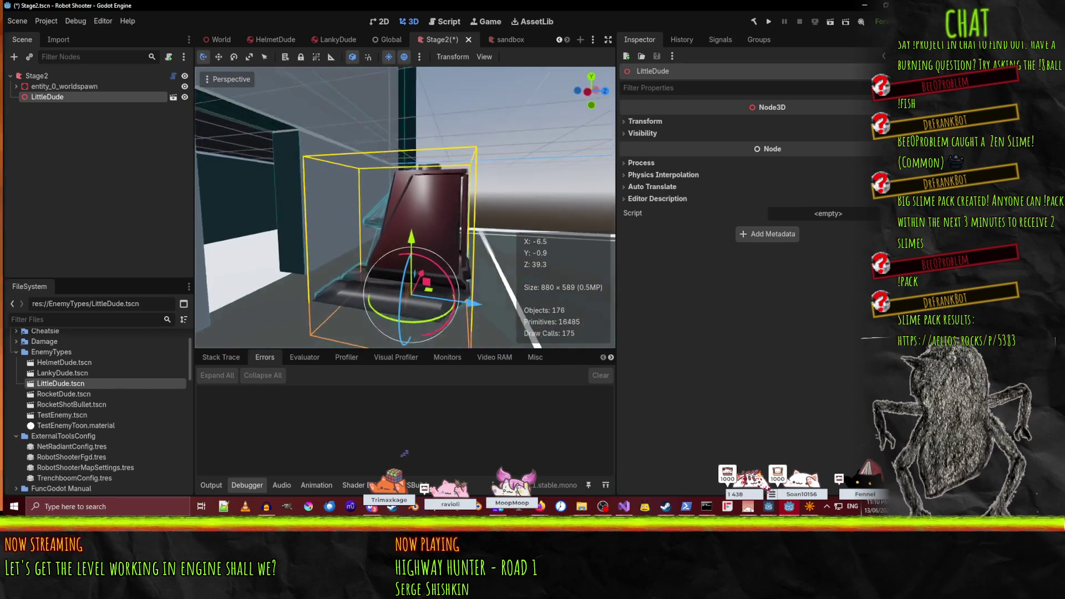
{"action": "left_click_drag", "start_coordinate": [464, 320], "coordinate": [260, 288]}
{"action": "key", "text": "f"}
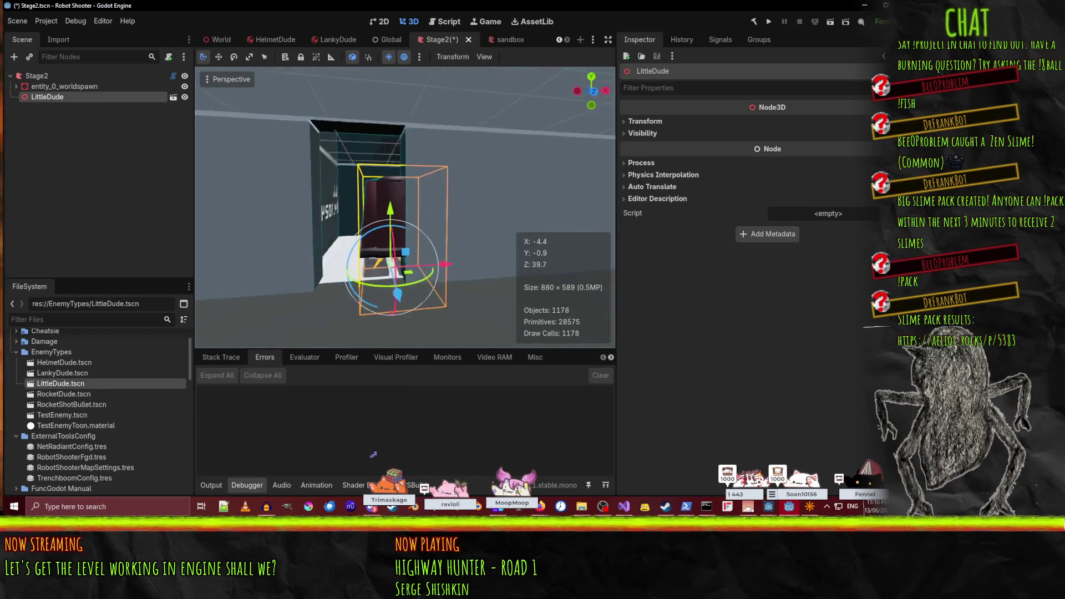
{"action": "left_click_drag", "start_coordinate": [438, 267], "coordinate": [413, 259]}
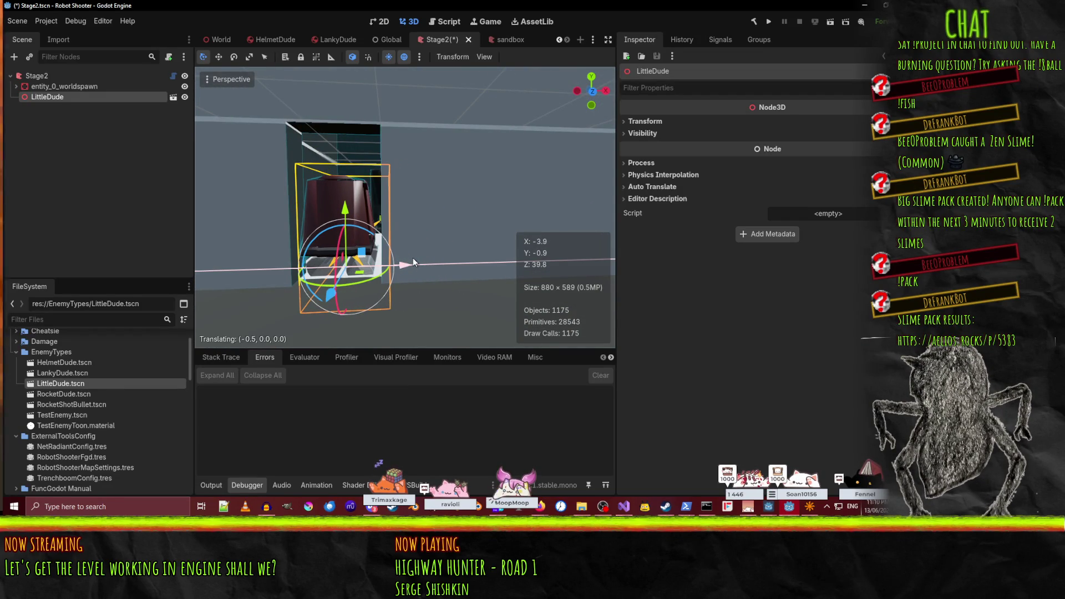
{"action": "right_click", "coordinate": [409, 265]}
{"action": "key", "text": "w"}
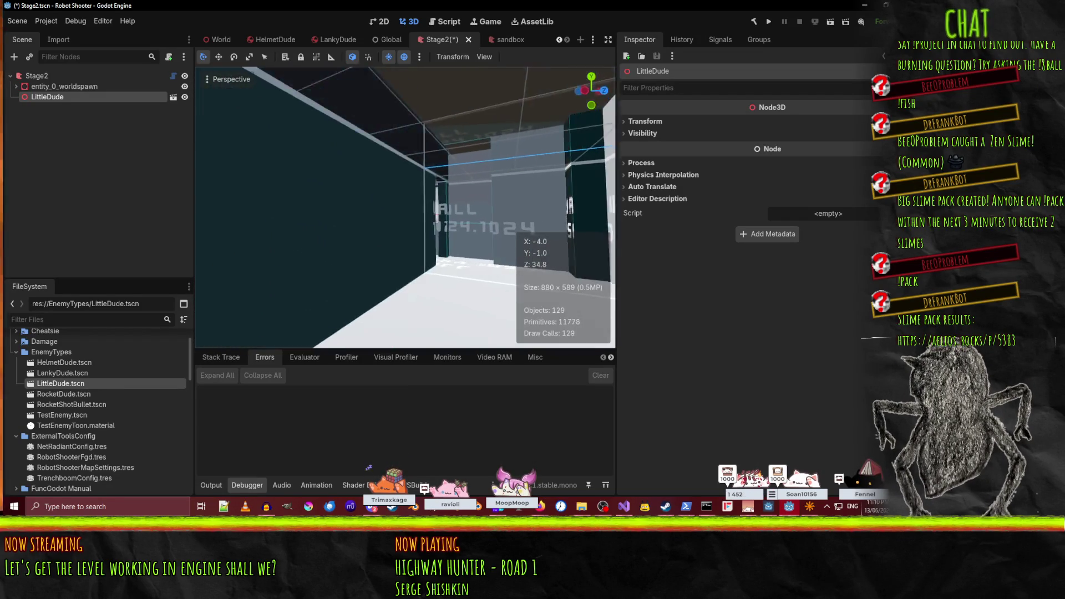
{"action": "key", "text": "w"}
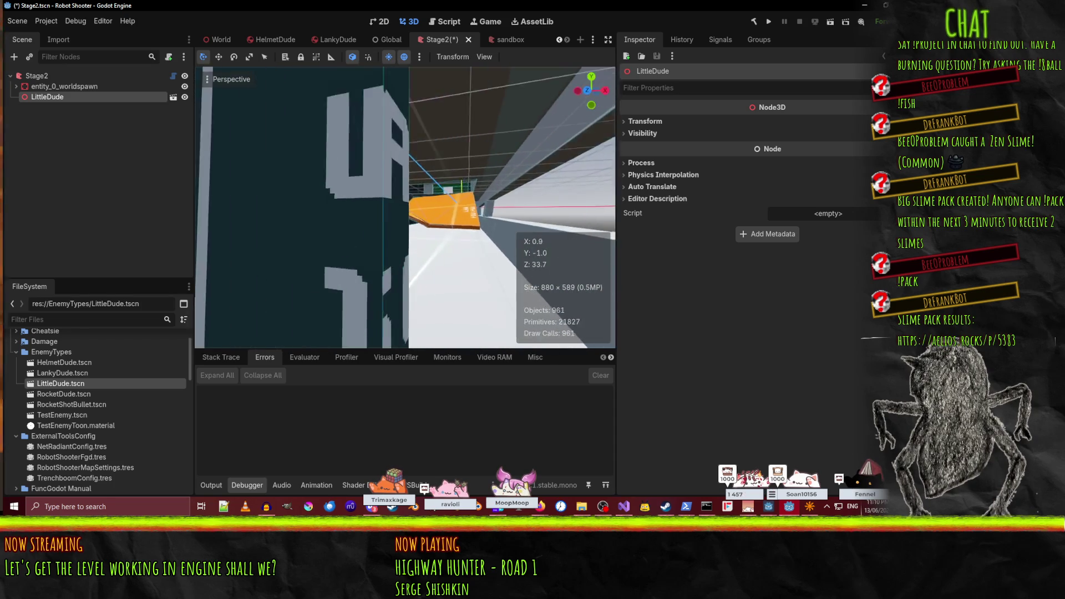
{"action": "key", "text": "w"}
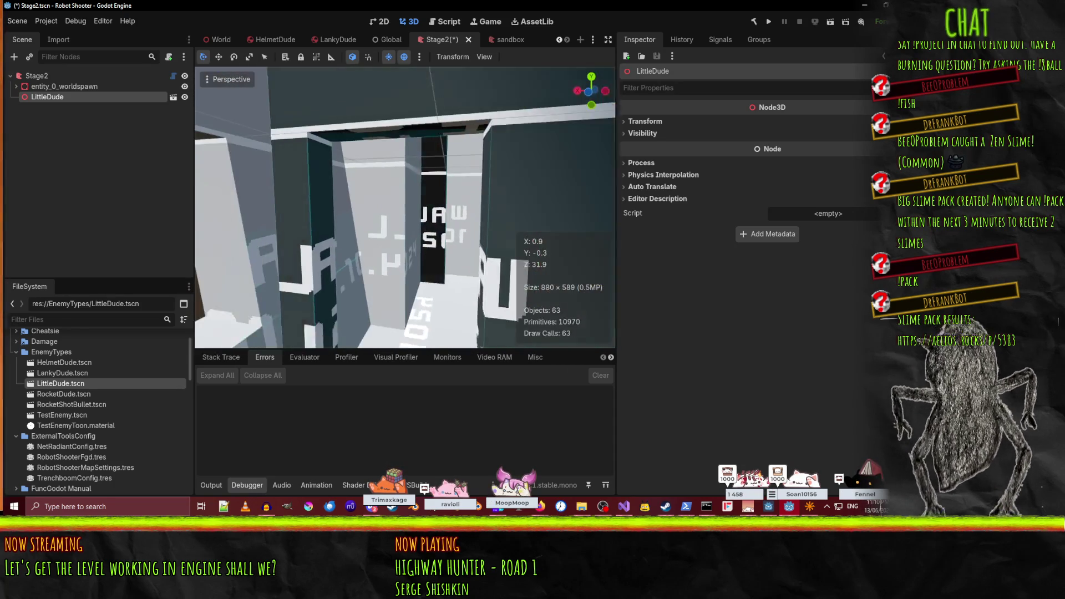
{"action": "key", "text": "w"}
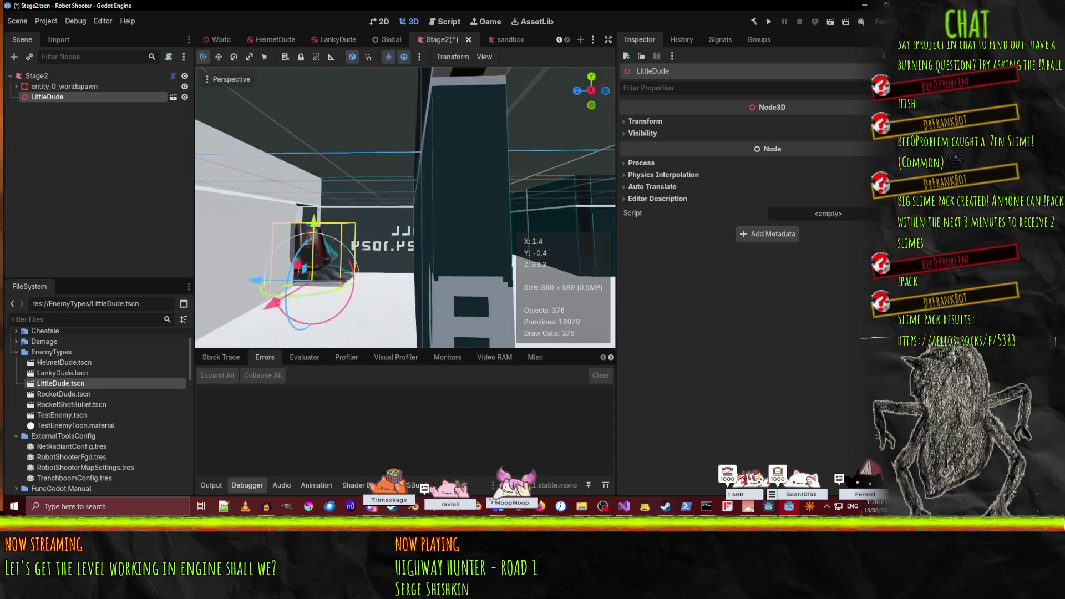
{"action": "key", "text": "w"}
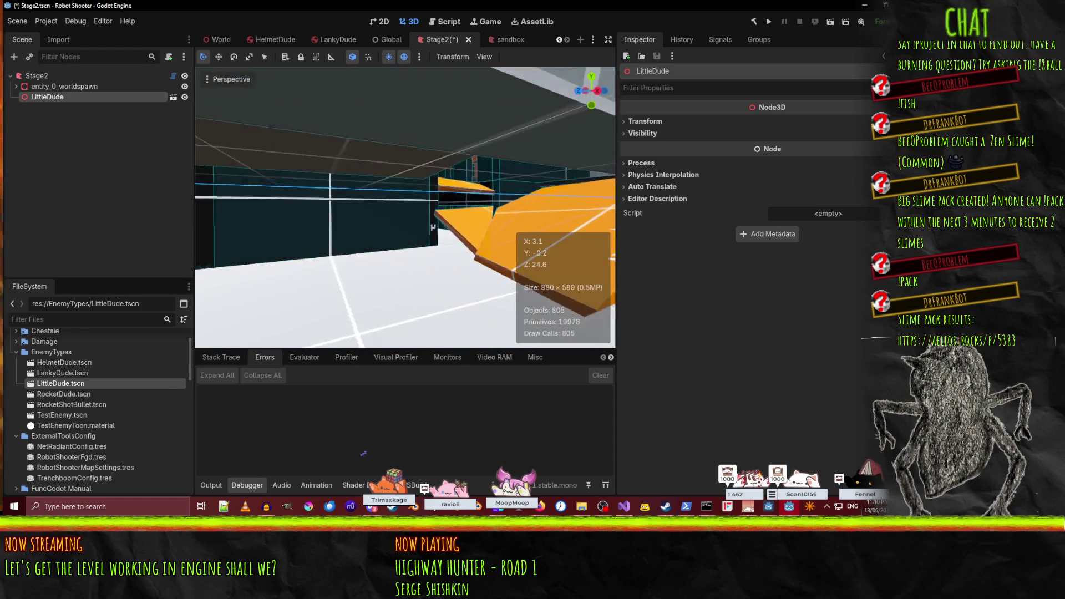
{"action": "key", "text": "w"}
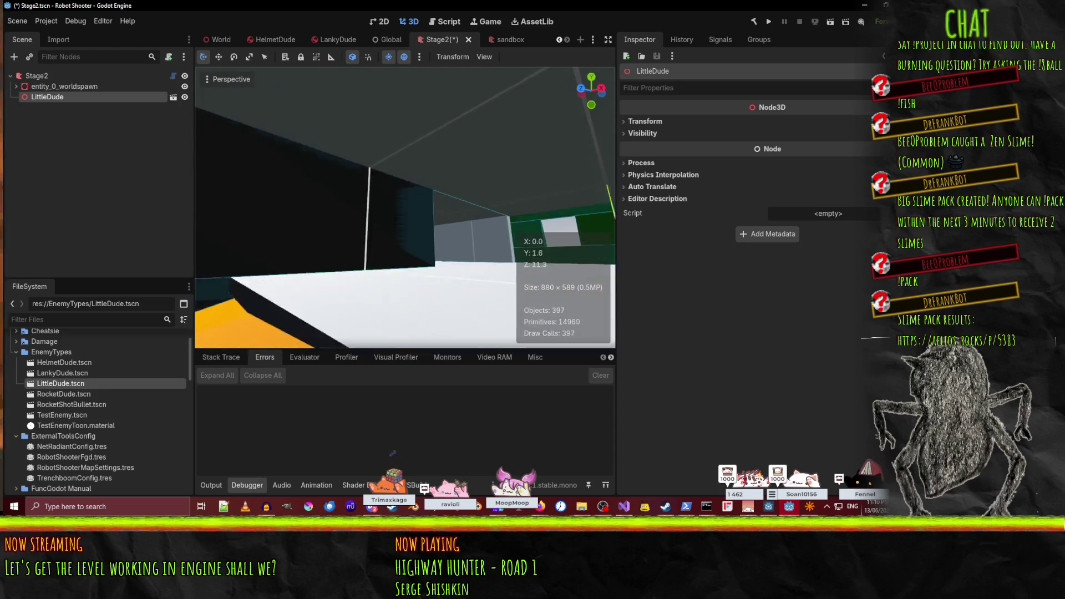
{"action": "key", "text": "w"}
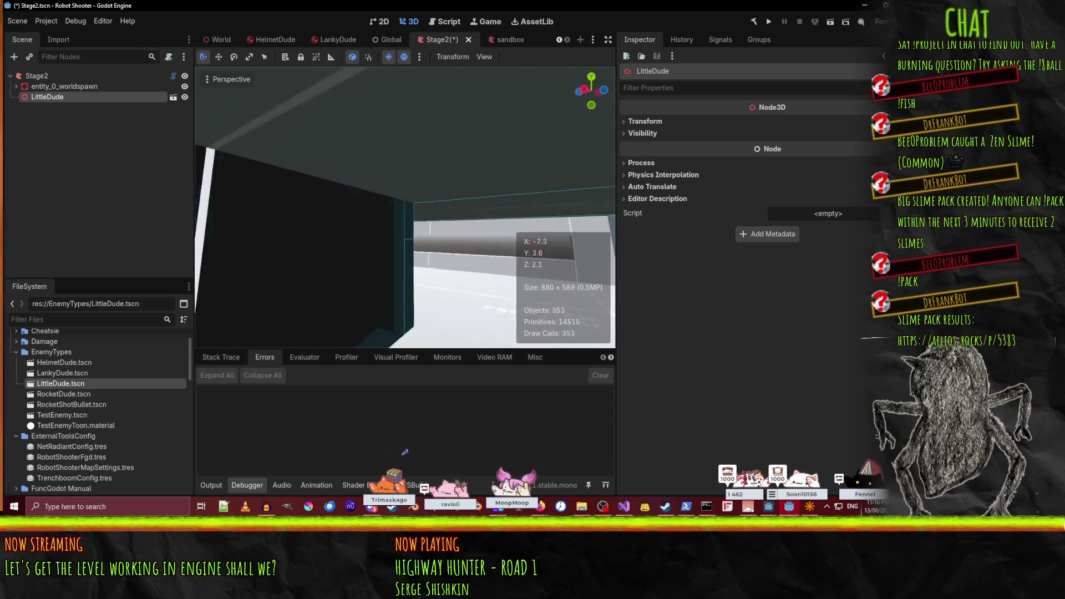
{"action": "key", "text": "w"}
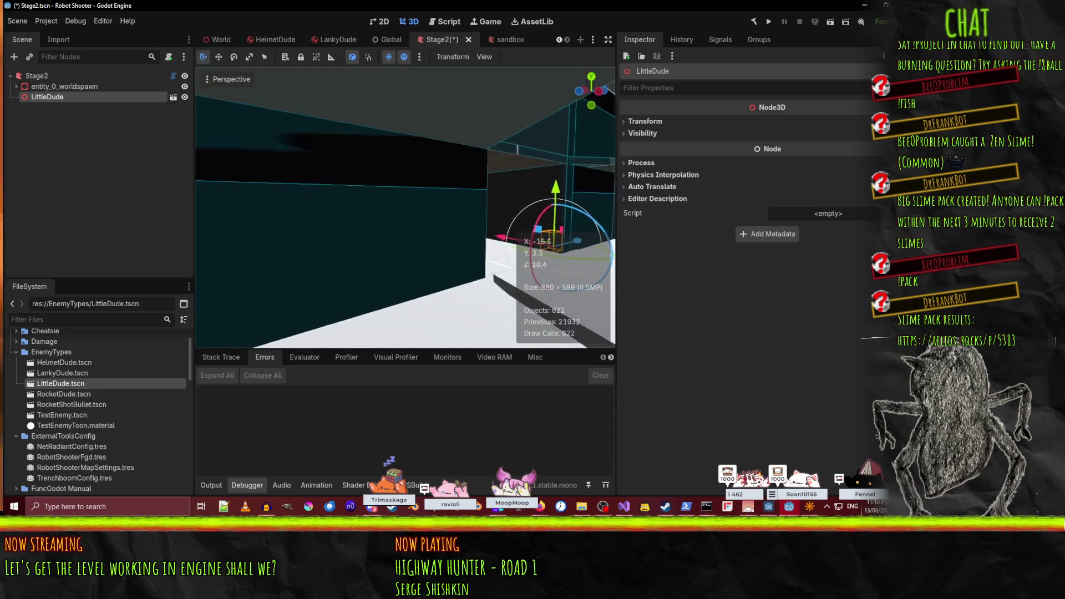
{"action": "key", "text": "w"}
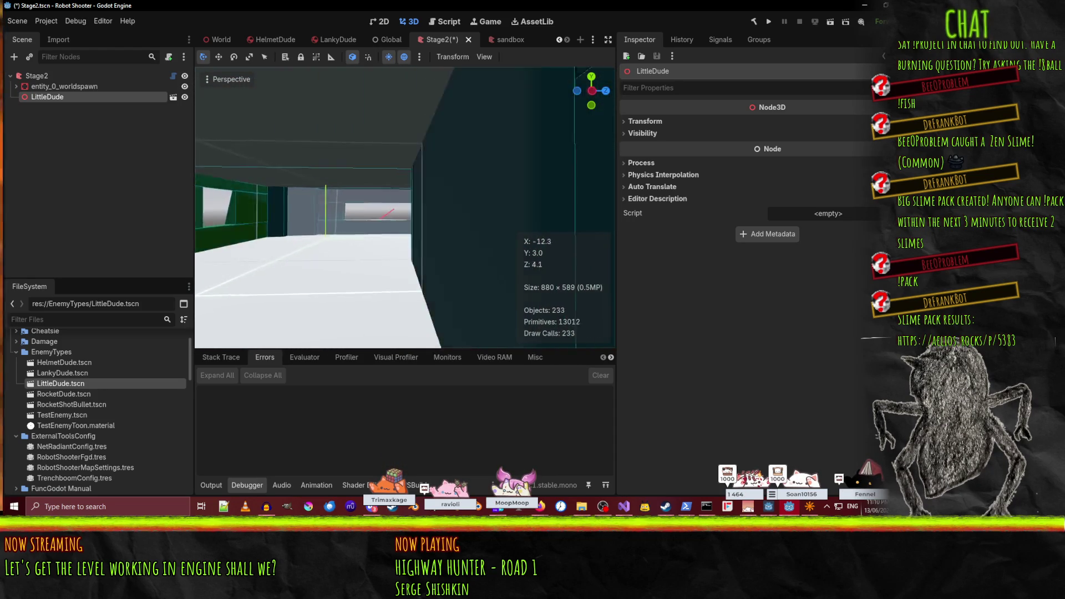
{"action": "key", "text": "w"}
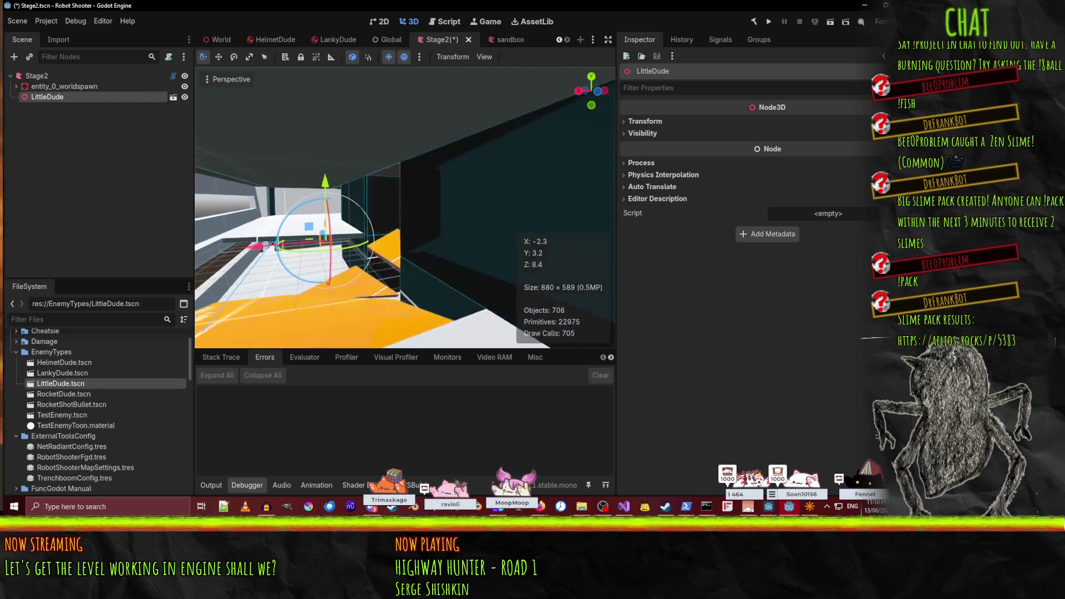
{"action": "key", "text": "w"}
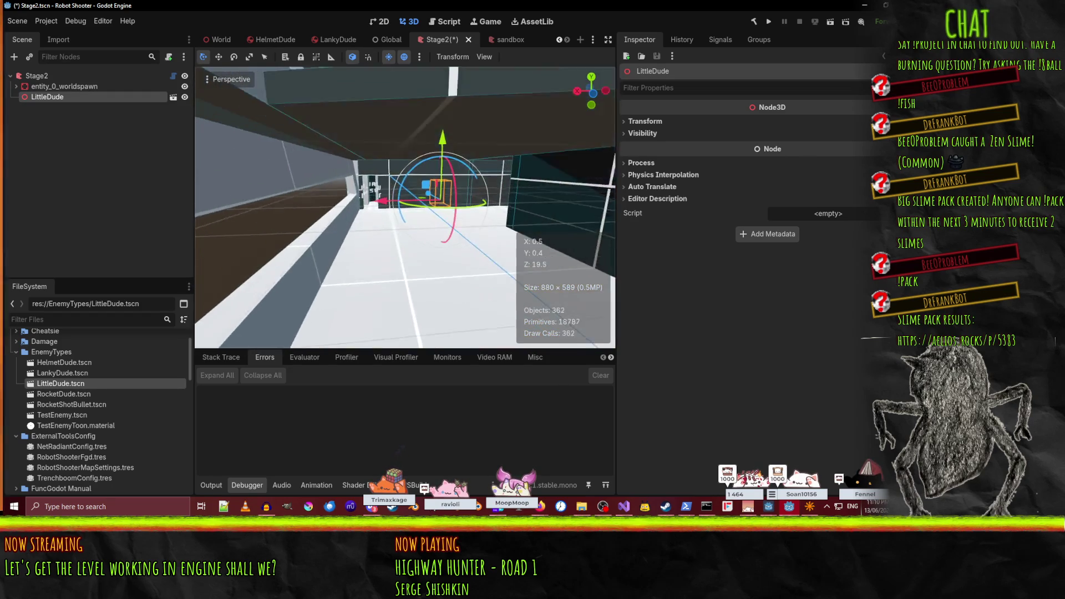
{"action": "key", "text": "w"}
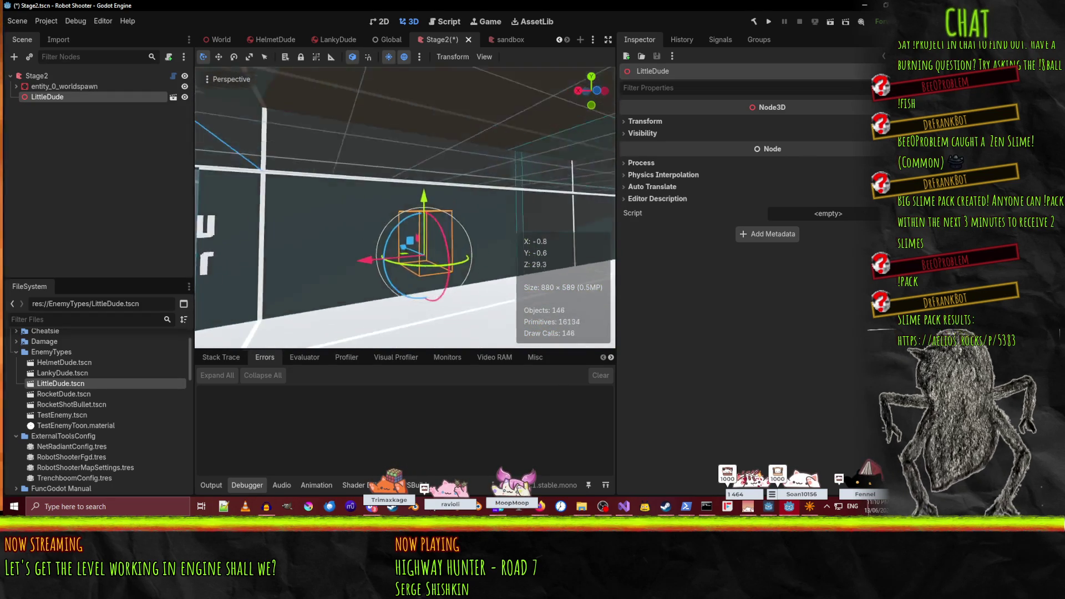
{"action": "key", "text": "w"}
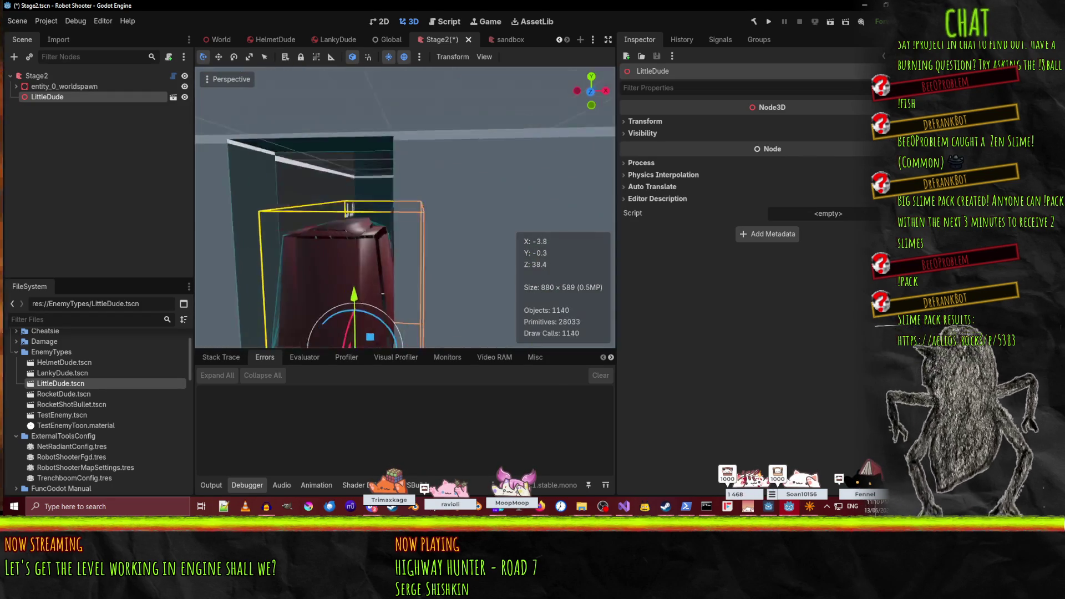
{"action": "key", "text": "Delete"}
- Delete LittleDude from the Stage2 scene
{"action": "left_click", "coordinate": [430, 262]}
{"action": "left_click", "coordinate": [44, 80]}
{"action": "right_click", "coordinate": [44, 80]}
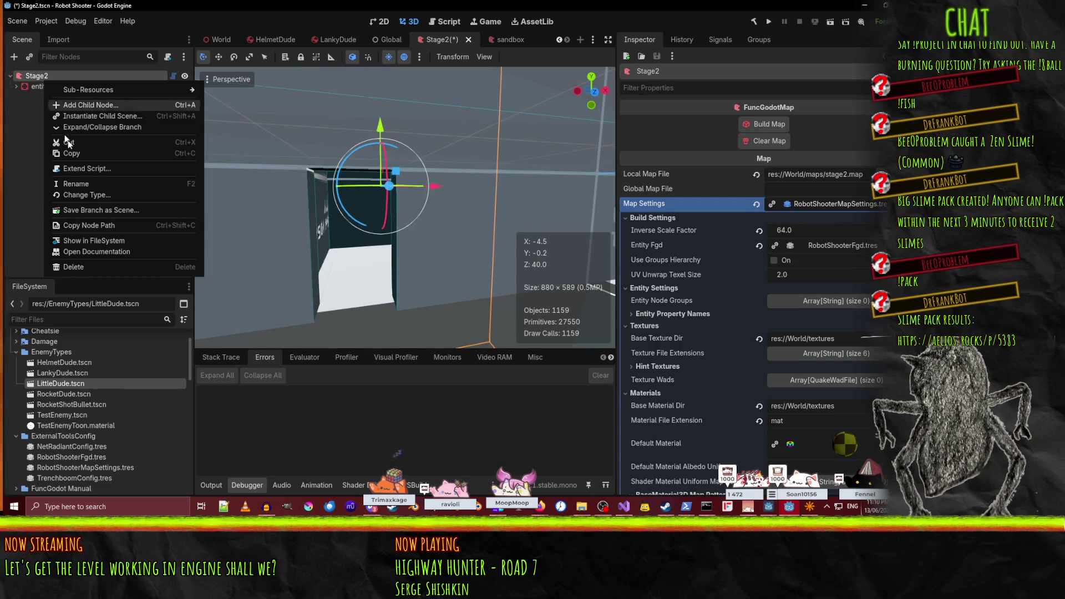
{"action": "left_click", "coordinate": [87, 110]}
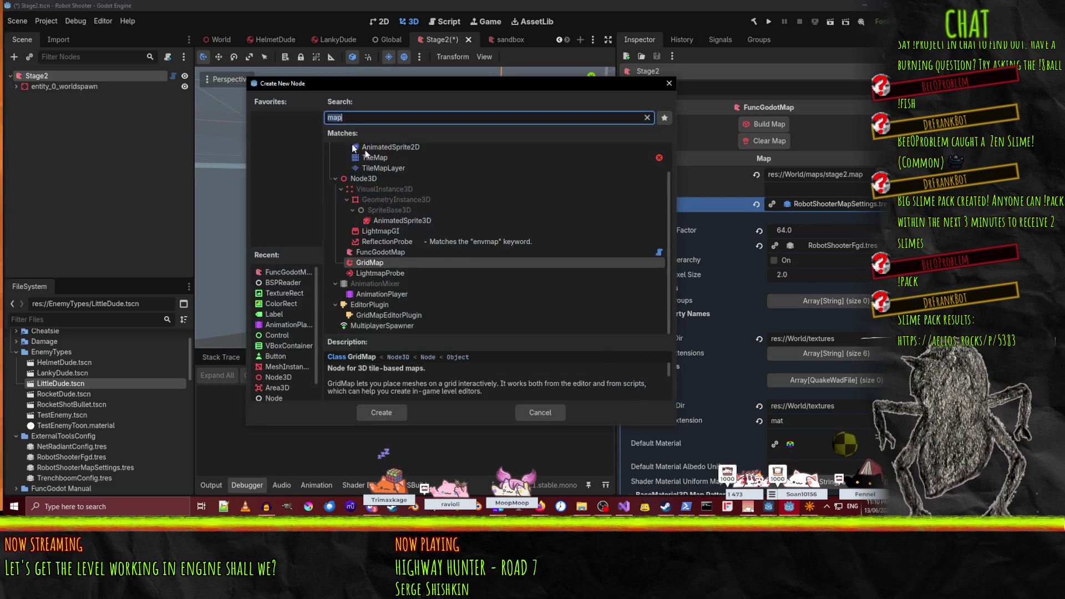
{"action": "type", "text": "node"}
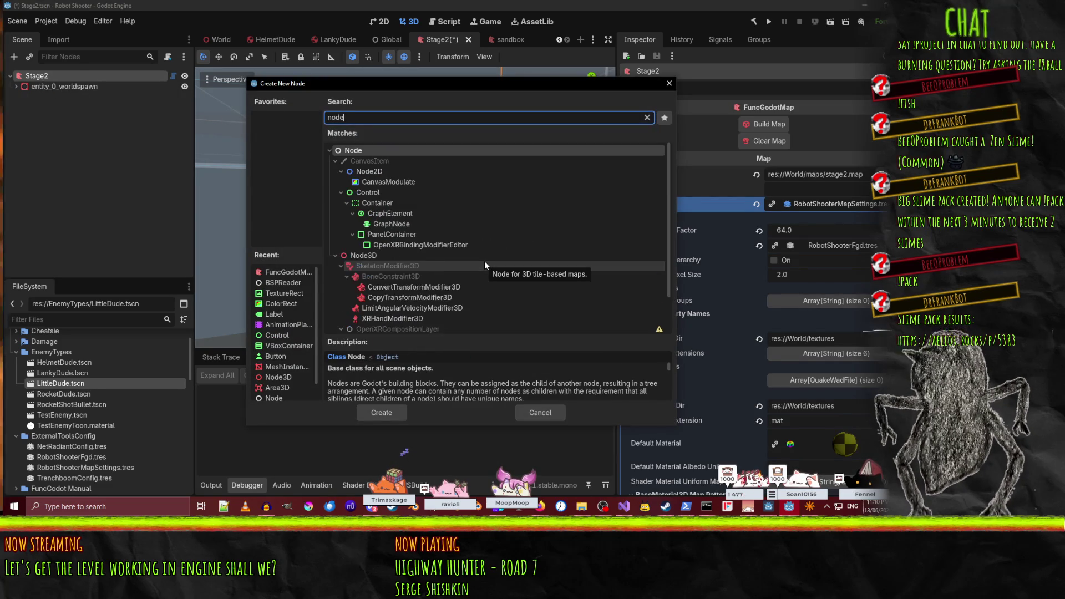
{"action": "left_click", "coordinate": [557, 412]}
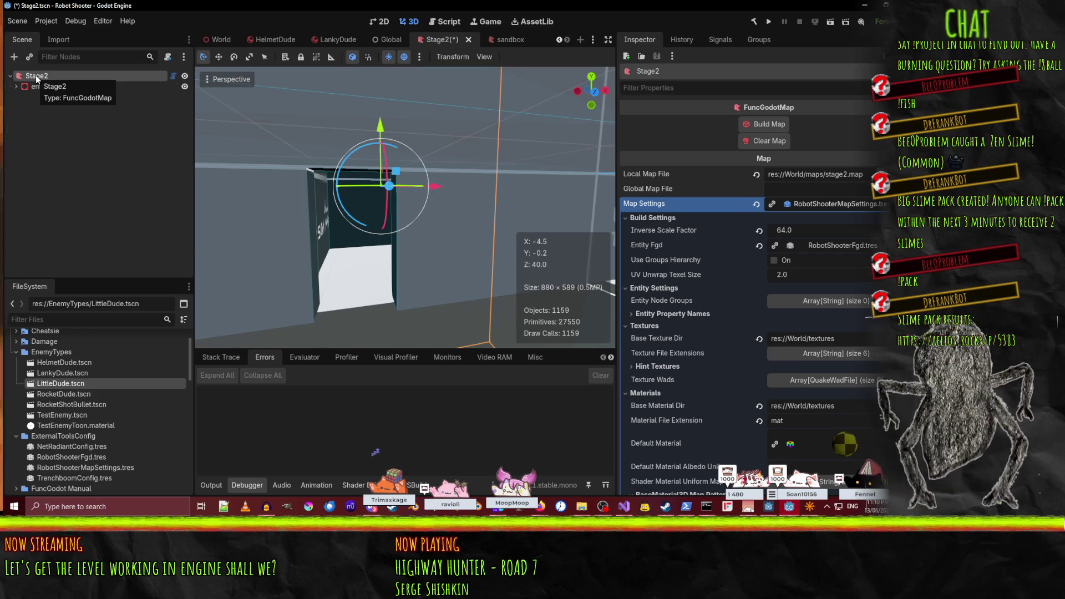
- Add a Node3D child to the Stage2 map node and name it Stage2R
{"action": "right_click", "coordinate": [32, 139]}
{"action": "right_click", "coordinate": [21, 84]}
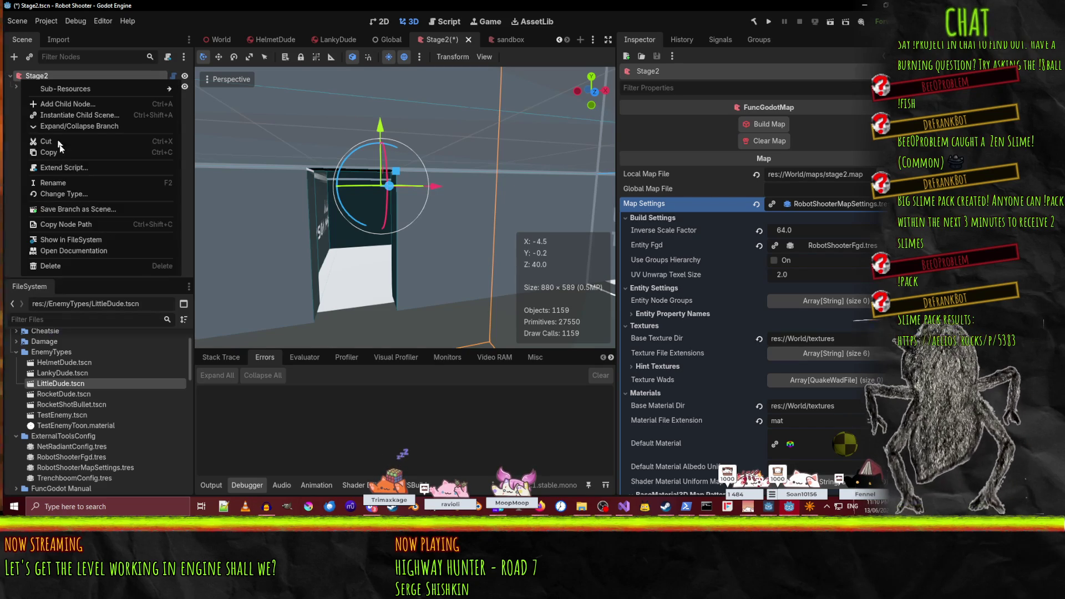
{"action": "left_click", "coordinate": [66, 107]}
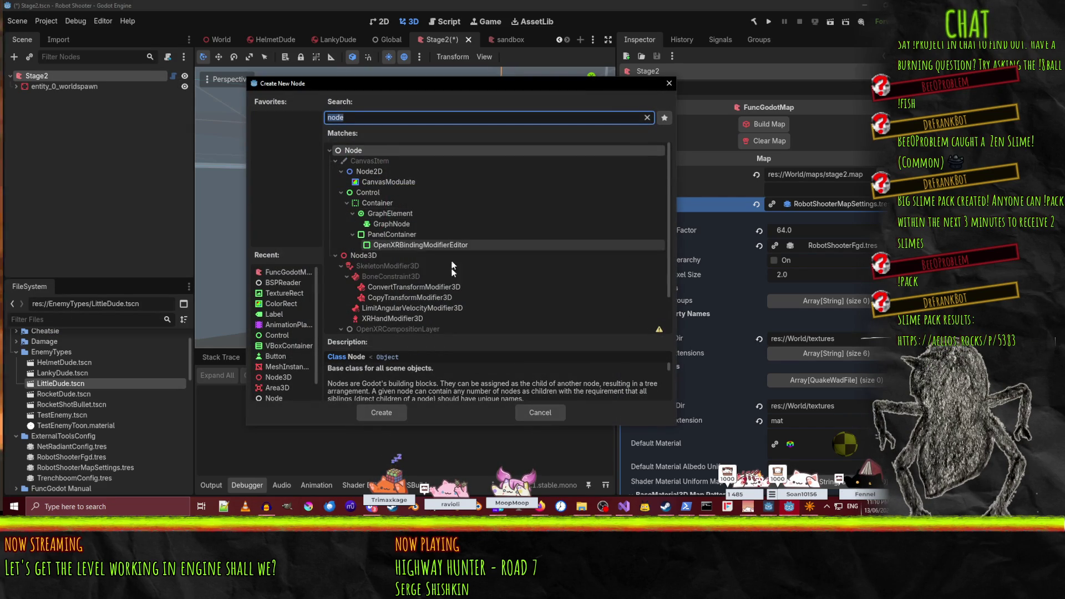
{"action": "left_click", "coordinate": [361, 256]}
{"action": "left_click", "coordinate": [368, 413]}
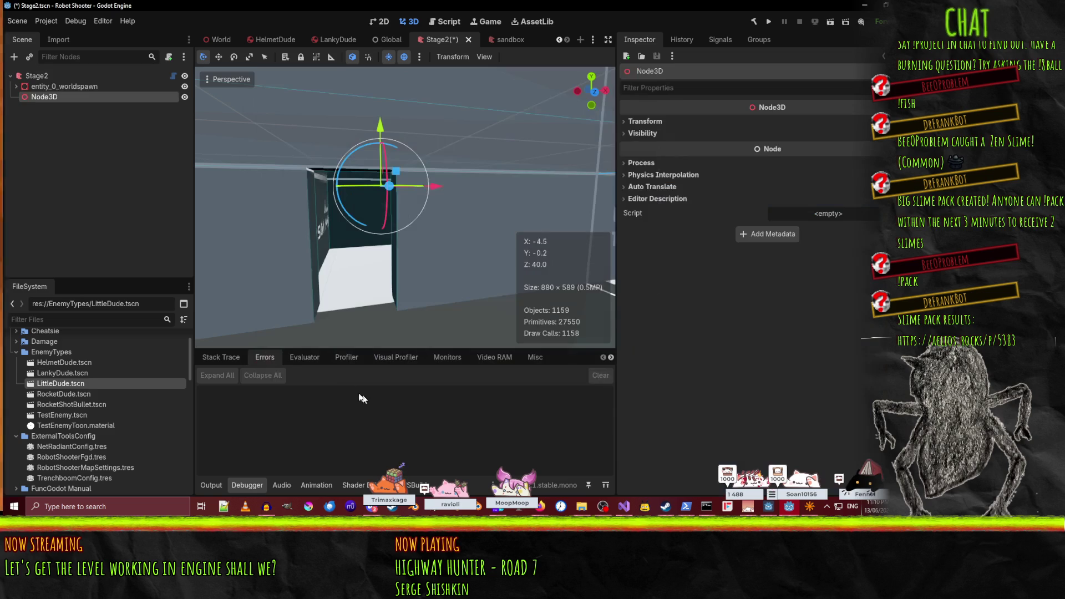
{"action": "key", "text": "F2"}
{"action": "key", "text": "BackSpace"}
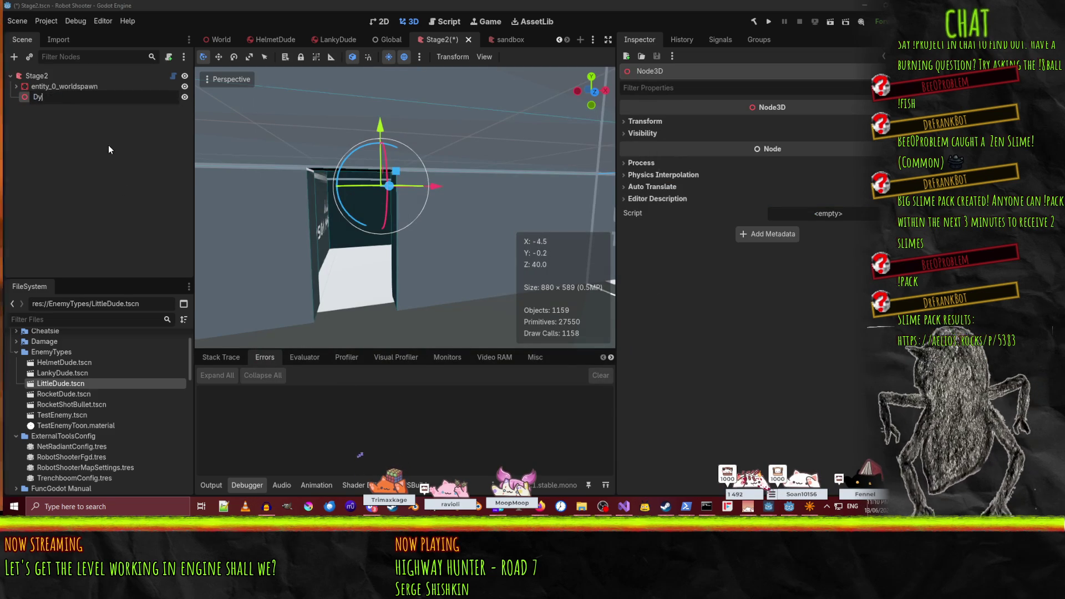
{"action": "type", "text": "D"}
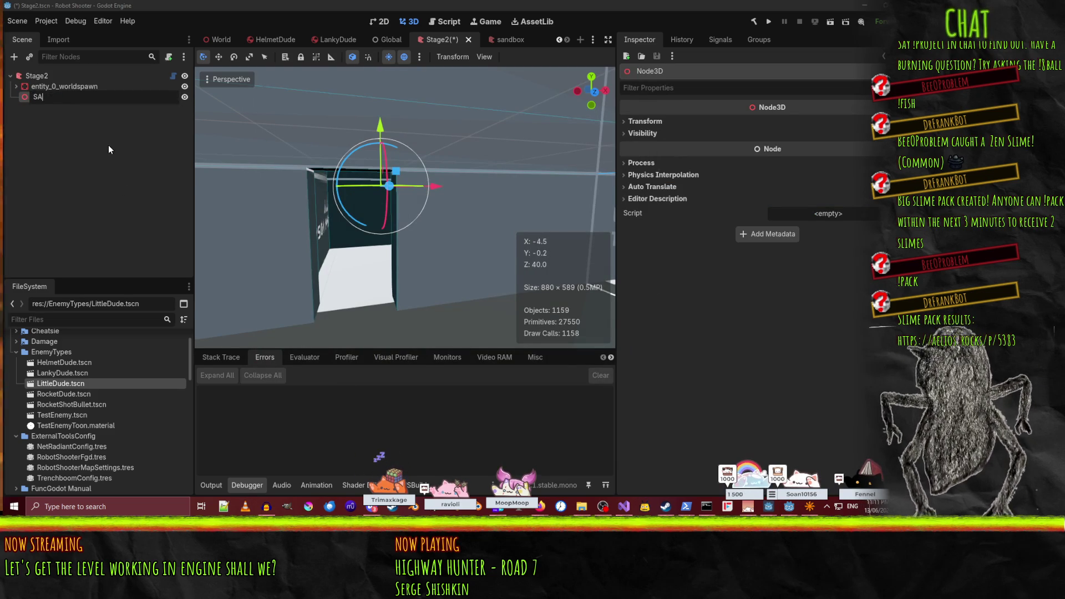
{"action": "type", "text": "Sa"}
{"action": "key", "text": "BackSpace"}
{"action": "type", "text": "tage2R"}
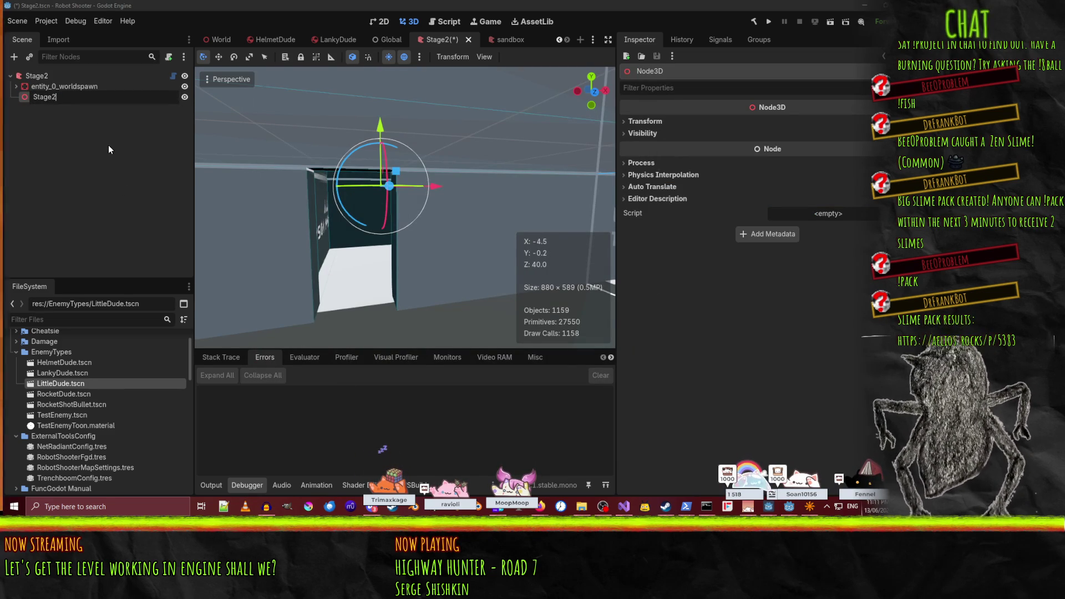
{"action": "key", "text": "Return"}
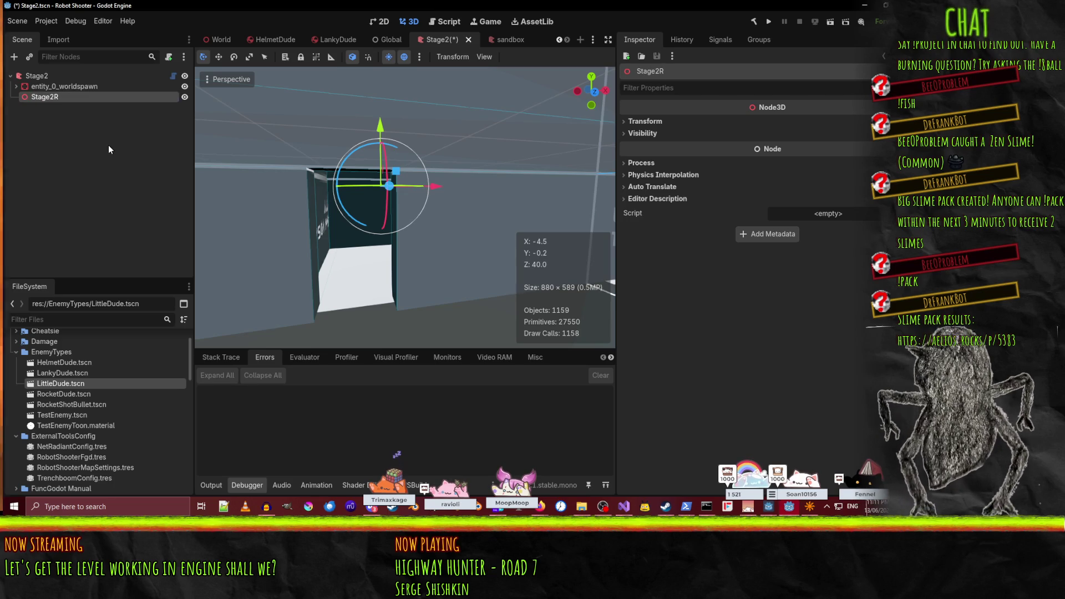
- Rename the map root node to Stage2Map
{"action": "double_click", "coordinate": [67, 78]}
{"action": "key", "text": "End"}
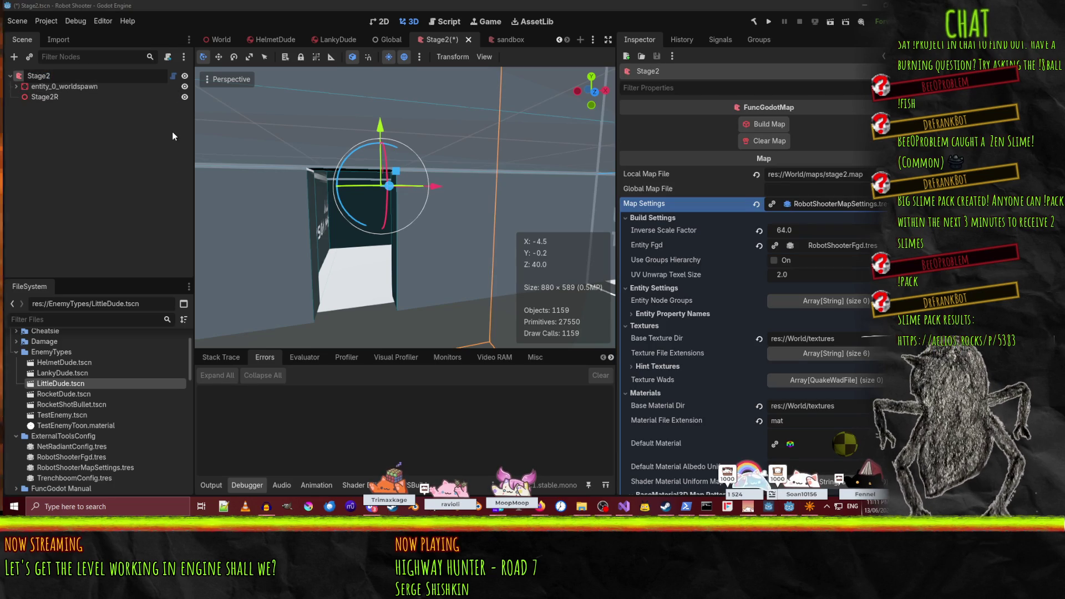
{"action": "type", "text": "Map"}
{"action": "key", "text": "Return"}
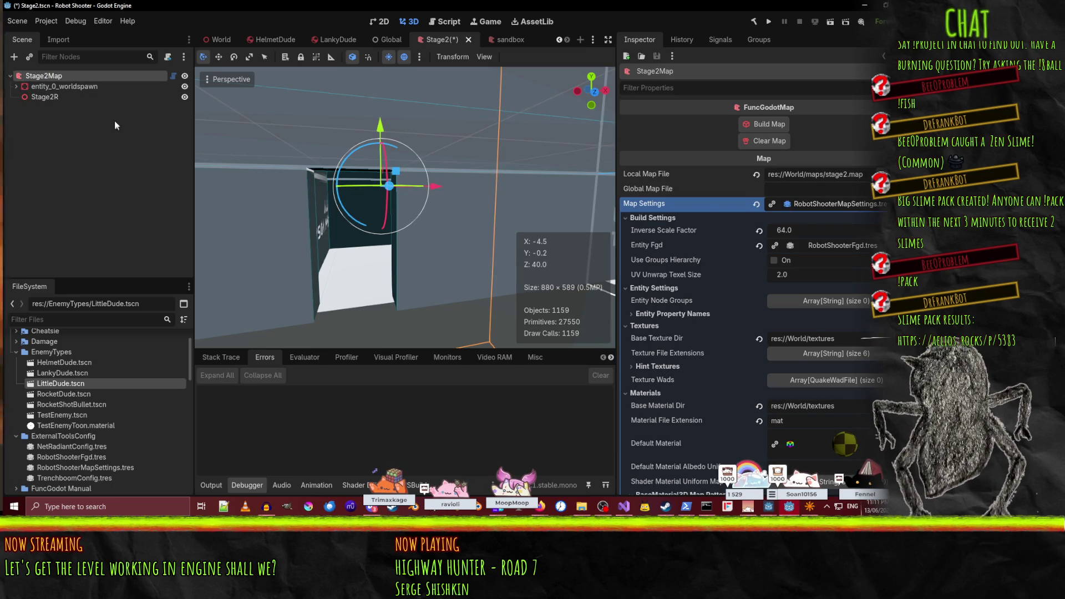
- Make the Stage2R node the scene root and rename it Stage2
{"action": "right_click", "coordinate": [66, 96]}
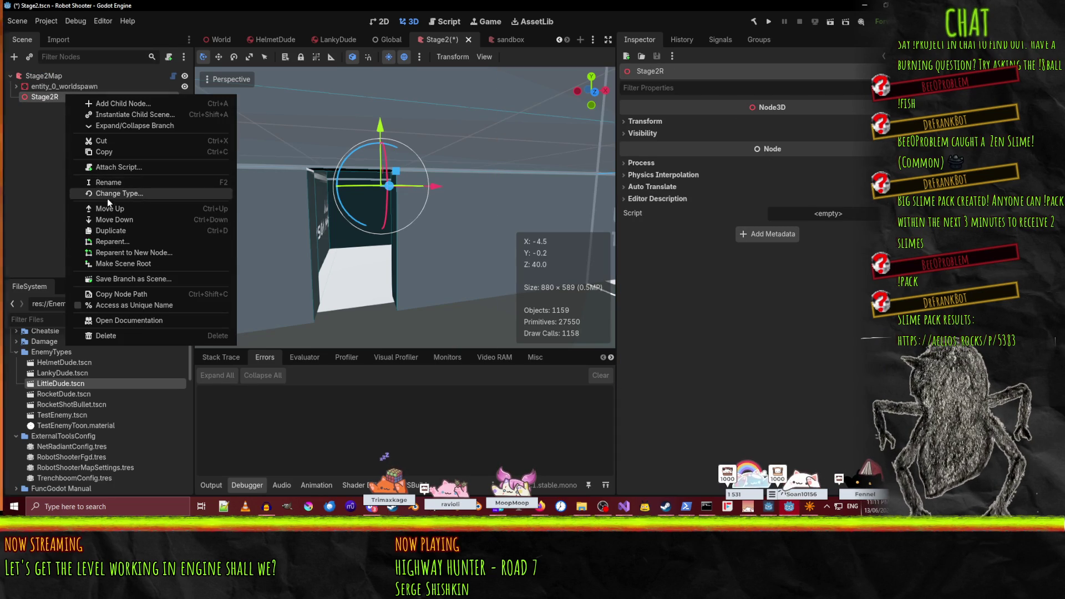
{"action": "left_click", "coordinate": [114, 256]}
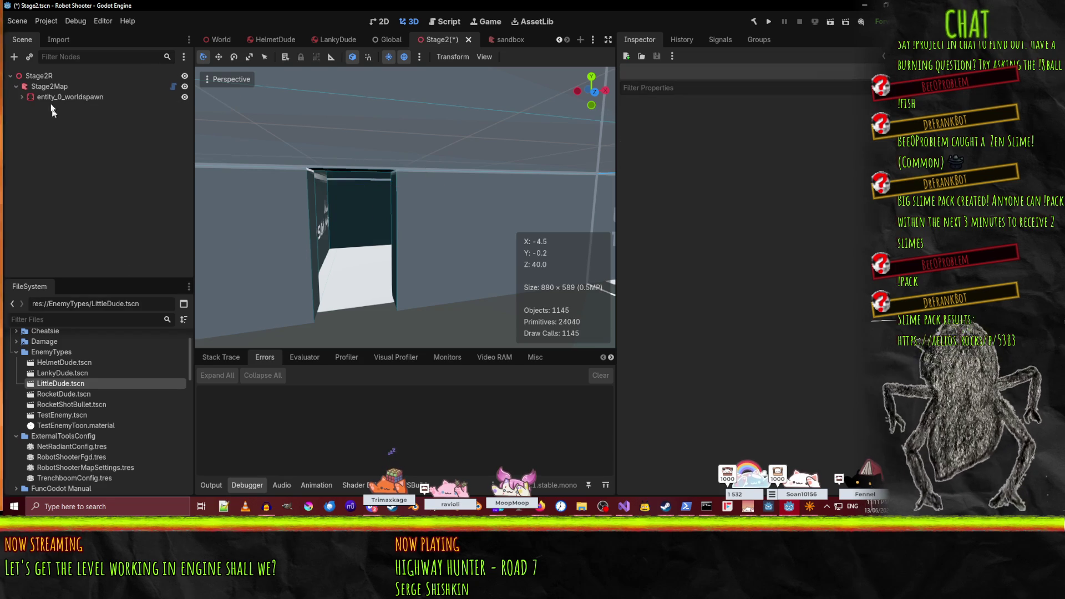
{"action": "key", "text": "BackSpace"}
{"action": "key", "text": "Return"}
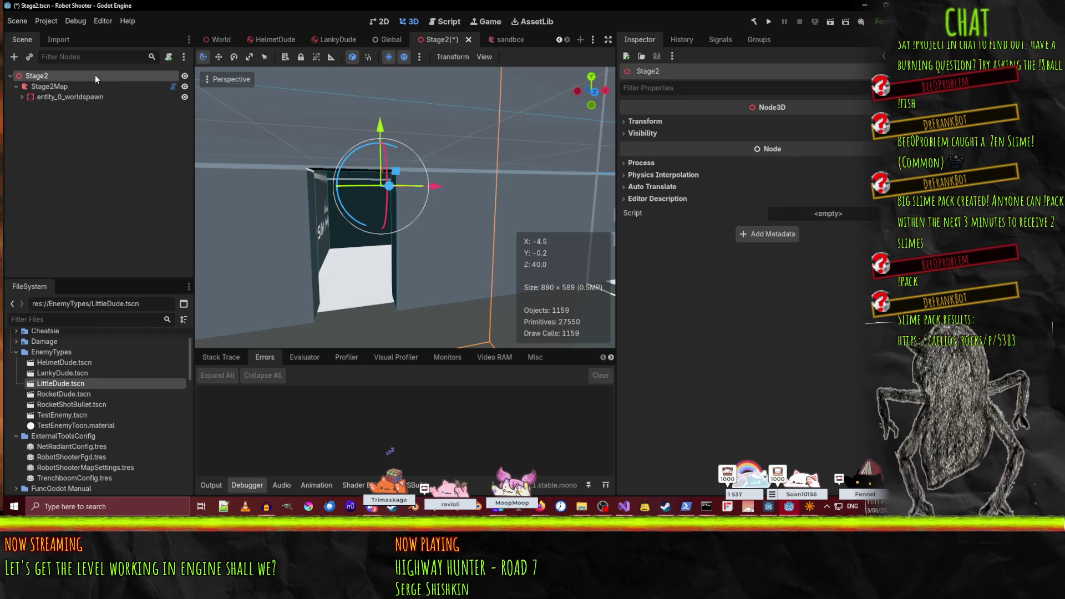
- Attach the existing LevelRoot.cs script to the Stage2 root
{"action": "left_click", "coordinate": [876, 214]}
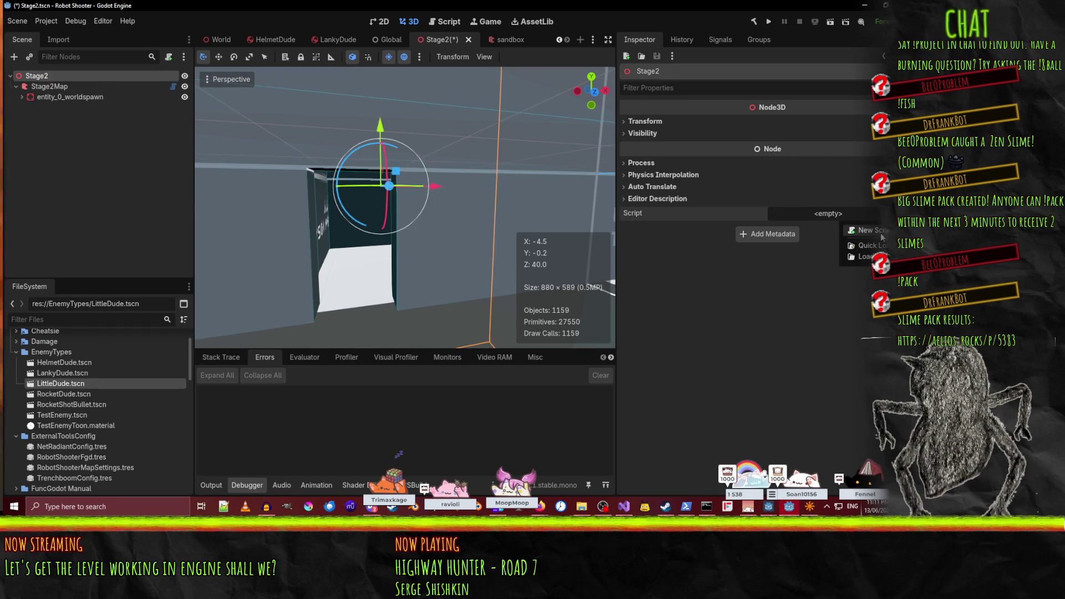
{"action": "left_click", "coordinate": [882, 245]}
{"action": "type", "text": "map"}
{"action": "key", "text": "BackSpace"}
{"action": "key", "text": "BackSpace"}
{"action": "key", "text": "BackSpace"}
{"action": "type", "text": "root"}
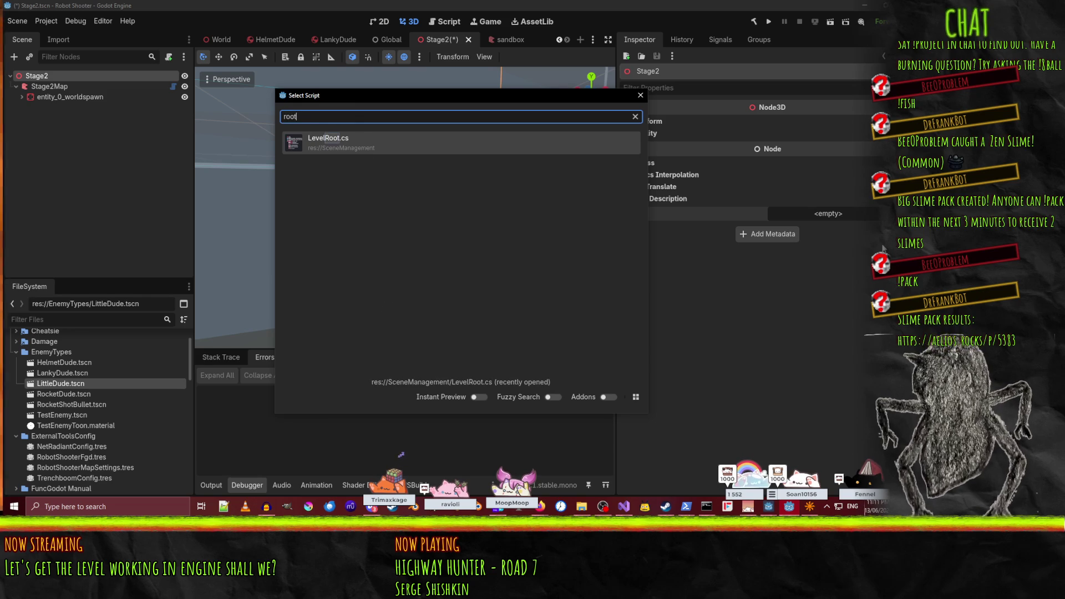
{"action": "key", "text": "Return"}
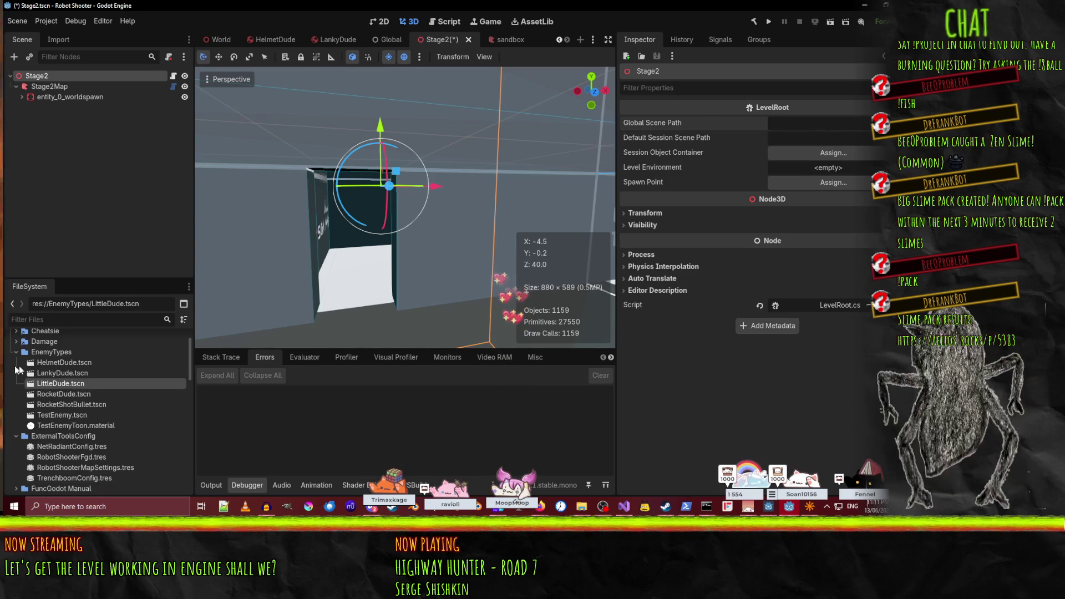
- Set the global scene path to res://Global.tscn and the session path to res://Session.tscn
{"action": "scroll", "coordinate": [94, 411], "scroll_direction": "down", "scroll_amount": 10}
{"action": "scroll", "coordinate": [93, 415], "scroll_direction": "down", "scroll_amount": 1}
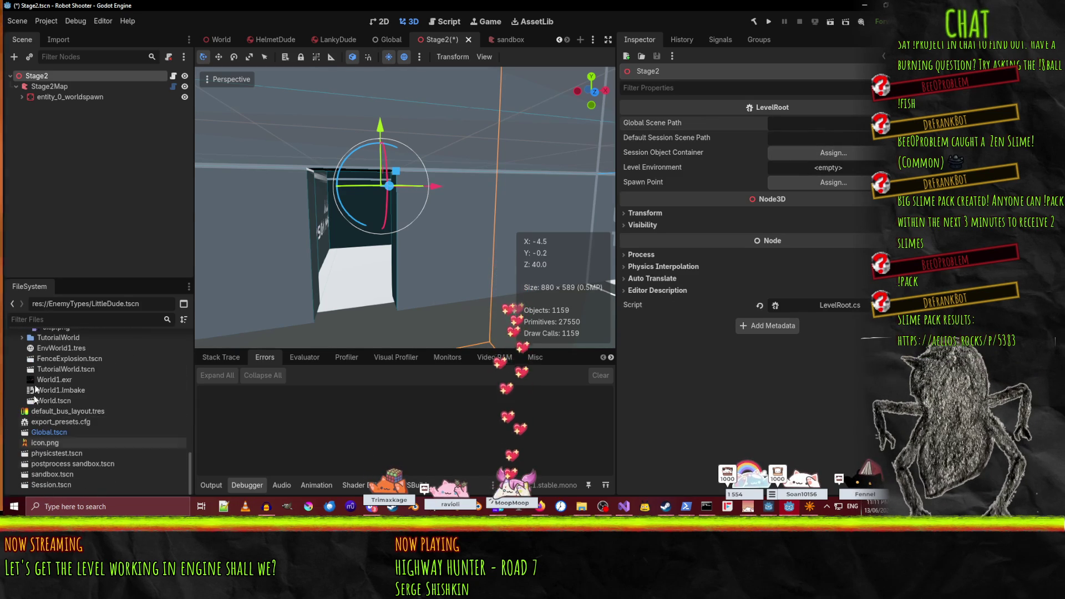
{"action": "left_click", "coordinate": [799, 122]}
{"action": "type", "text": "res:/"}
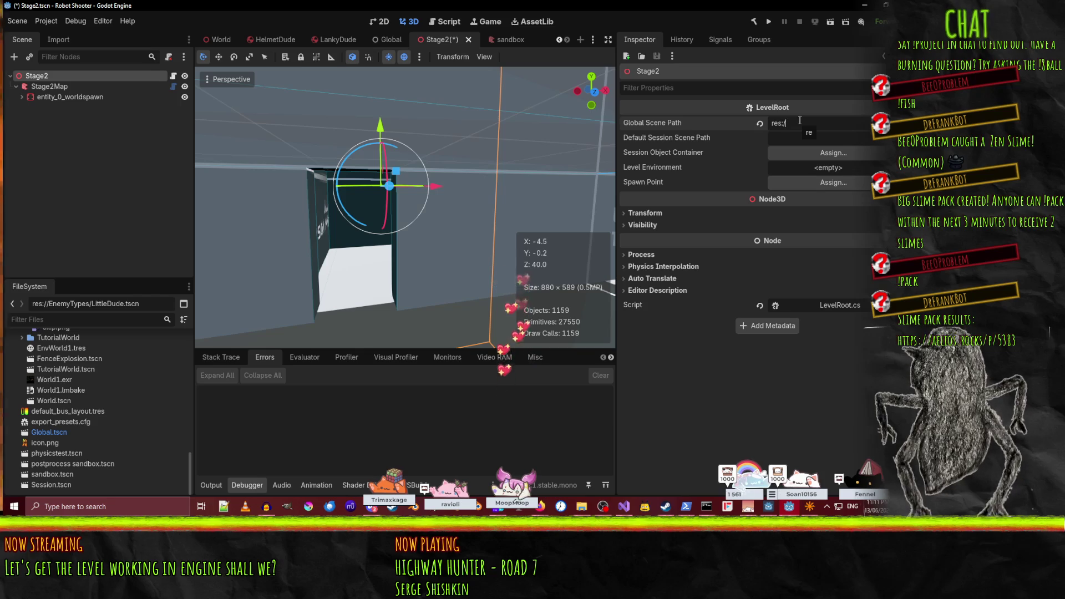
{"action": "type", "text": "/Global.tscn"}
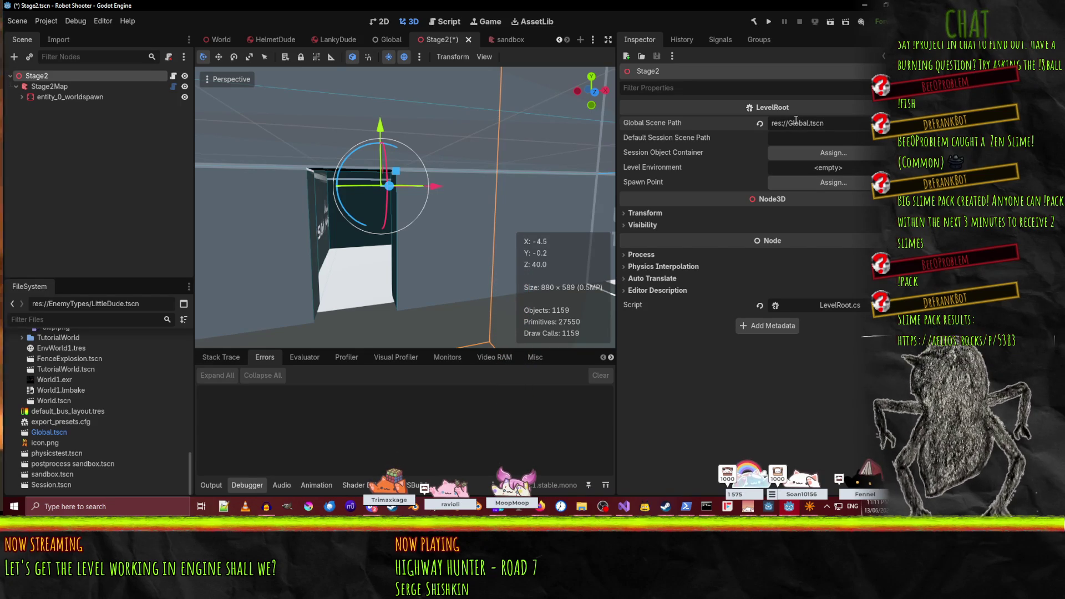
{"action": "left_click", "coordinate": [805, 141]}
{"action": "type", "text": "res://Session.tscn"}
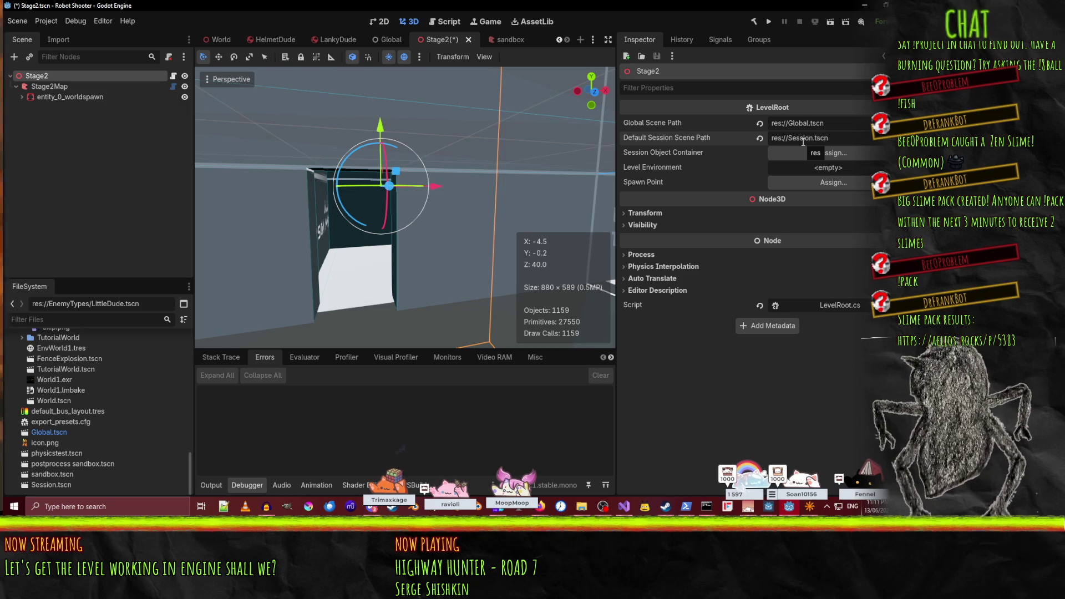
{"action": "left_click", "coordinate": [841, 153]}
{"action": "left_click", "coordinate": [539, 83]}
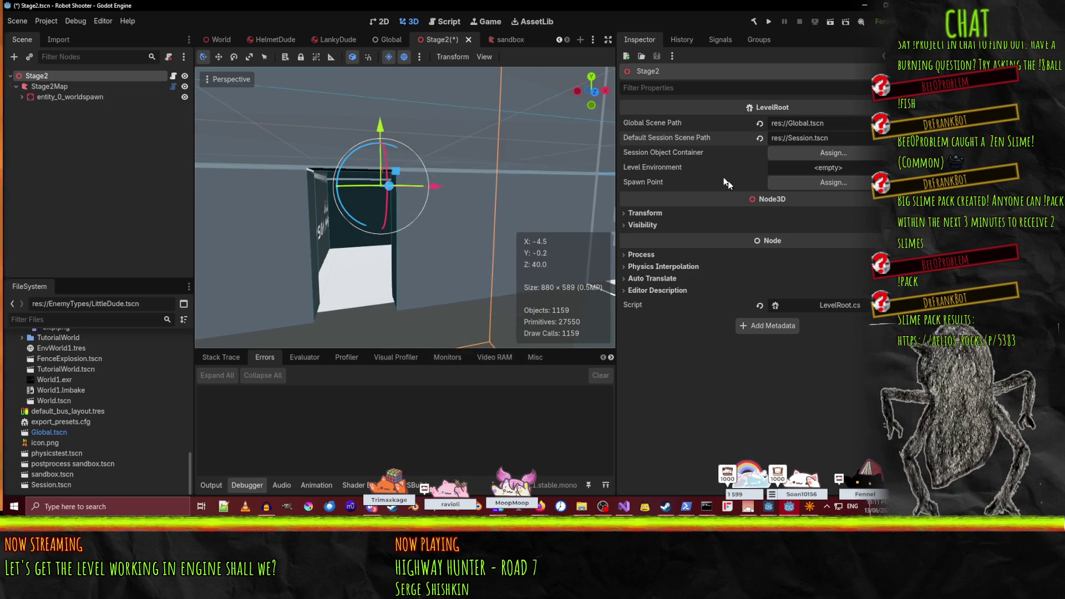
- Load EnvWorld1.tres as the level environment
{"action": "left_click", "coordinate": [839, 173]}
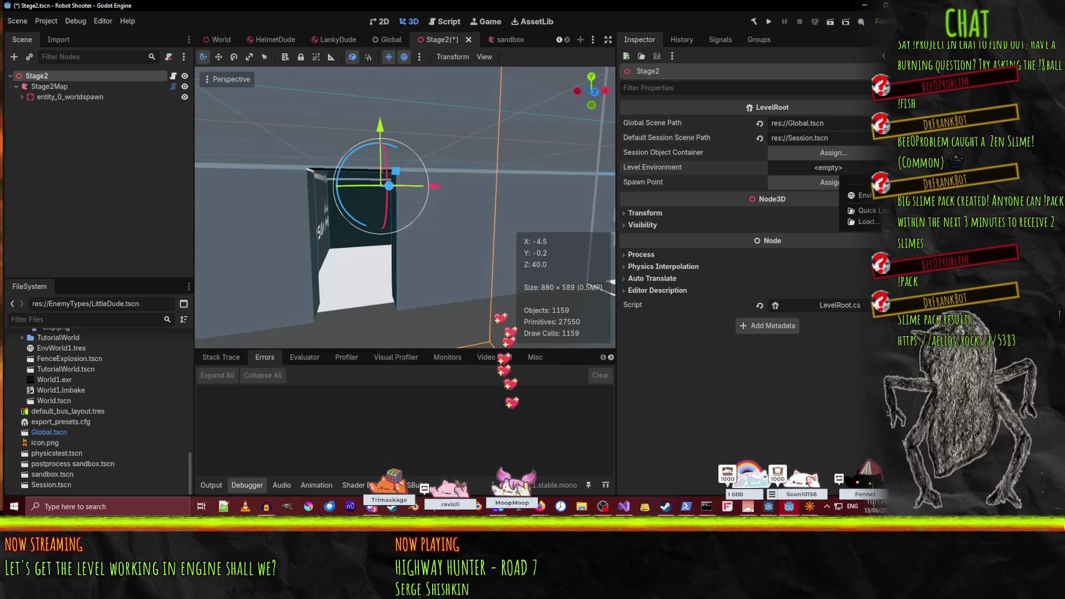
{"action": "left_click", "coordinate": [877, 210]}
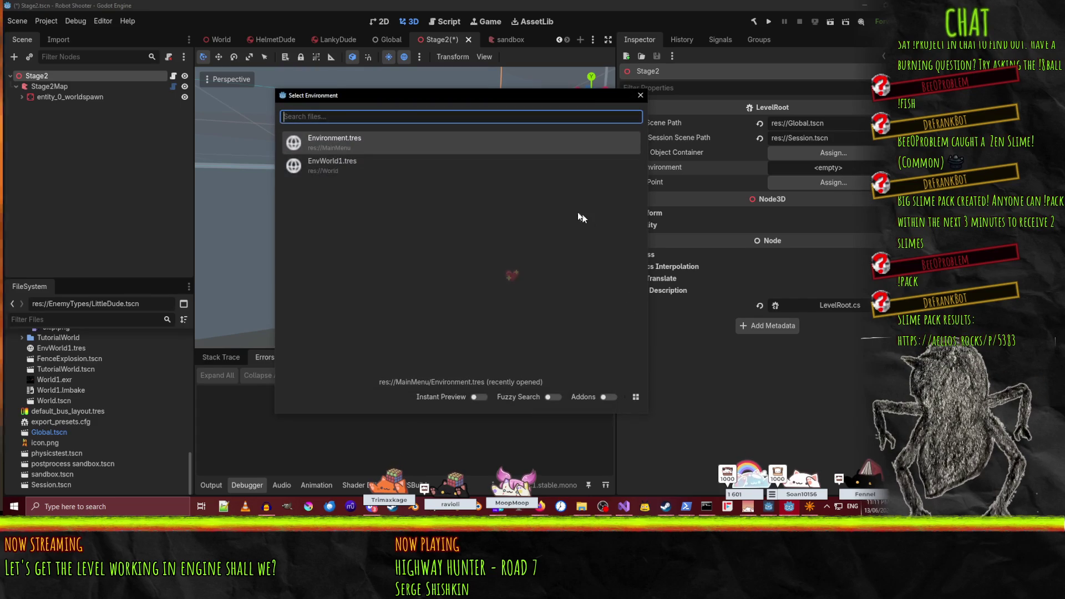
{"action": "double_click", "coordinate": [327, 166]}
- Browse Stage2Map's worldspawn nodes in the scene tree, then reselect the Stage2 root
{"action": "left_click", "coordinate": [327, 167]}
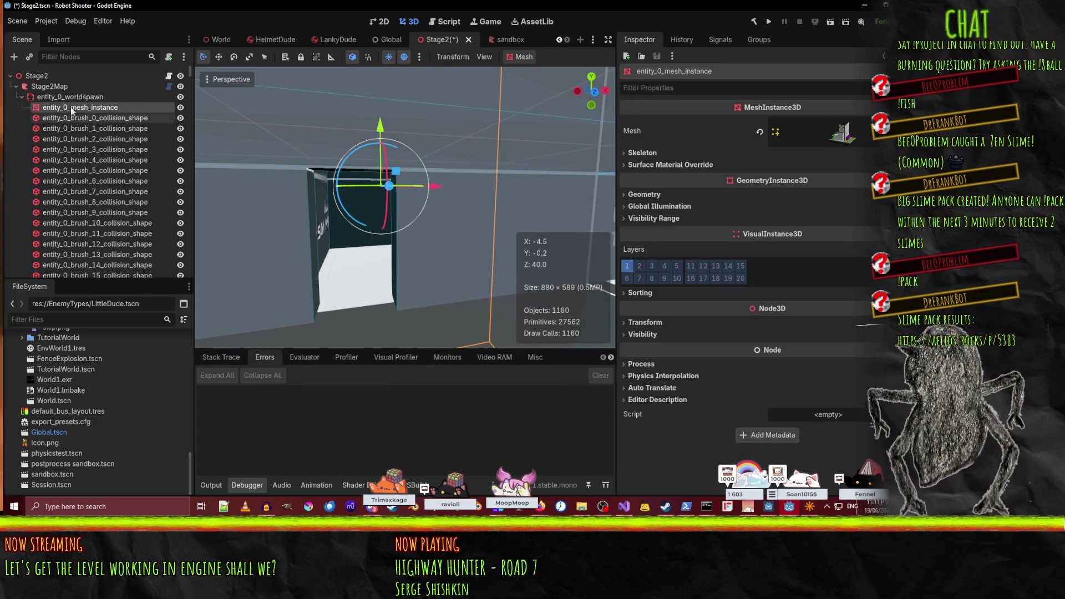
{"action": "left_click", "coordinate": [59, 96]}
{"action": "left_click", "coordinate": [38, 86]}
{"action": "left_click", "coordinate": [15, 105]}
{"action": "left_click", "coordinate": [19, 98]}
{"action": "left_click", "coordinate": [21, 79]}
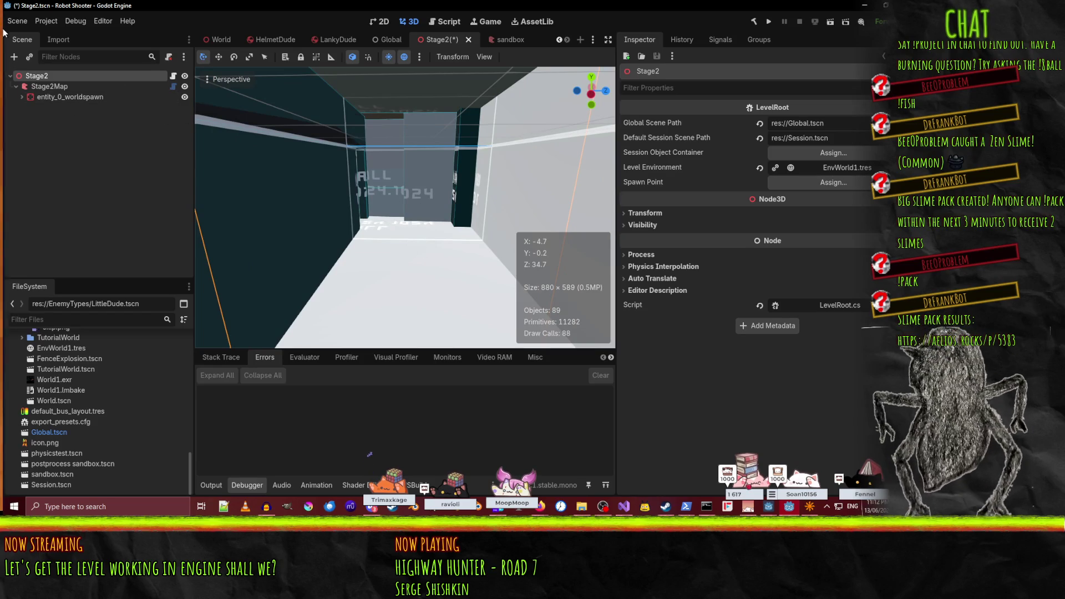
{"action": "right_click", "coordinate": [48, 74]}
- Add a plain Node3D child under the Stage2 root
{"action": "left_click", "coordinate": [108, 105]}
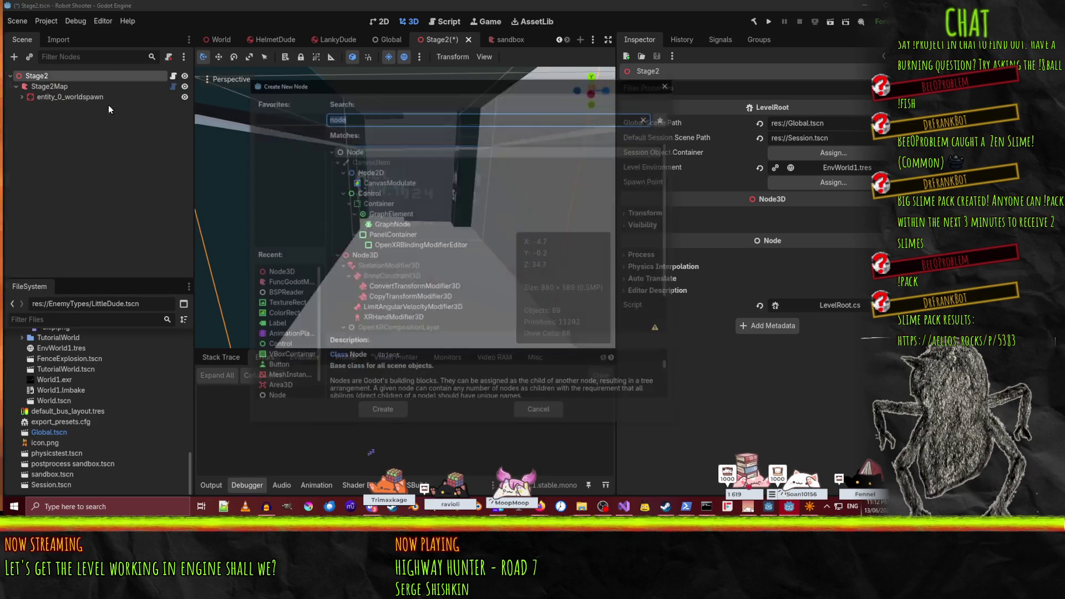
{"action": "left_click", "coordinate": [364, 255]}
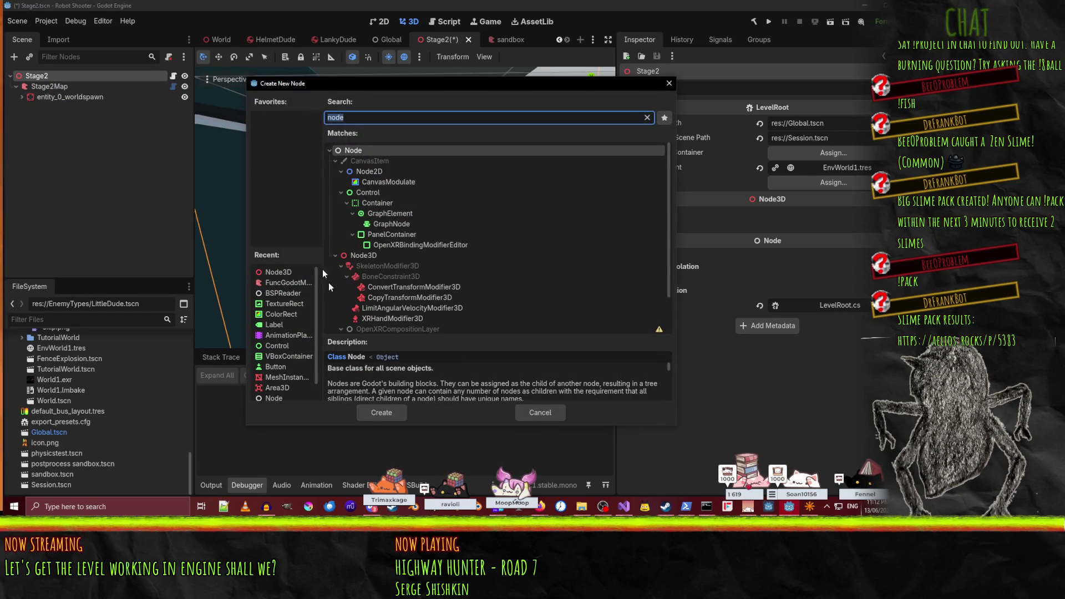
{"action": "left_click", "coordinate": [372, 412]}
- Lower the Node3D onto the corridor floor, slide it to the grey wall corner, and save
{"action": "mouse_move", "coordinate": [307, 190]}
{"action": "left_mouse_down"}
{"action": "mouse_move", "coordinate": [355, 191]}
{"action": "mouse_move", "coordinate": [389, 211]}
{"action": "mouse_move", "coordinate": [284, 186]}
{"action": "mouse_move", "coordinate": [622, 225]}
{"action": "mouse_move", "coordinate": [826, 224]}
{"action": "mouse_move", "coordinate": [435, 155]}
{"action": "mouse_move", "coordinate": [388, 161]}
{"action": "mouse_move", "coordinate": [442, 87]}
{"action": "left_mouse_up"}
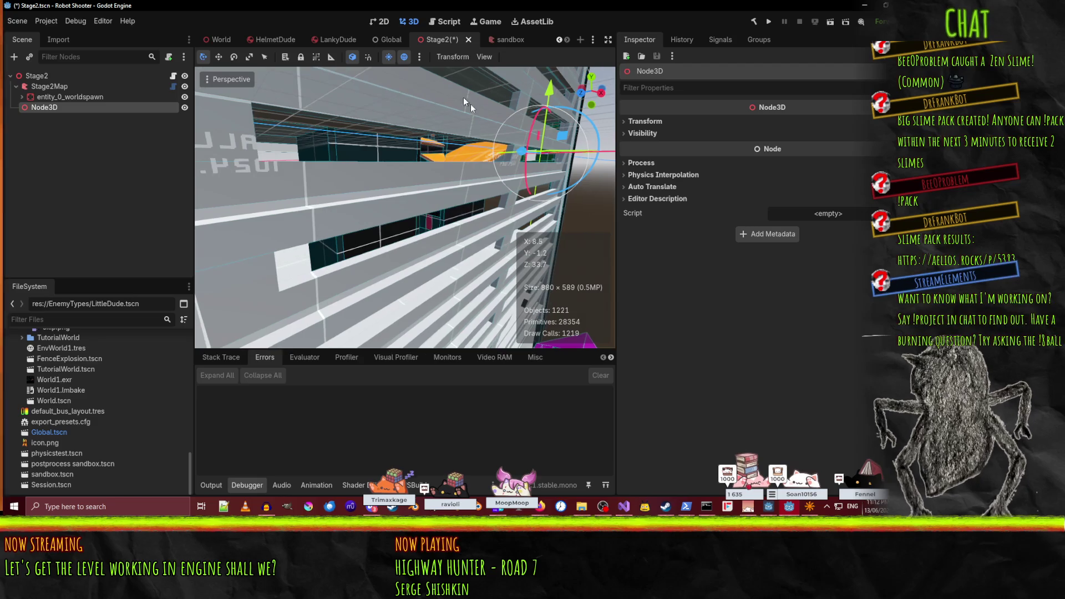
{"action": "left_click_drag", "start_coordinate": [522, 155], "coordinate": [0, 145]}
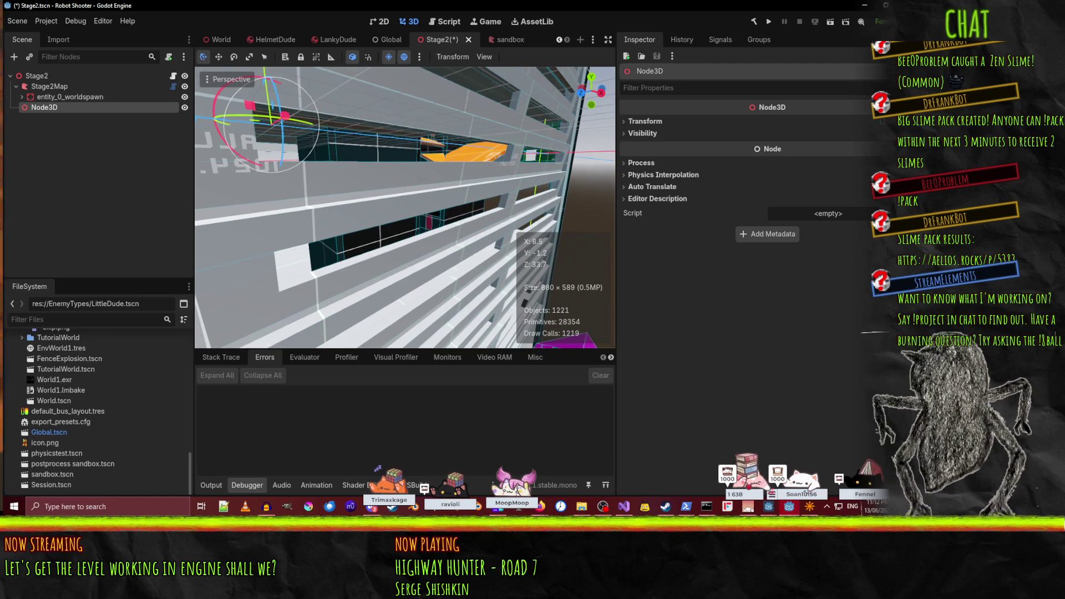
{"action": "key", "text": "a"}
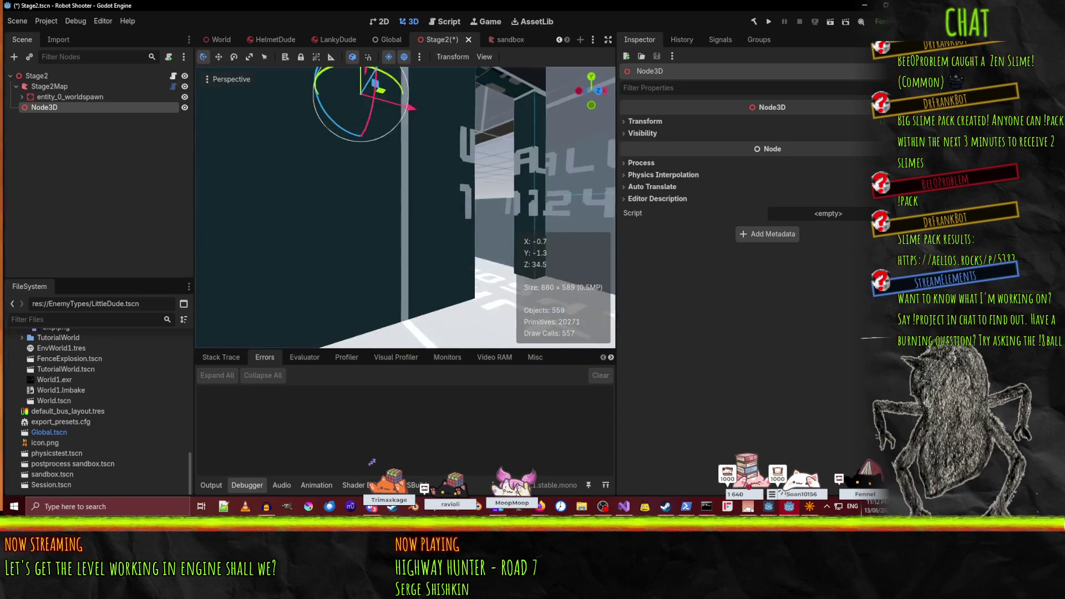
{"action": "key", "text": "d"}
{"action": "left_click_drag", "start_coordinate": [393, 89], "coordinate": [436, 211]}
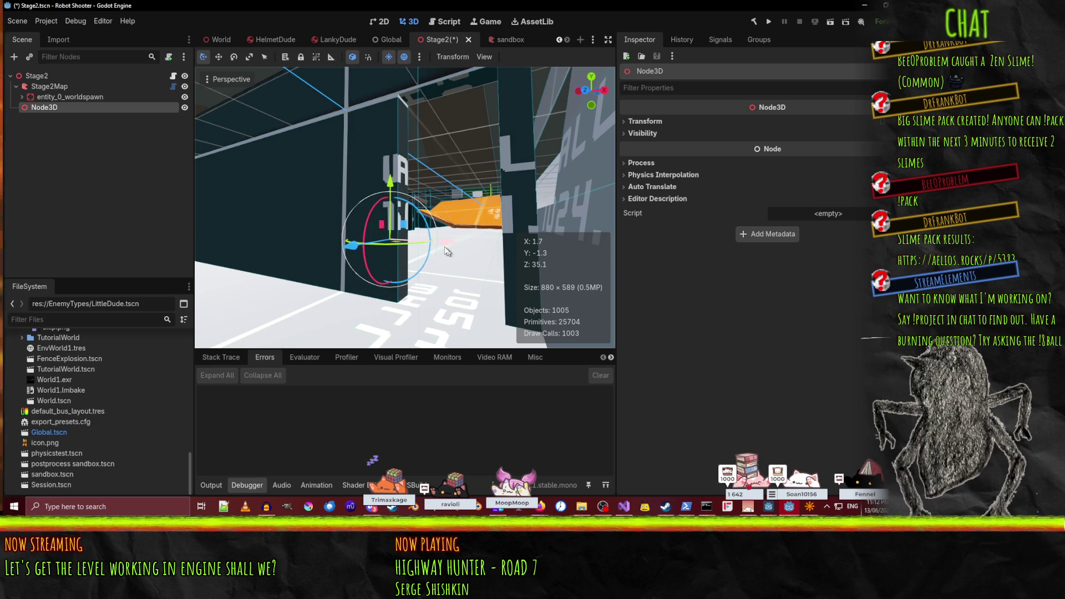
{"action": "key", "text": "a"}
{"action": "key", "text": "a"}
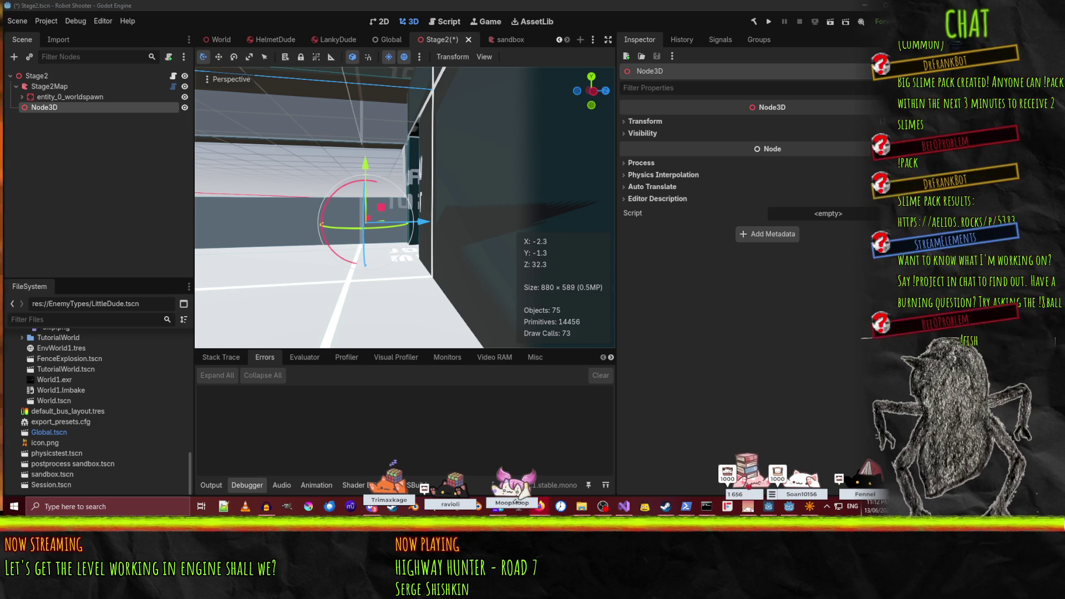
{"action": "left_click_drag", "start_coordinate": [433, 237], "coordinate": [311, 236]}
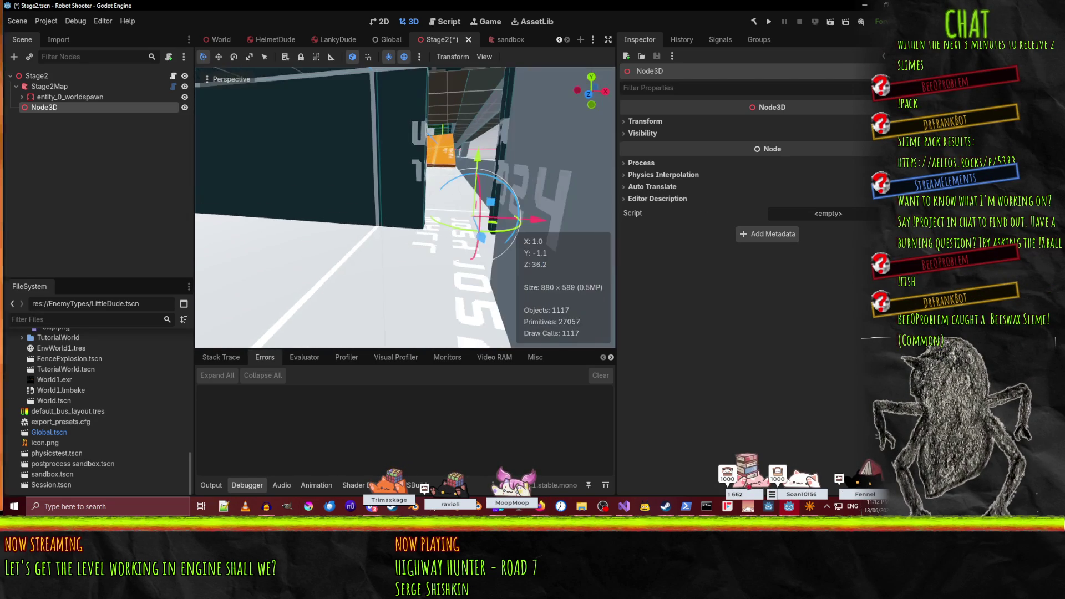
{"action": "mouse_move", "coordinate": [515, 220]}
{"action": "left_mouse_down"}
{"action": "mouse_move", "coordinate": [564, 173]}
{"action": "mouse_move", "coordinate": [517, 188]}
{"action": "mouse_move", "coordinate": [495, 180]}
{"action": "left_mouse_up"}
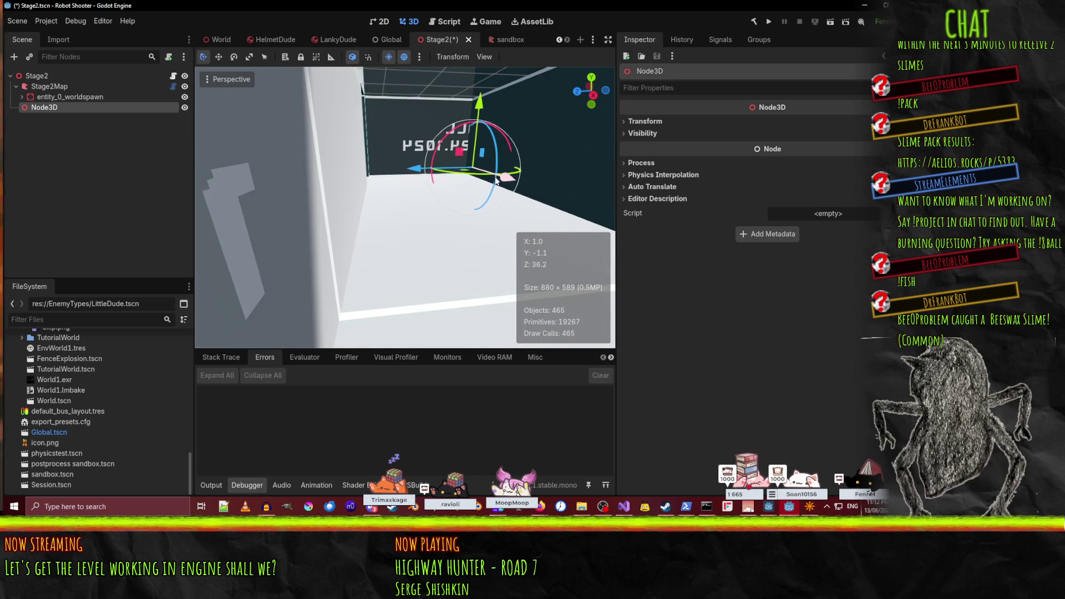
{"action": "mouse_move", "coordinate": [417, 172]}
{"action": "left_mouse_down"}
{"action": "mouse_move", "coordinate": [261, 167]}
{"action": "mouse_move", "coordinate": [306, 215]}
{"action": "left_mouse_up"}
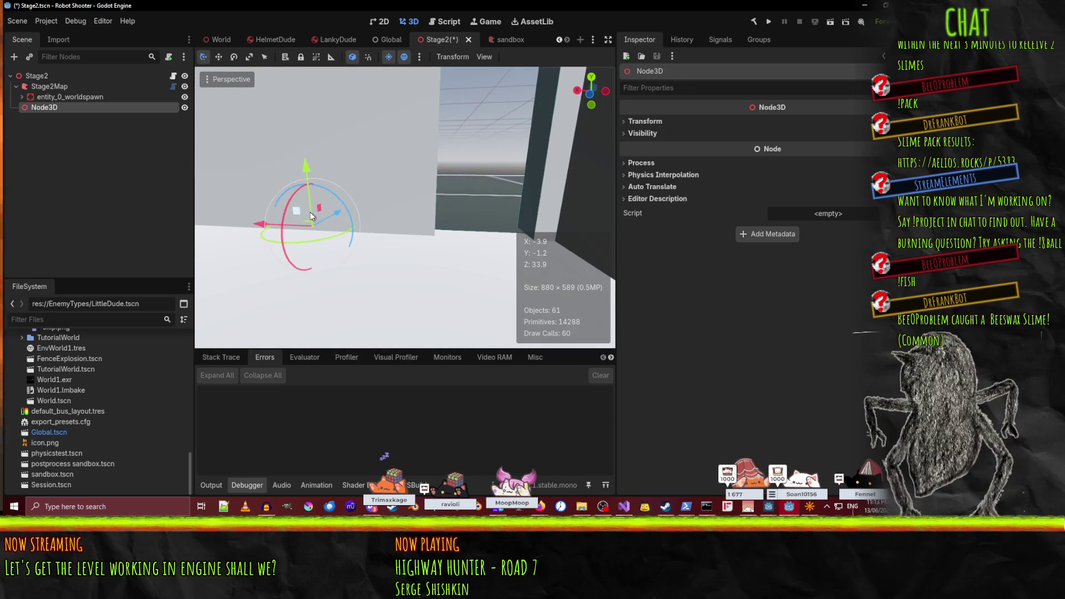
{"action": "left_click_drag", "start_coordinate": [256, 238], "coordinate": [407, 247]}
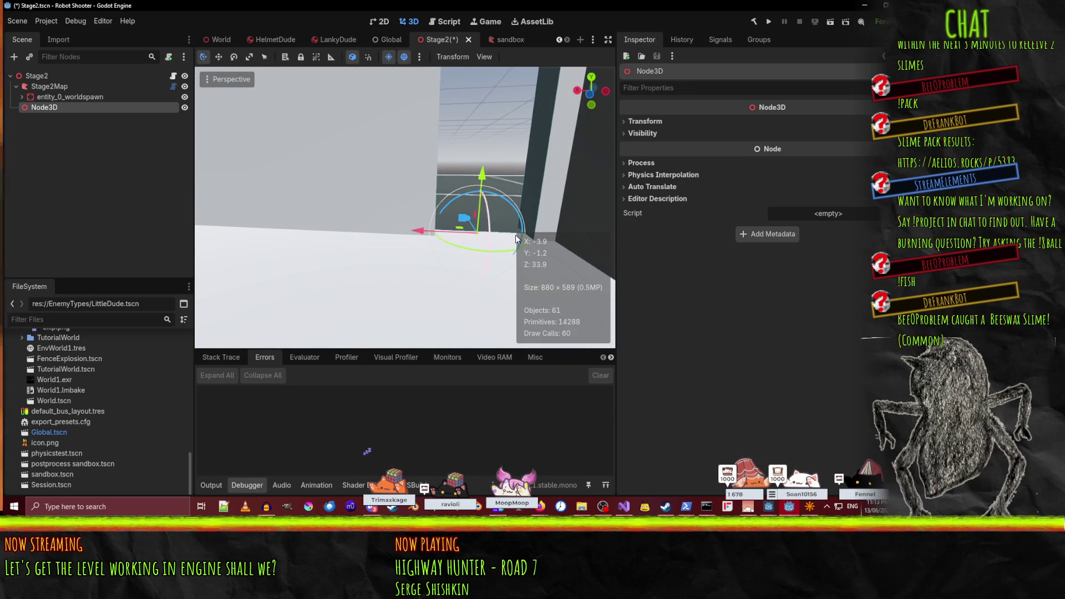
{"action": "mouse_move", "coordinate": [437, 239]}
{"action": "left_mouse_down"}
{"action": "mouse_move", "coordinate": [343, 239]}
{"action": "mouse_move", "coordinate": [399, 225]}
{"action": "mouse_move", "coordinate": [424, 233]}
{"action": "left_mouse_up"}
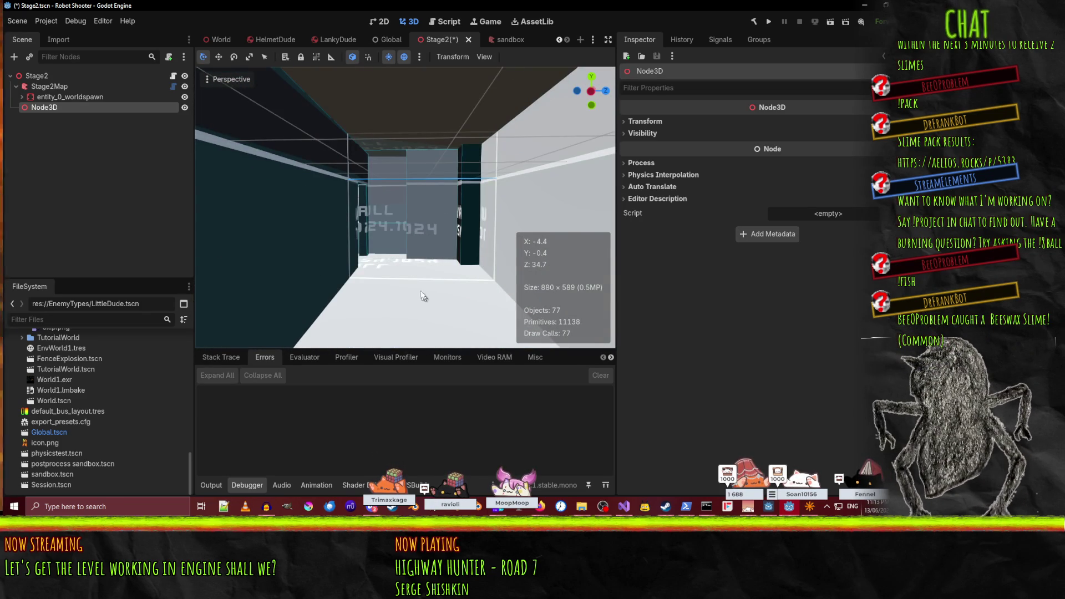
{"action": "key", "text": "ctrl+s"}
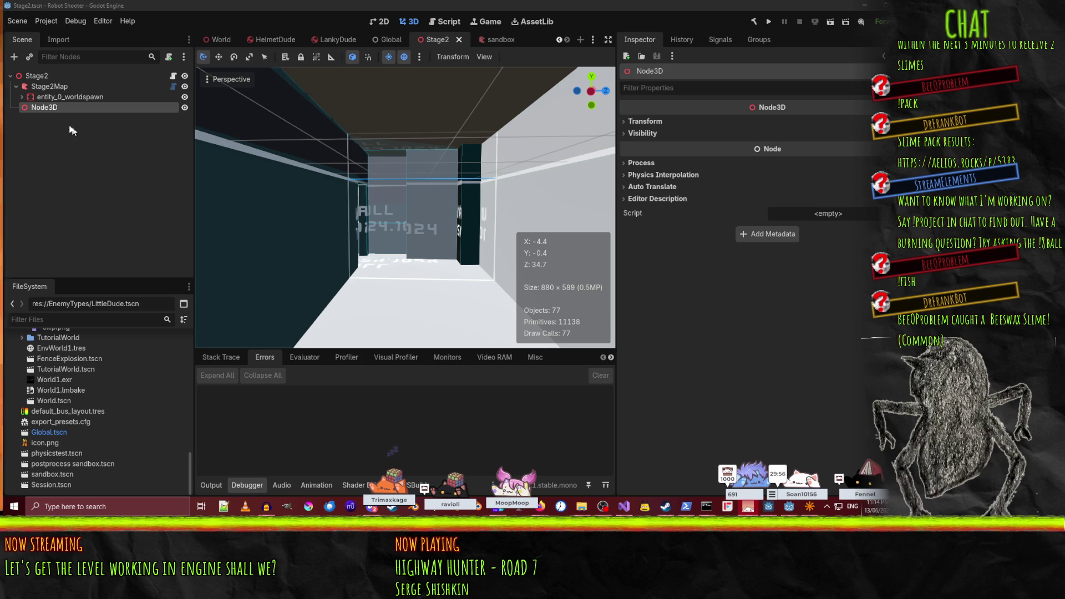
- Select the Stage2 root and run it as the current scene
{"action": "left_click", "coordinate": [83, 76]}
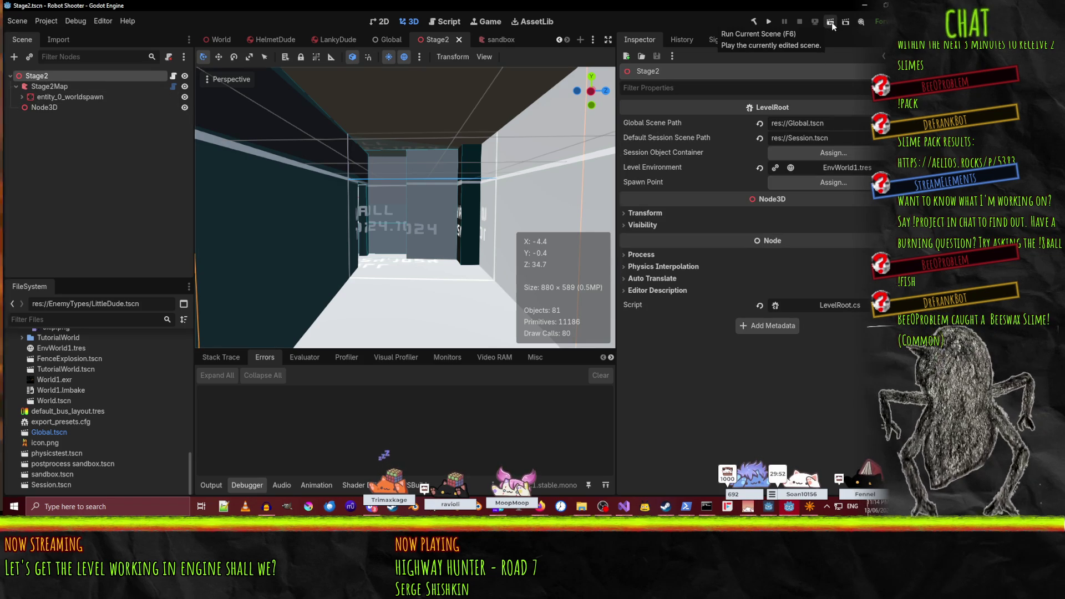
{"action": "left_click", "coordinate": [831, 22]}
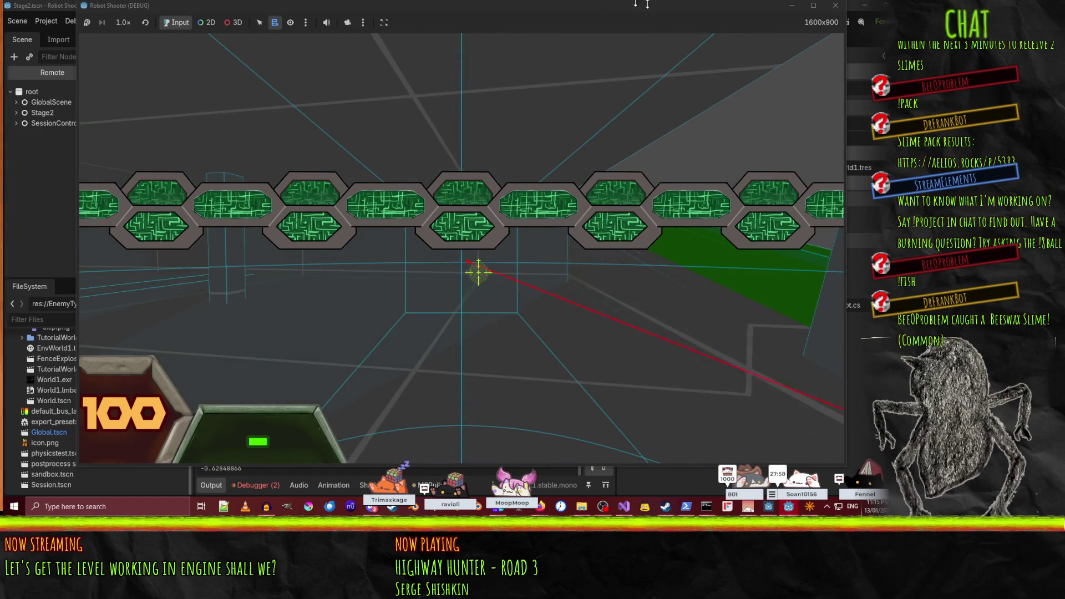
- Close the Robot Shooter game window after play-testing Stage2
{"action": "left_click", "coordinate": [835, 5]}
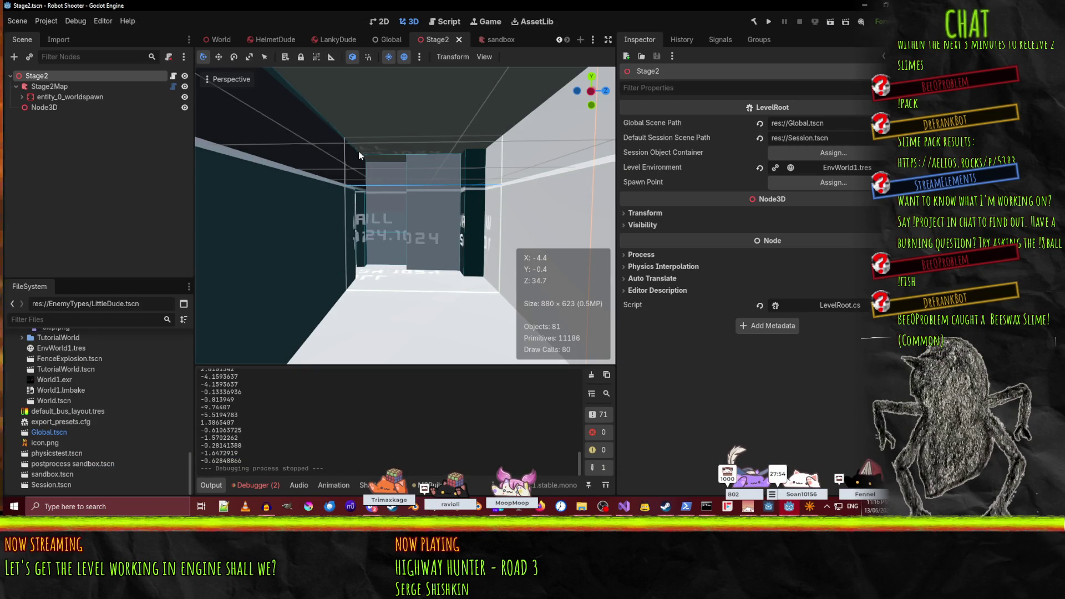
- Rerun the Stage2 scene with F6, then open the Global scene
{"action": "key", "text": "F6"}
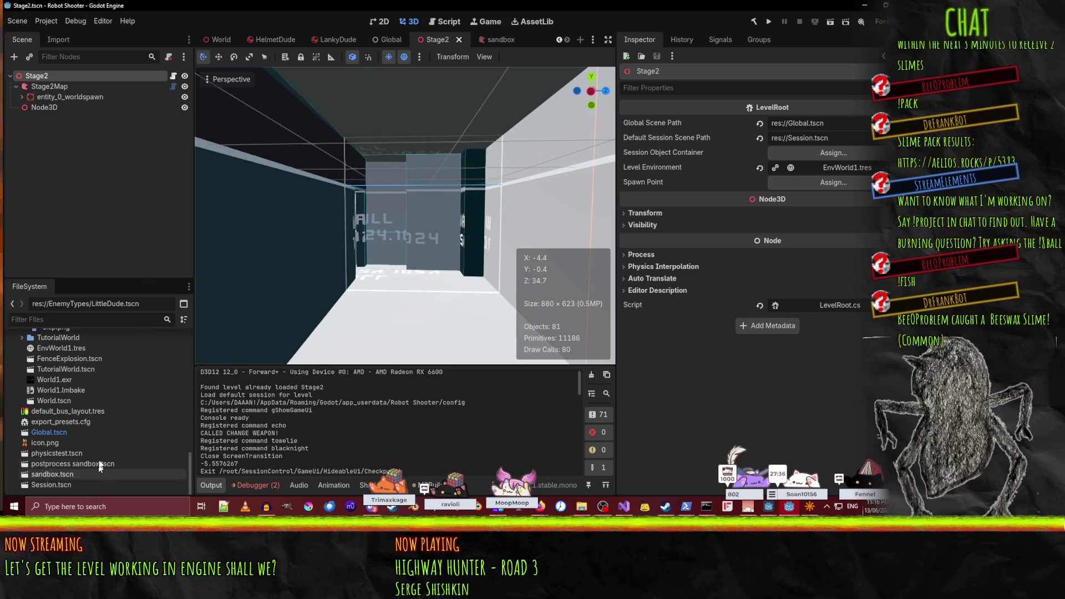
{"action": "double_click", "coordinate": [50, 431]}
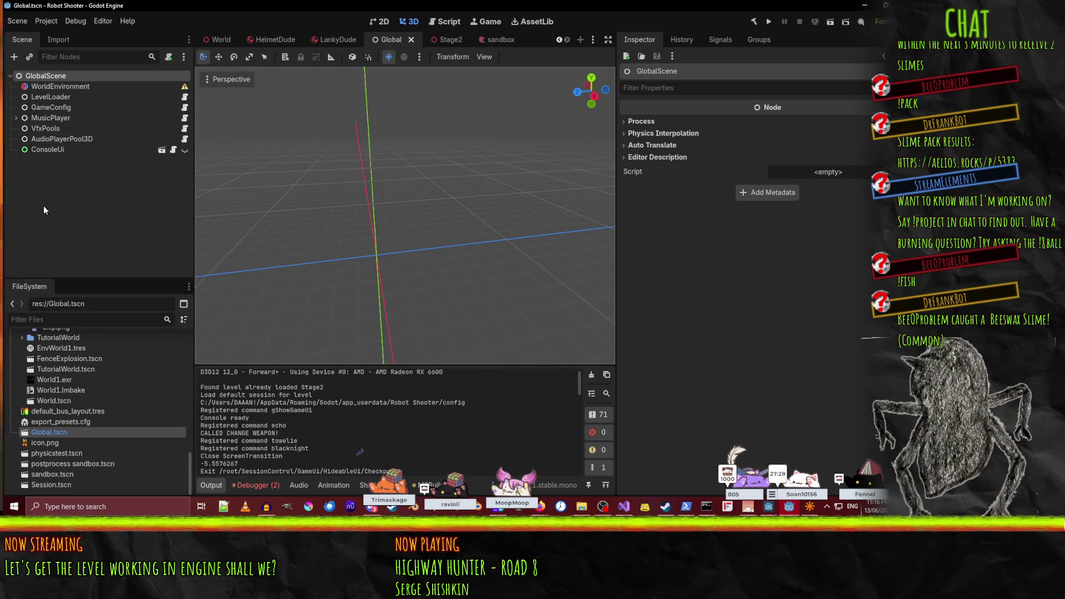
- Inspect the LevelLoader node, then find and select RobotShooterMapSettings.tres in FileSystem
{"action": "left_click", "coordinate": [47, 96]}
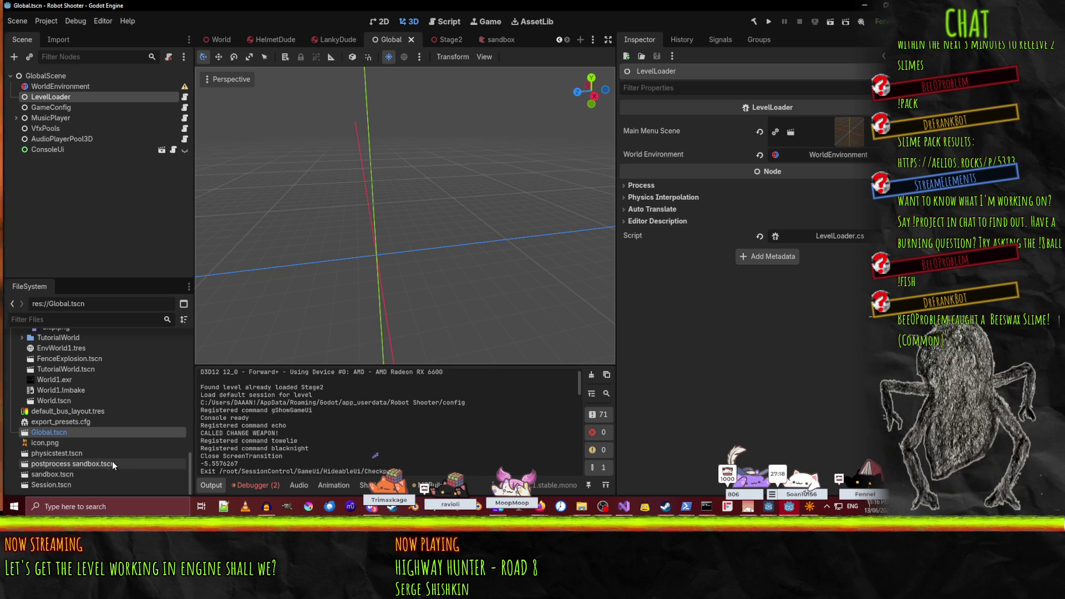
{"action": "scroll", "coordinate": [112, 471], "scroll_direction": "up", "scroll_amount": 8}
{"action": "scroll", "coordinate": [114, 470], "scroll_direction": "up", "scroll_amount": 10}
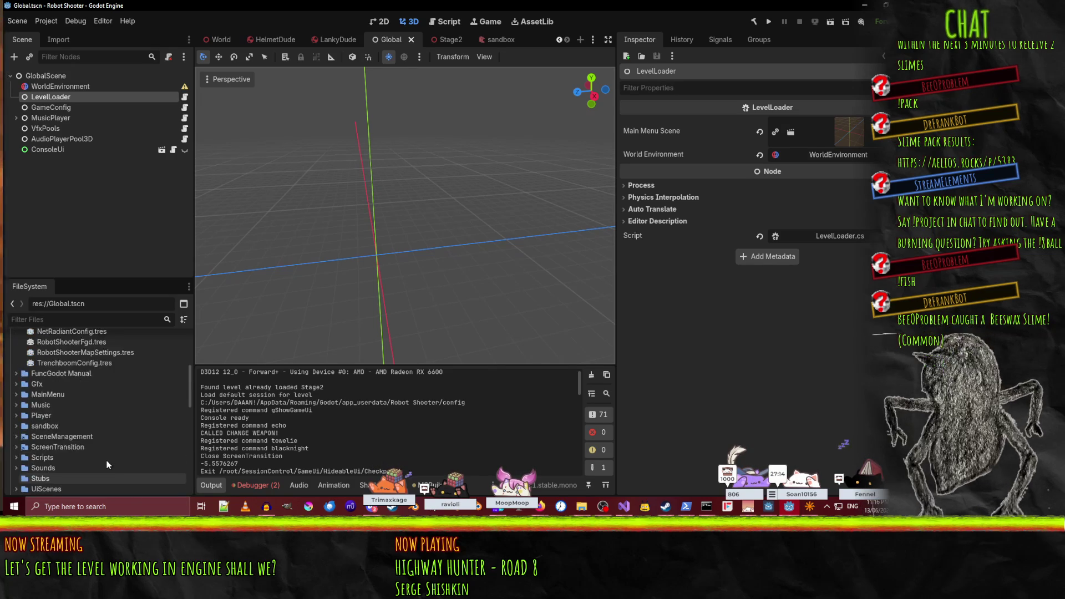
{"action": "scroll", "coordinate": [107, 409], "scroll_direction": "down", "scroll_amount": 5}
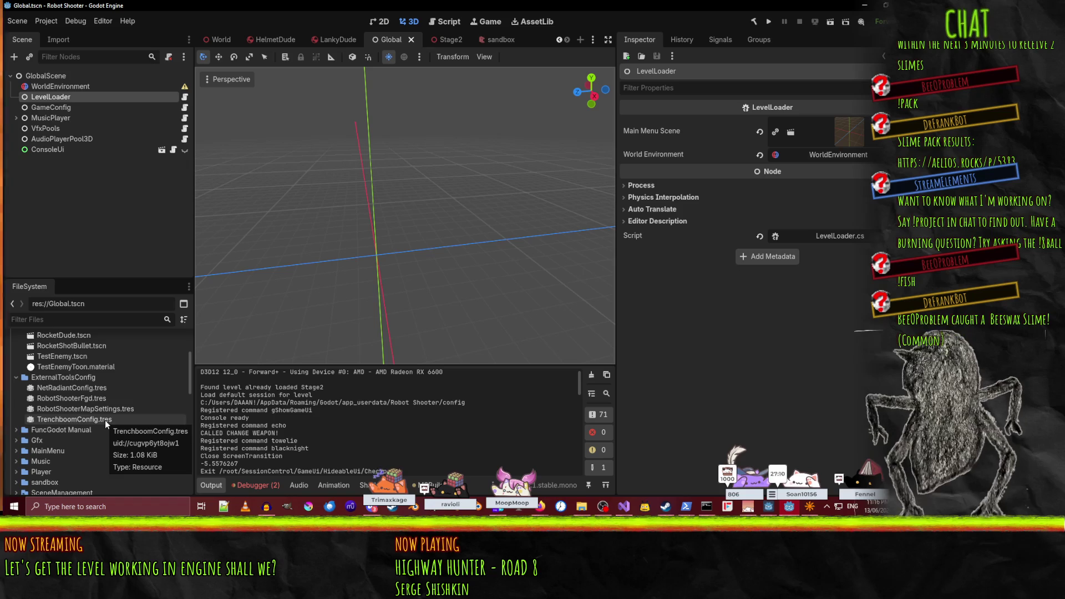
{"action": "scroll", "coordinate": [105, 420], "scroll_direction": "up", "scroll_amount": 1}
{"action": "left_click", "coordinate": [70, 428]}
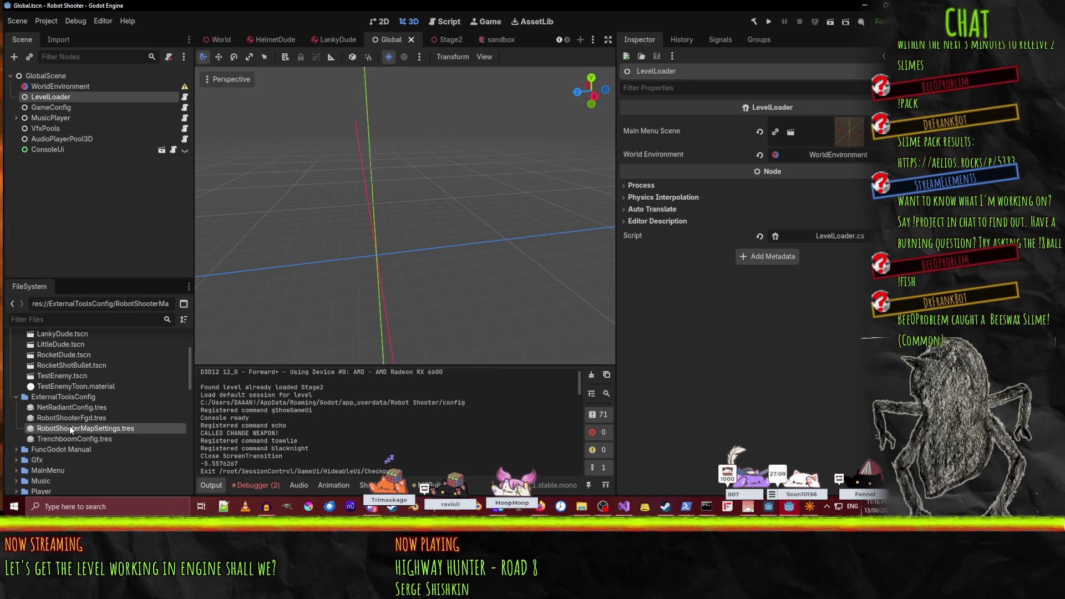
- Open NetRadiantConfig.tres, fold Netradiant Custom Shaders, and check Map Type without changing it
{"action": "left_click", "coordinate": [68, 417]}
{"action": "left_click", "coordinate": [71, 406]}
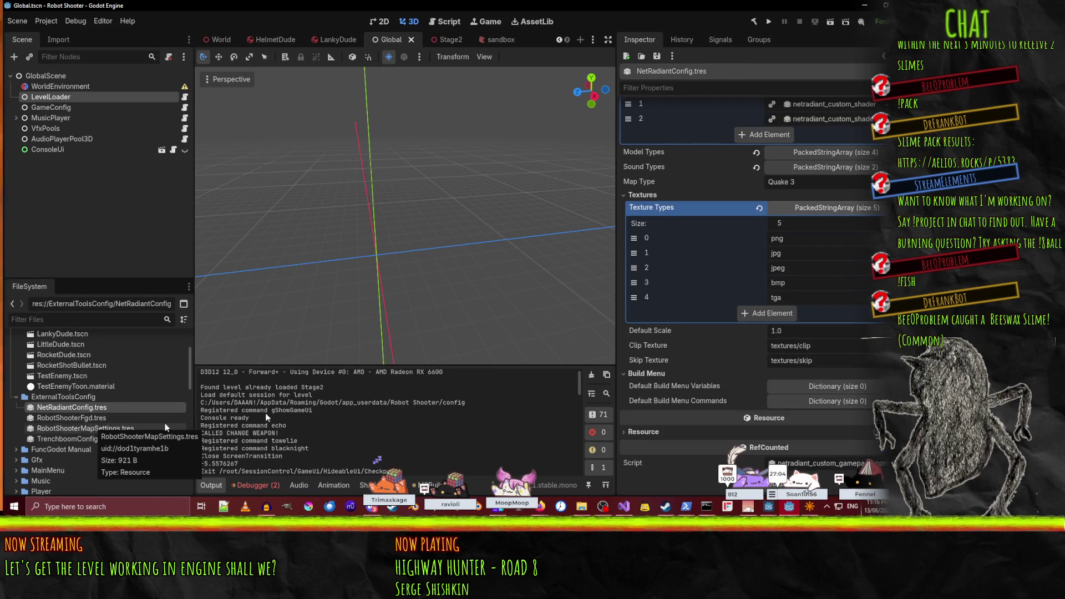
{"action": "scroll", "coordinate": [767, 293], "scroll_direction": "up", "scroll_amount": 5}
{"action": "left_click", "coordinate": [825, 217]}
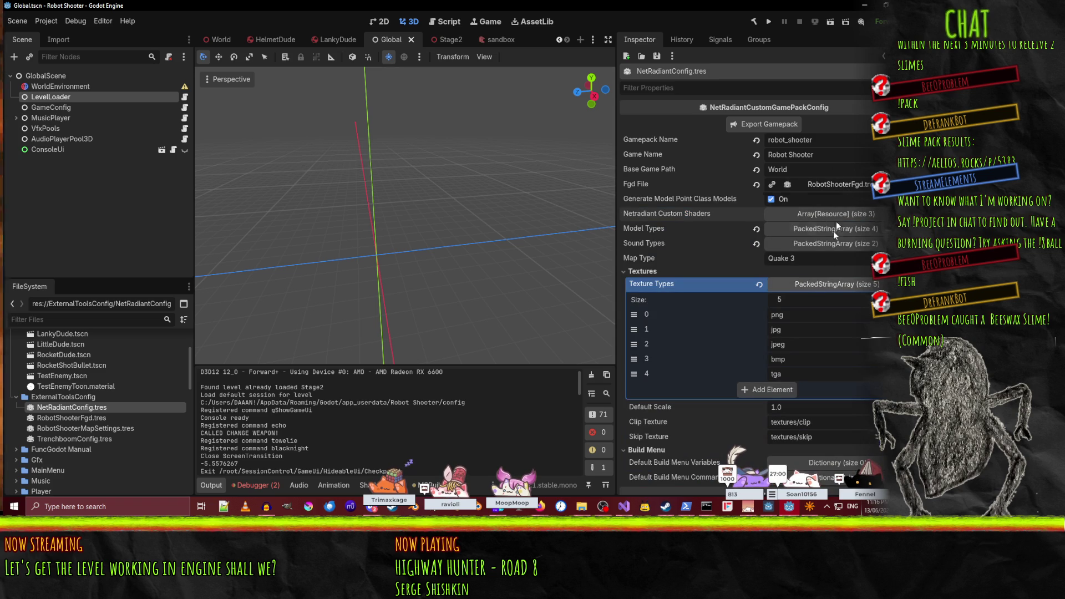
{"action": "left_click", "coordinate": [829, 255]}
{"action": "left_click", "coordinate": [829, 255]}
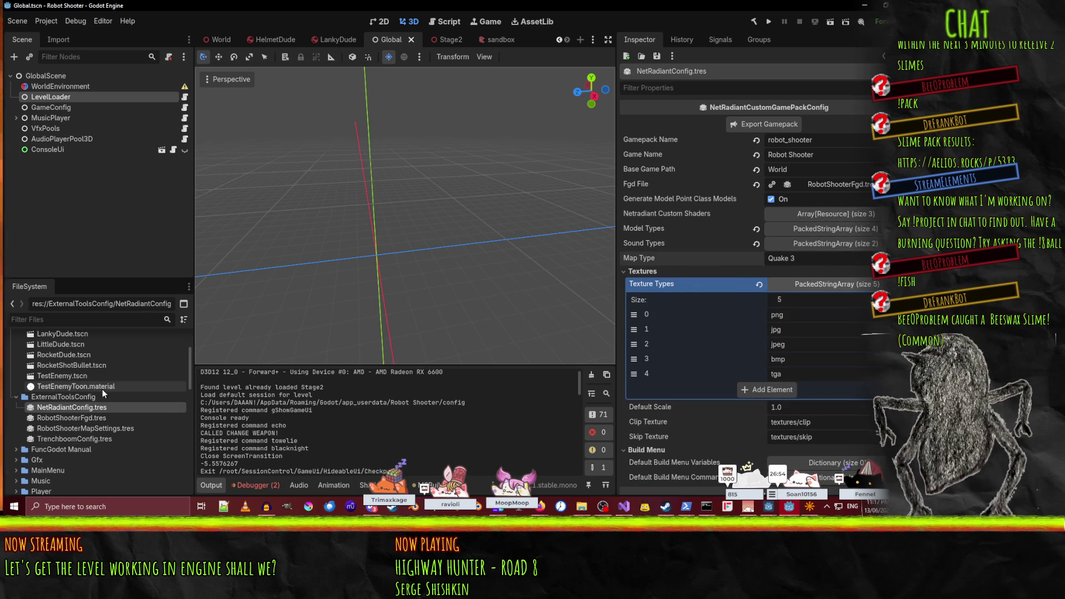
- Browse the FileSystem dock and collapse the textures folder
{"action": "scroll", "coordinate": [102, 388], "scroll_direction": "down", "scroll_amount": 8}
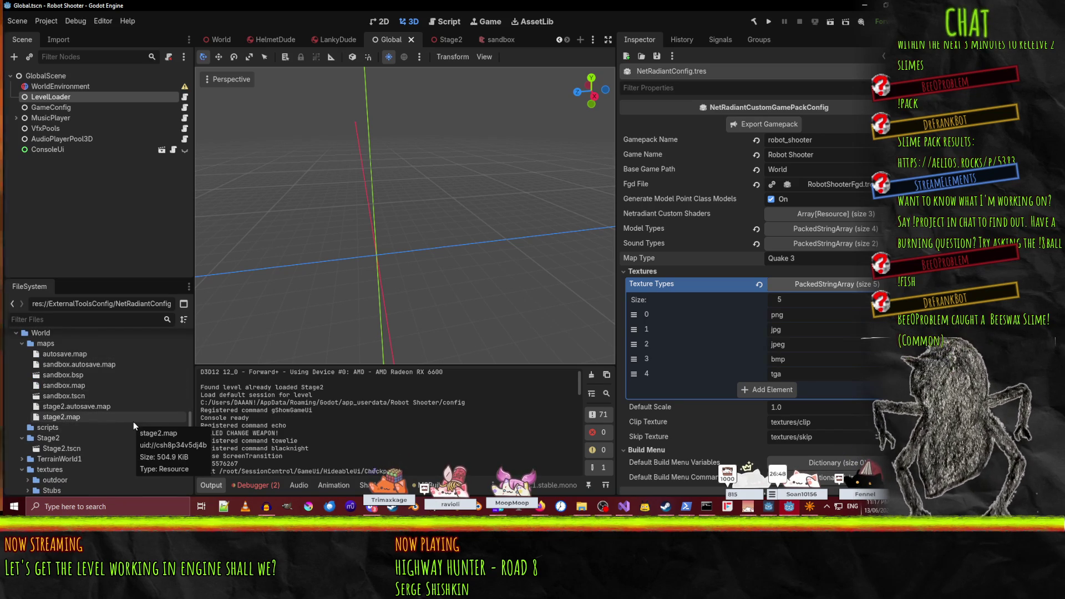
{"action": "scroll", "coordinate": [125, 419], "scroll_direction": "down", "scroll_amount": 5}
{"action": "scroll", "coordinate": [89, 400], "scroll_direction": "up", "scroll_amount": 2}
{"action": "left_click", "coordinate": [22, 411]}
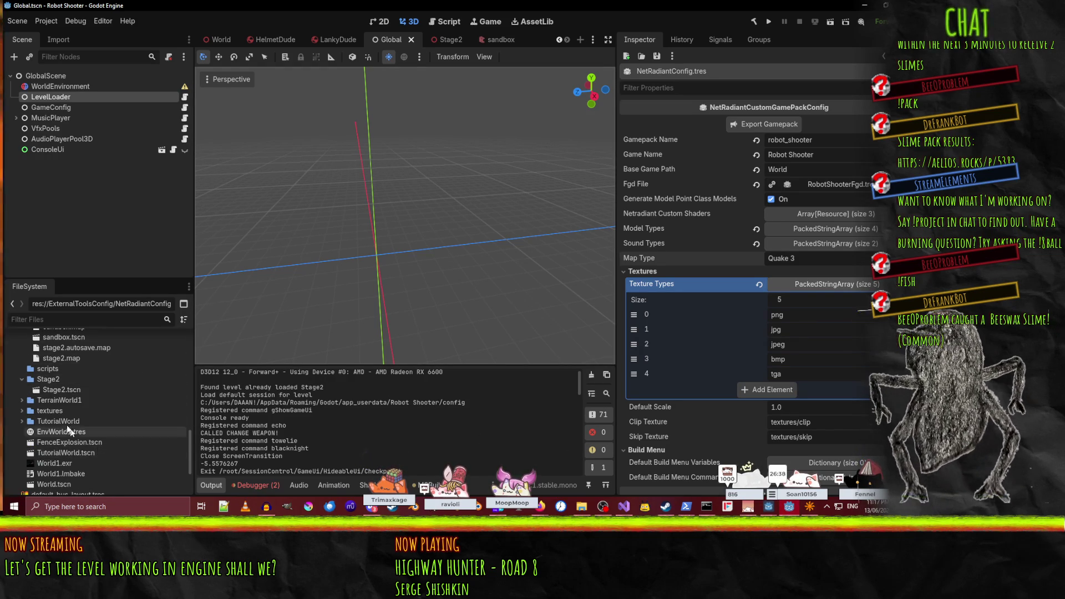
{"action": "scroll", "coordinate": [72, 416], "scroll_direction": "down", "scroll_amount": 3}
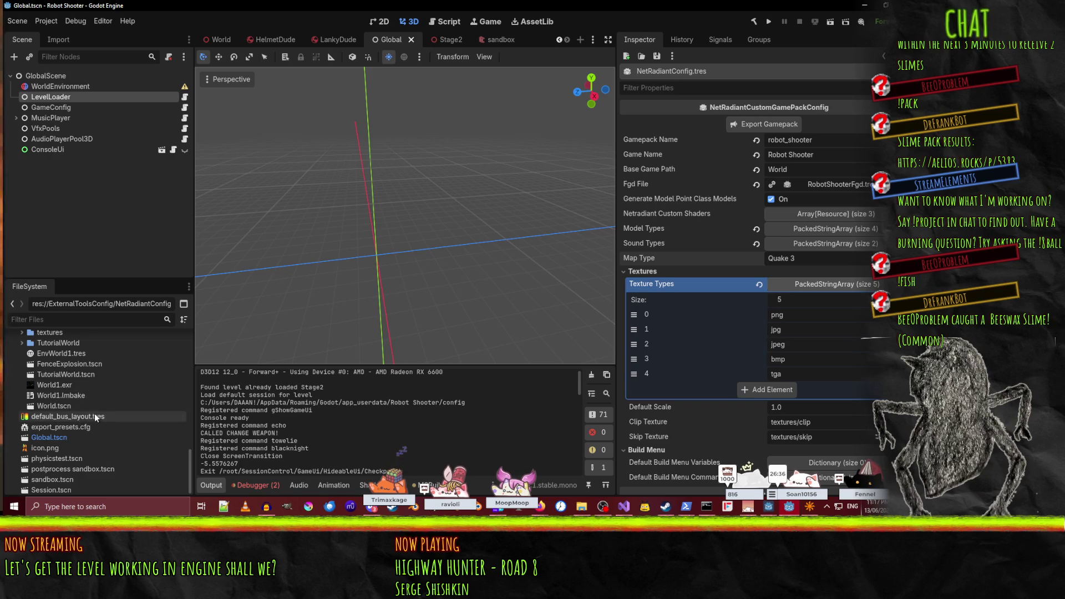
{"action": "scroll", "coordinate": [95, 418], "scroll_direction": "up", "scroll_amount": 2}
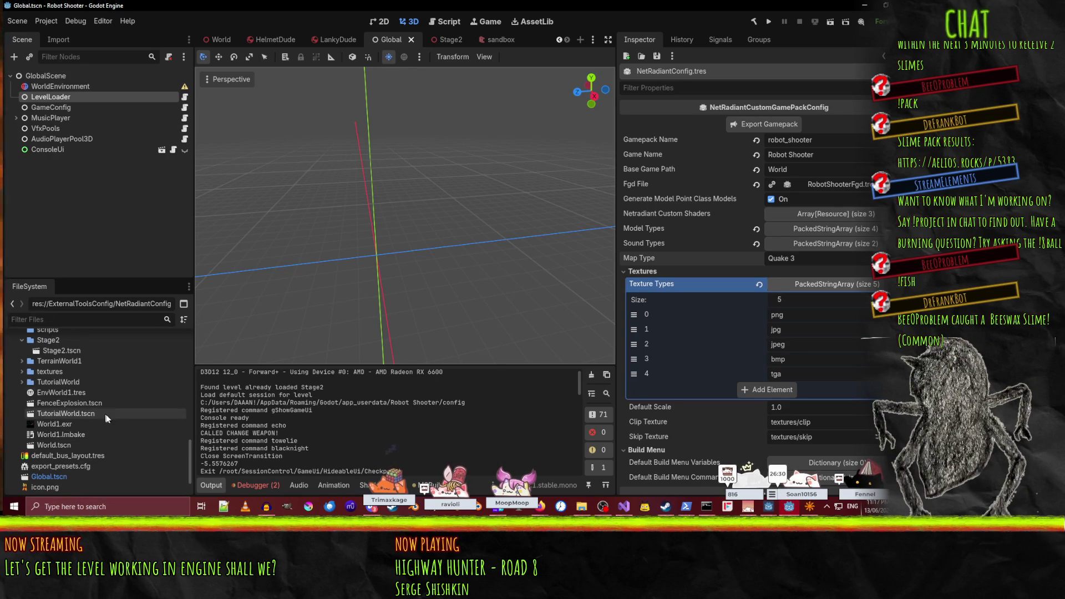
{"action": "scroll", "coordinate": [102, 417], "scroll_direction": "up", "scroll_amount": 2}
- Select Stage2.tscn and the World folder, then open the Session scene
{"action": "left_click", "coordinate": [84, 388]}
{"action": "scroll", "coordinate": [87, 387], "scroll_direction": "up", "scroll_amount": 3}
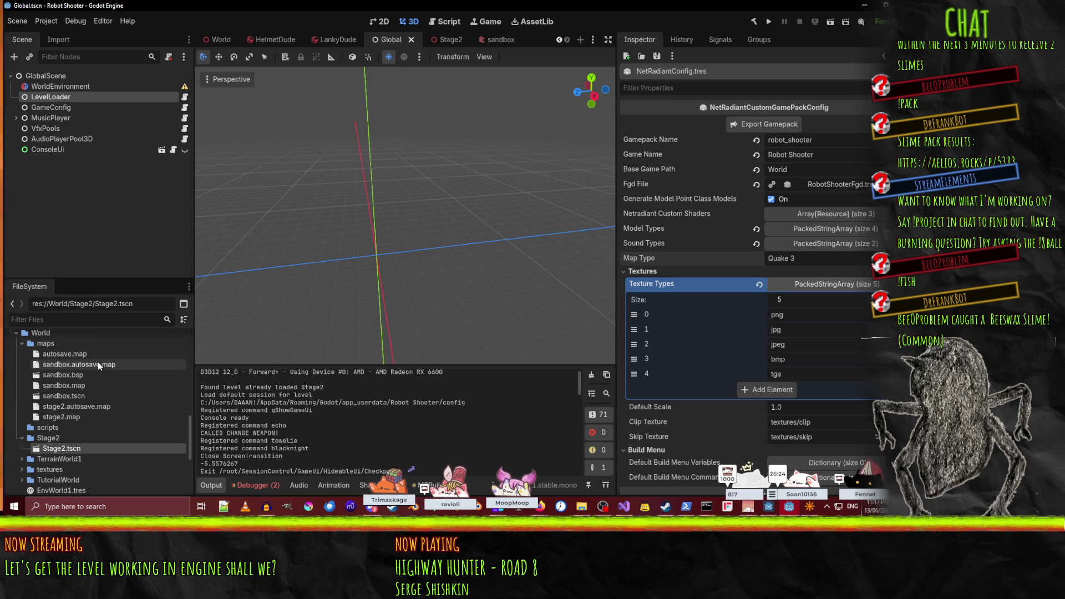
{"action": "scroll", "coordinate": [108, 417], "scroll_direction": "down", "scroll_amount": 1}
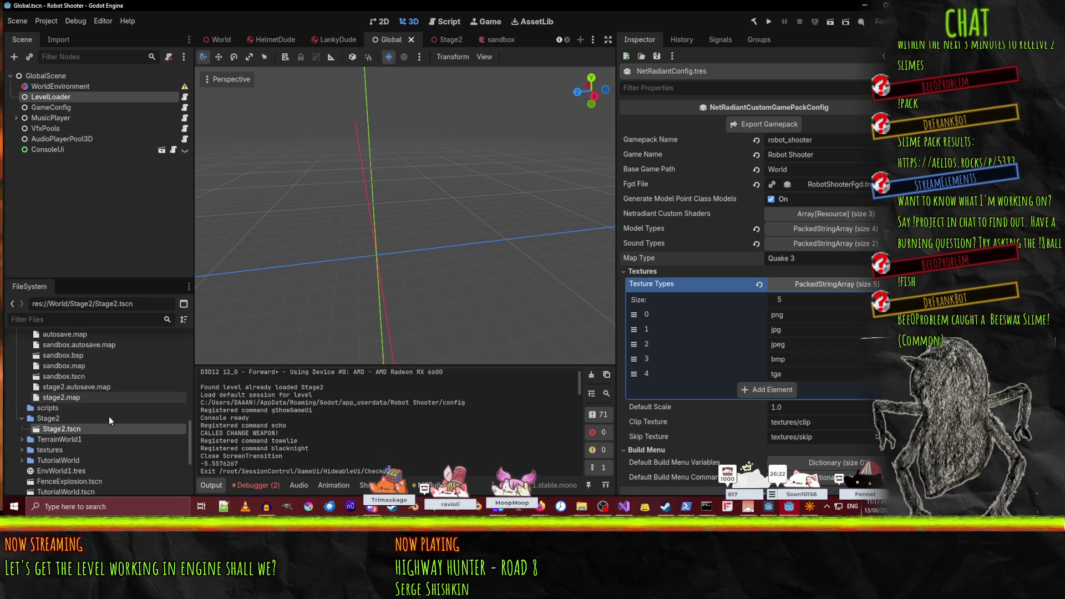
{"action": "left_click", "coordinate": [44, 408]}
{"action": "scroll", "coordinate": [41, 411], "scroll_direction": "down", "scroll_amount": 4}
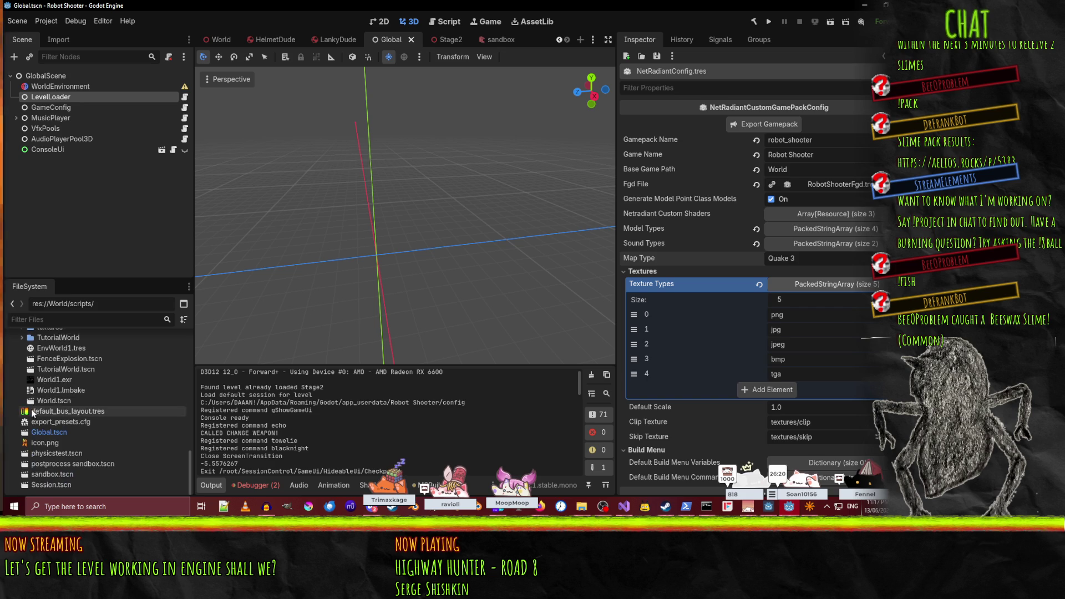
{"action": "scroll", "coordinate": [42, 410], "scroll_direction": "up", "scroll_amount": 1}
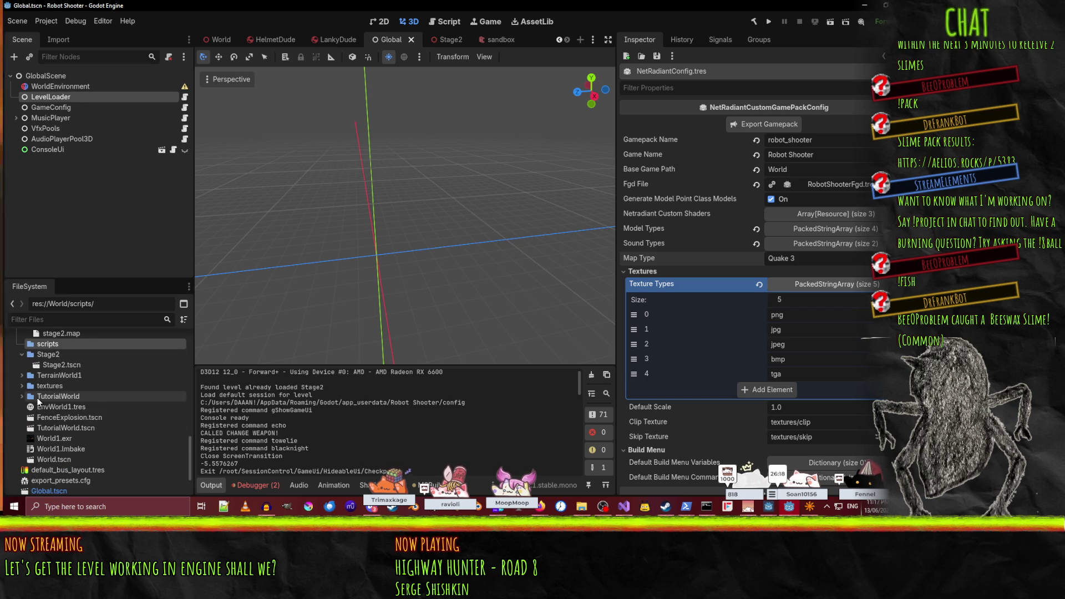
{"action": "scroll", "coordinate": [84, 455], "scroll_direction": "down", "scroll_amount": 1}
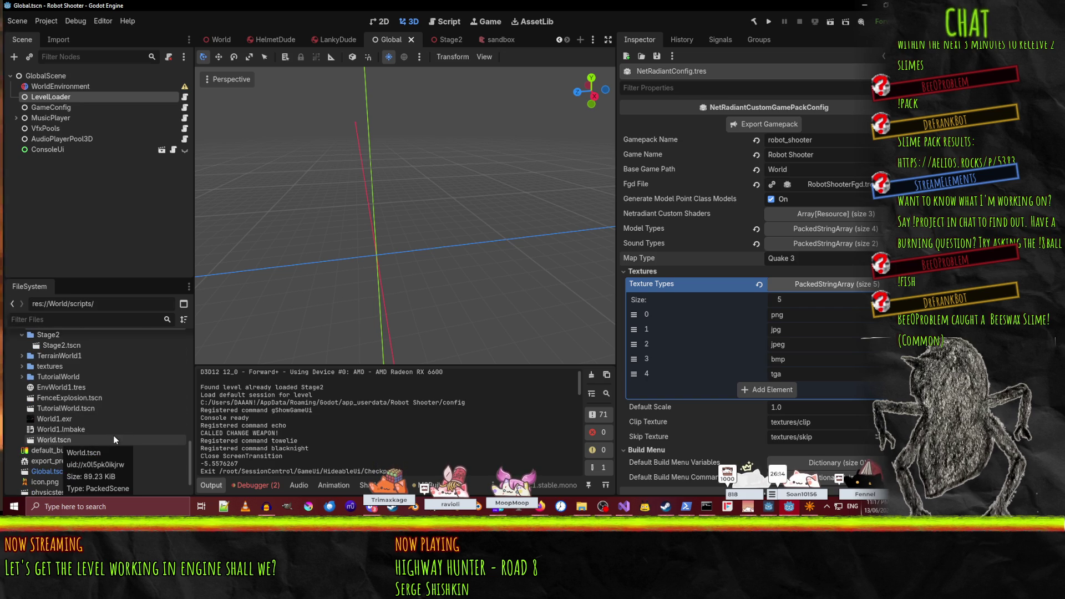
{"action": "scroll", "coordinate": [106, 457], "scroll_direction": "down", "scroll_amount": 2}
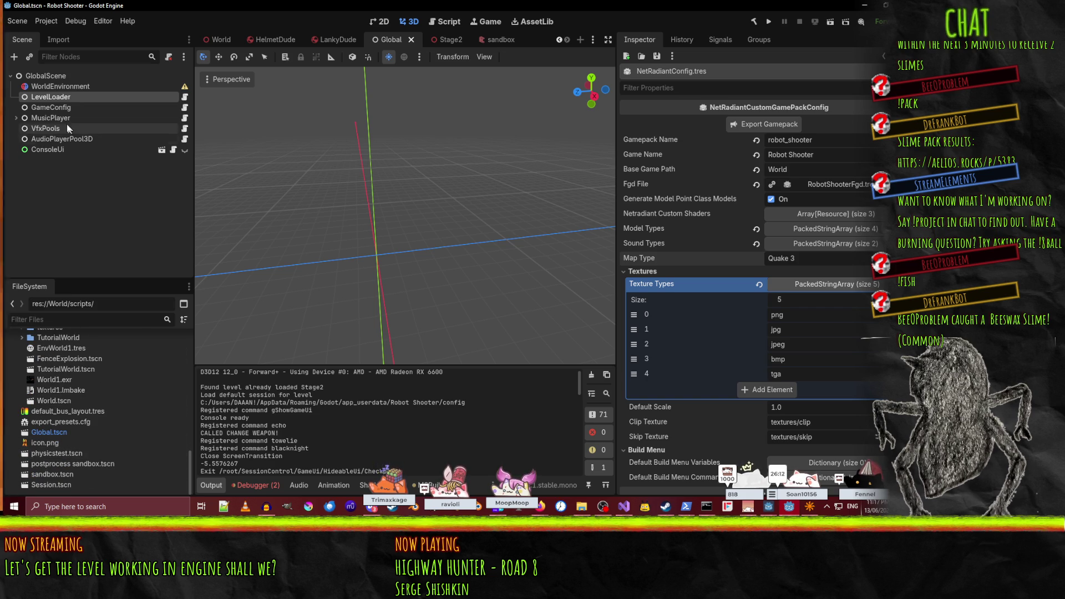
{"action": "double_click", "coordinate": [74, 483]}
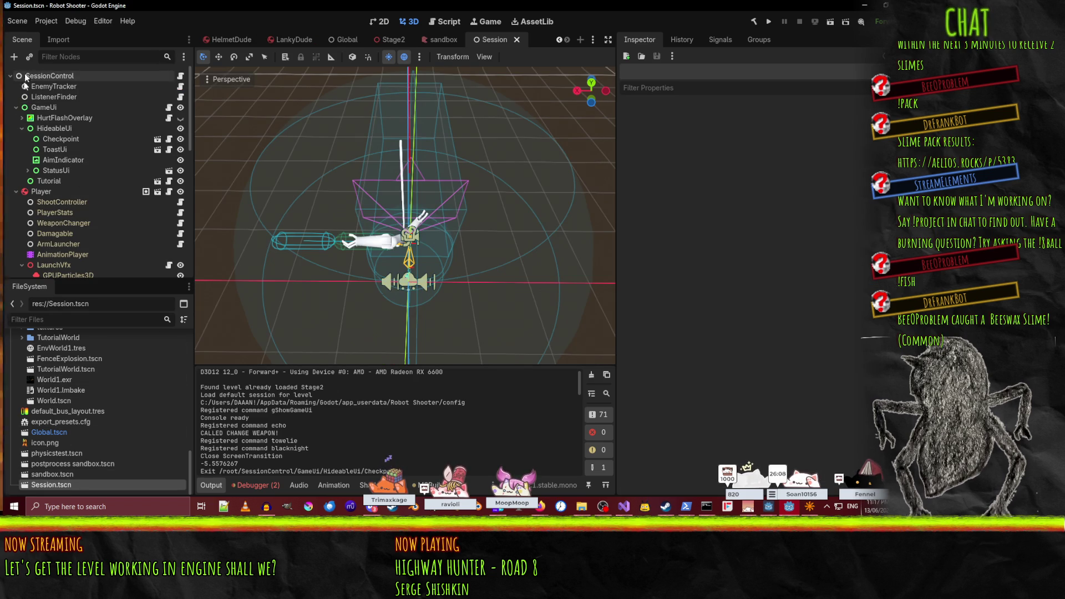
- Collapse Player and inspect the EnemyTracker, ListenerFinder and SessionControl nodes
{"action": "left_click", "coordinate": [15, 116]}
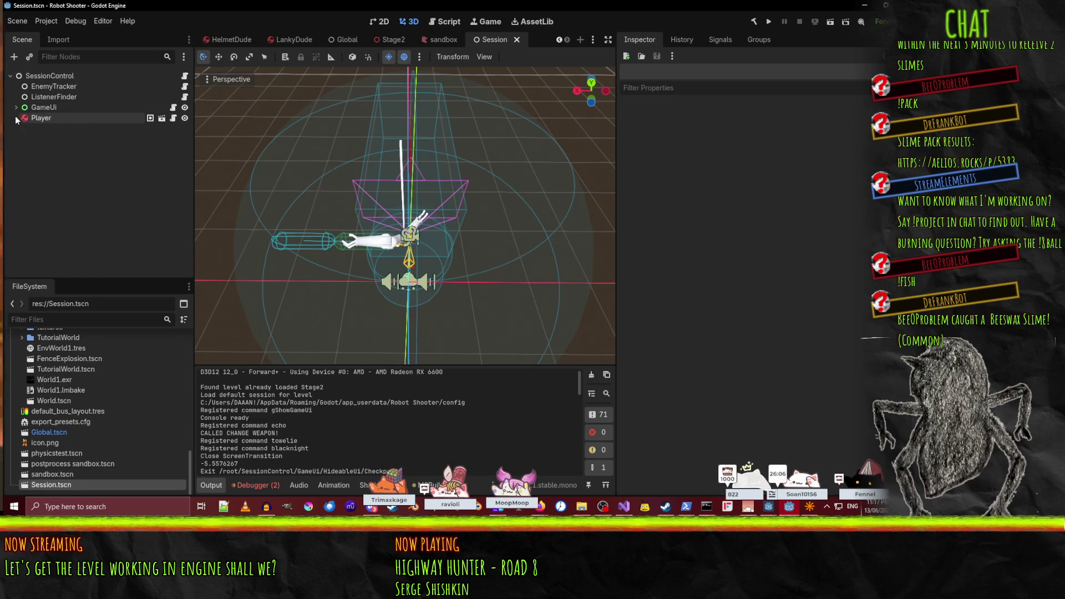
{"action": "left_click", "coordinate": [61, 87]}
{"action": "left_click", "coordinate": [53, 77]}
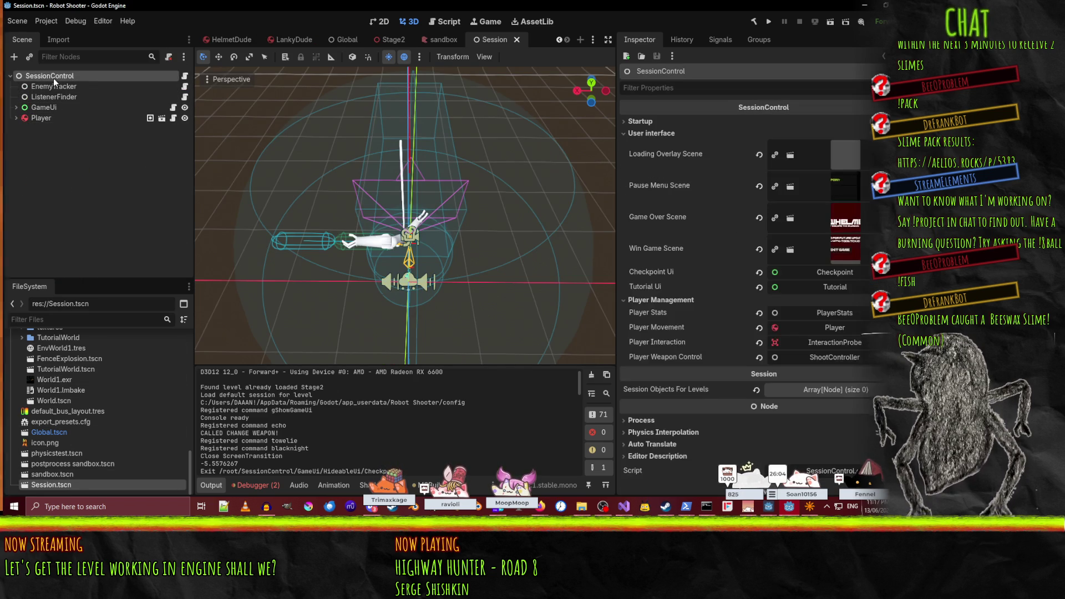
{"action": "left_click", "coordinate": [62, 86]}
{"action": "left_click", "coordinate": [61, 100]}
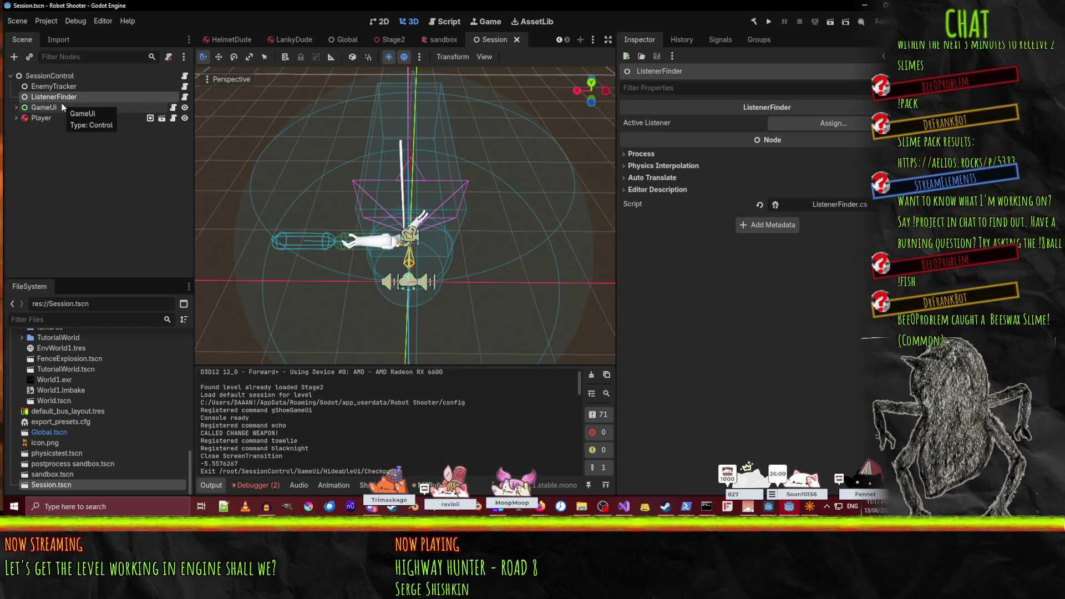
{"action": "left_click", "coordinate": [50, 78]}
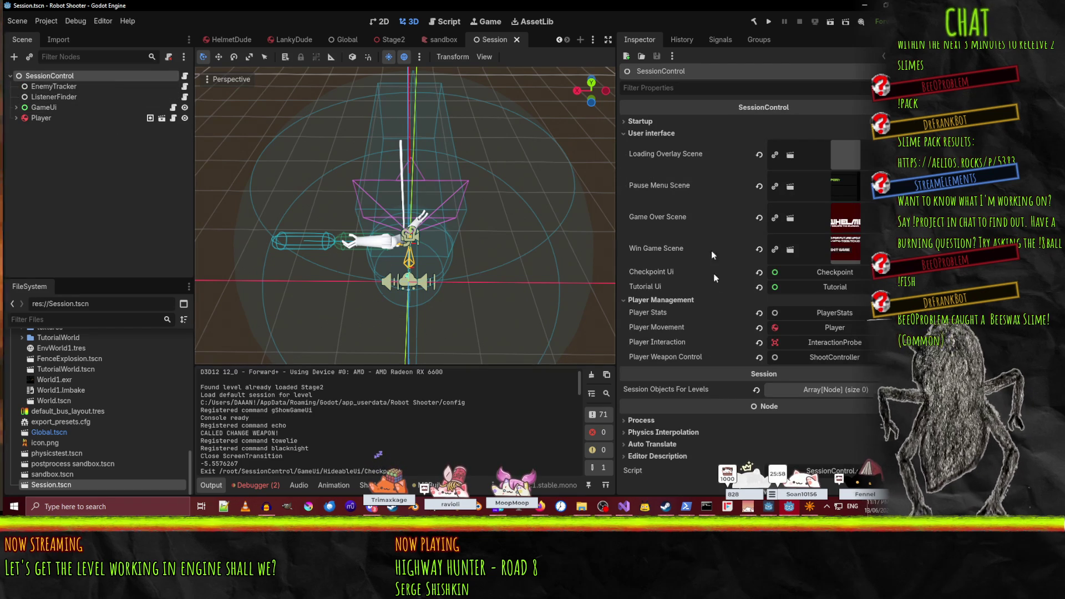
- Toggle SessionControl's Startup and User interface sections in the Inspector
{"action": "scroll", "coordinate": [692, 225], "scroll_direction": "down", "scroll_amount": 1}
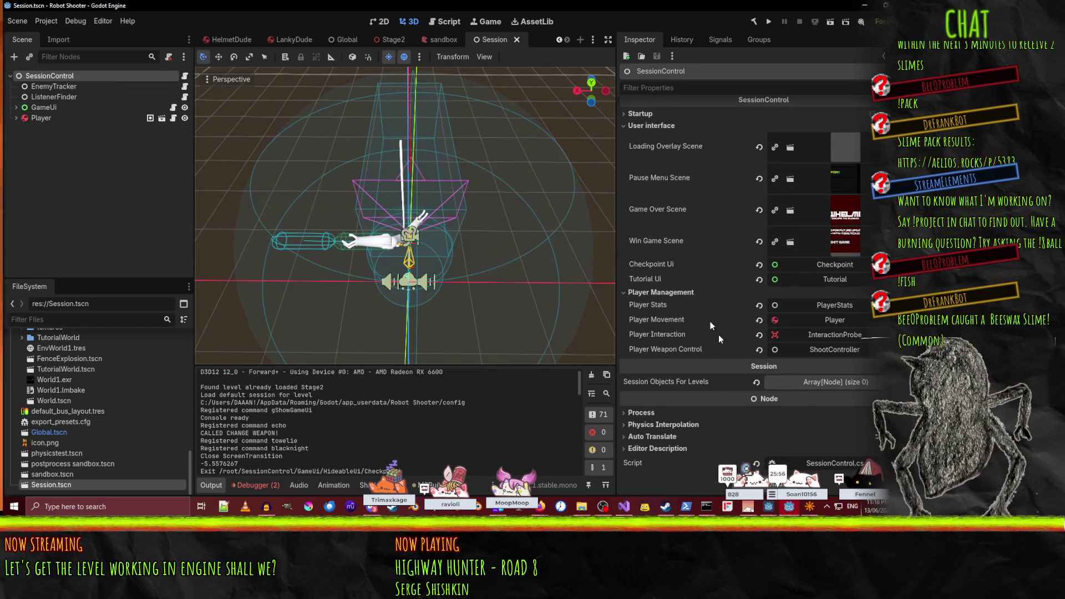
{"action": "scroll", "coordinate": [658, 433], "scroll_direction": "up", "scroll_amount": 1}
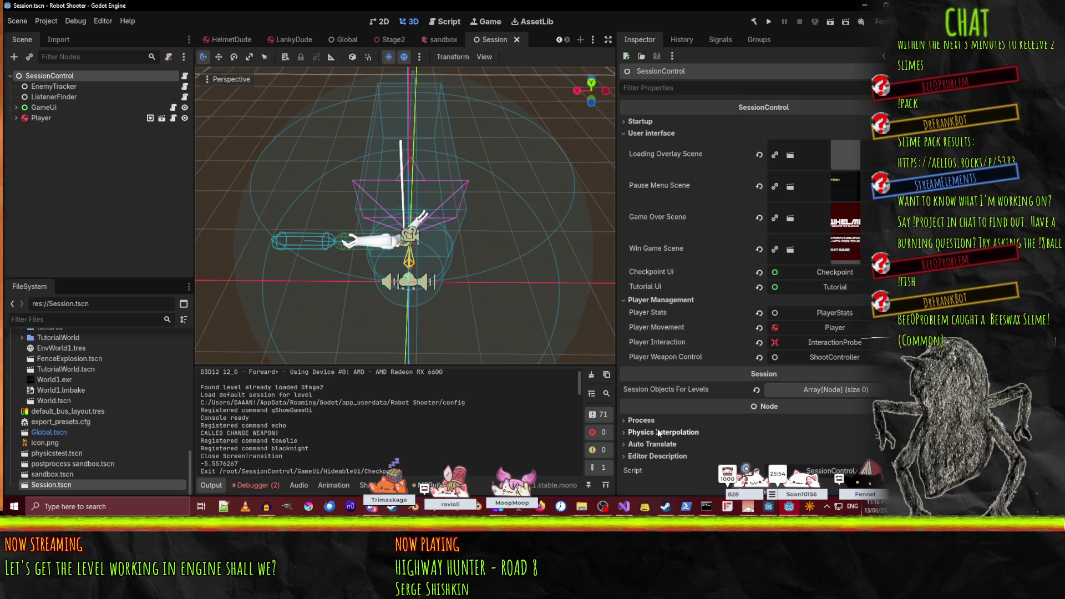
{"action": "left_click", "coordinate": [644, 124]}
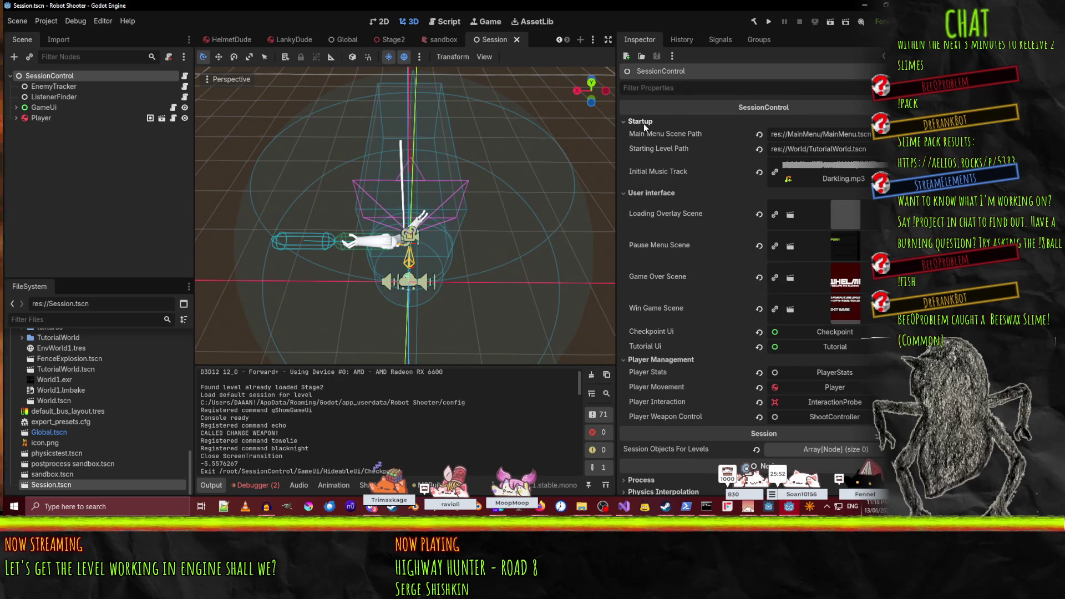
{"action": "left_click", "coordinate": [643, 123]}
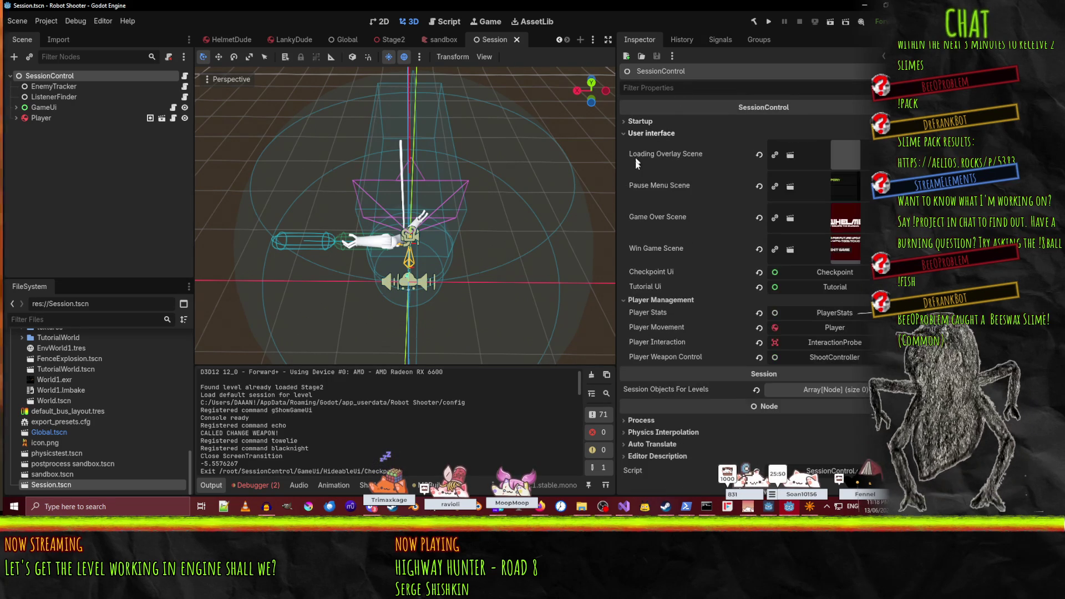
{"action": "left_click", "coordinate": [643, 135]}
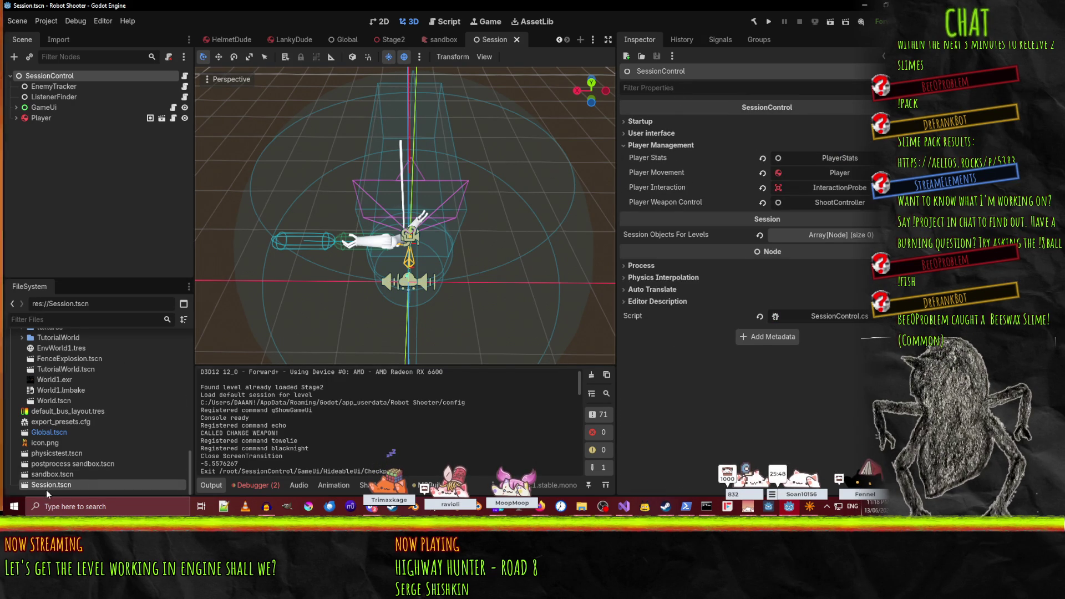
{"action": "double_click", "coordinate": [51, 431]}
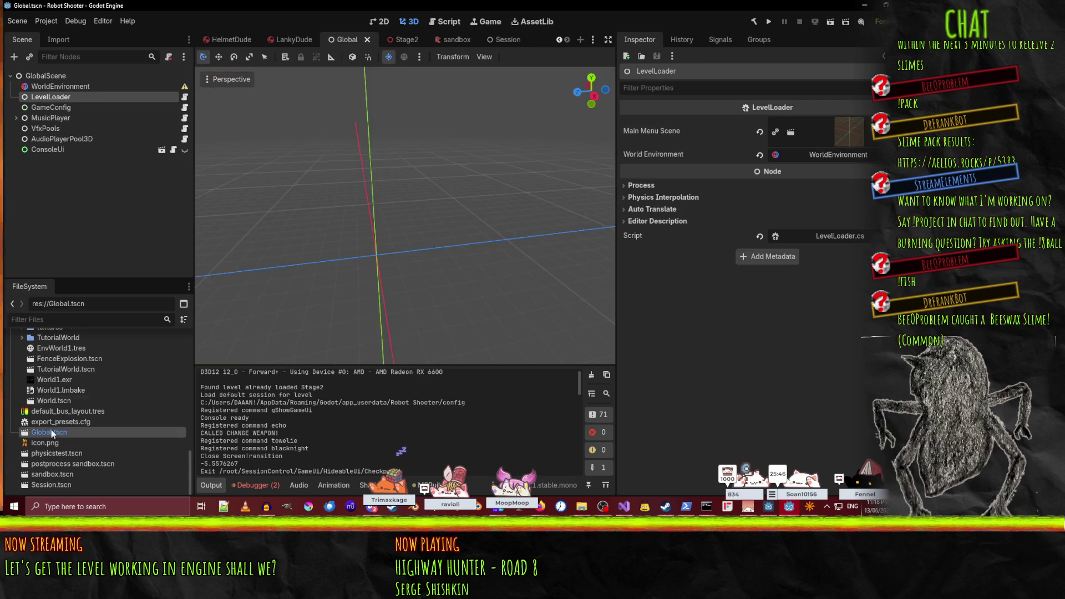
{"action": "left_click", "coordinate": [46, 110]}
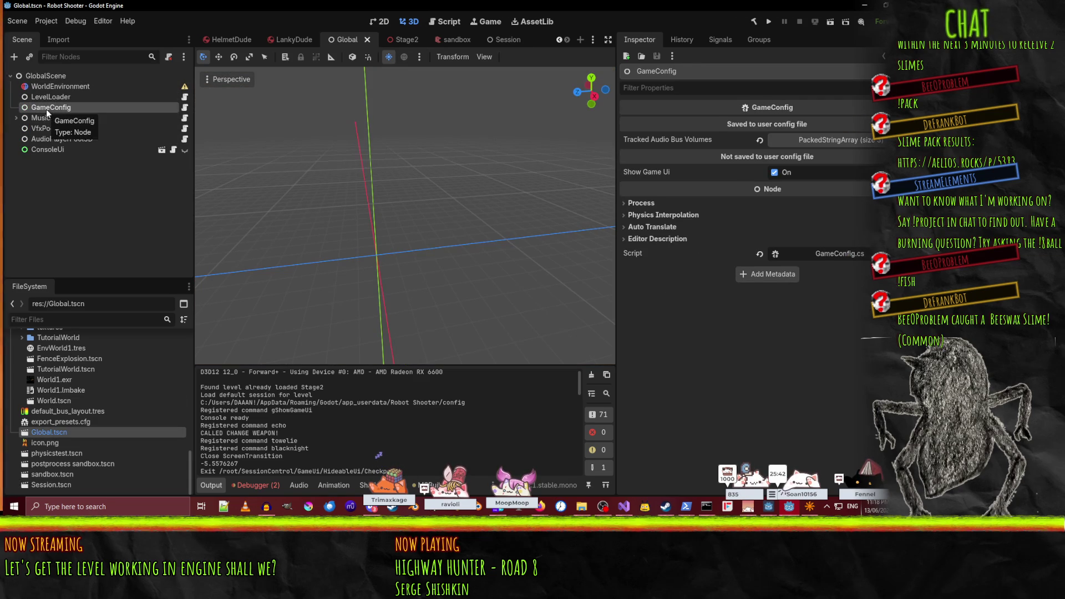
{"action": "left_click", "coordinate": [61, 139]}
{"action": "left_click", "coordinate": [50, 129]}
{"action": "left_click", "coordinate": [49, 108]}
{"action": "left_click", "coordinate": [49, 117]}
{"action": "left_click", "coordinate": [46, 76]}
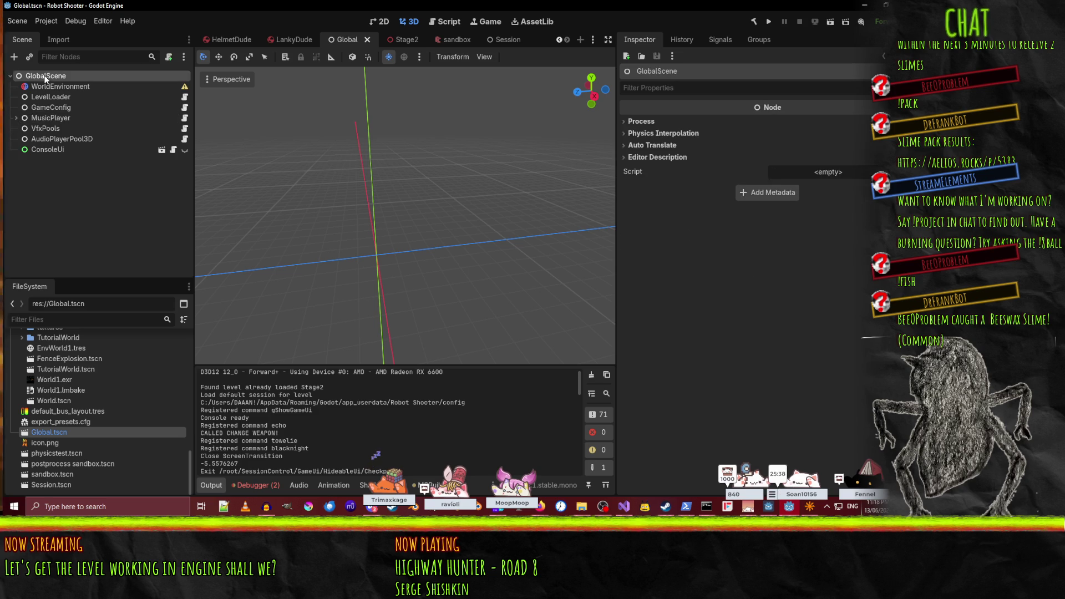
{"action": "left_click", "coordinate": [59, 107]}
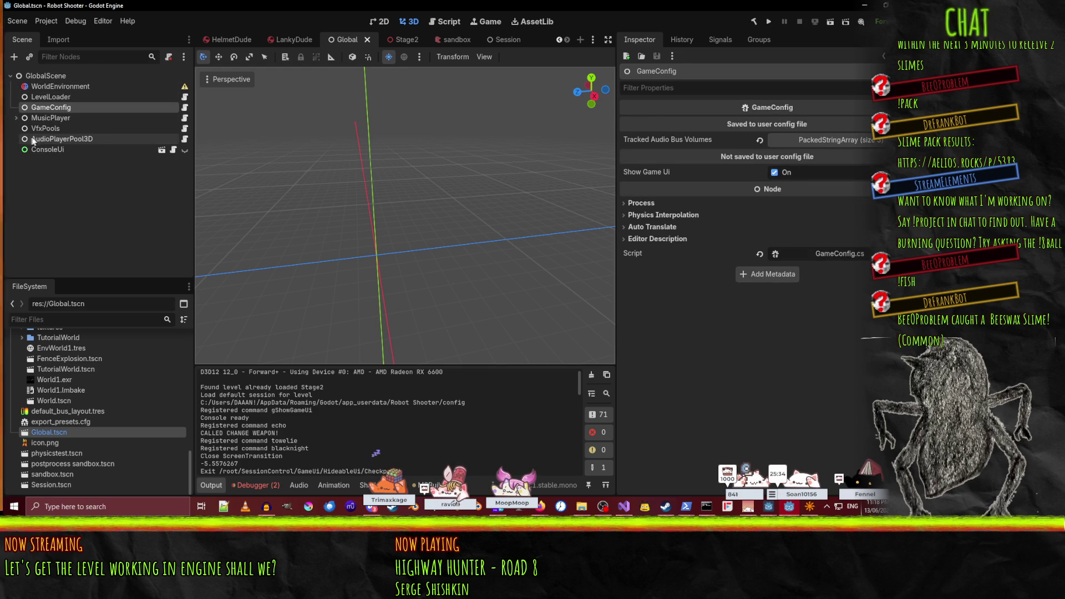
{"action": "left_click", "coordinate": [41, 98]}
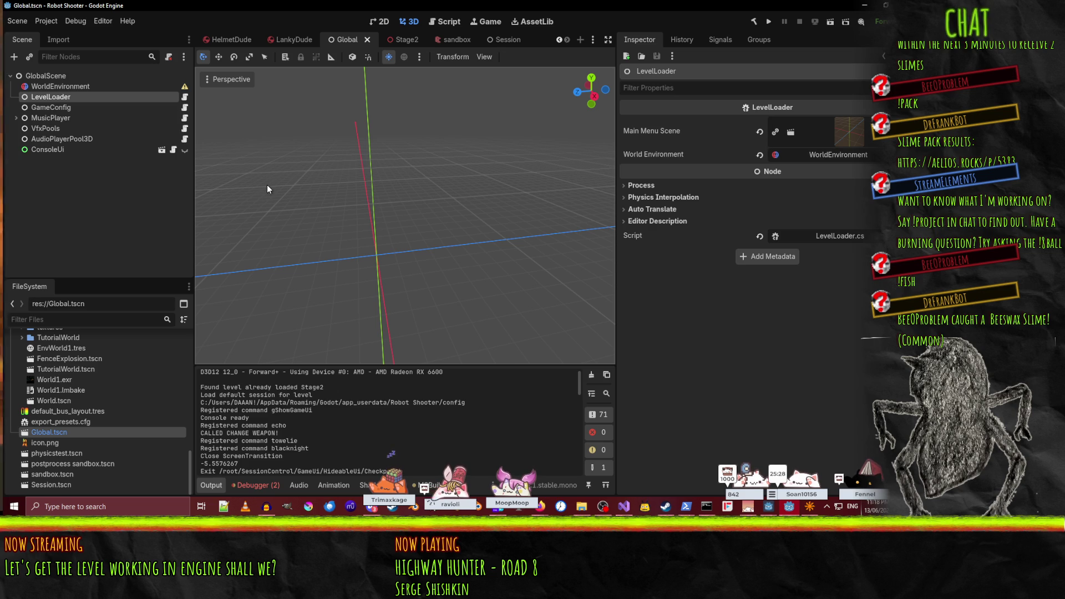
{"action": "scroll", "coordinate": [105, 387], "scroll_direction": "up", "scroll_amount": 5}
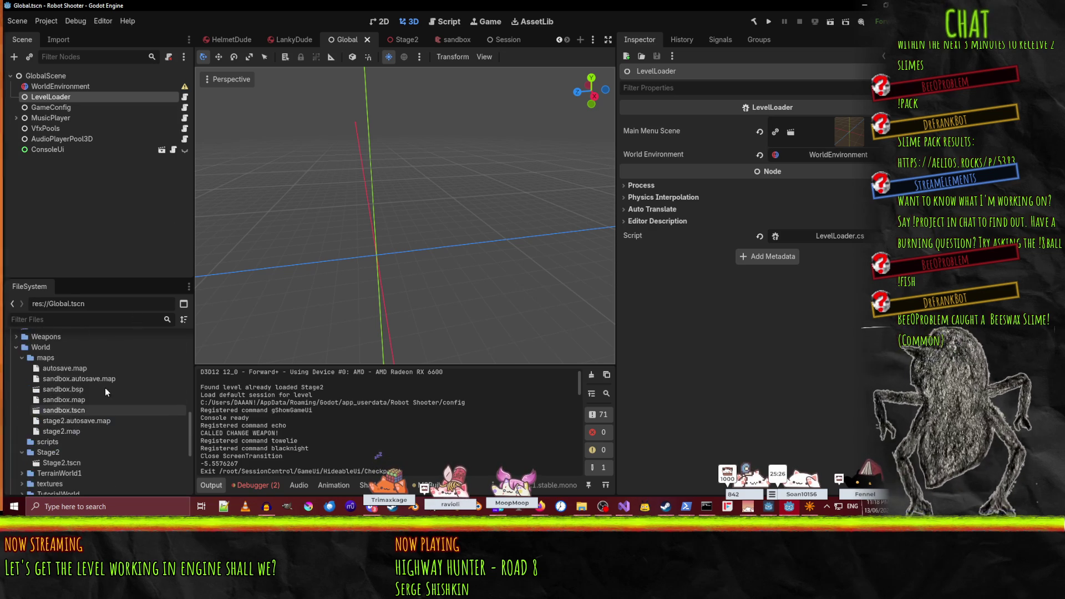
{"action": "left_click", "coordinate": [17, 349]}
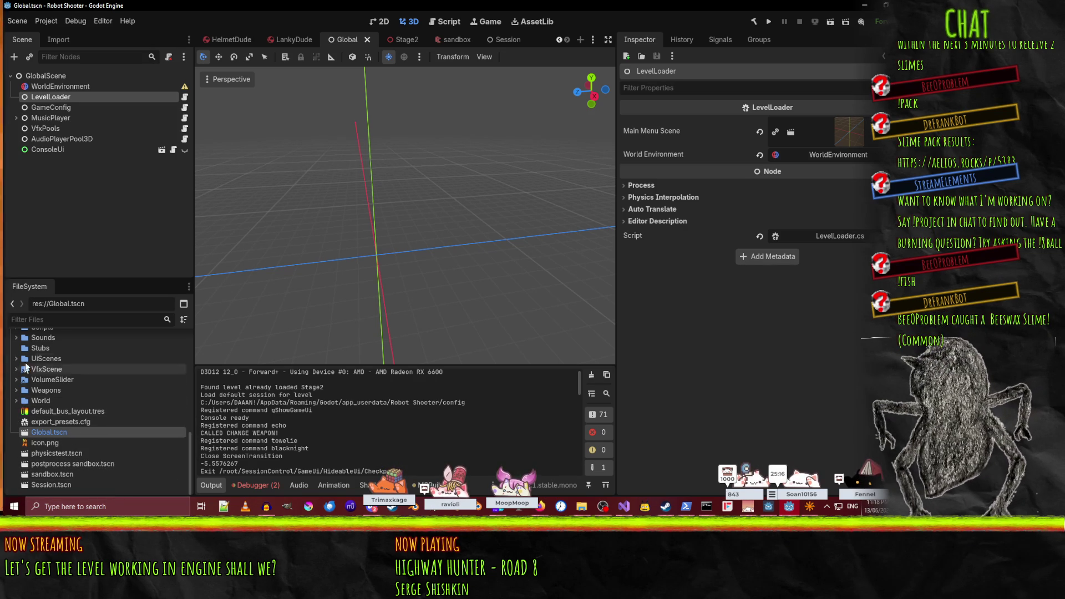
{"action": "left_click", "coordinate": [500, 39]}
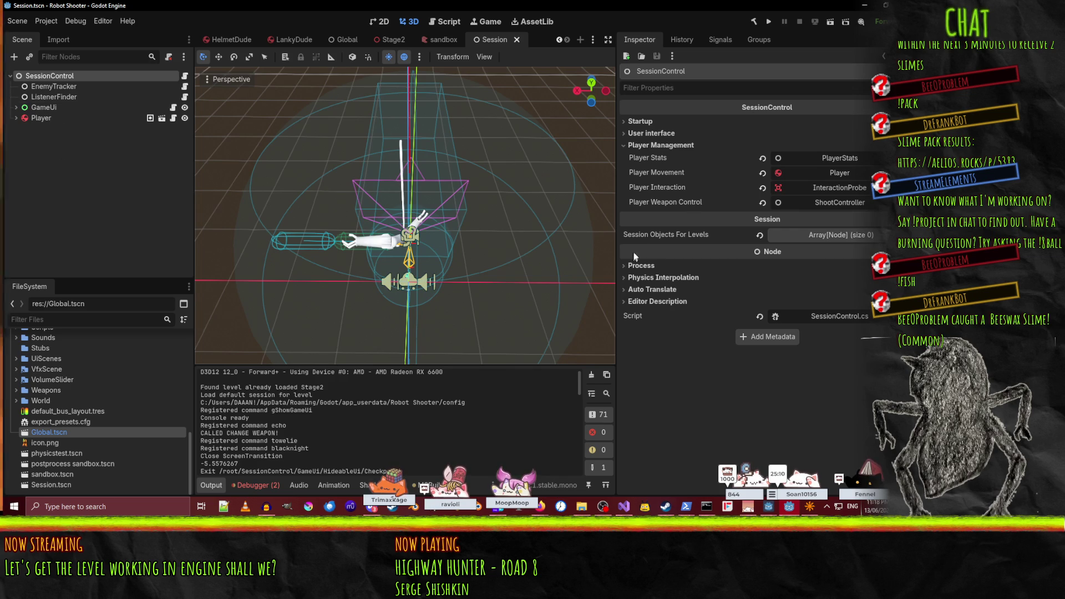
- Expand SessionControl's Startup settings and briefly show the User interface settings
{"action": "left_click", "coordinate": [644, 122]}
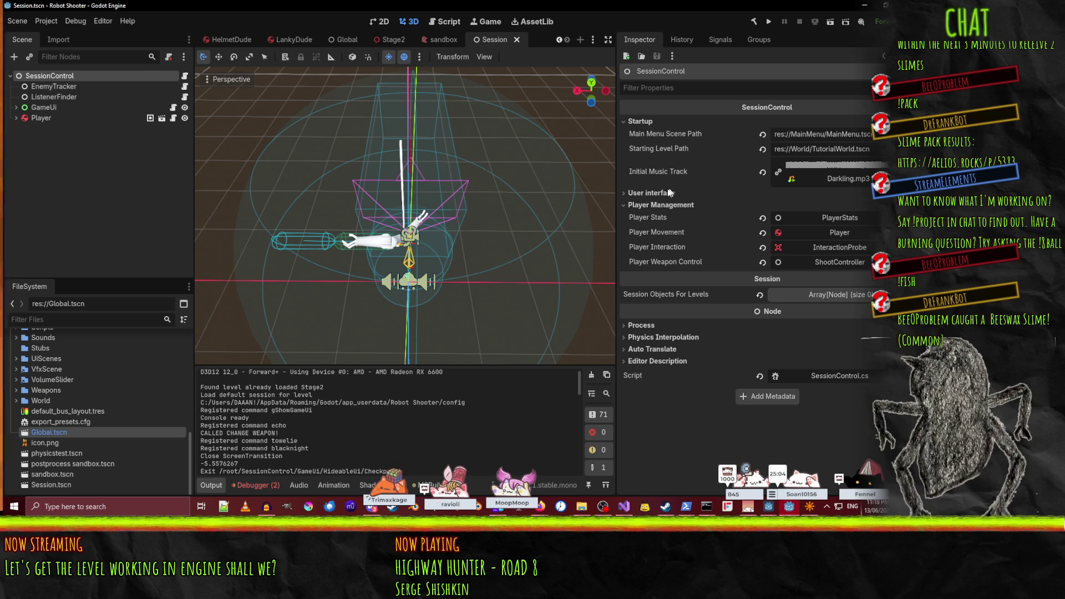
{"action": "left_click", "coordinate": [638, 205]}
{"action": "left_click", "coordinate": [642, 193]}
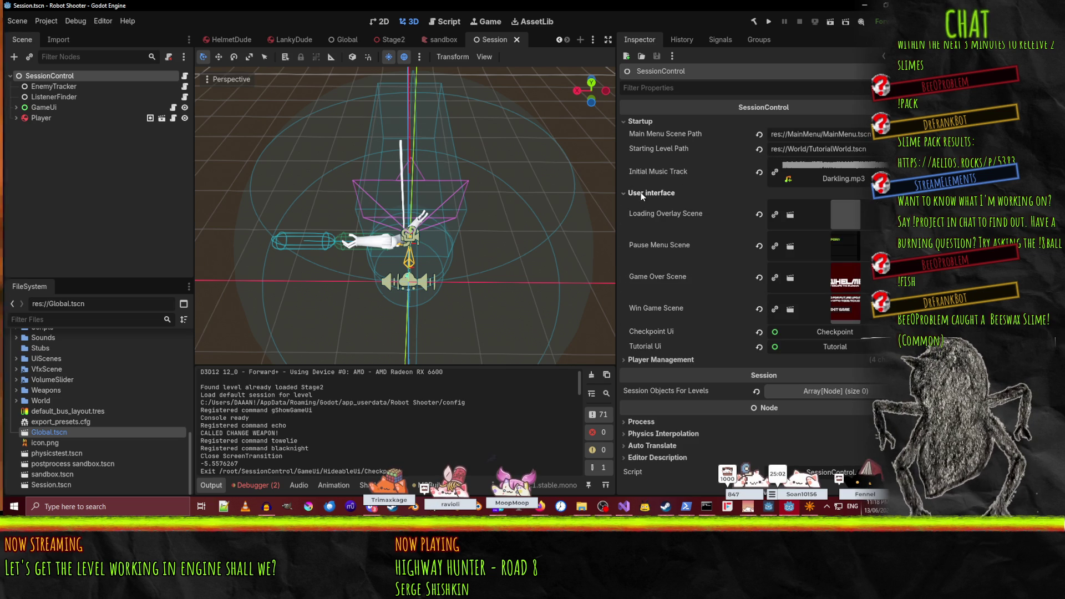
{"action": "left_click", "coordinate": [642, 193]}
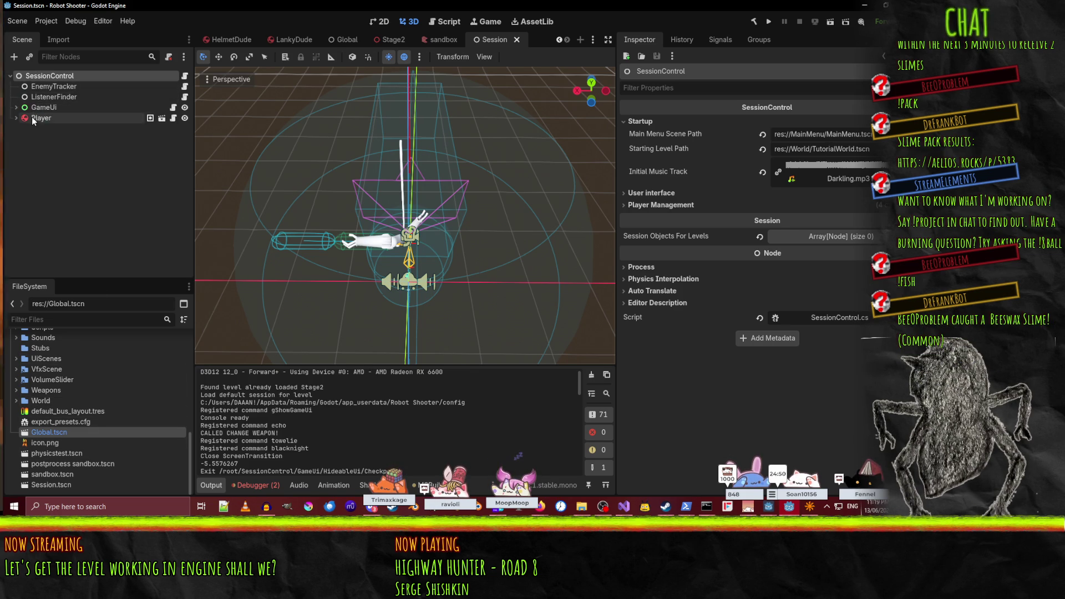
- Collapse the EnemyTypes and ExternalToolsConfig folders in FileSystem
{"action": "scroll", "coordinate": [79, 447], "scroll_direction": "up", "scroll_amount": 6}
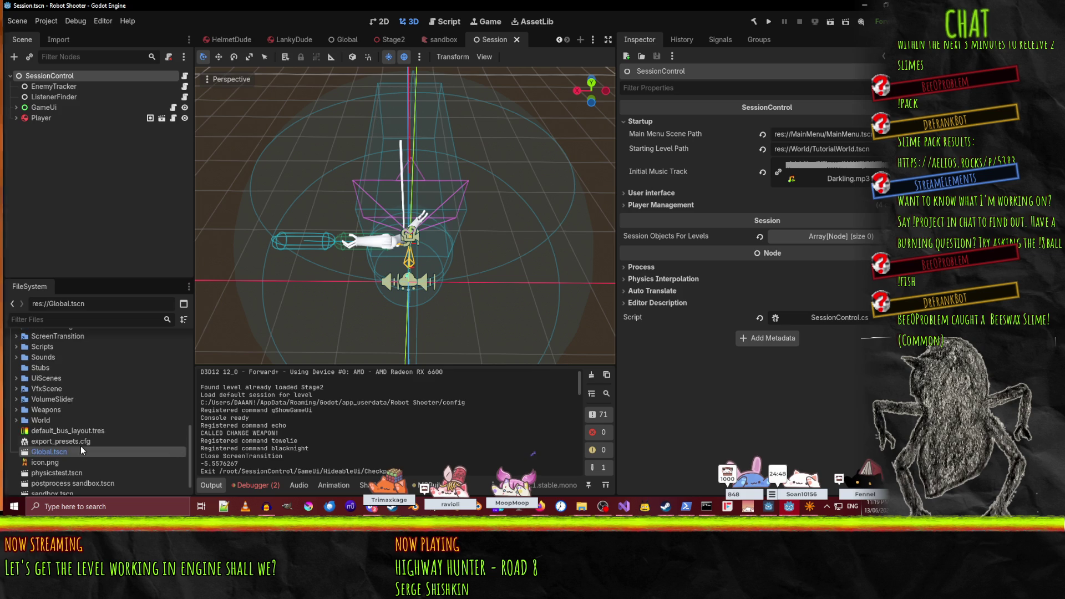
{"action": "scroll", "coordinate": [43, 404], "scroll_direction": "up", "scroll_amount": 4}
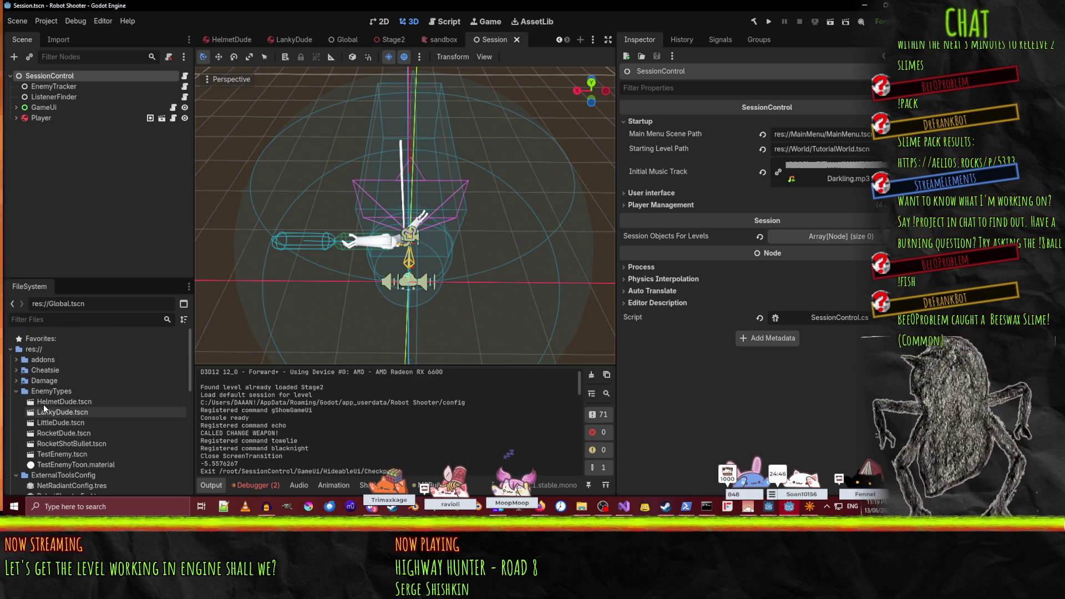
{"action": "left_click", "coordinate": [20, 391]}
{"action": "left_click", "coordinate": [16, 391]}
{"action": "left_click", "coordinate": [16, 400]}
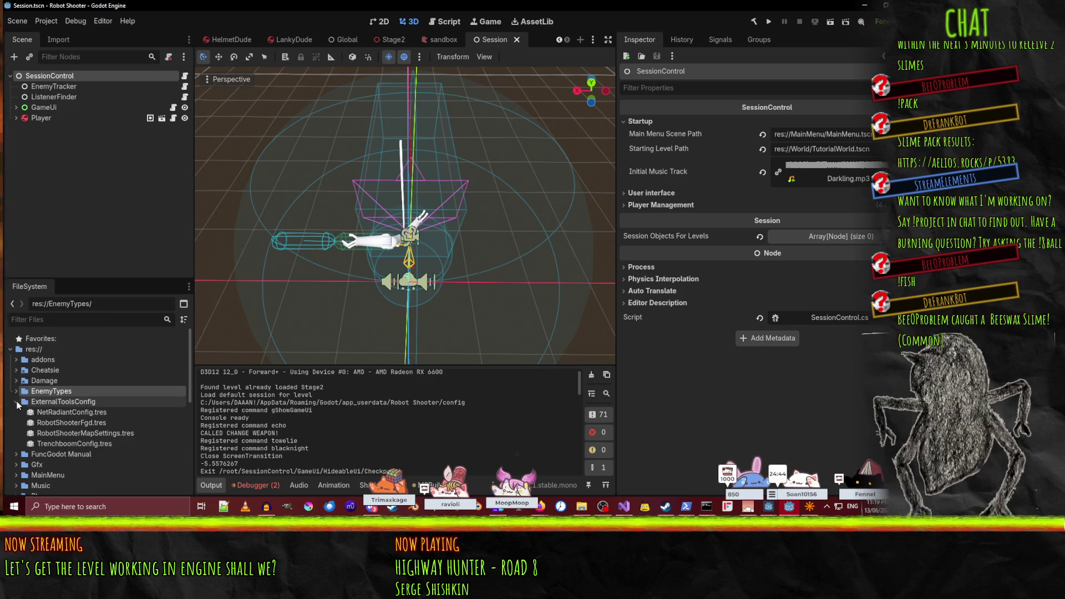
{"action": "scroll", "coordinate": [110, 432], "scroll_direction": "down", "scroll_amount": 1}
{"action": "scroll", "coordinate": [108, 434], "scroll_direction": "down", "scroll_amount": 5}
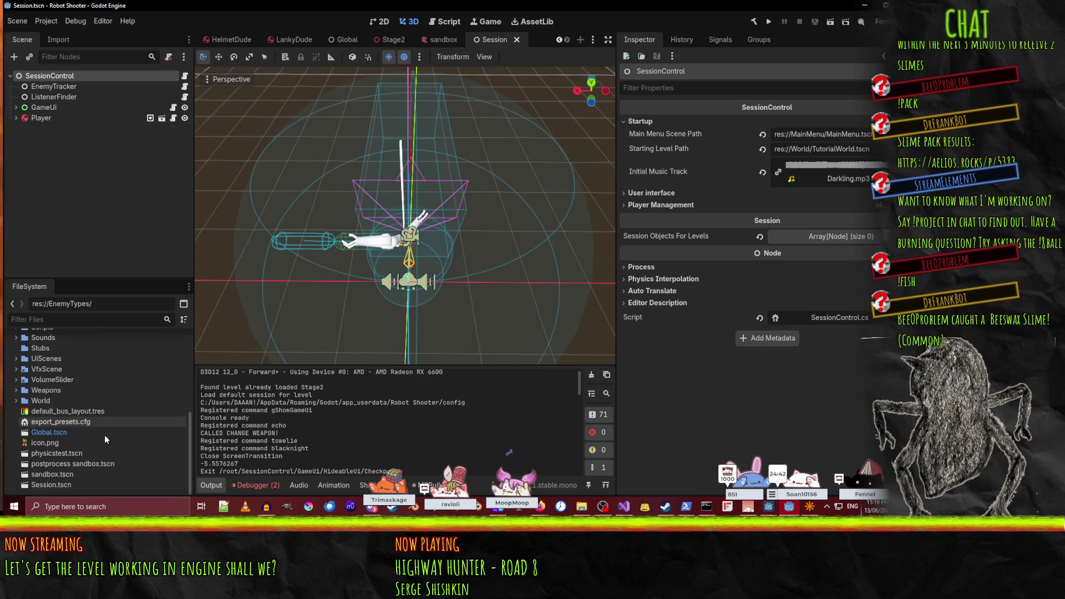
- Expand the World folder and select TutorialWorld.tscn
{"action": "left_click", "coordinate": [16, 400]}
{"action": "scroll", "coordinate": [33, 432], "scroll_direction": "down", "scroll_amount": 3}
{"action": "left_click", "coordinate": [22, 393]}
{"action": "left_click", "coordinate": [22, 392]}
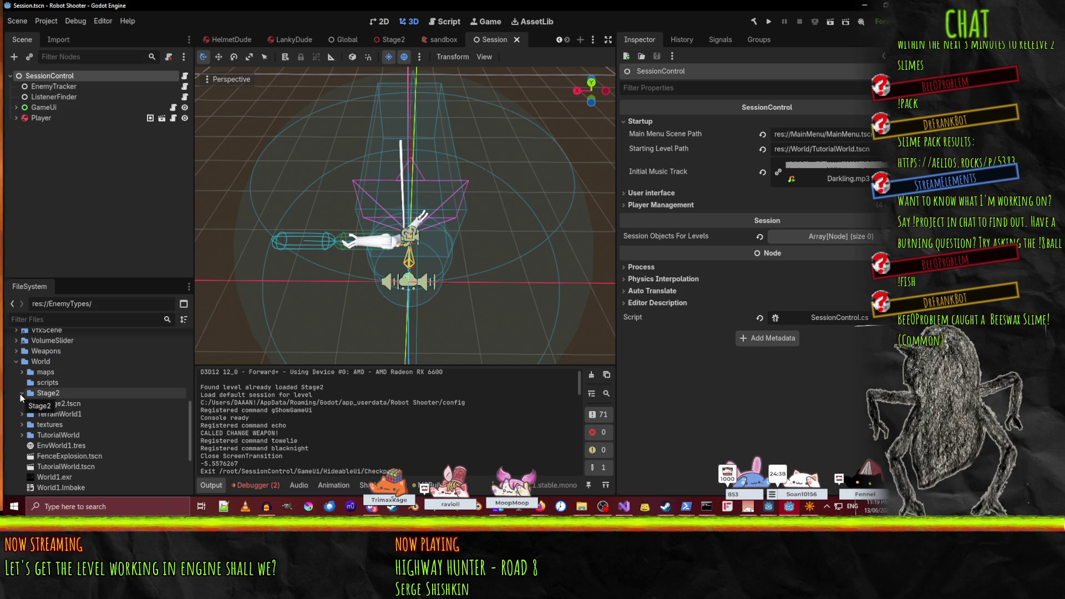
{"action": "scroll", "coordinate": [25, 446], "scroll_direction": "down", "scroll_amount": 1}
{"action": "scroll", "coordinate": [25, 446], "scroll_direction": "down", "scroll_amount": 2}
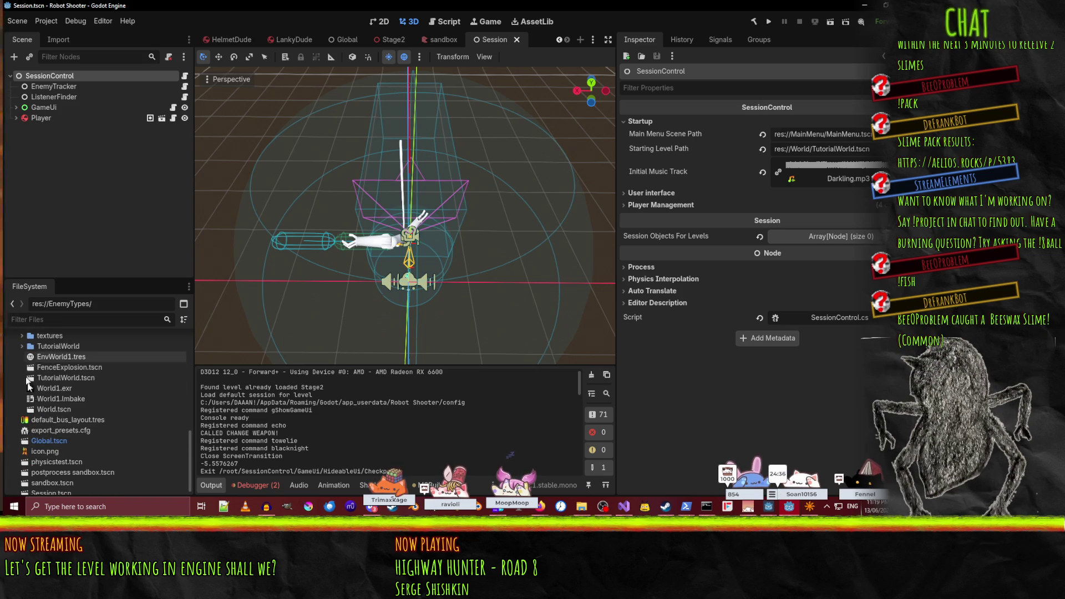
{"action": "left_click", "coordinate": [65, 400]}
{"action": "scroll", "coordinate": [119, 405], "scroll_direction": "up", "scroll_amount": 2}
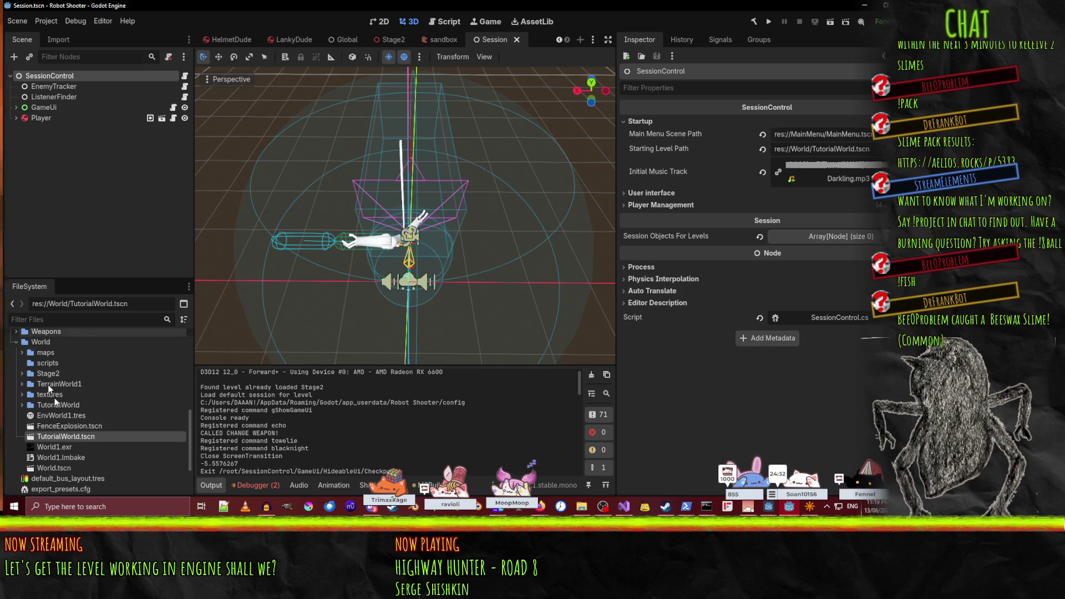
- Open TutorialWorld.tscn and view its root node's level settings
{"action": "double_click", "coordinate": [76, 437]}
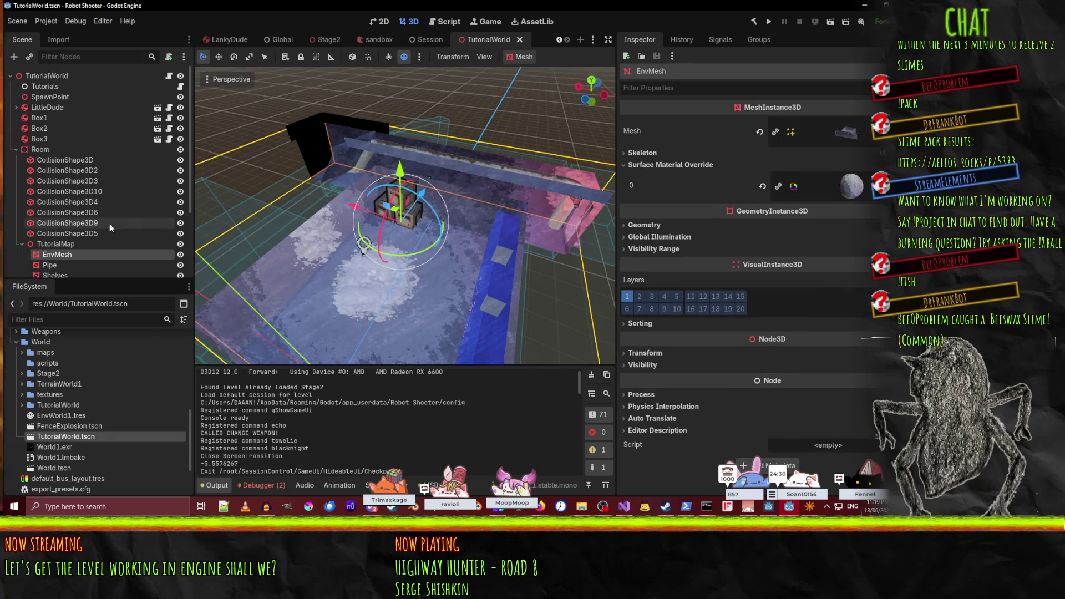
{"action": "left_click", "coordinate": [16, 149]}
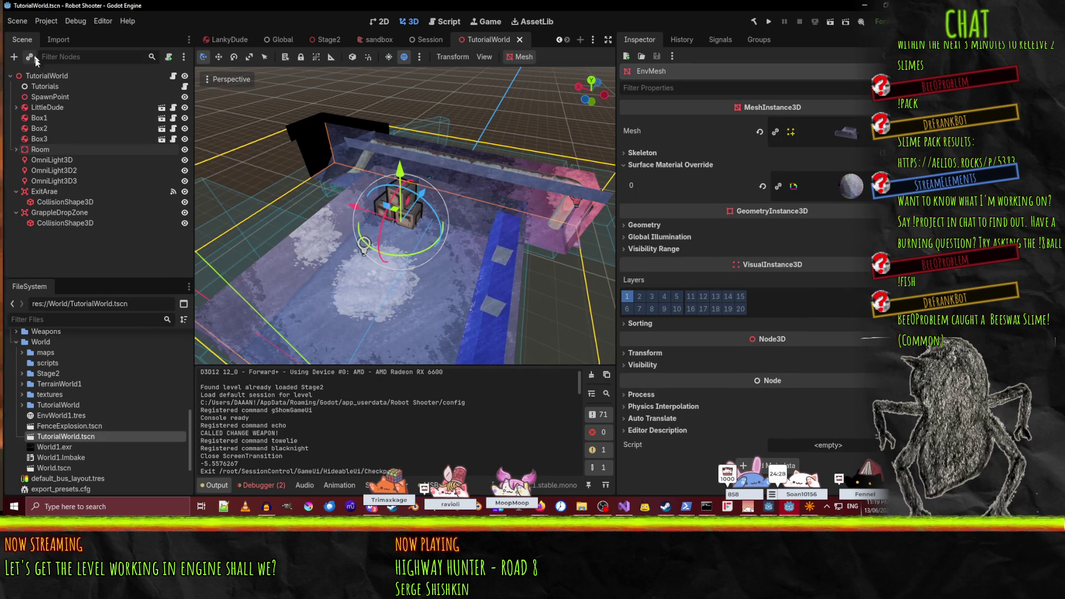
{"action": "left_click", "coordinate": [45, 95]}
{"action": "left_click", "coordinate": [38, 78]}
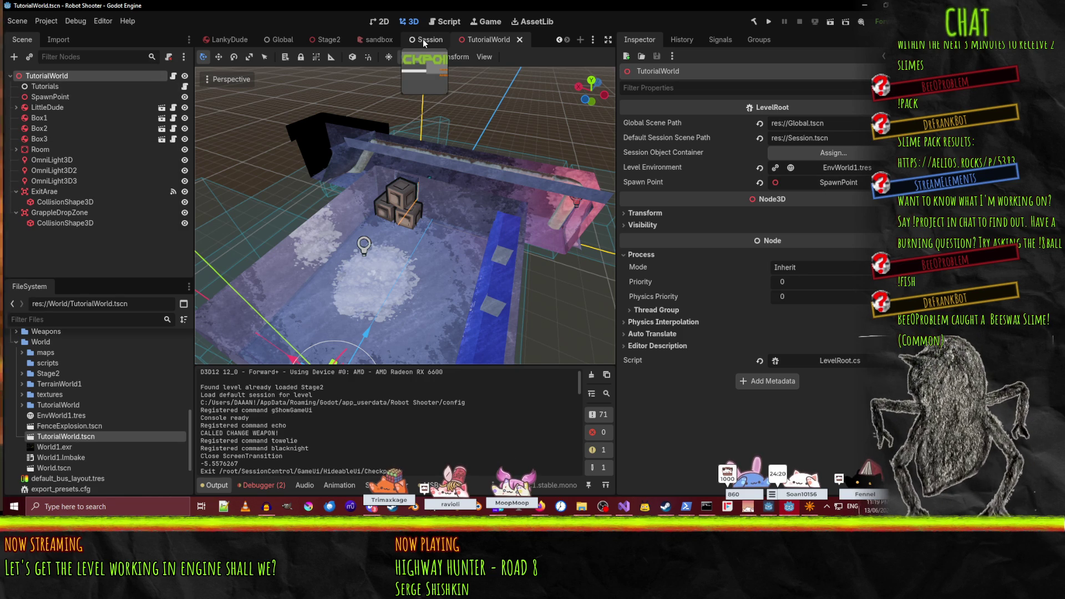
- In the Stage2 scene, rename Node3D to 'SpawnPoint'
{"action": "left_click", "coordinate": [327, 41]}
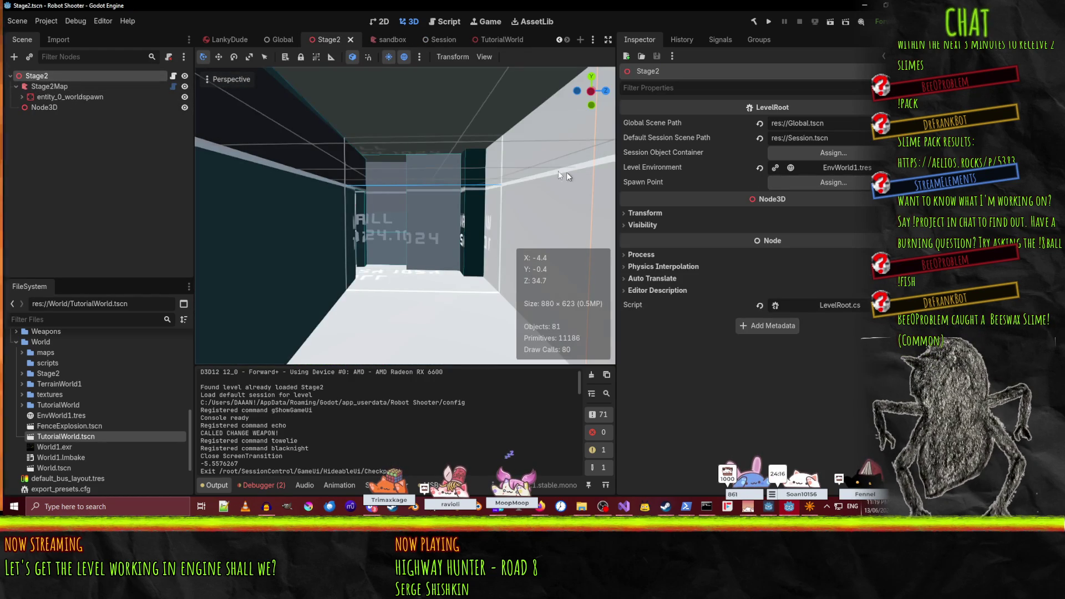
{"action": "left_click", "coordinate": [46, 106]}
{"action": "left_click", "coordinate": [47, 107]}
{"action": "type", "text": "SpawnPoint"}
{"action": "key", "text": "Return"}
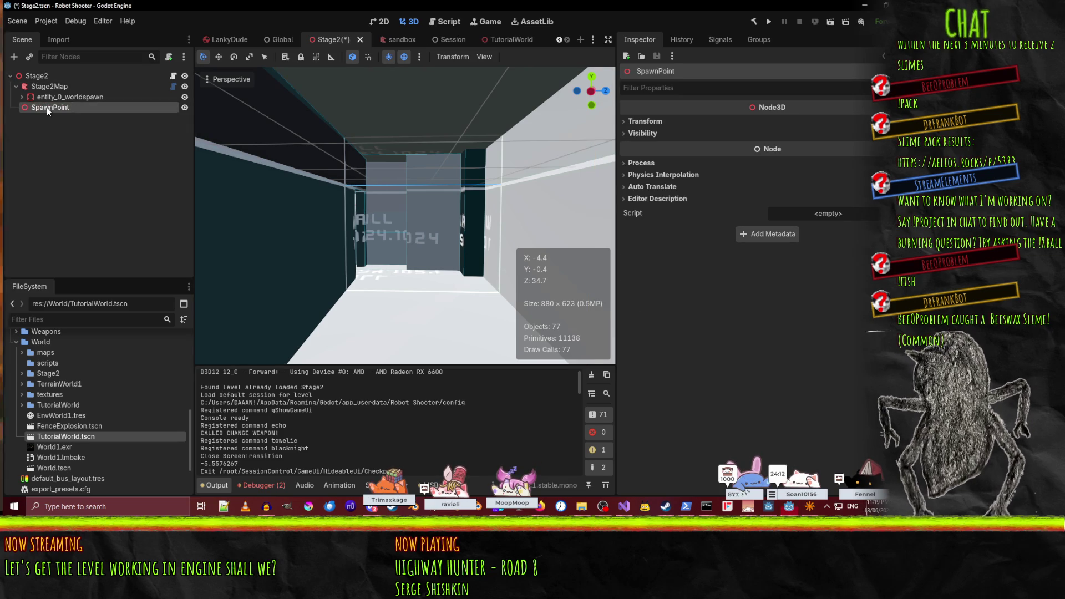
- Assign SpawnPoint as Stage2's Spawn Point, save the scene, and run the project
{"action": "left_click", "coordinate": [35, 76]}
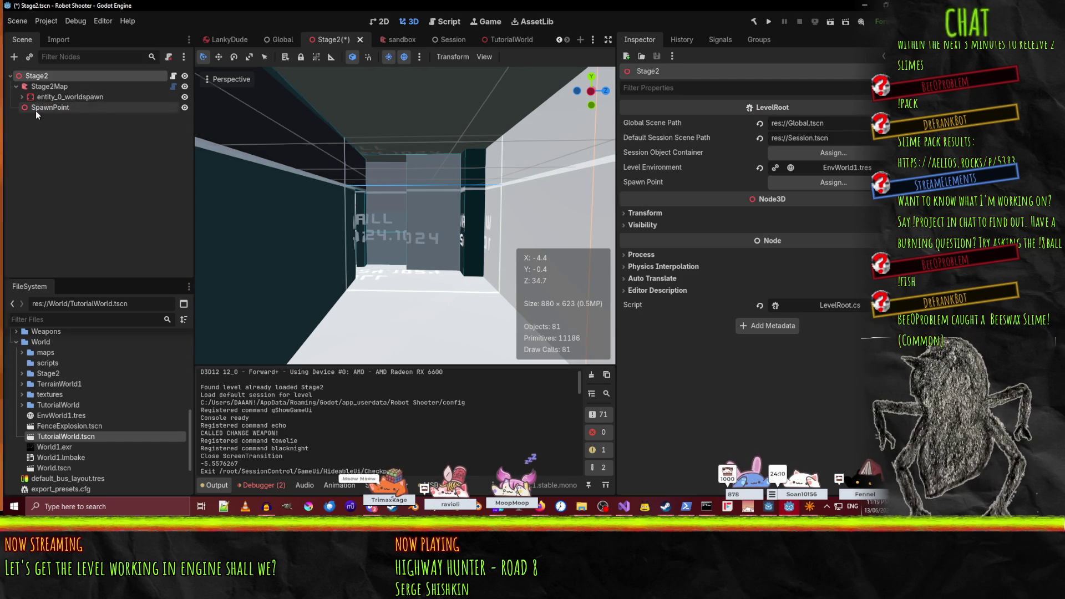
{"action": "left_click_drag", "start_coordinate": [36, 108], "coordinate": [665, 154]}
{"action": "key", "text": "ctrl+s"}
{"action": "left_click", "coordinate": [769, 22]}
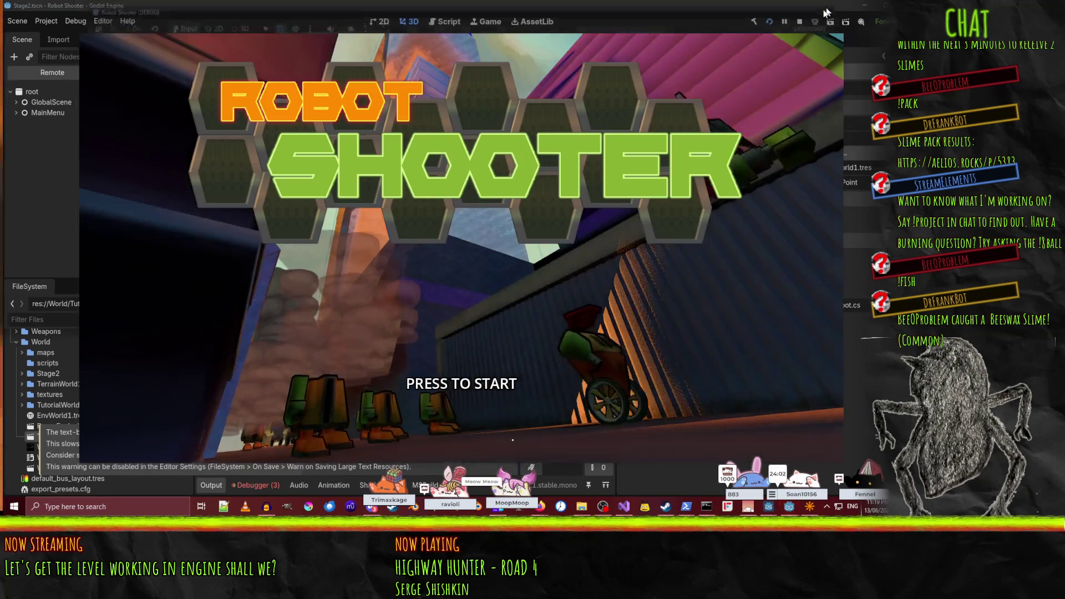
- Relaunch Stage2 as the current scene, walk the corridor, pause, resume and toggle the console
{"action": "key", "text": "F8"}
{"action": "left_click", "coordinate": [830, 21]}
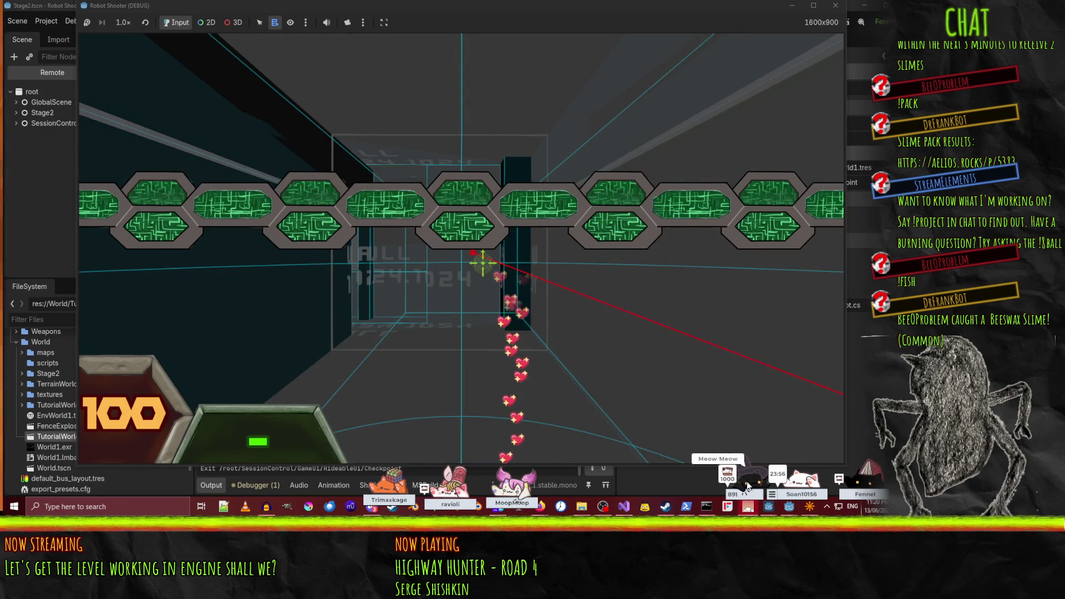
{"action": "key", "text": "w"}
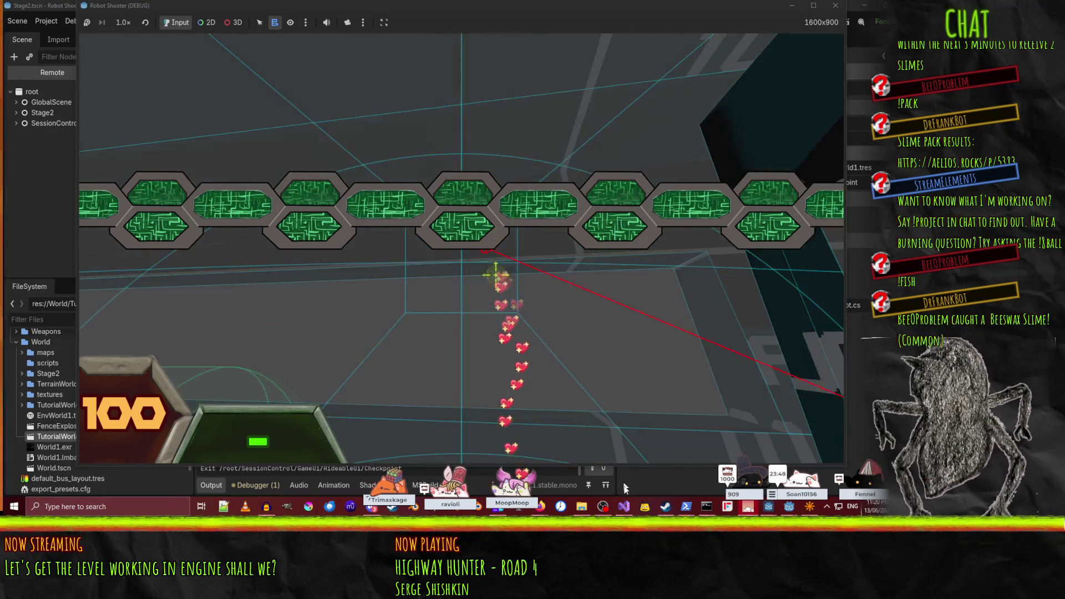
{"action": "key", "text": "Escape"}
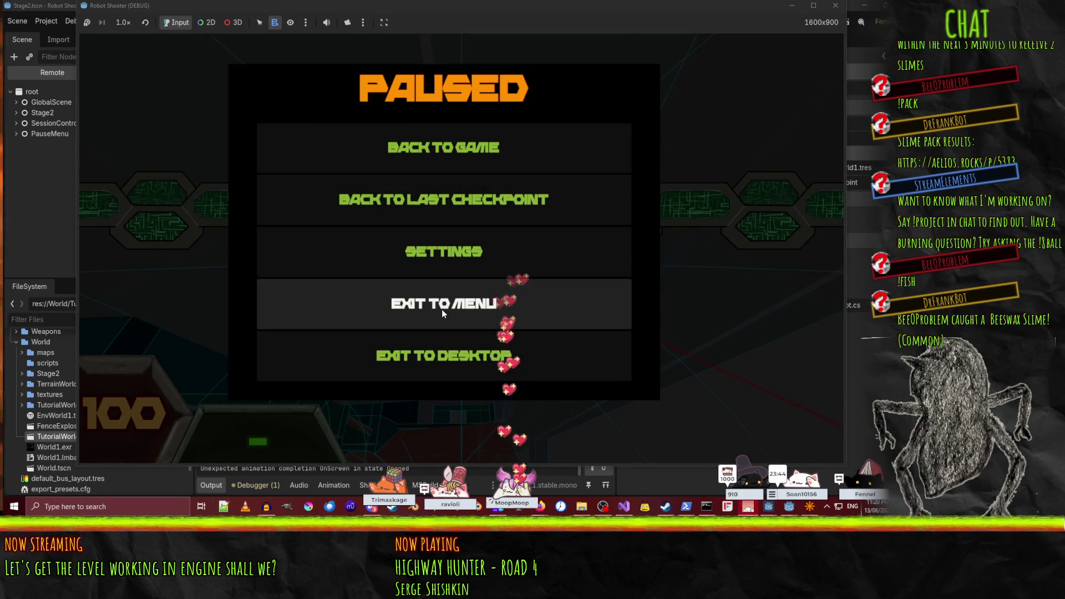
{"action": "left_click", "coordinate": [454, 159]}
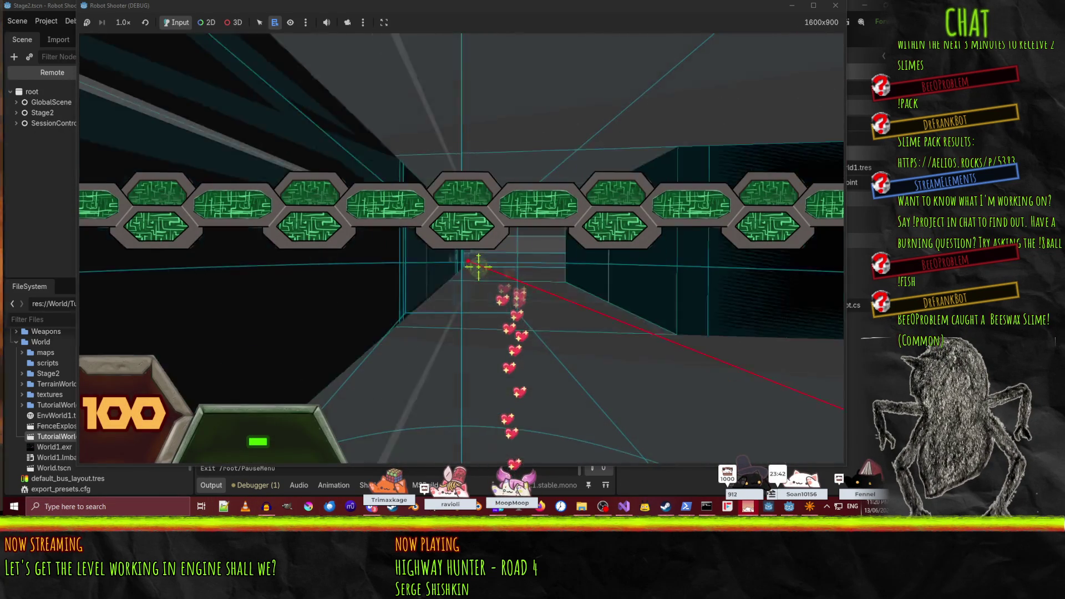
{"action": "key", "text": "grave"}
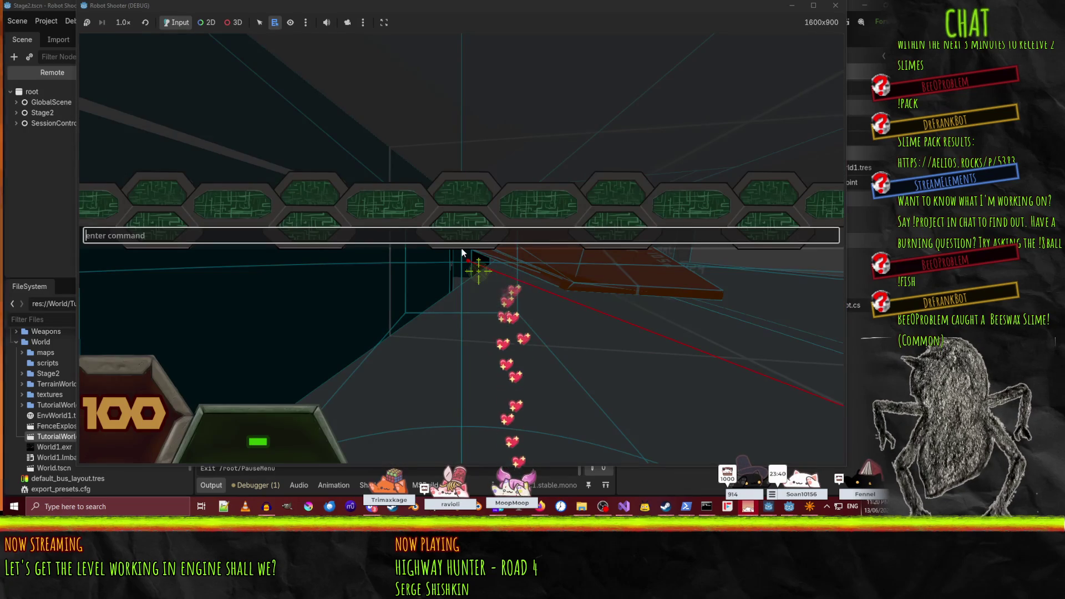
{"action": "key", "text": "grave"}
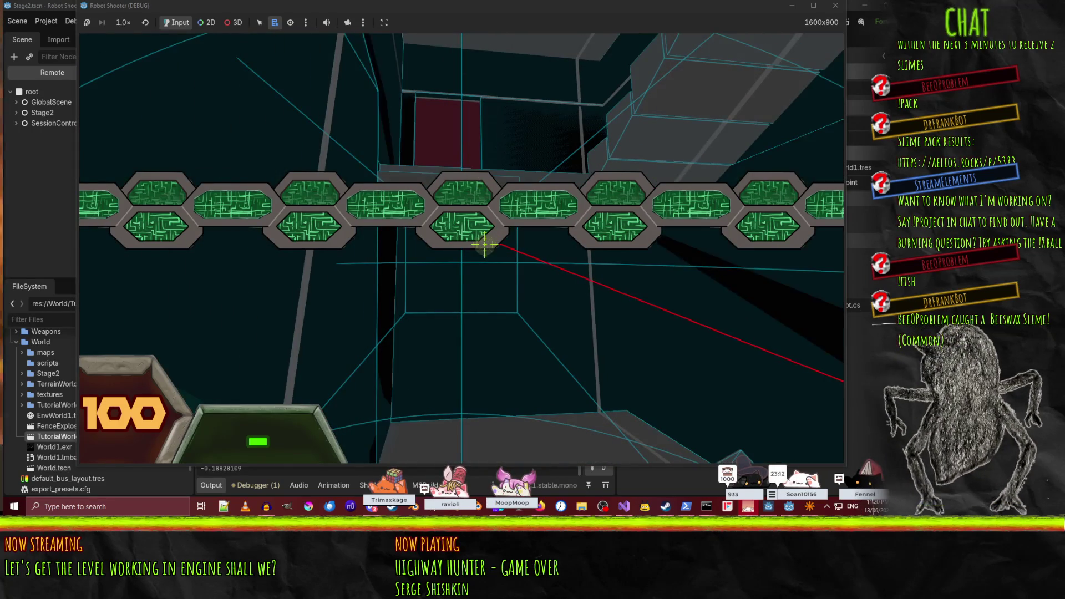
- Run the towelie command from the in-game console
{"action": "key", "text": "grave"}
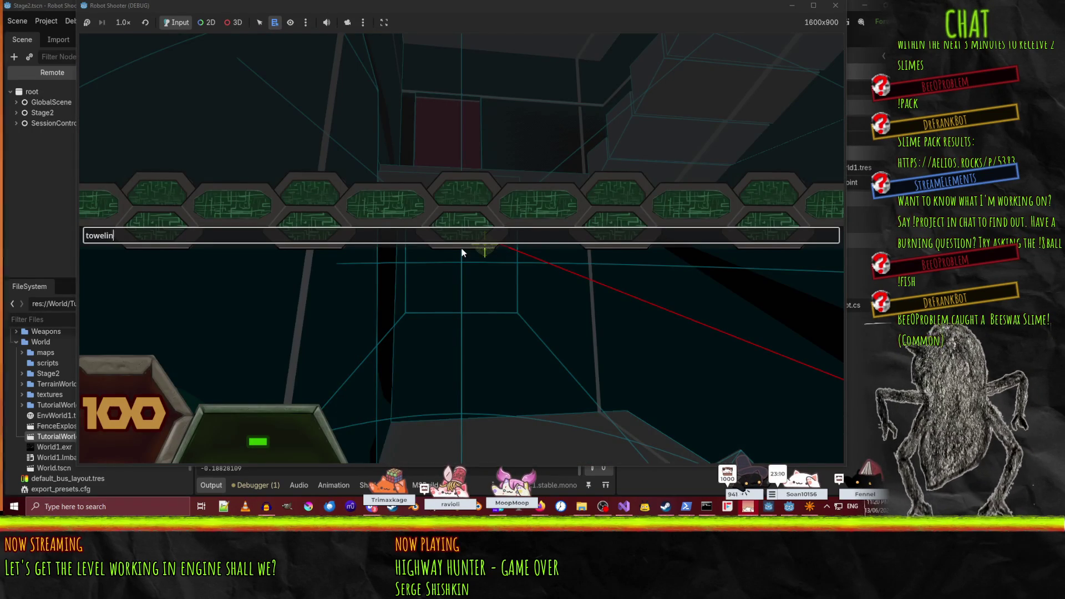
{"action": "key", "text": "grave"}
{"action": "key", "text": "grave"}
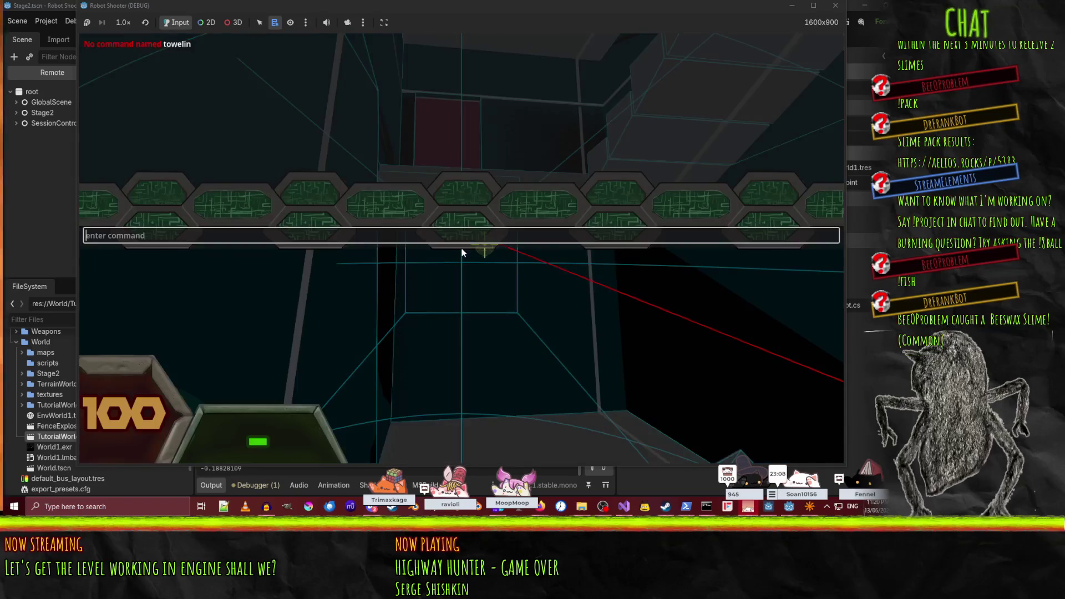
{"action": "type", "text": "towelie"}
{"action": "key", "text": "Return"}
{"action": "key", "text": "grave"}
- Walk the player forward past the grey block and onto the staircase
{"action": "key", "text": "w"}
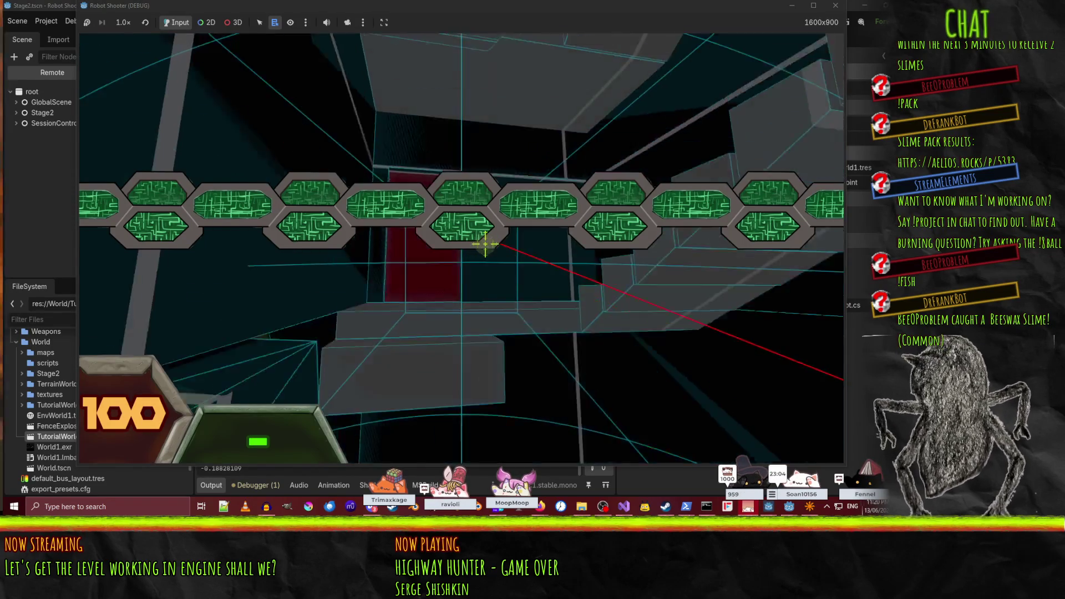
{"action": "key", "text": "w"}
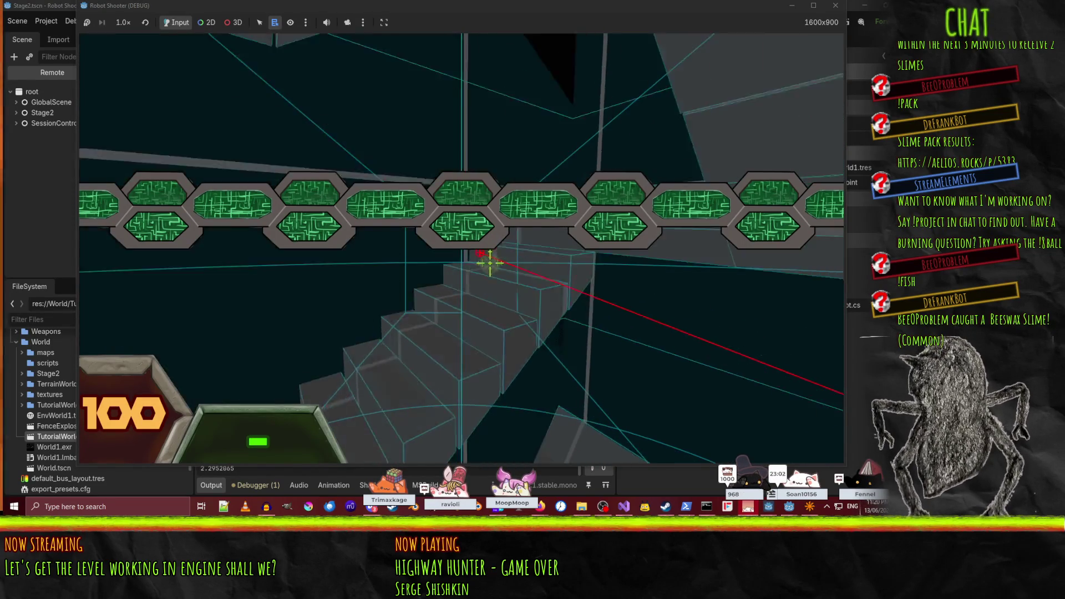
{"action": "key", "text": "w"}
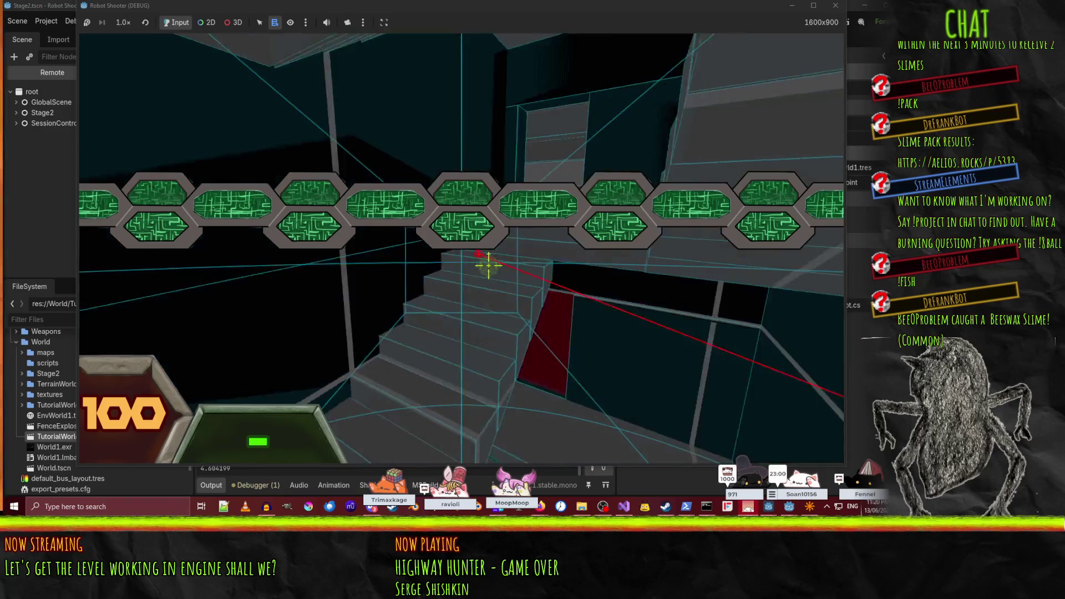
{"action": "key", "text": "w"}
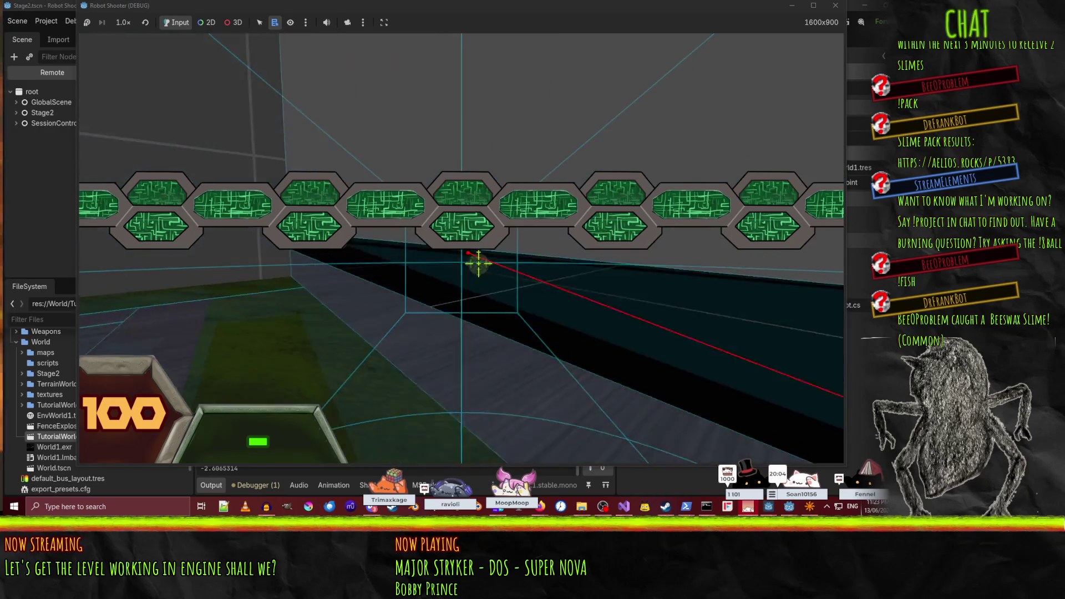
- Dismiss the pause menu, stop the game with F8, and widen the 3D scene view
{"action": "key", "text": "Escape"}
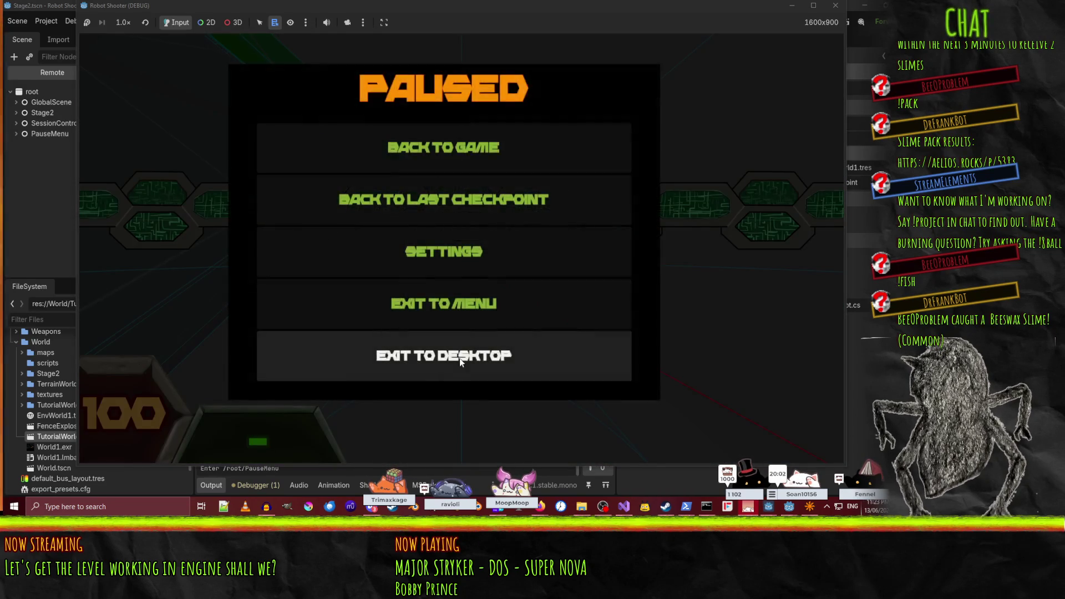
{"action": "key", "text": "Escape"}
{"action": "key", "text": "F8"}
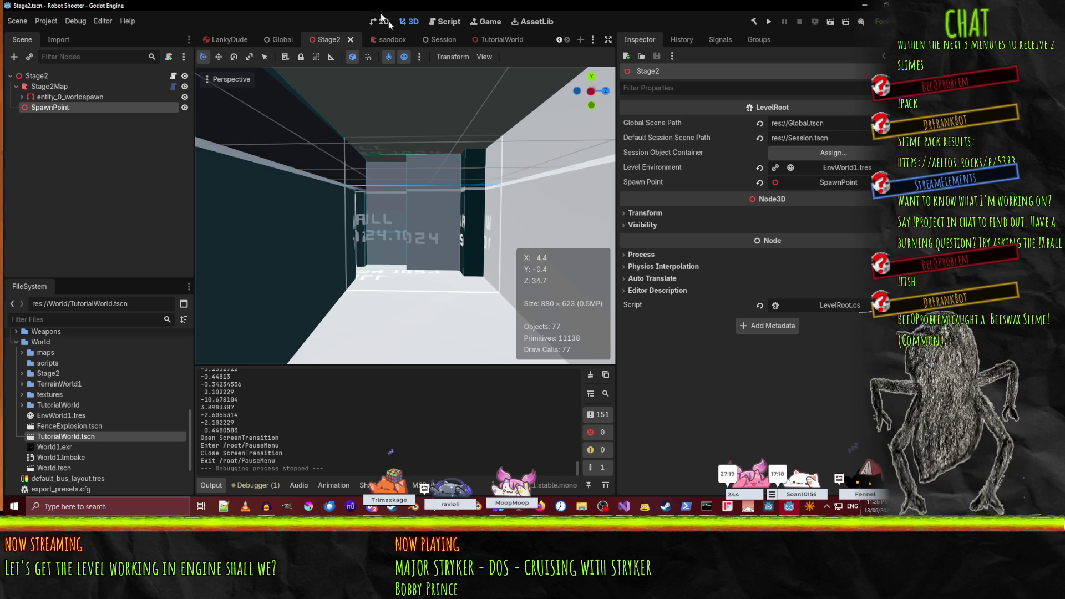
{"action": "left_click_drag", "start_coordinate": [624, 201], "coordinate": [703, 201]}
- Turn off Visible Collision Shapes in the Debug menu
{"action": "left_click", "coordinate": [75, 21]}
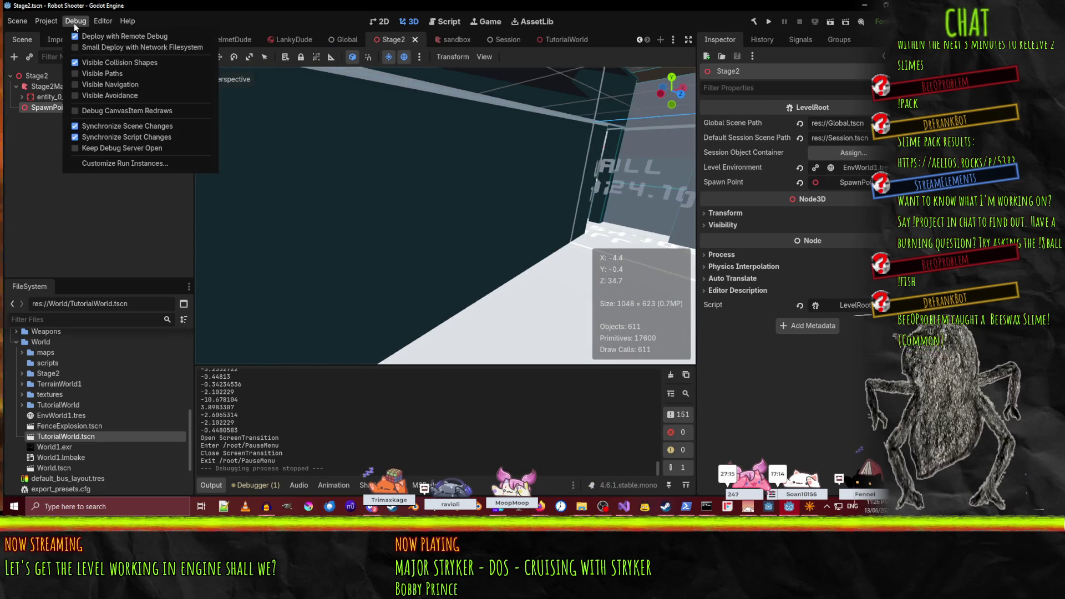
{"action": "left_click", "coordinate": [111, 62]}
{"action": "left_click", "coordinate": [210, 5]}
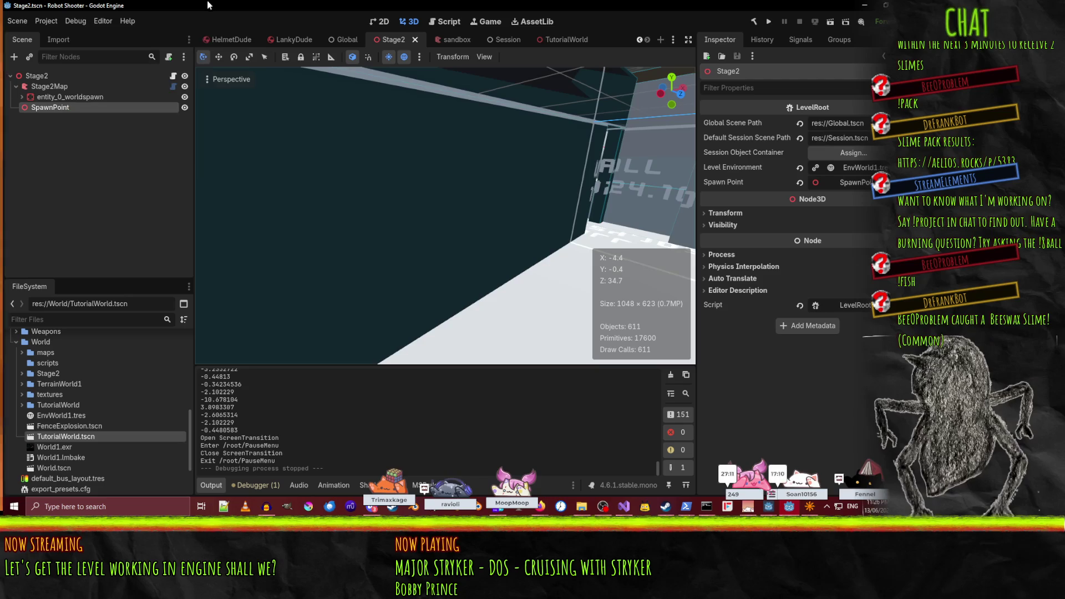
- Fly the viewport camera over the orange platforms, then switch to TrenchBroom
{"action": "key", "text": "w"}
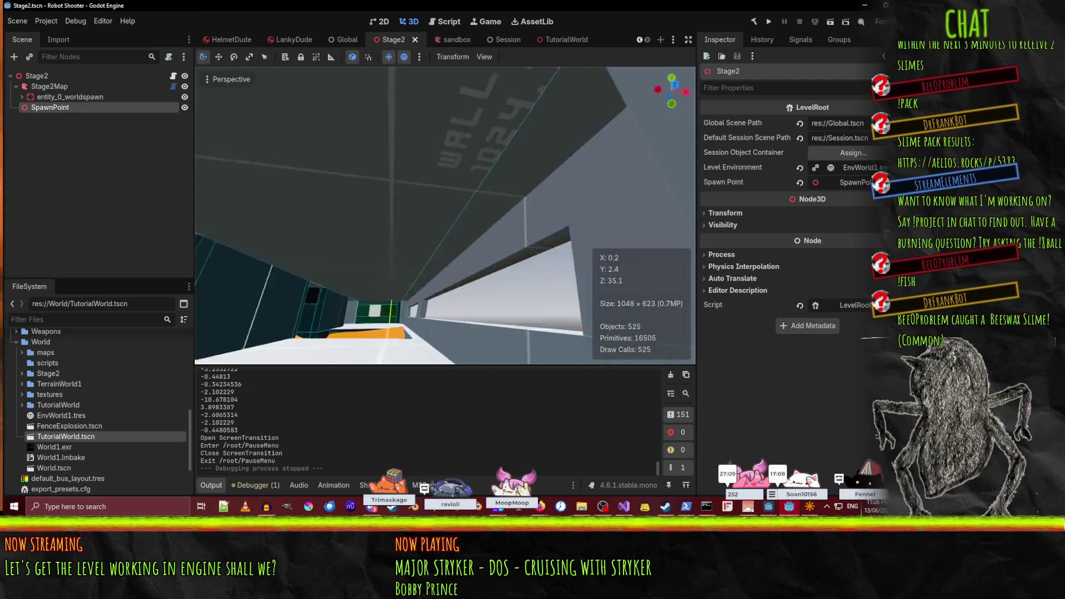
{"action": "key", "text": "w"}
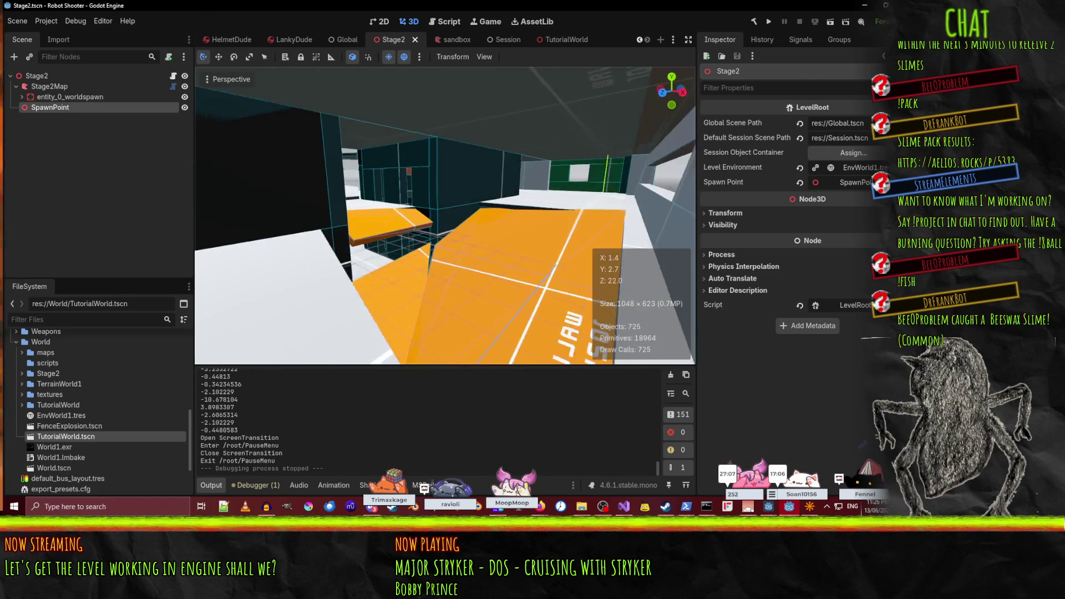
{"action": "key", "text": "w"}
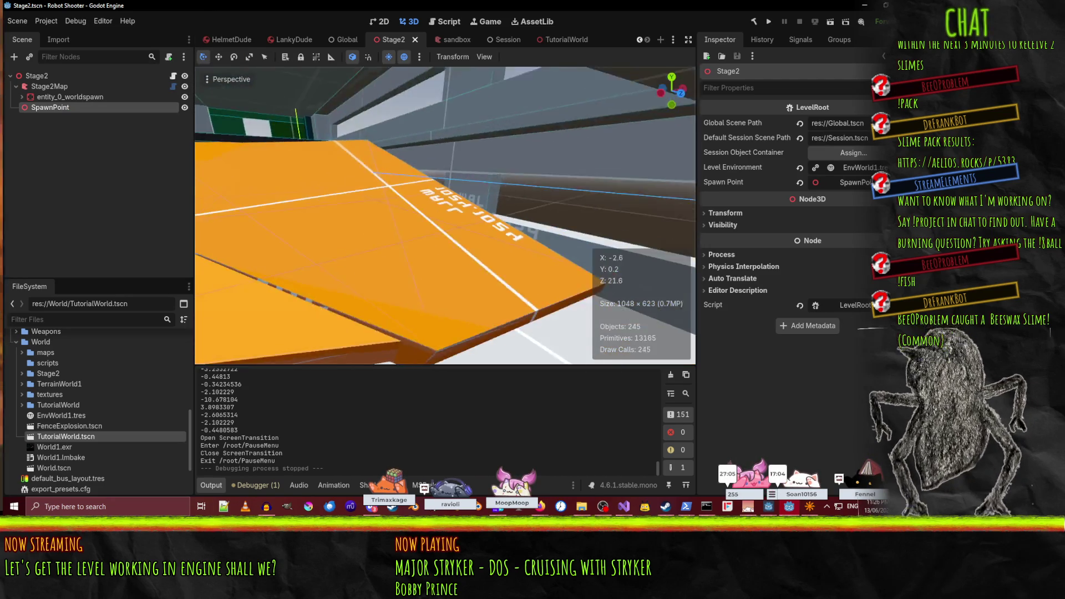
{"action": "key", "text": "w"}
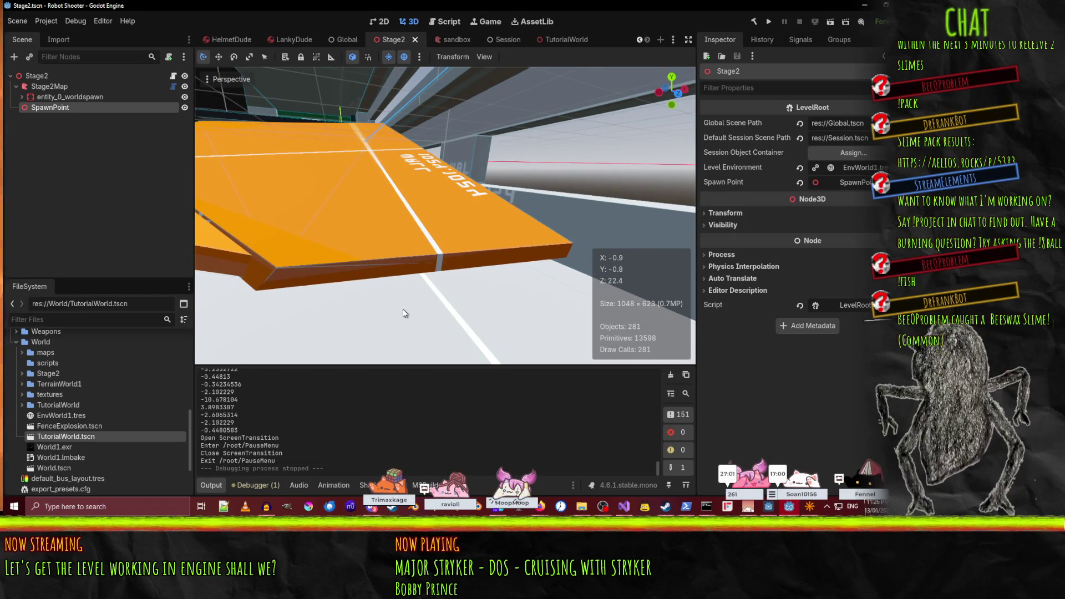
{"action": "left_click", "coordinate": [813, 512]}
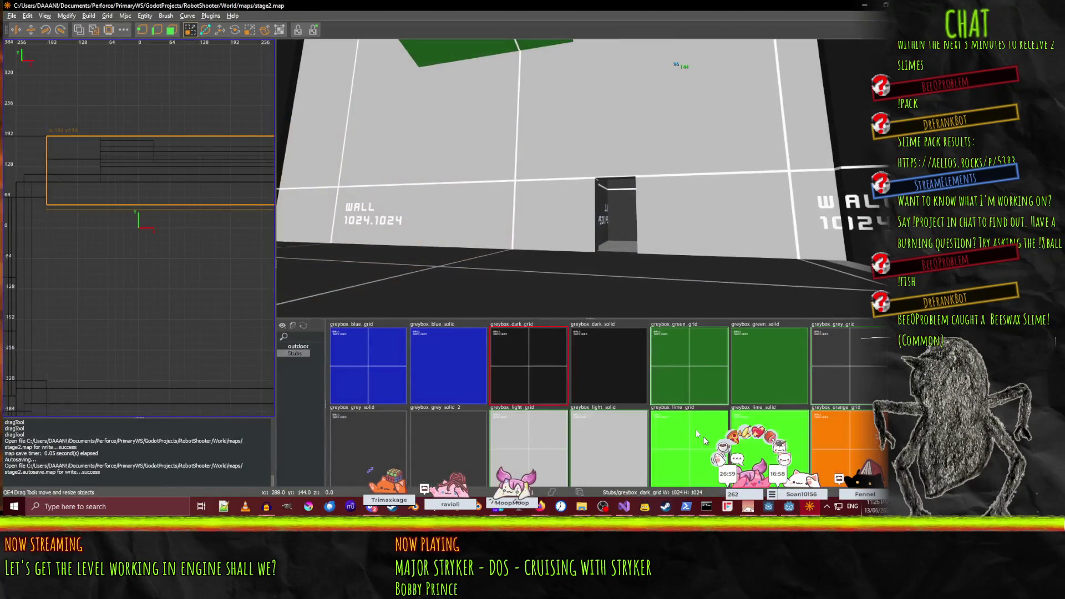
- Select the orange brush, try a rotation with the Rotate tool, then undo it
{"action": "key", "text": "w"}
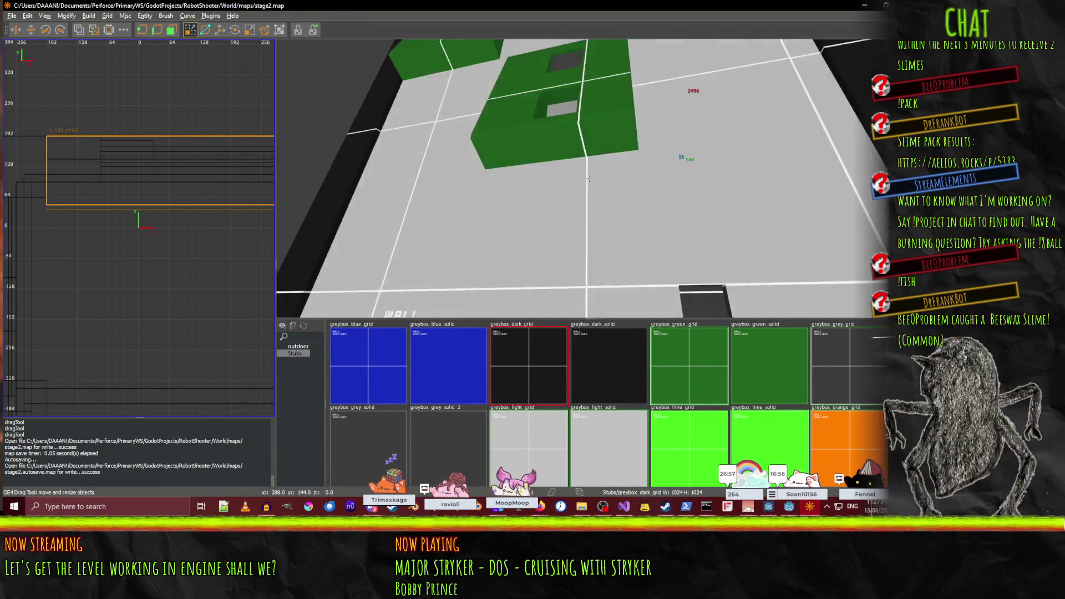
{"action": "key", "text": "s"}
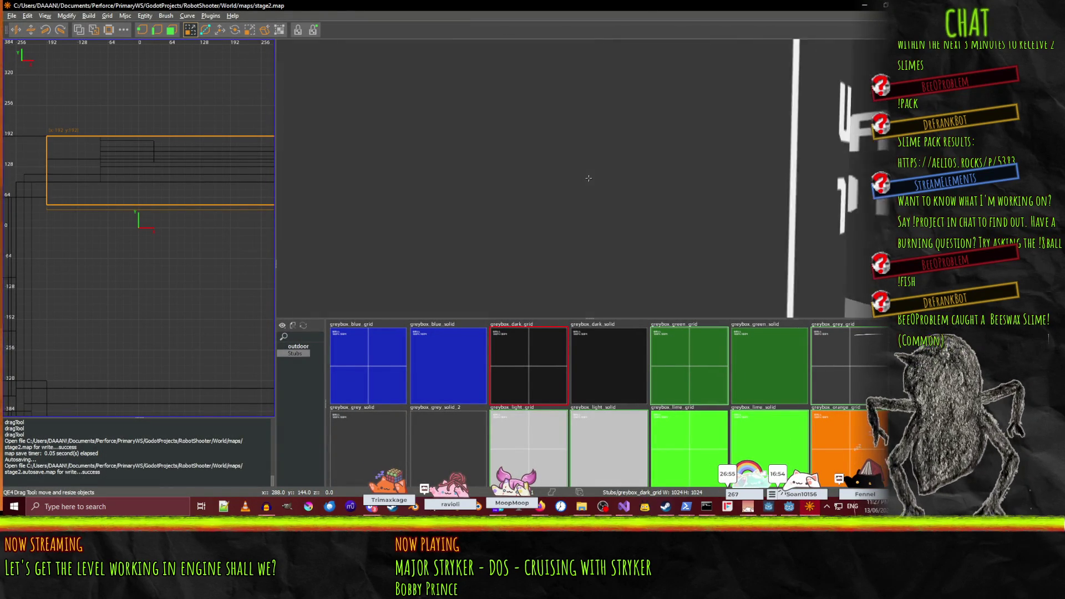
{"action": "left_click", "coordinate": [589, 178]}
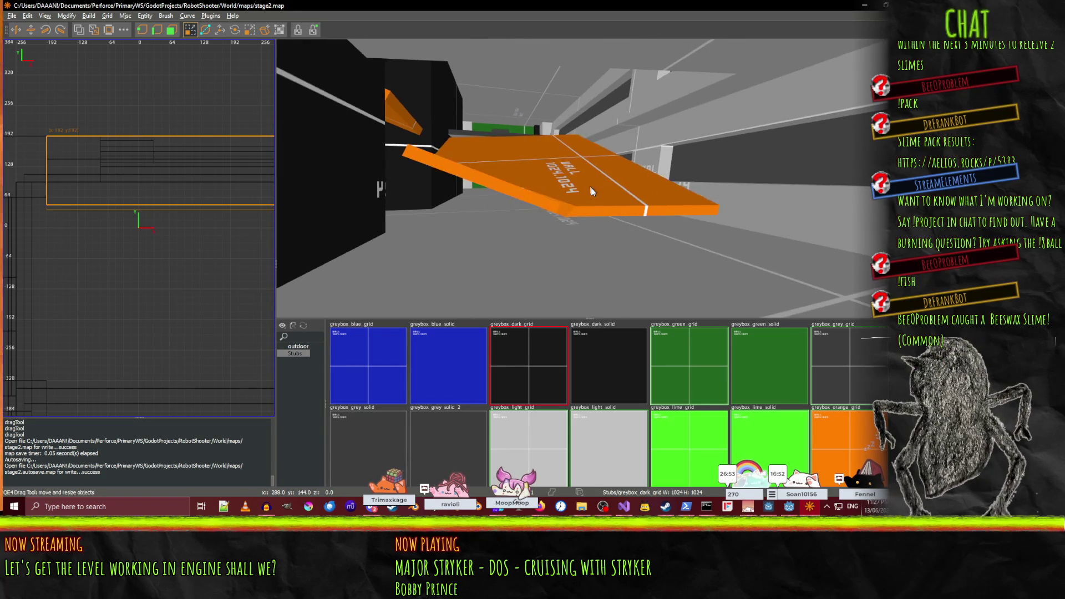
{"action": "key", "text": "w"}
{"action": "key", "text": "a"}
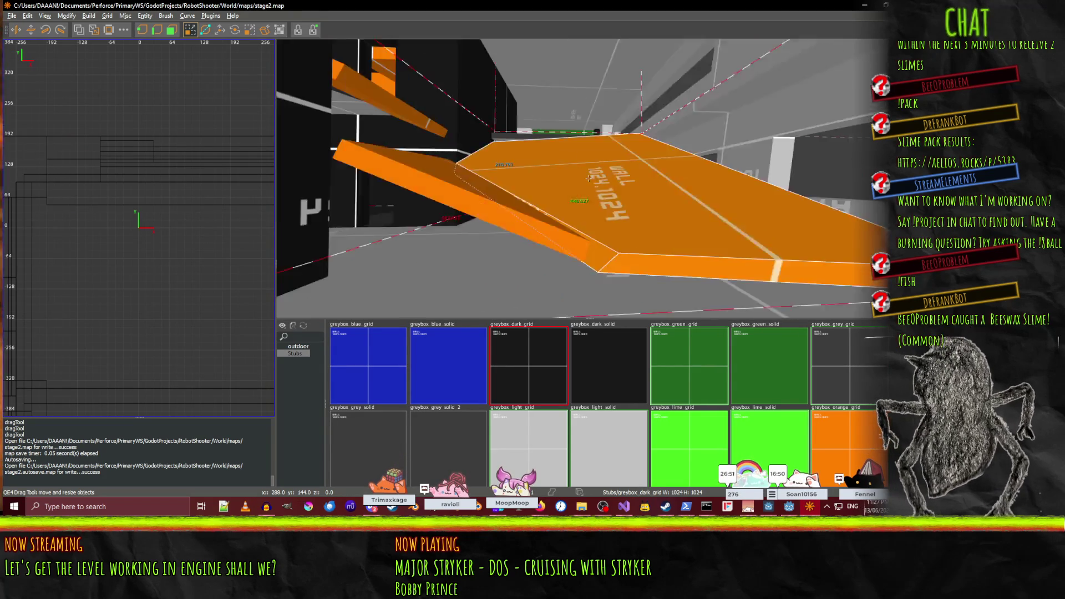
{"action": "left_click", "coordinate": [235, 29]}
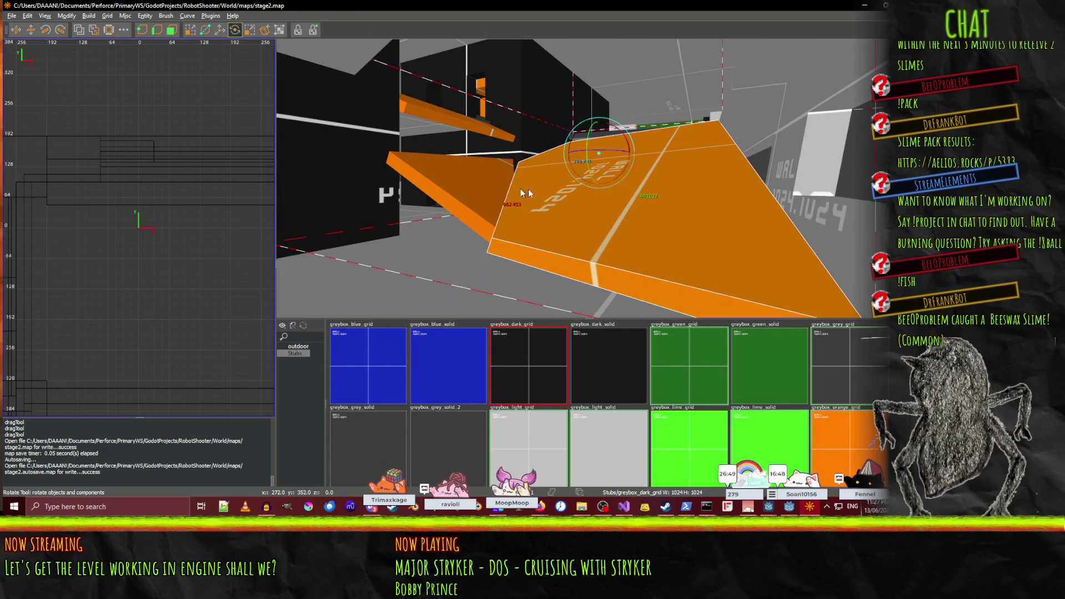
{"action": "key", "text": "w"}
{"action": "key", "text": "s"}
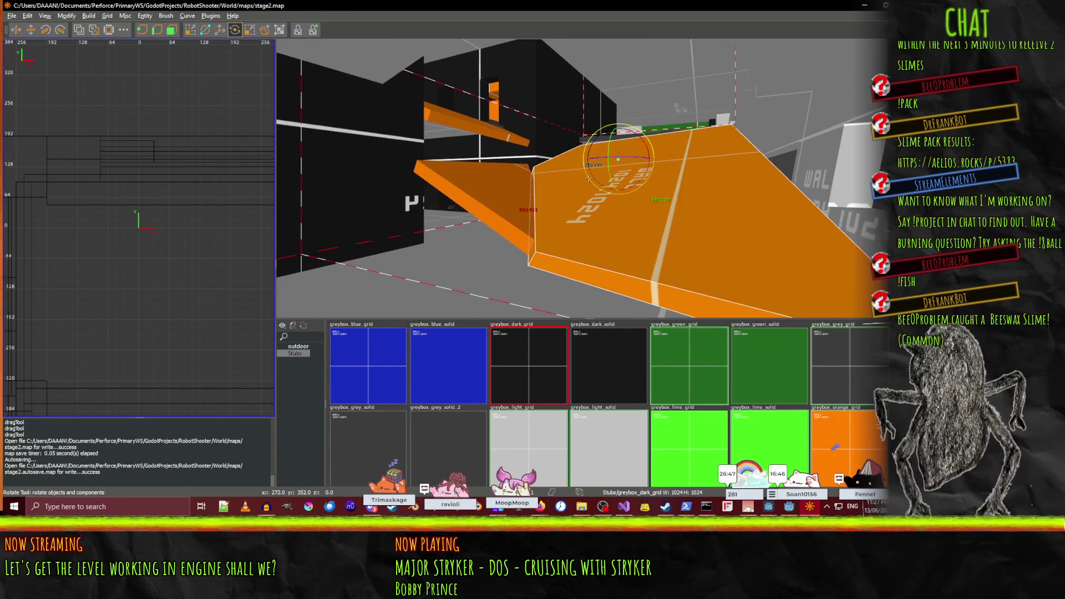
{"action": "key", "text": "w"}
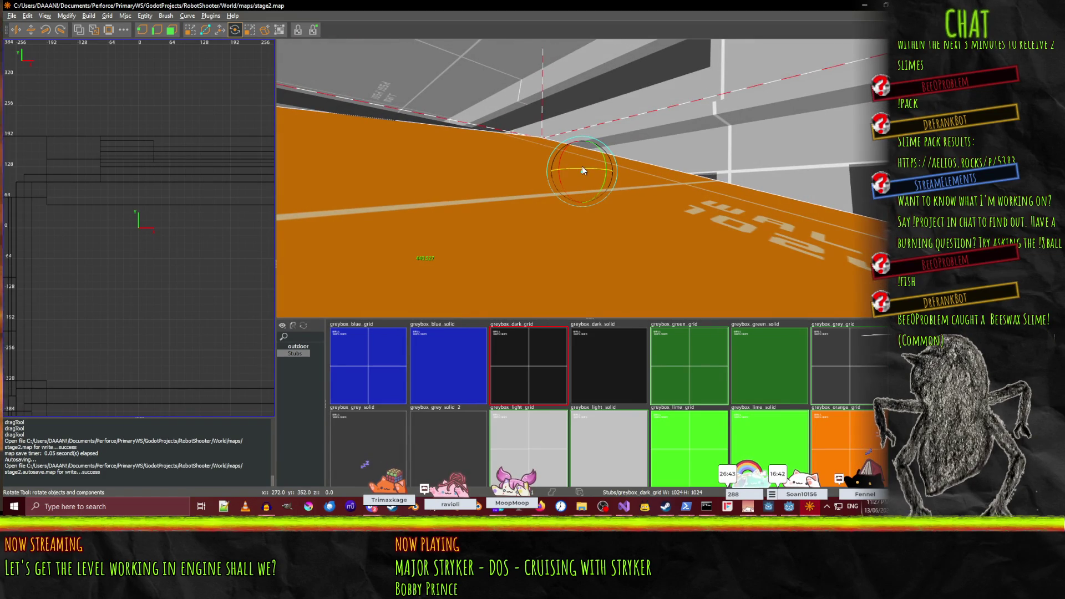
{"action": "mouse_move", "coordinate": [582, 172]}
{"action": "left_mouse_down"}
{"action": "mouse_move", "coordinate": [511, 146]}
{"action": "mouse_move", "coordinate": [589, 178]}
{"action": "mouse_move", "coordinate": [498, 231]}
{"action": "mouse_move", "coordinate": [555, 215]}
{"action": "mouse_move", "coordinate": [547, 221]}
{"action": "mouse_move", "coordinate": [711, 223]}
{"action": "mouse_move", "coordinate": [750, 161]}
{"action": "left_mouse_up"}
{"action": "key", "text": "ctrl+z"}
- Reselect the orange ramp and rotate it by a small amount
{"action": "key", "text": "w"}
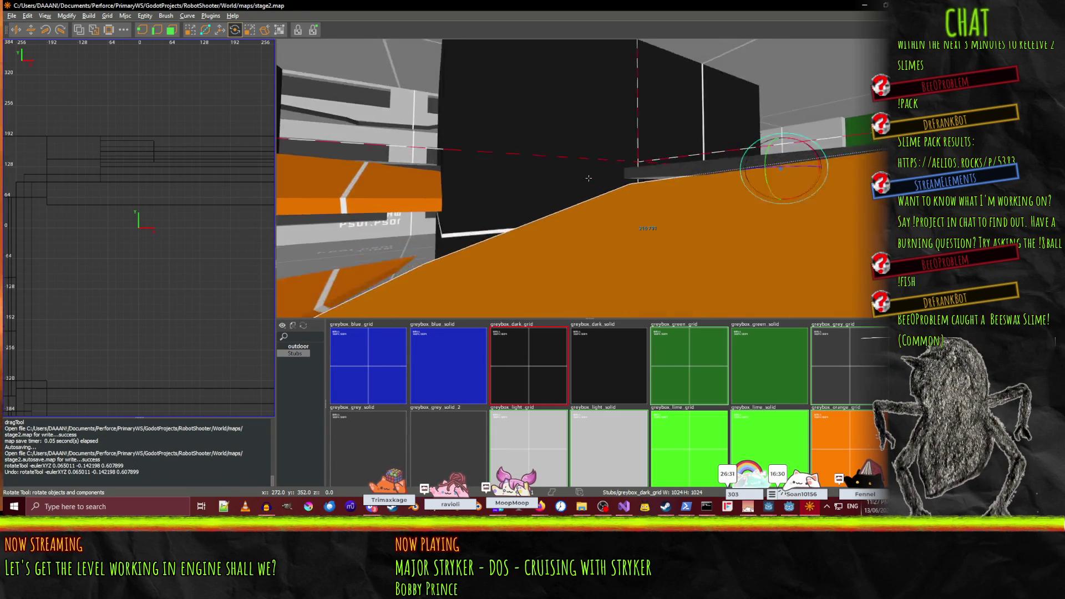
{"action": "key", "text": "s"}
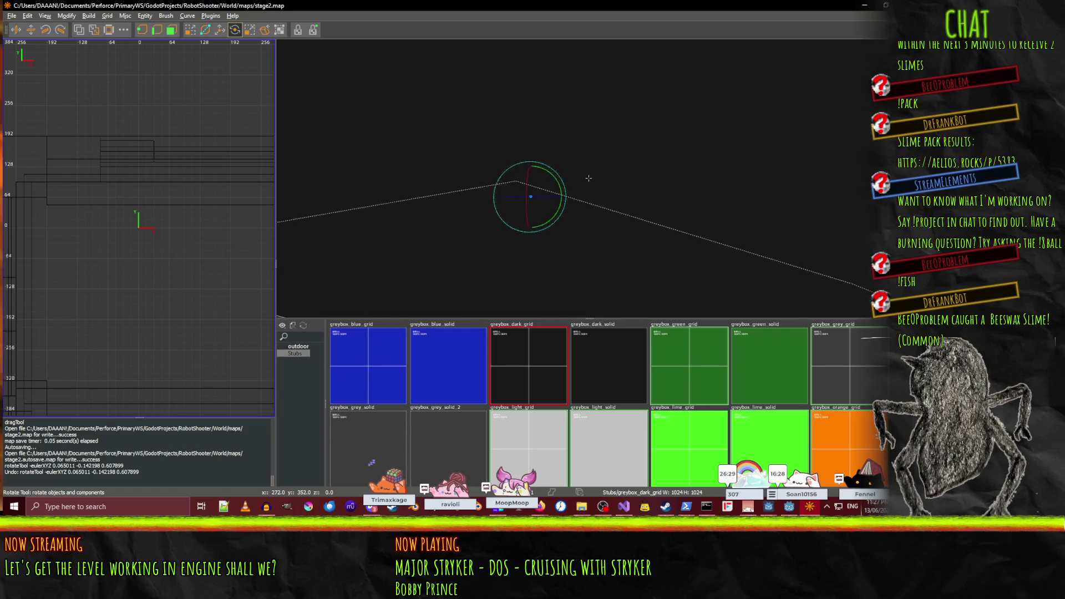
{"action": "key", "text": "d"}
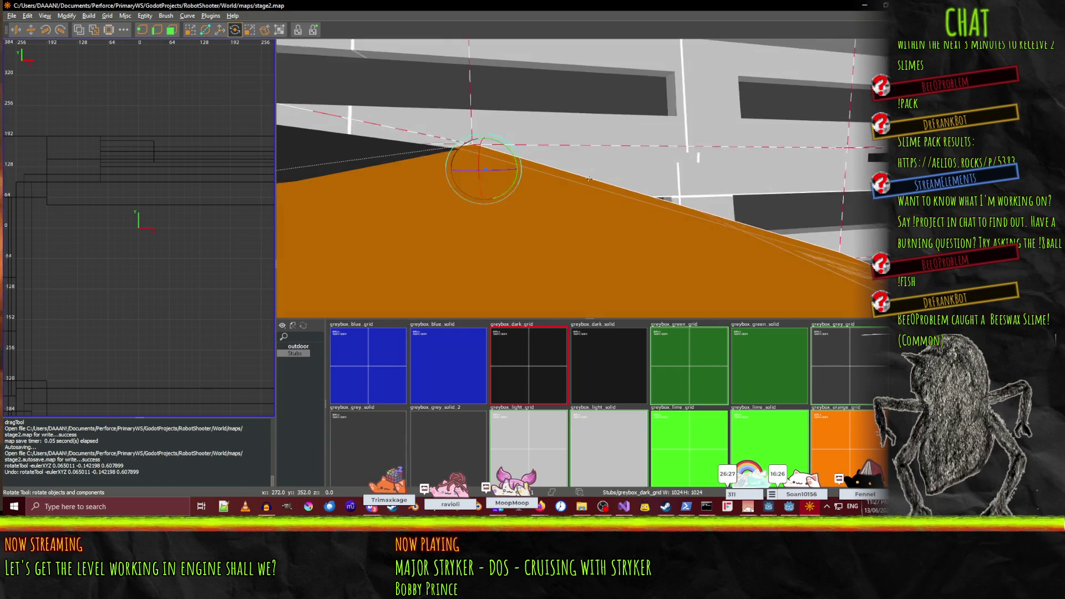
{"action": "left_click", "coordinate": [449, 137]}
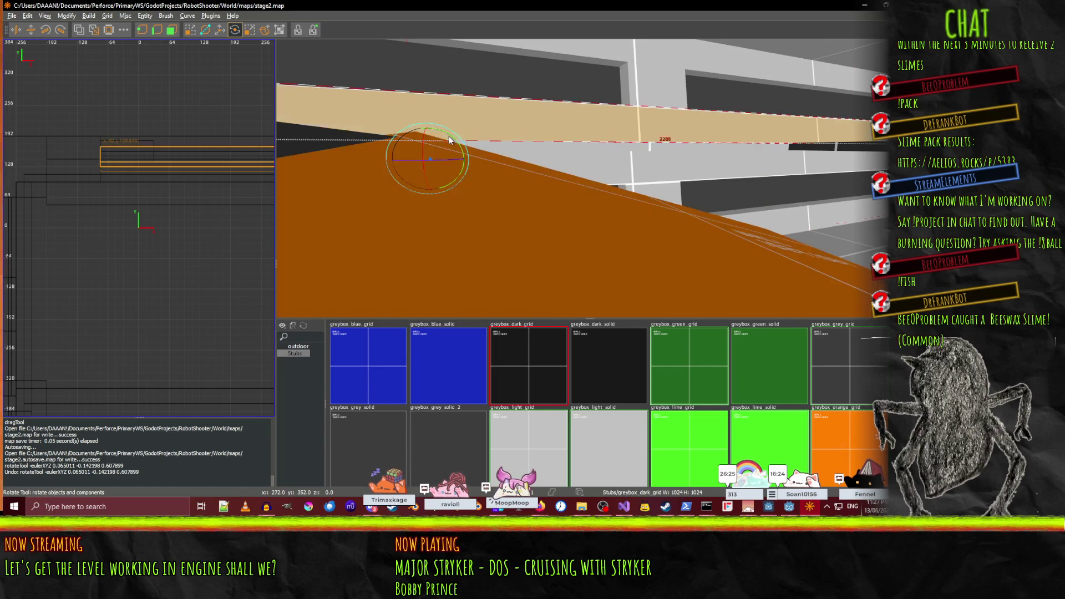
{"action": "left_click", "coordinate": [460, 190]}
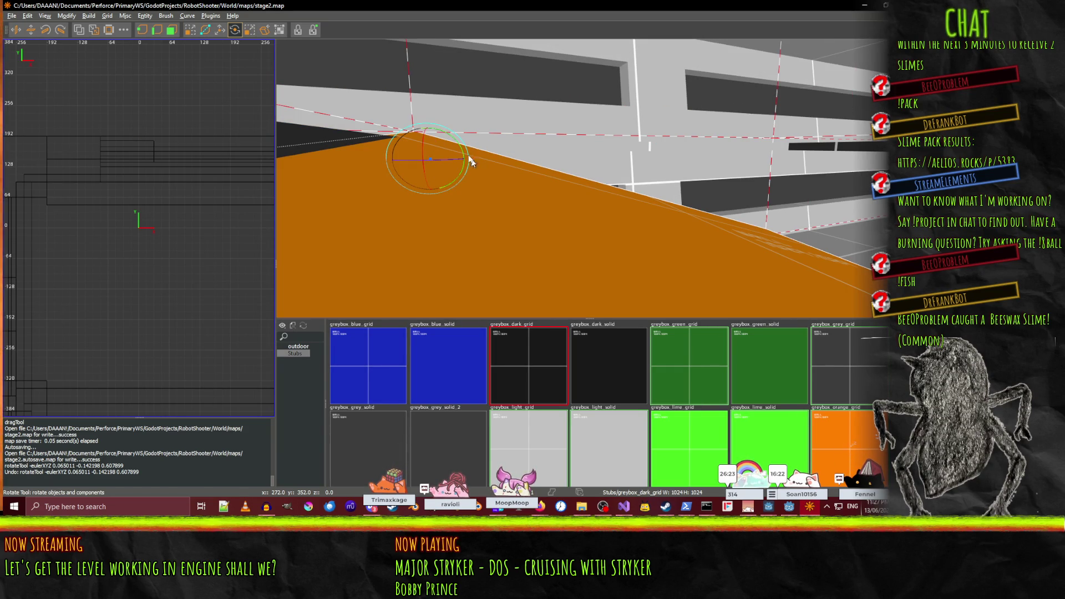
{"action": "left_click_drag", "start_coordinate": [456, 137], "coordinate": [452, 136]}
{"action": "scroll", "coordinate": [589, 177], "scroll_direction": "up", "scroll_amount": 5}
{"action": "scroll", "coordinate": [589, 178], "scroll_direction": "up", "scroll_amount": 3}
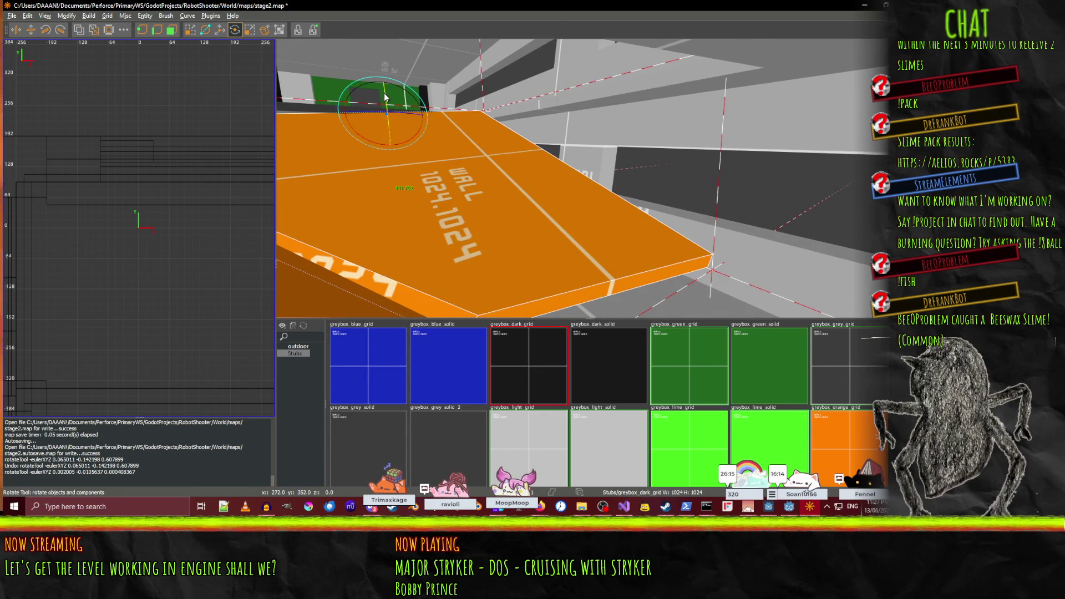
{"action": "scroll", "coordinate": [387, 100], "scroll_direction": "up", "scroll_amount": 2}
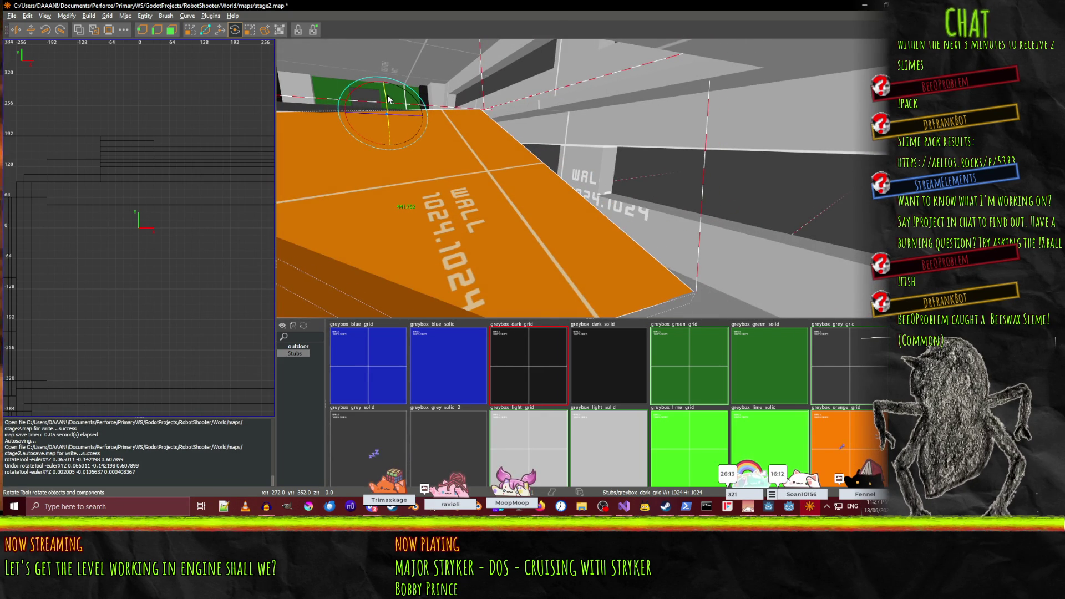
{"action": "scroll", "coordinate": [388, 101], "scroll_direction": "up", "scroll_amount": 3}
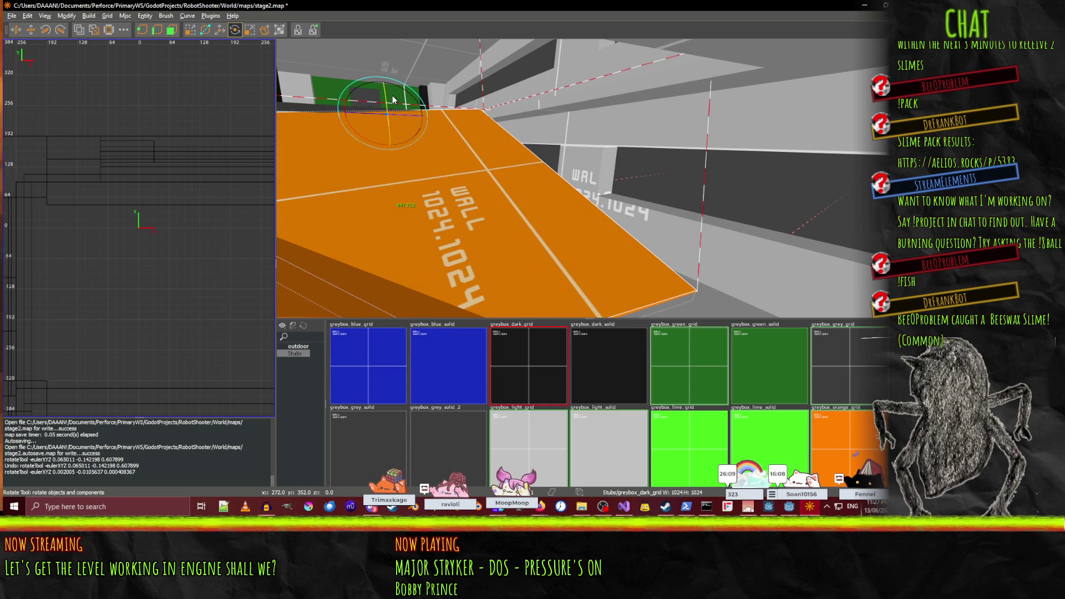
{"action": "left_click_drag", "start_coordinate": [392, 95], "coordinate": [450, 108]}
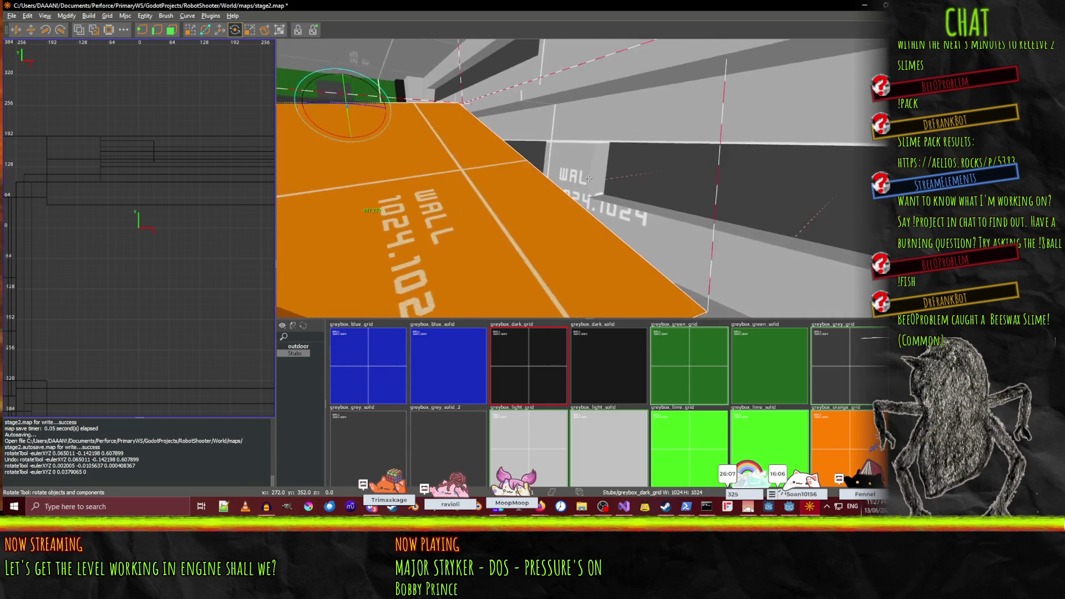
- Fly up to the WALL 1024.1024 sloped brush, select it, and activate the Rotate tool
{"action": "key", "text": "w"}
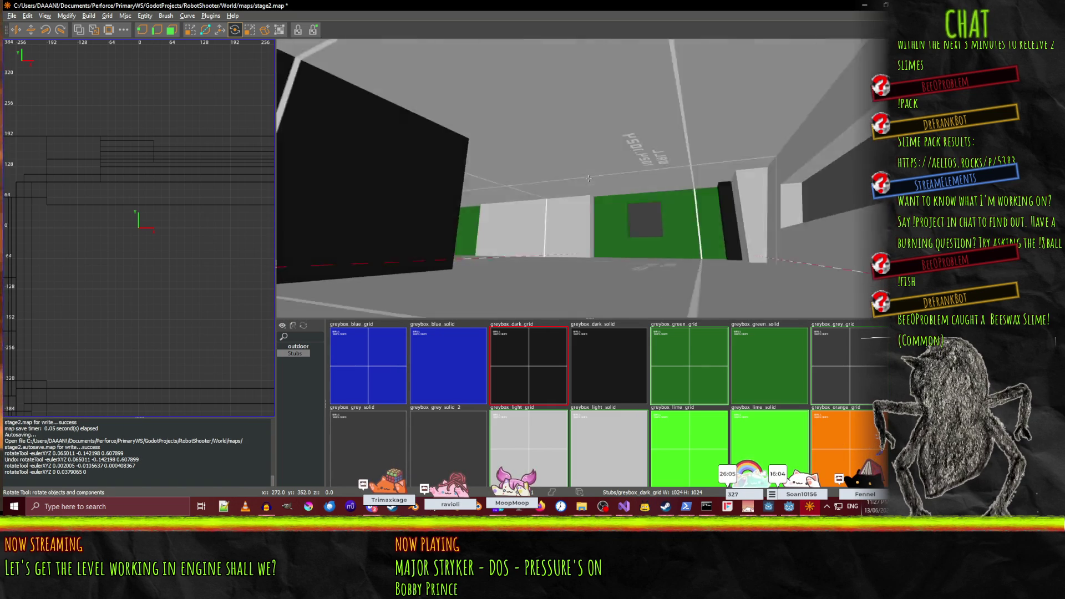
{"action": "key", "text": "w"}
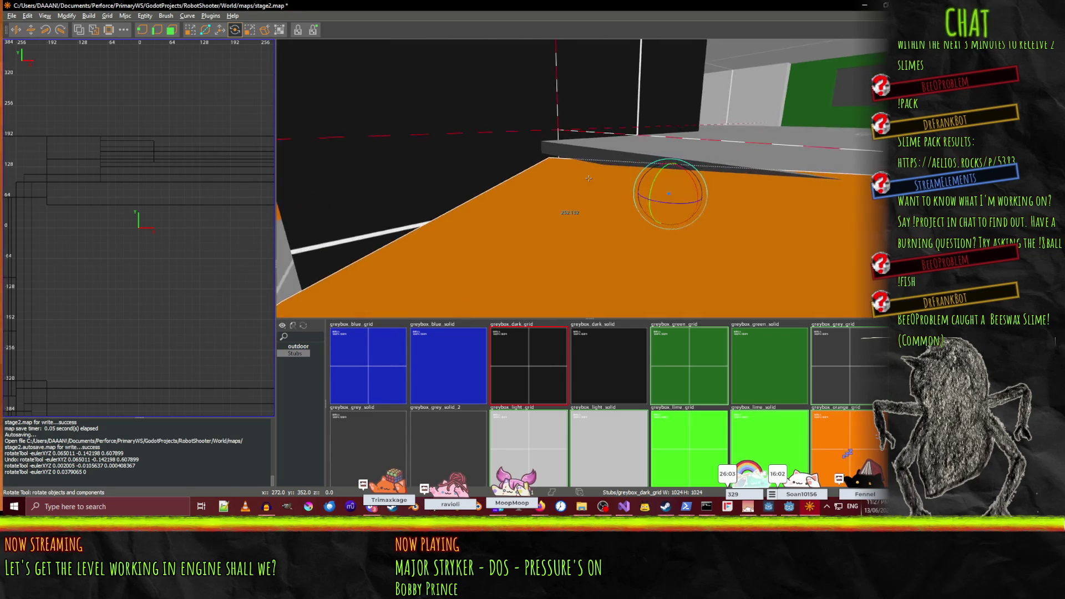
{"action": "key", "text": "w"}
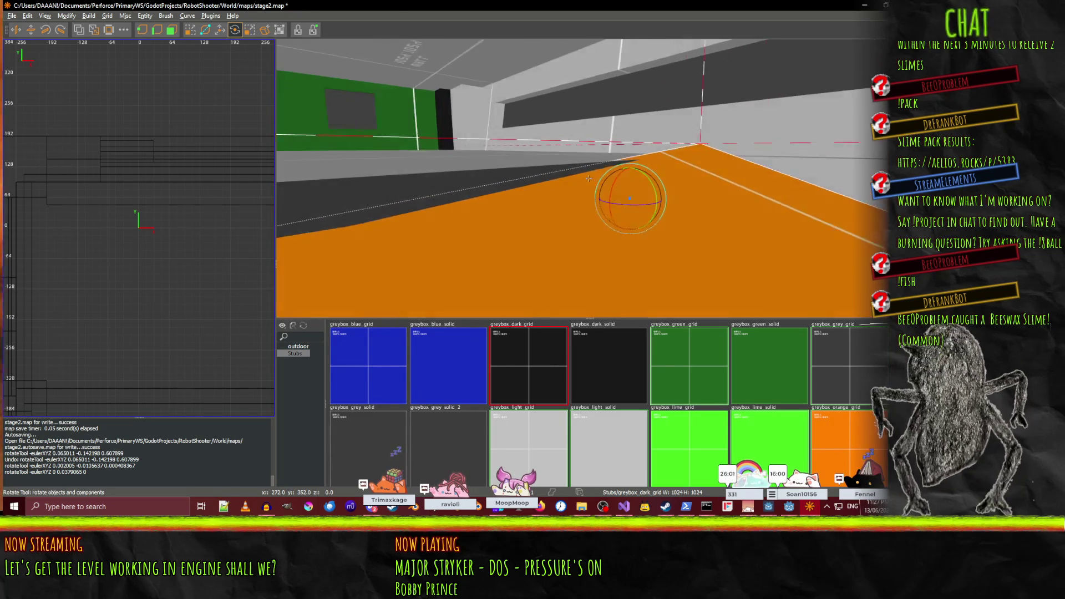
{"action": "key", "text": "w"}
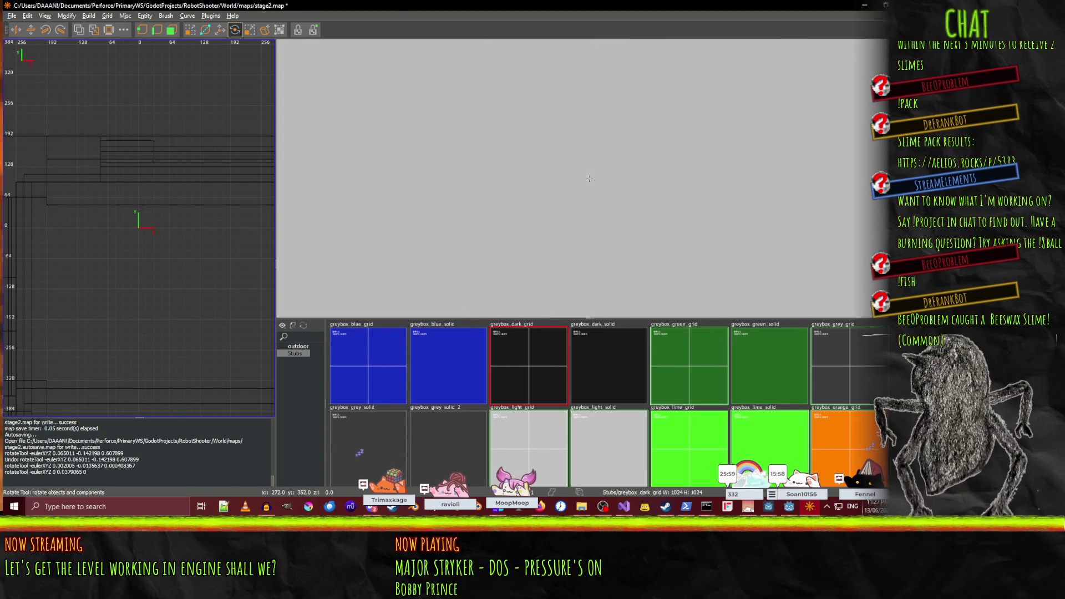
{"action": "key", "text": "w"}
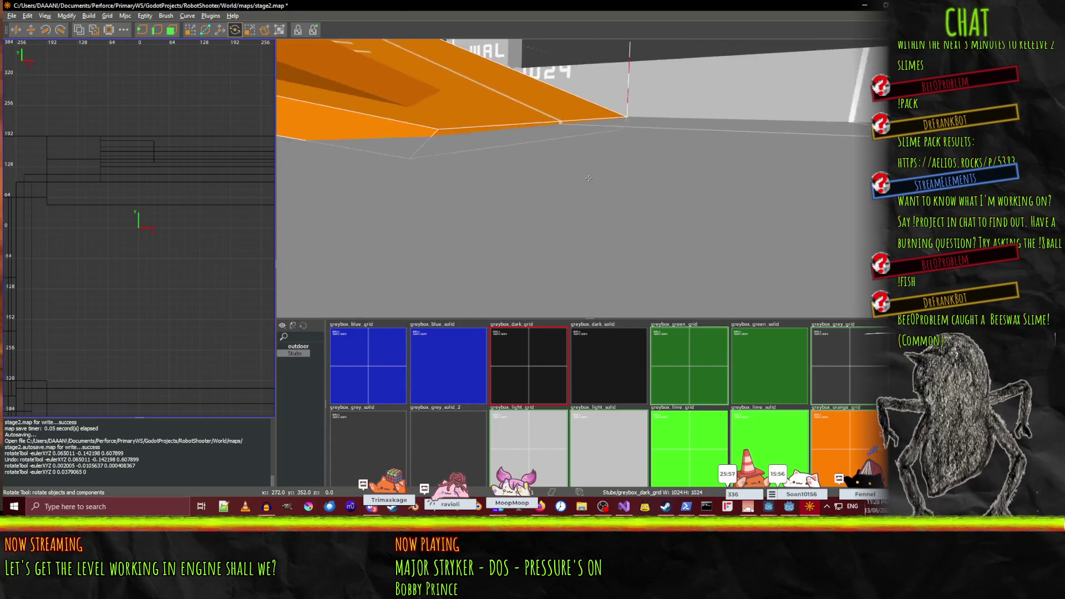
{"action": "key", "text": "w"}
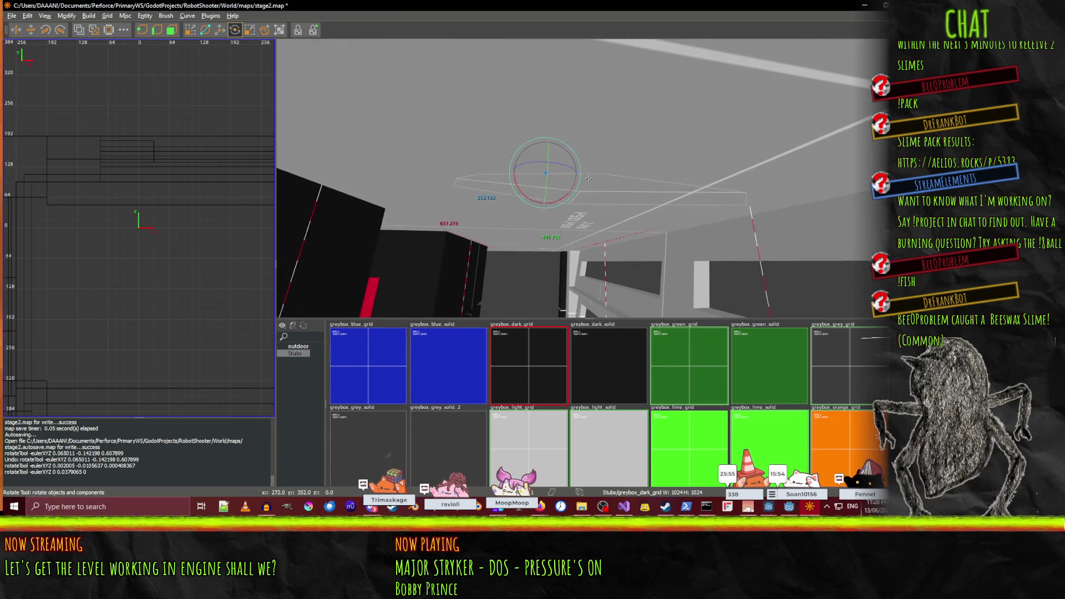
{"action": "key", "text": "w"}
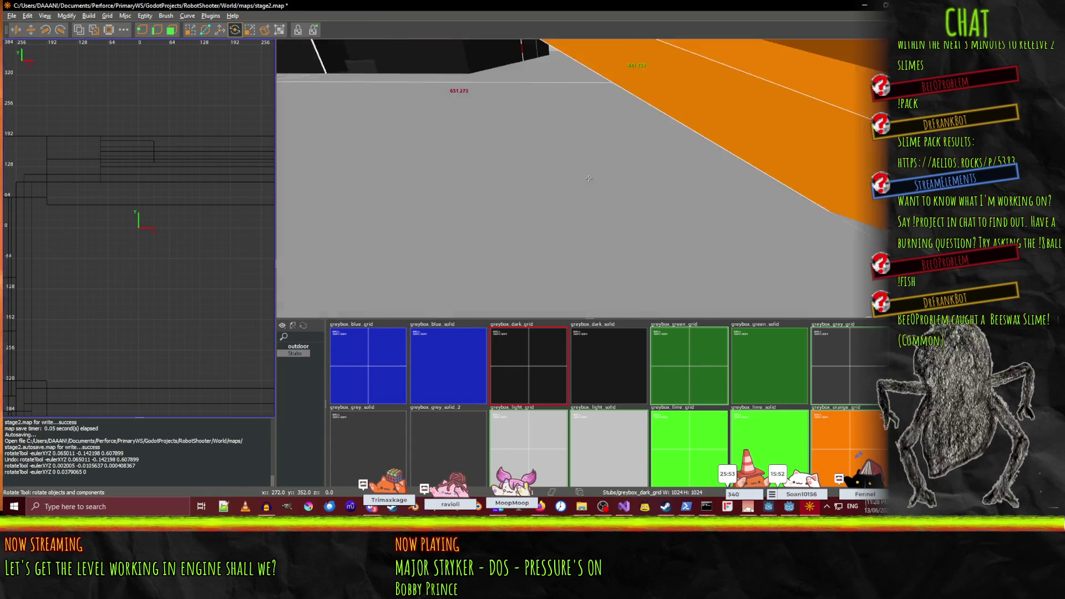
{"action": "key", "text": "w"}
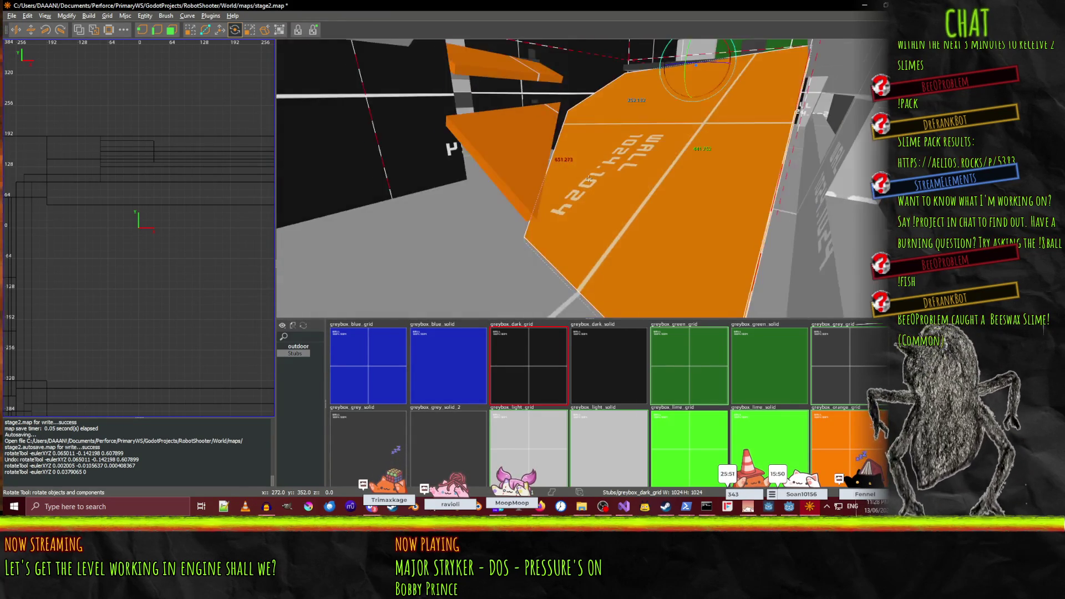
{"action": "key", "text": "w"}
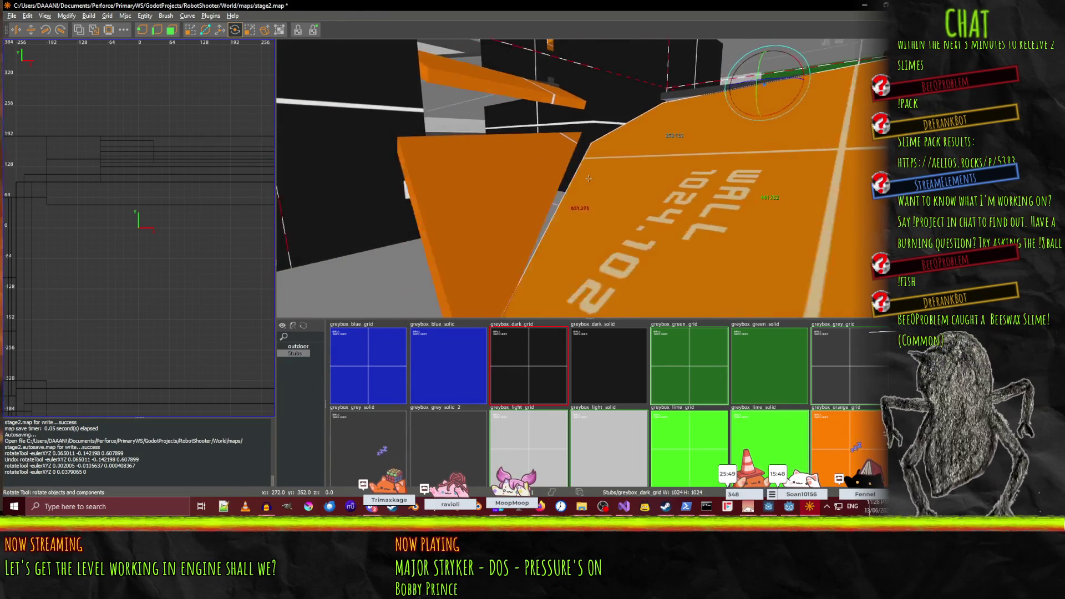
{"action": "left_click", "coordinate": [539, 200]}
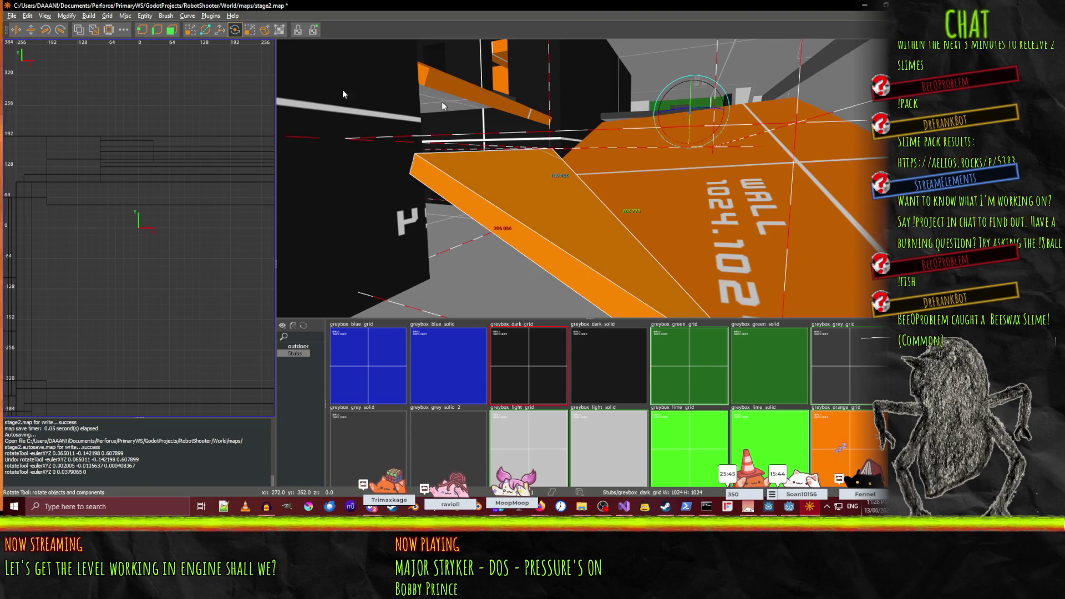
{"action": "left_click", "coordinate": [233, 32]}
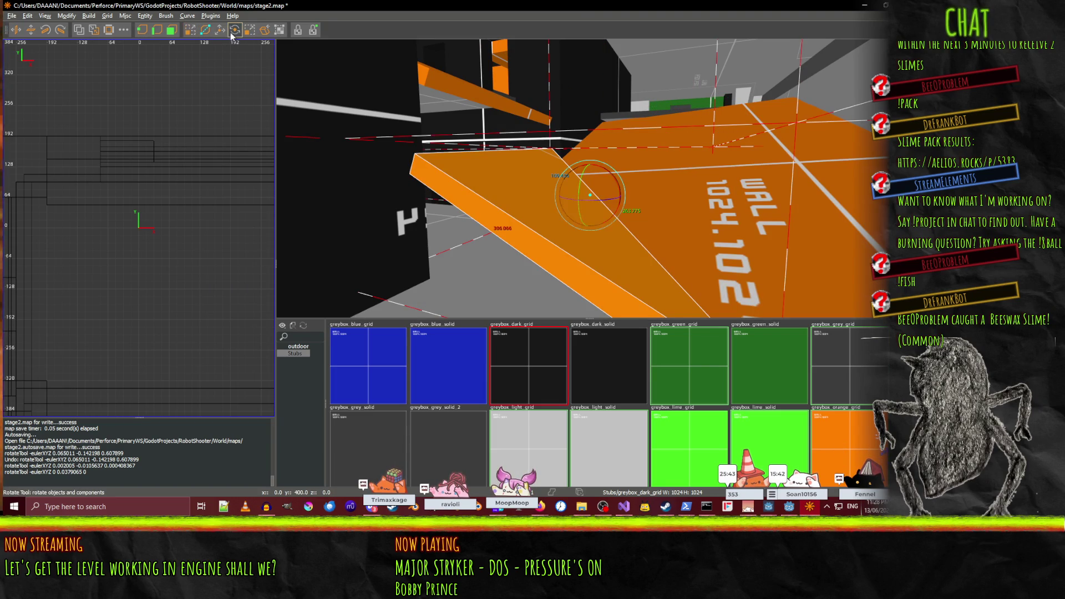
- Place the rotate pivot on the brush corner and tilt the sloped orange brush in small nudges
{"action": "mouse_move", "coordinate": [591, 194]}
{"action": "left_mouse_down"}
{"action": "mouse_move", "coordinate": [420, 170]}
{"action": "mouse_move", "coordinate": [472, 171]}
{"action": "mouse_move", "coordinate": [454, 145]}
{"action": "mouse_move", "coordinate": [589, 178]}
{"action": "left_mouse_up"}
{"action": "left_click_drag", "start_coordinate": [459, 182], "coordinate": [589, 178]}
{"action": "scroll", "coordinate": [589, 178], "scroll_direction": "up", "scroll_amount": 6}
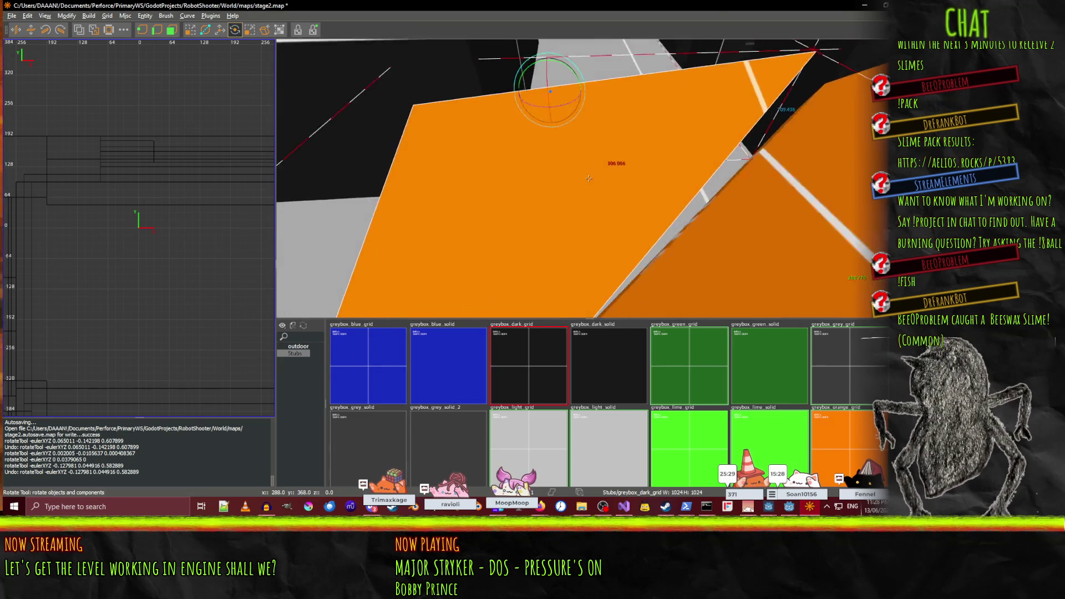
{"action": "scroll", "coordinate": [589, 178], "scroll_direction": "down", "scroll_amount": 6}
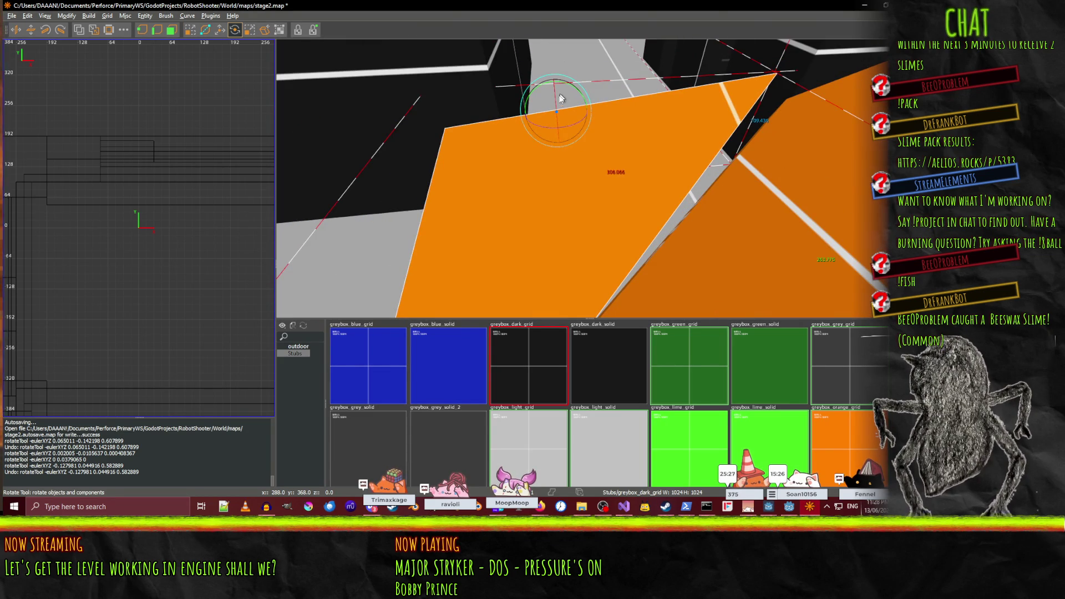
{"action": "mouse_move", "coordinate": [556, 113]}
{"action": "left_mouse_down"}
{"action": "mouse_move", "coordinate": [488, 126]}
{"action": "mouse_move", "coordinate": [469, 145]}
{"action": "mouse_move", "coordinate": [461, 200]}
{"action": "left_mouse_up"}
{"action": "left_click", "coordinate": [471, 187]}
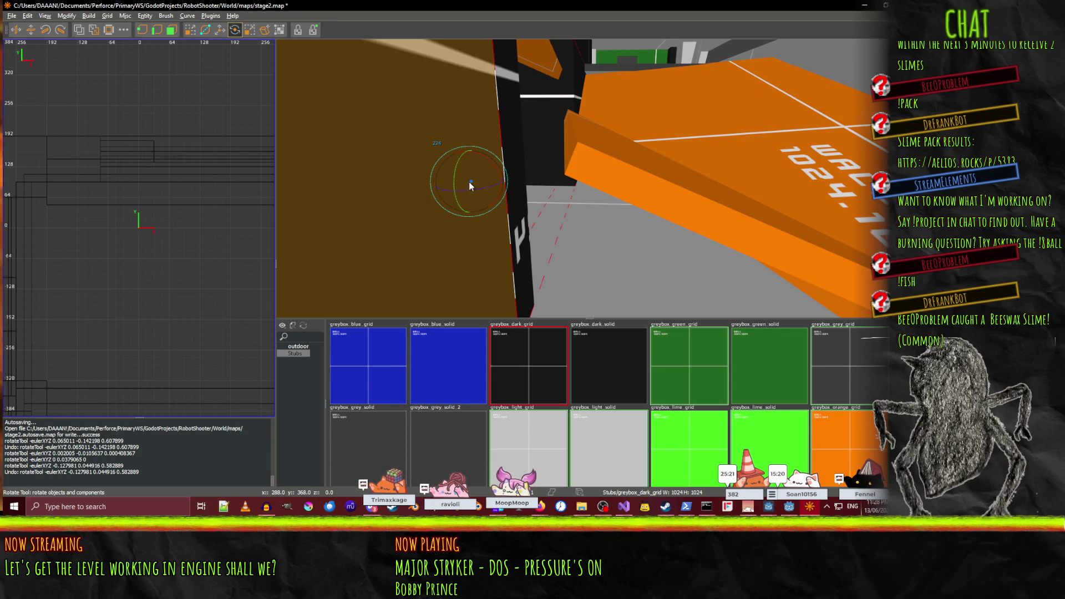
{"action": "left_click_drag", "start_coordinate": [641, 167], "coordinate": [589, 178]}
{"action": "scroll", "coordinate": [588, 178], "scroll_direction": "down", "scroll_amount": 5}
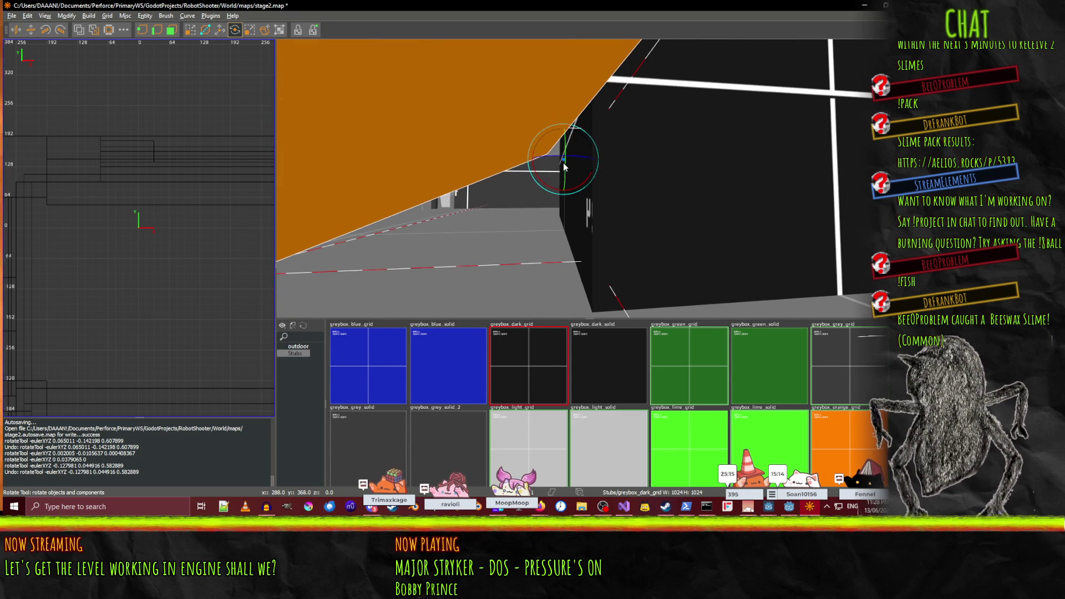
{"action": "mouse_move", "coordinate": [588, 178]}
{"action": "left_mouse_down"}
{"action": "mouse_move", "coordinate": [641, 189]}
{"action": "mouse_move", "coordinate": [621, 194]}
{"action": "mouse_move", "coordinate": [589, 178]}
{"action": "mouse_move", "coordinate": [413, 154]}
{"action": "mouse_move", "coordinate": [428, 185]}
{"action": "mouse_move", "coordinate": [460, 193]}
{"action": "mouse_move", "coordinate": [589, 178]}
{"action": "left_mouse_up"}
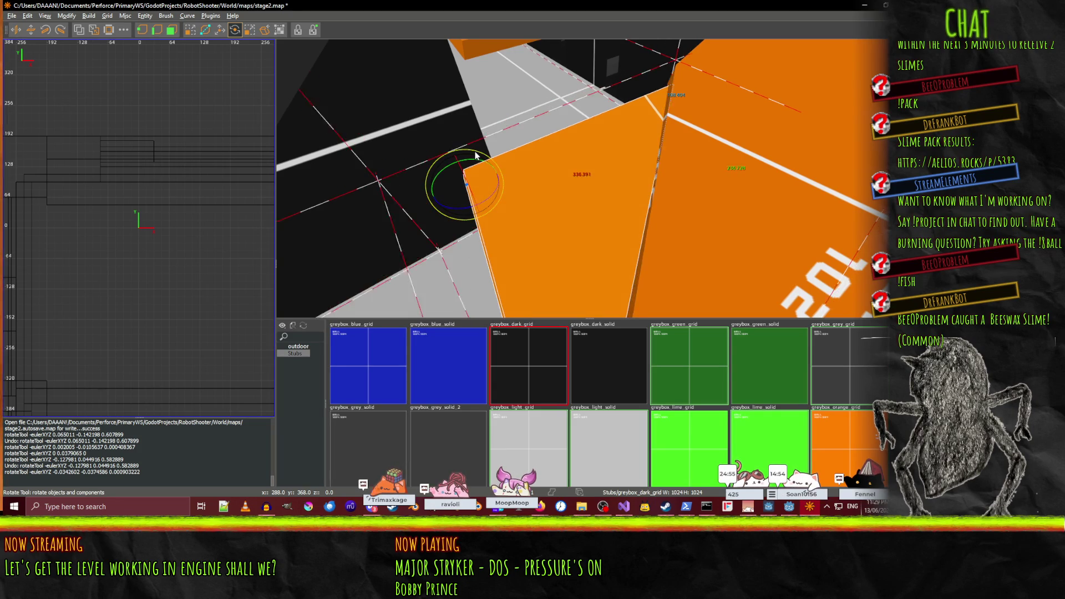
{"action": "left_click_drag", "start_coordinate": [473, 150], "coordinate": [588, 178]}
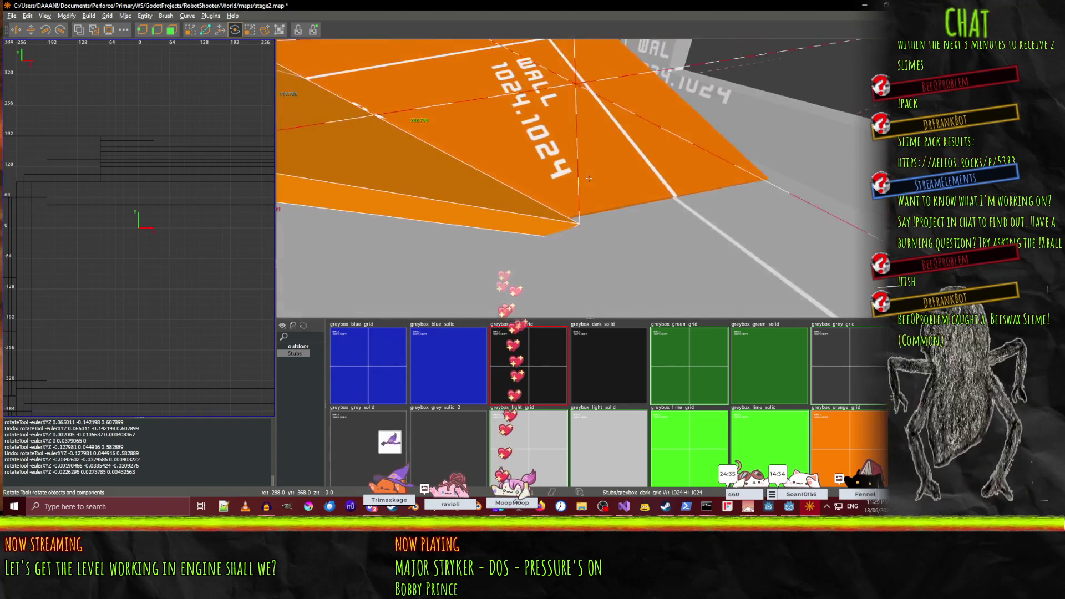
{"action": "left_click_drag", "start_coordinate": [588, 178], "coordinate": [589, 178]}
{"action": "left_click", "coordinate": [556, 167]}
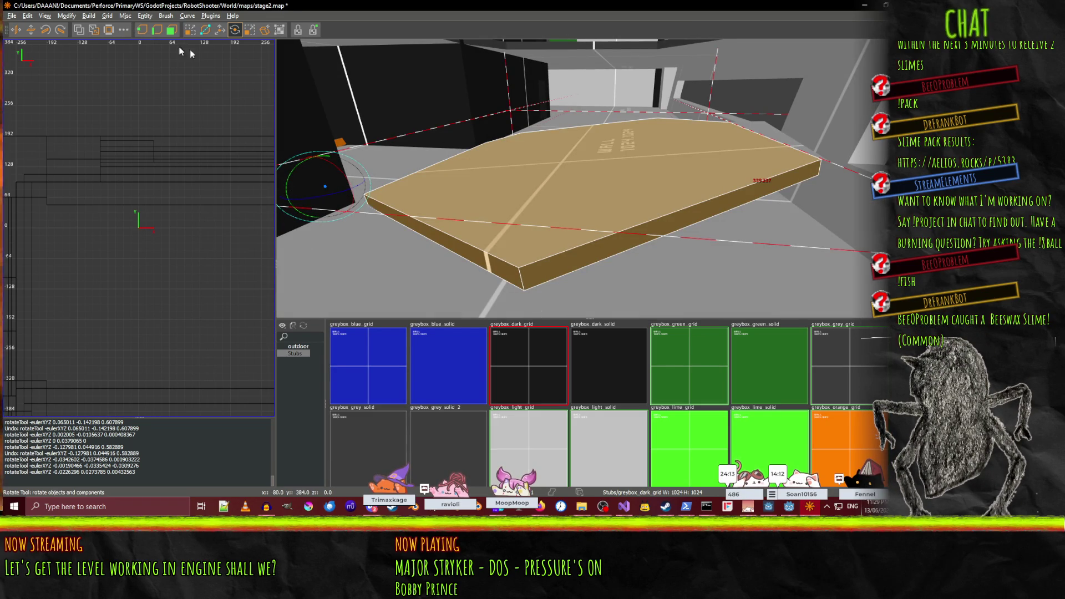
{"action": "left_click_drag", "start_coordinate": [586, 135], "coordinate": [589, 178]}
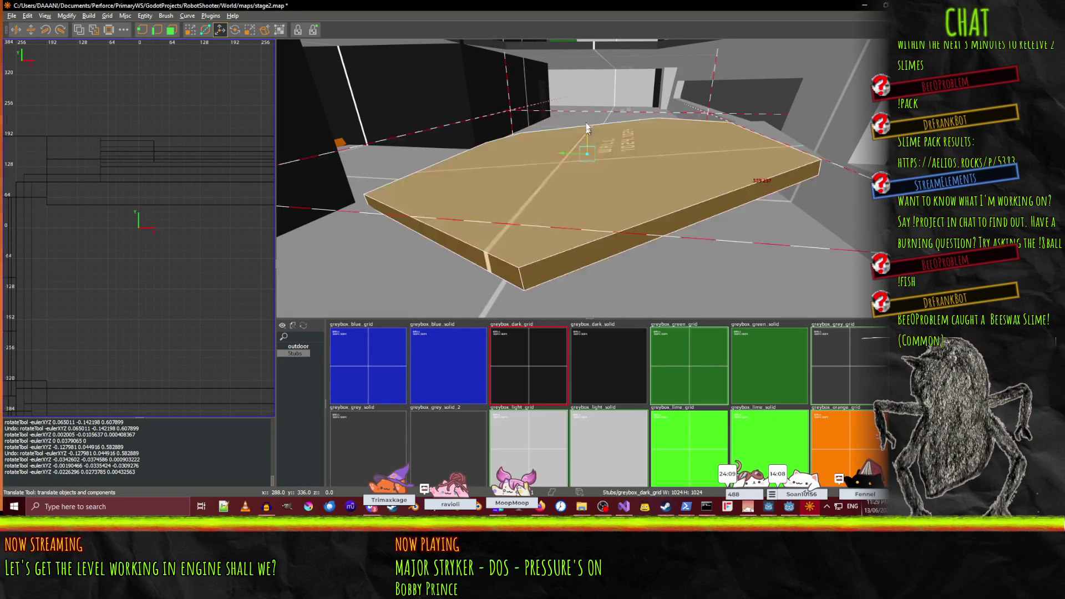
{"action": "left_click_drag", "start_coordinate": [587, 132], "coordinate": [588, 120]}
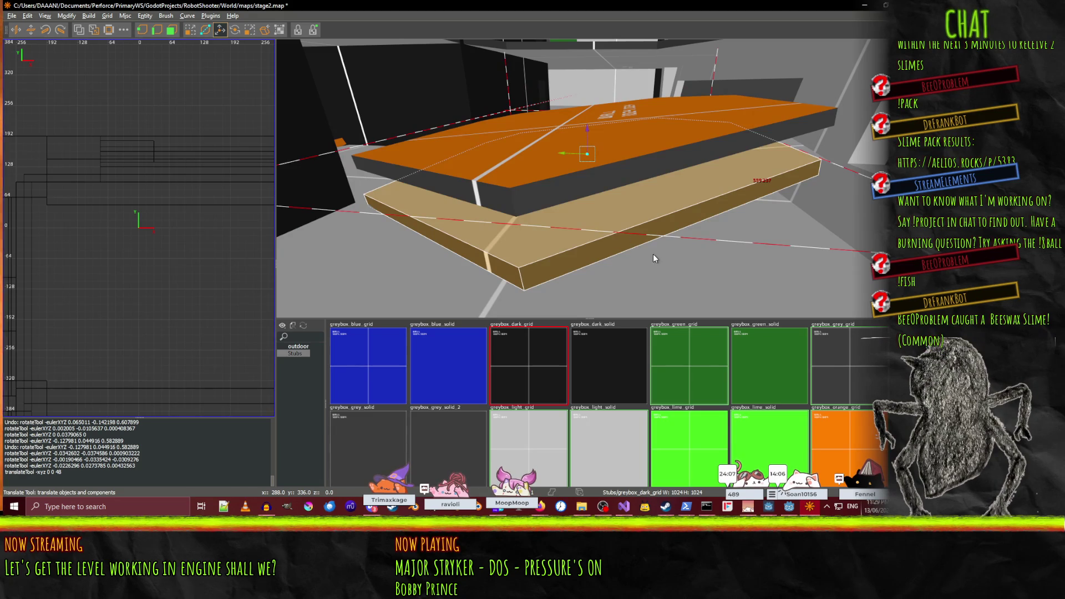
{"action": "key", "text": "Delete"}
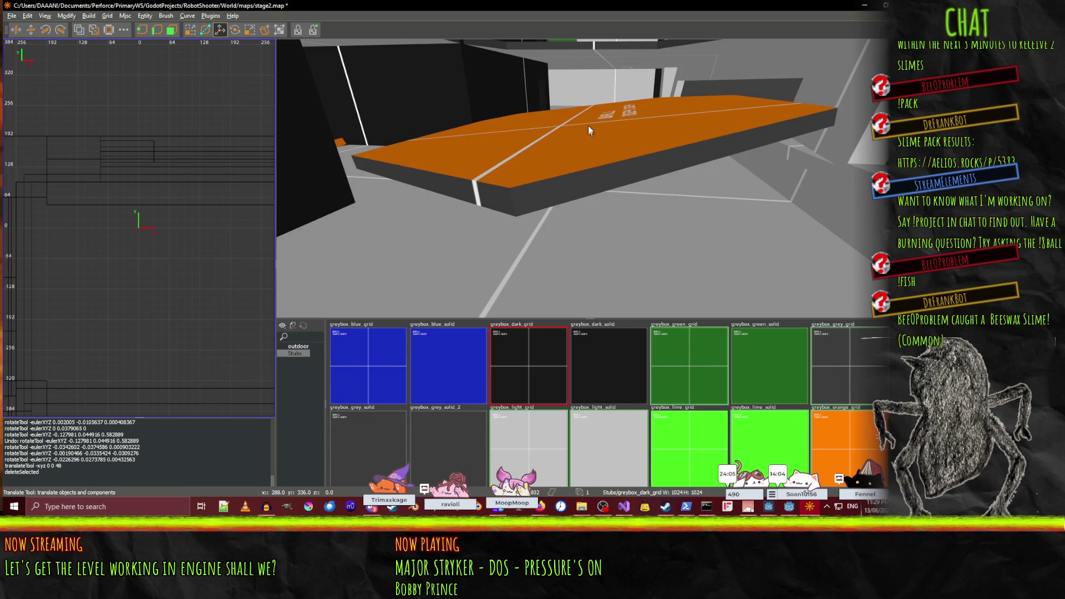
{"action": "left_click", "coordinate": [589, 131]}
{"action": "mouse_move", "coordinate": [588, 102]}
{"action": "left_mouse_down"}
{"action": "mouse_move", "coordinate": [598, 140]}
{"action": "mouse_move", "coordinate": [588, 179]}
{"action": "left_mouse_up"}
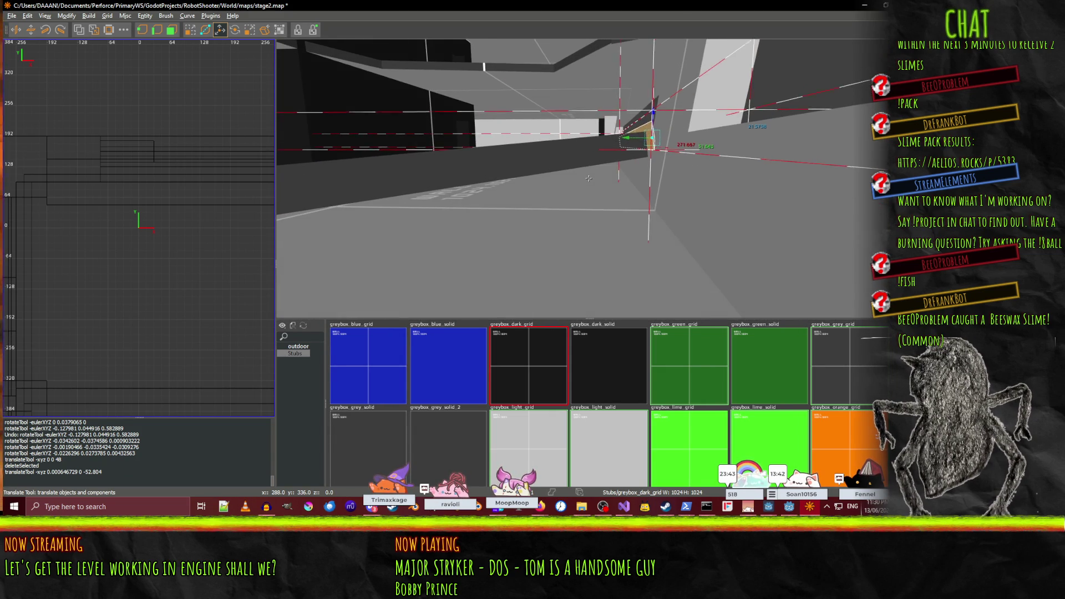
{"action": "key", "text": "Delete"}
{"action": "key", "text": "ctrl+z"}
{"action": "key", "text": "ctrl+z"}
{"action": "key", "text": "ctrl+z"}
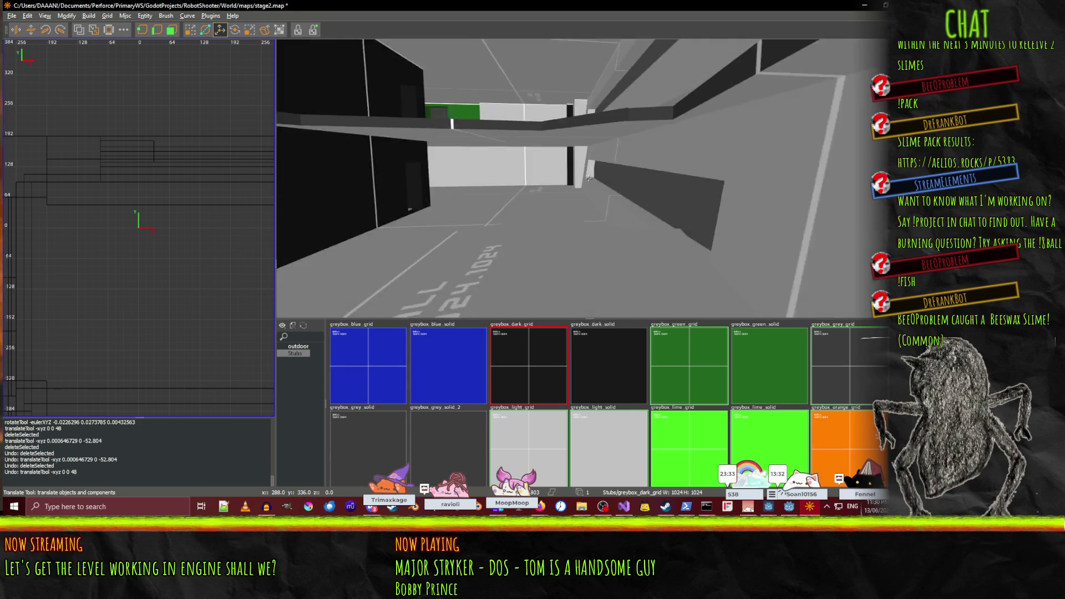
{"action": "left_click", "coordinate": [603, 153]}
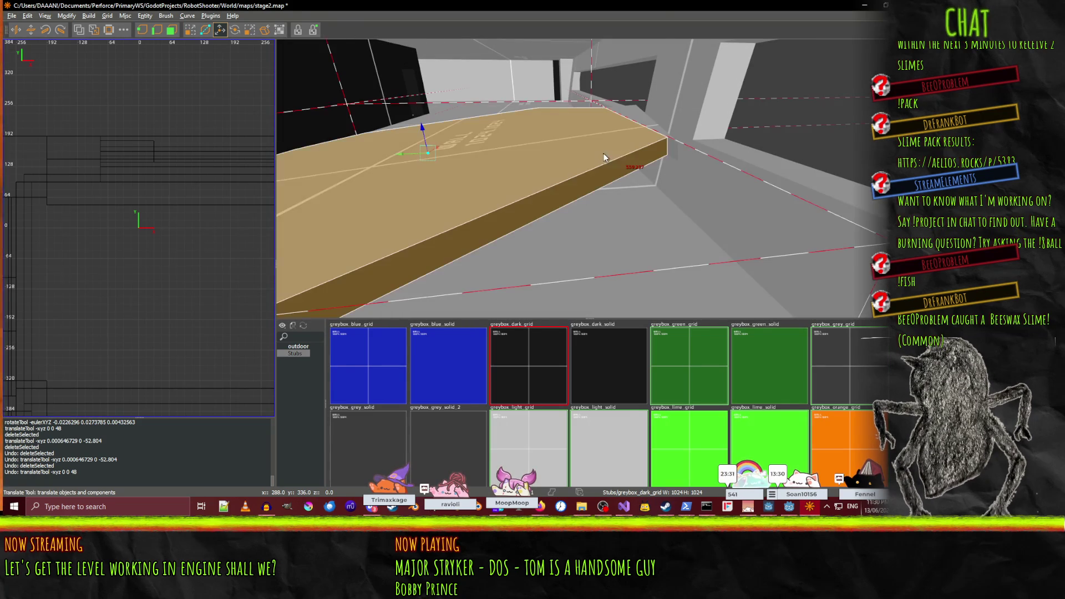
- Apply the greybox_orange_grid texture to the long floor slab
{"action": "left_click", "coordinate": [848, 434]}
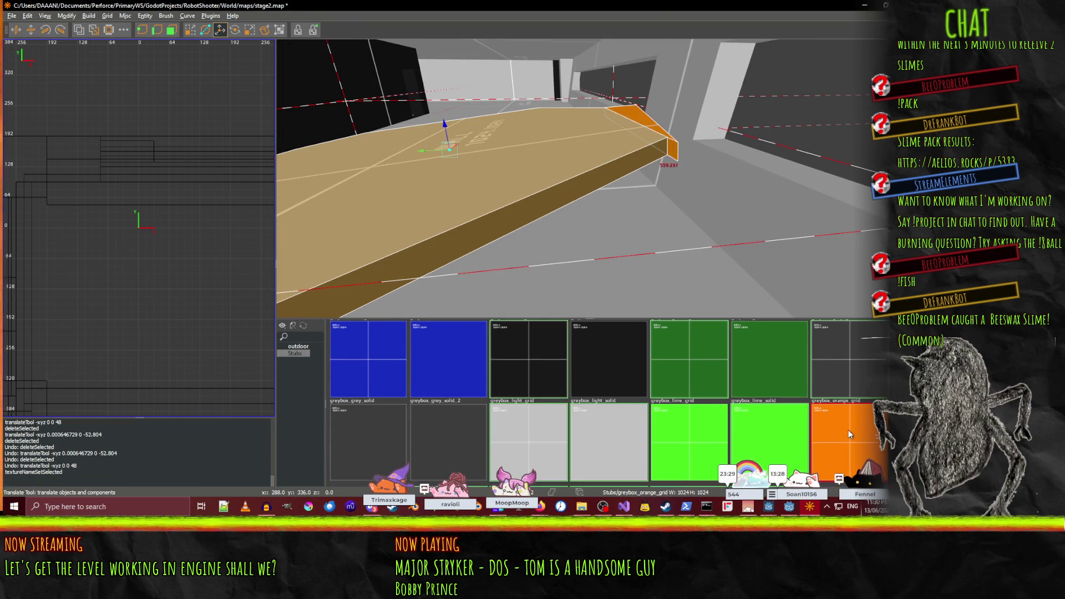
{"action": "key", "text": "ctrl+u"}
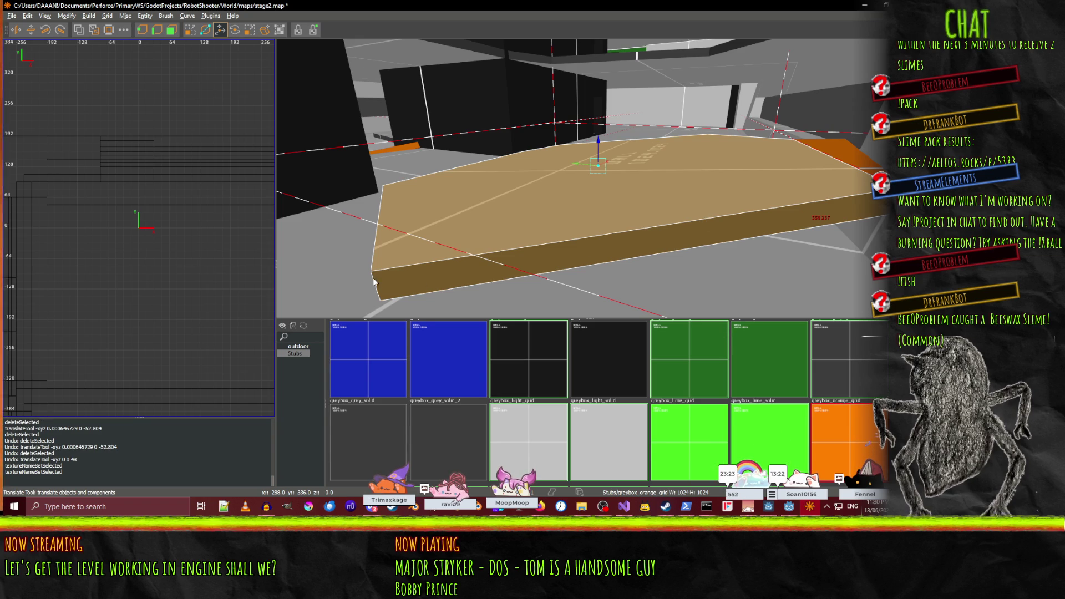
{"action": "left_click", "coordinate": [856, 421]}
{"action": "key", "text": "ctrl+shift+a"}
{"action": "right_click", "coordinate": [588, 178]}
{"action": "key", "text": "q"}
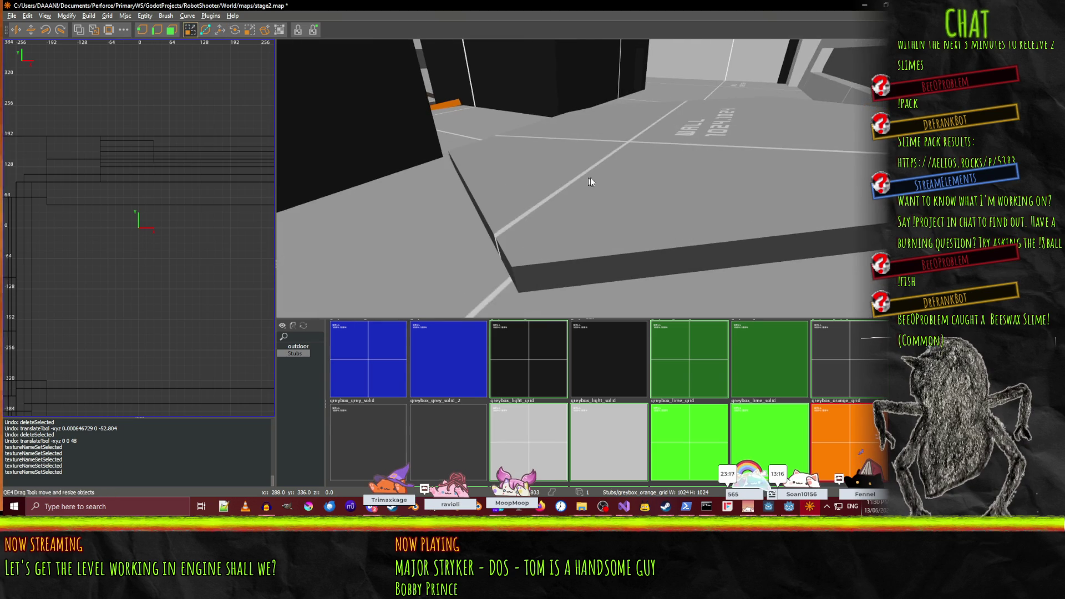
{"action": "right_click", "coordinate": [589, 178]}
{"action": "left_click", "coordinate": [597, 191], "text": "shift"}
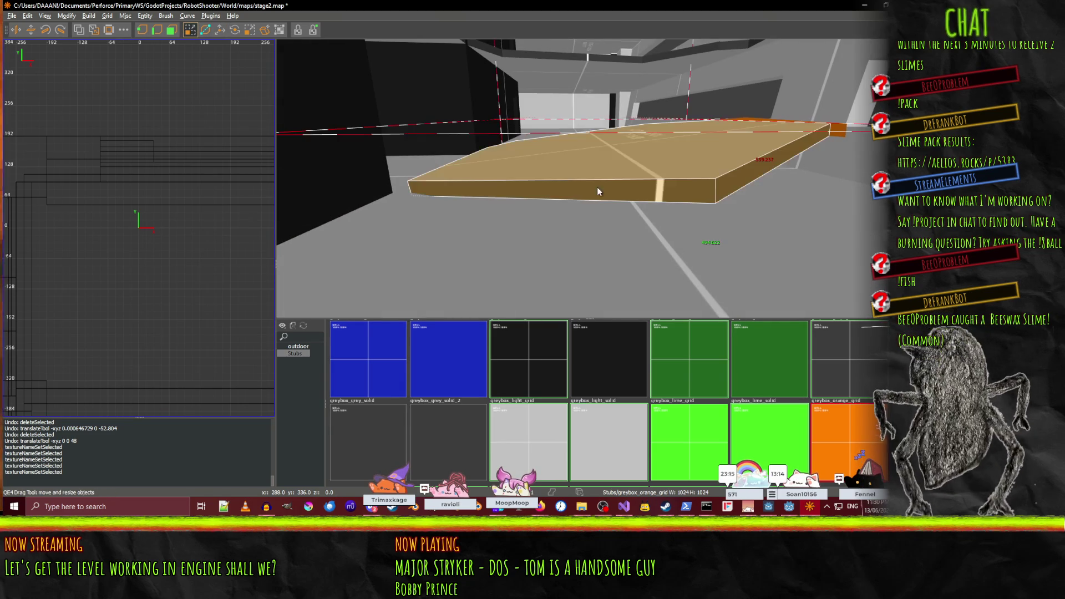
{"action": "key", "text": "Delete"}
{"action": "key", "text": "Delete"}
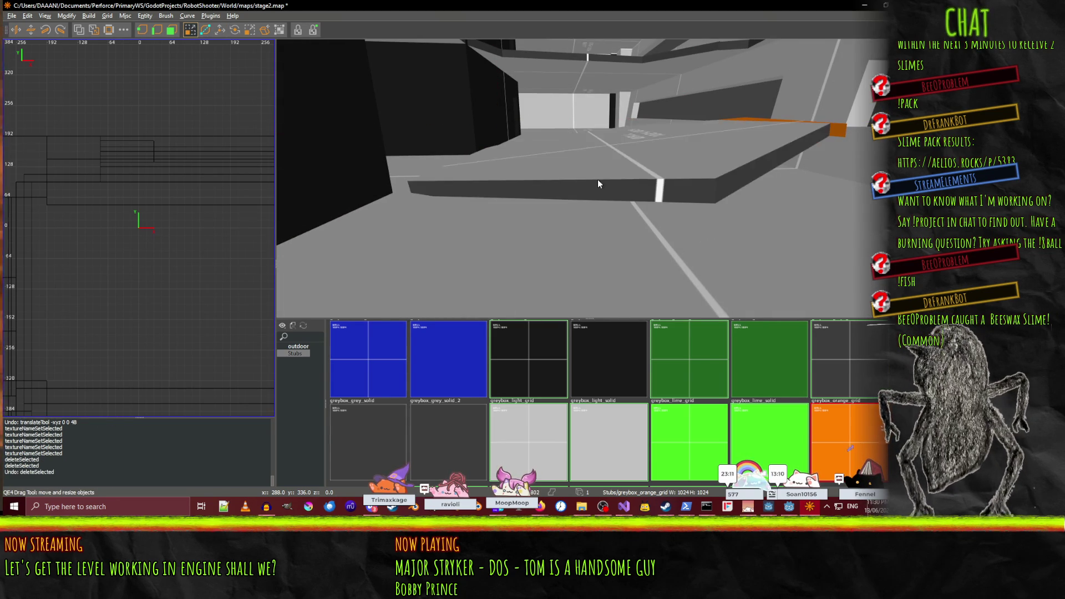
{"action": "key", "text": "ctrl+z"}
{"action": "left_click", "coordinate": [864, 412]}
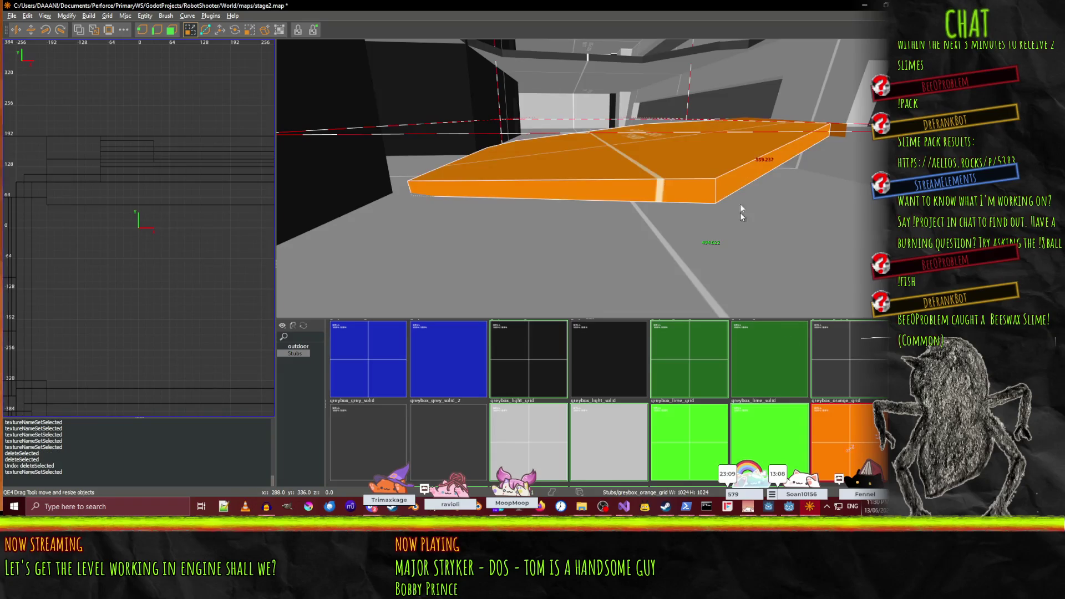
- Lower the orange slab by about 12.75 units
{"action": "right_click", "coordinate": [743, 241]}
{"action": "key", "text": "Down"}
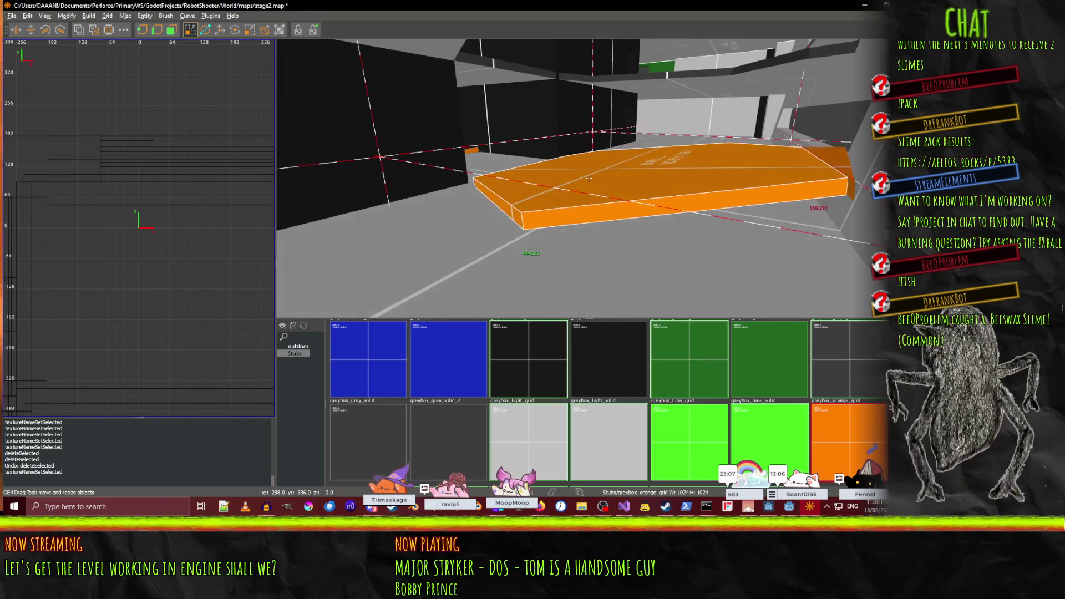
{"action": "key", "text": "Up"}
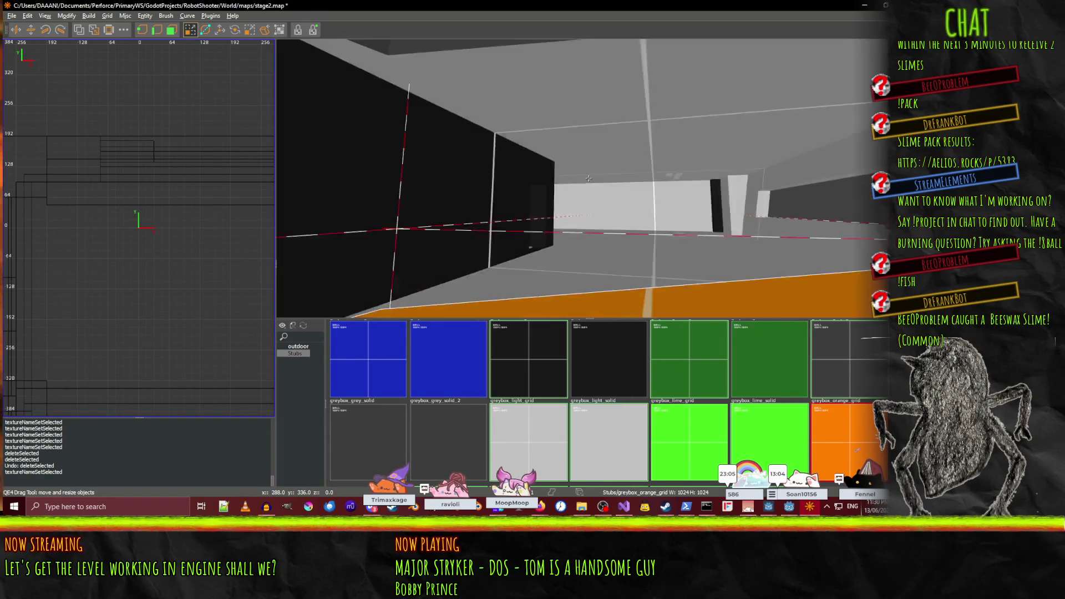
{"action": "key", "text": "Down"}
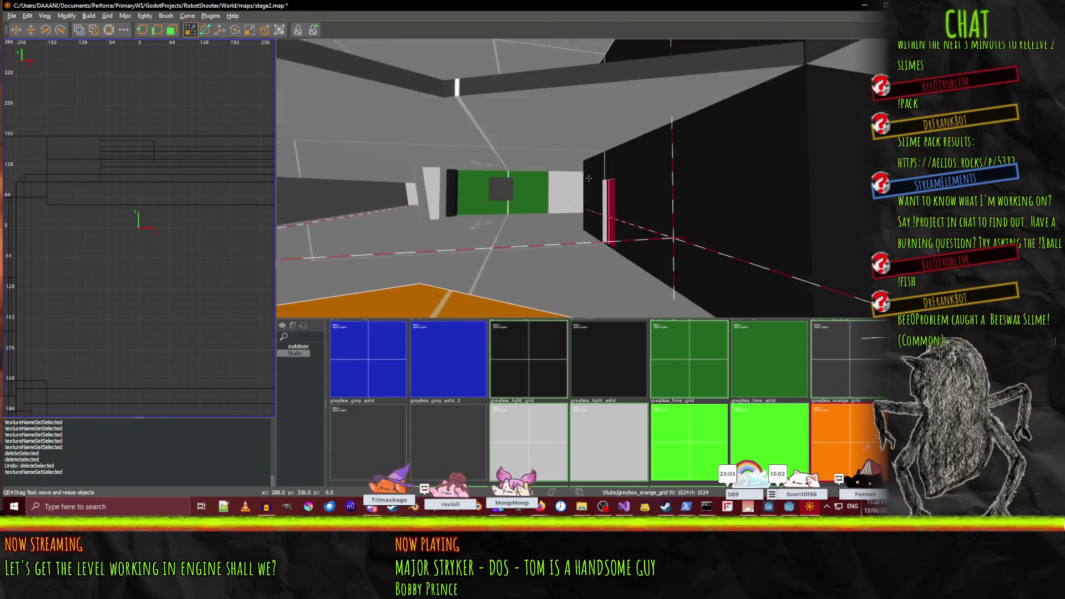
{"action": "key", "text": "Up"}
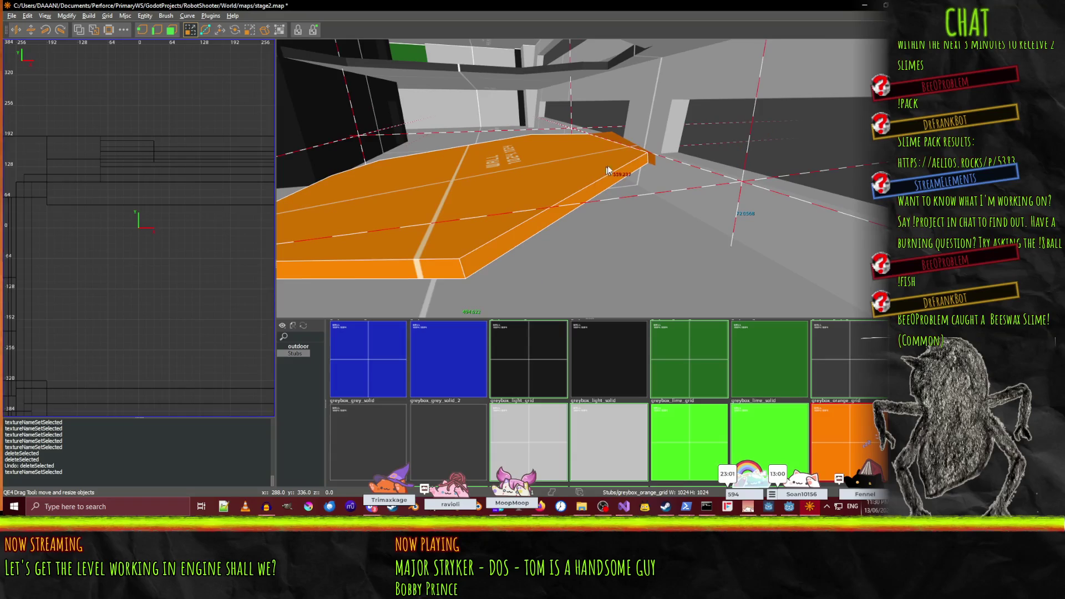
{"action": "key", "text": "Down"}
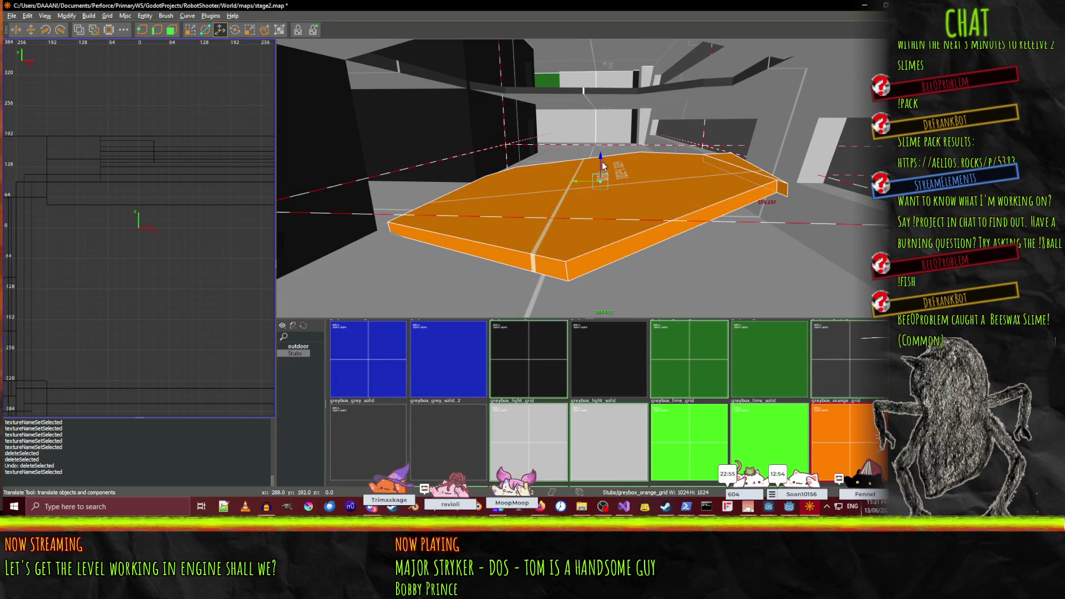
{"action": "key", "text": "Page_Up"}
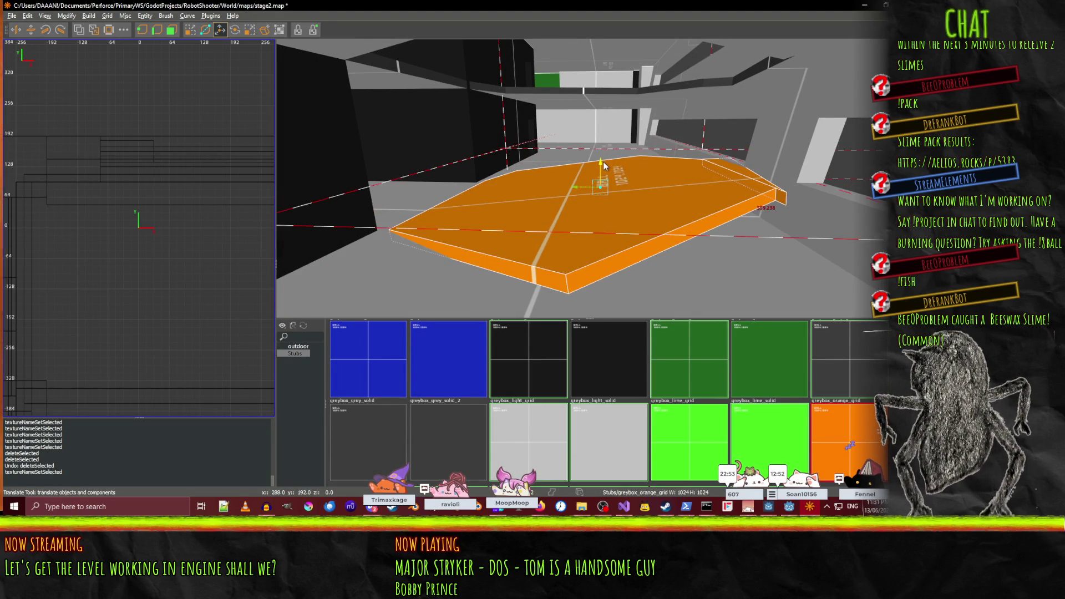
{"action": "key", "text": "Page_Up"}
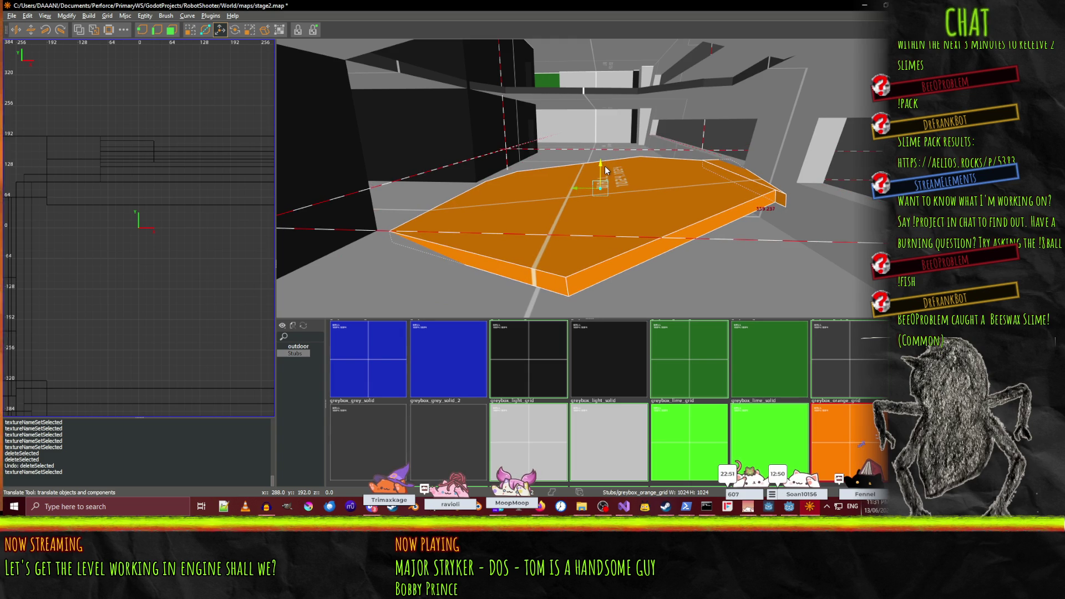
{"action": "left_click_drag", "start_coordinate": [605, 167], "coordinate": [604, 172]}
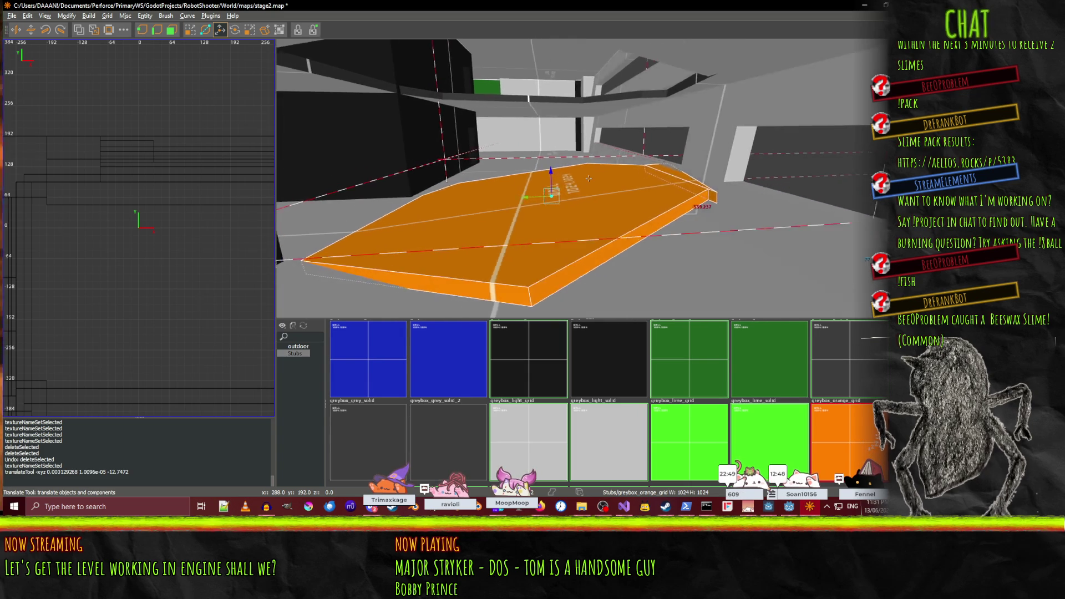
- Fly through the doorway to the dark wall and select the NO sign wall brush
{"action": "scroll", "coordinate": [588, 178], "scroll_direction": "up", "scroll_amount": 10}
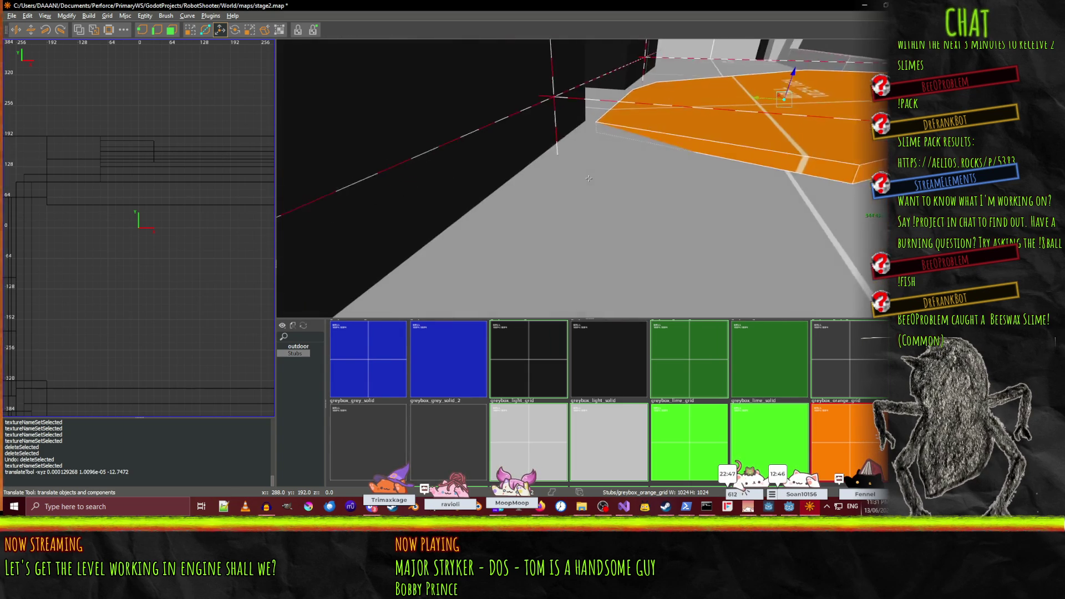
{"action": "scroll", "coordinate": [589, 179], "scroll_direction": "up", "scroll_amount": 10}
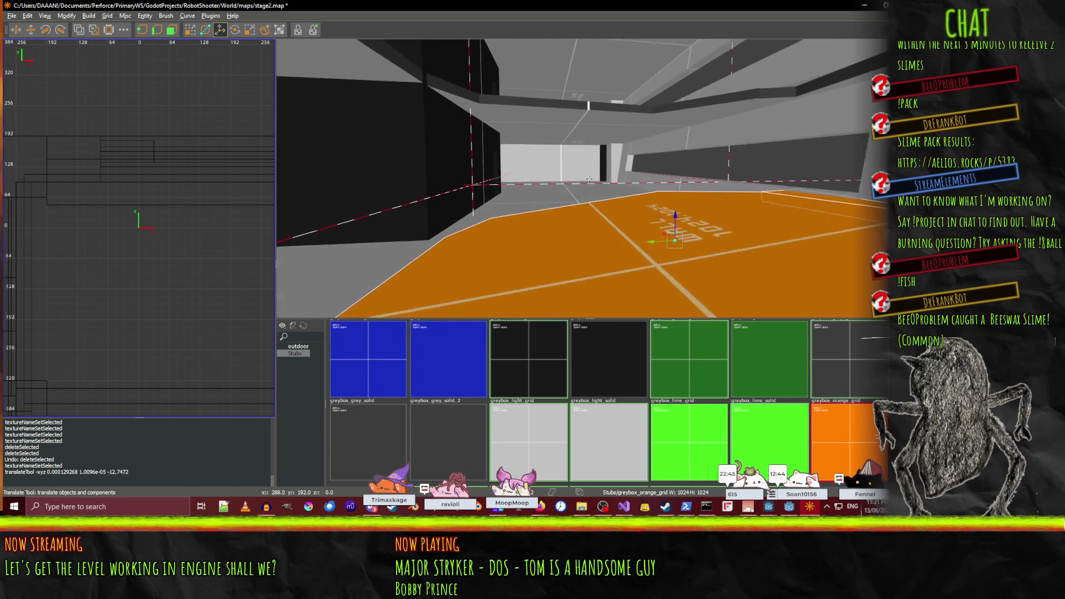
{"action": "scroll", "coordinate": [589, 178], "scroll_direction": "up", "scroll_amount": 15}
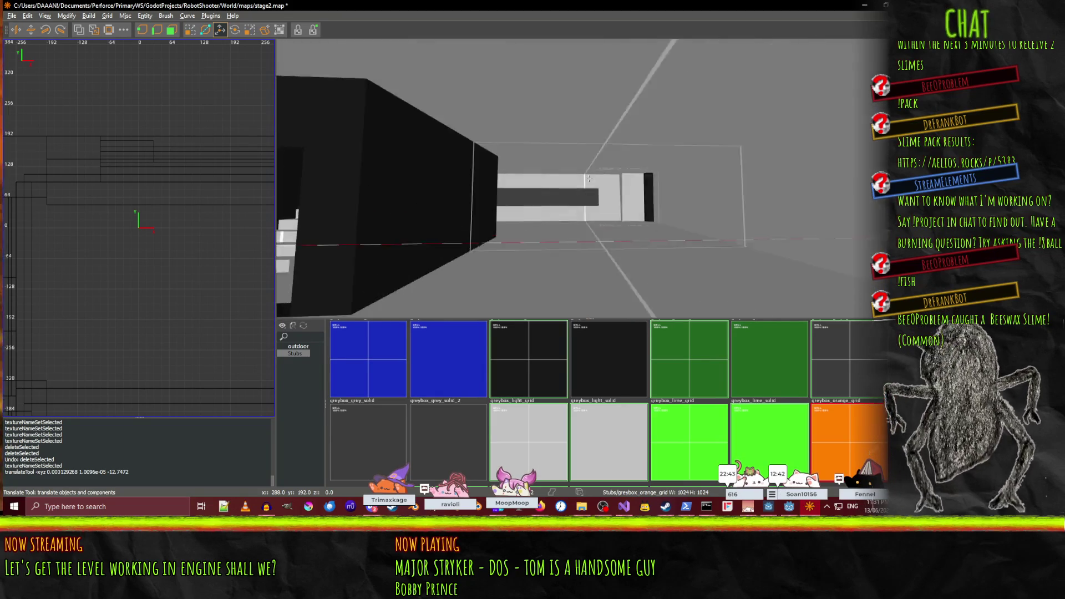
{"action": "scroll", "coordinate": [588, 178], "scroll_direction": "up", "scroll_amount": 15}
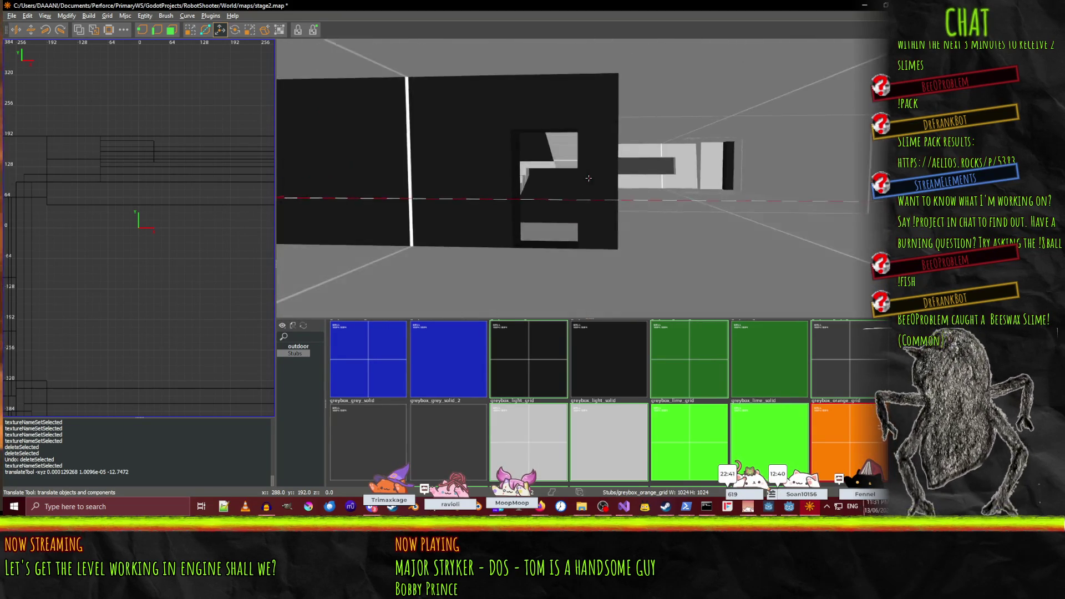
{"action": "scroll", "coordinate": [589, 178], "scroll_direction": "up", "scroll_amount": 15}
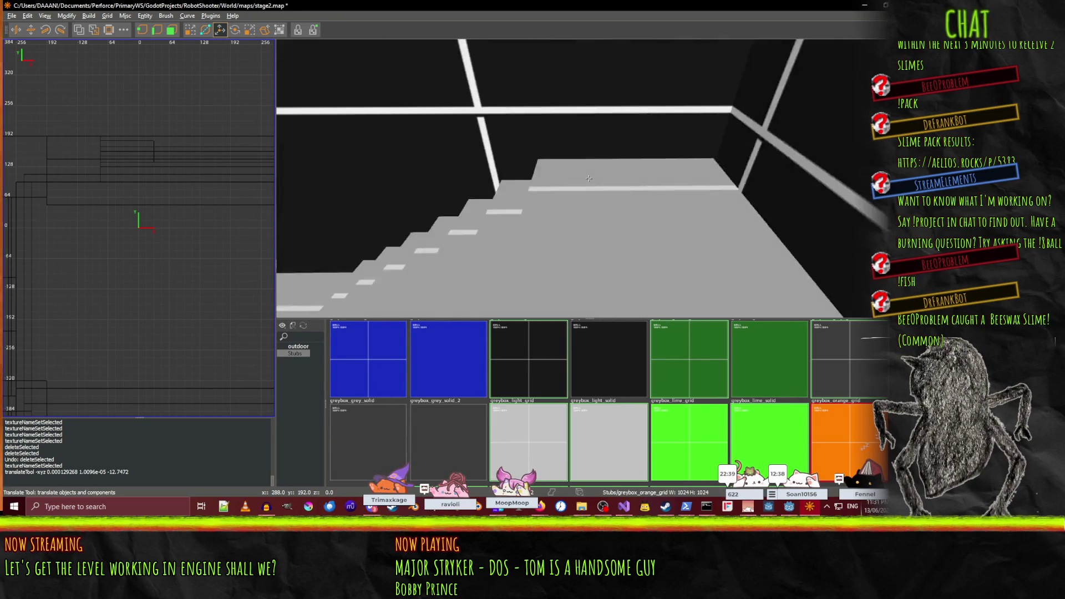
{"action": "scroll", "coordinate": [588, 178], "scroll_direction": "up", "scroll_amount": 15}
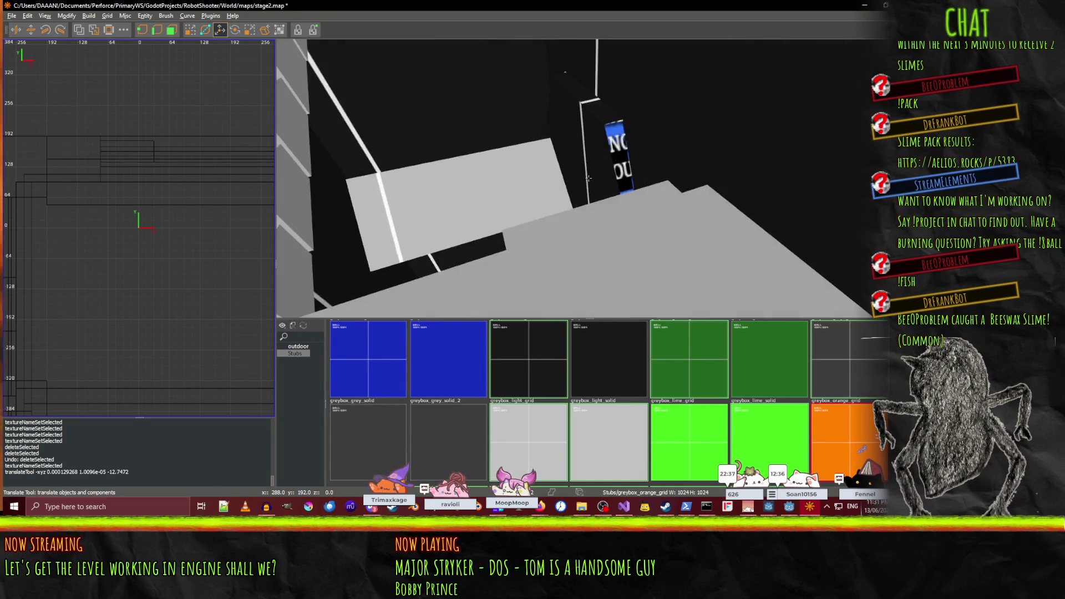
{"action": "scroll", "coordinate": [589, 178], "scroll_direction": "up", "scroll_amount": 4}
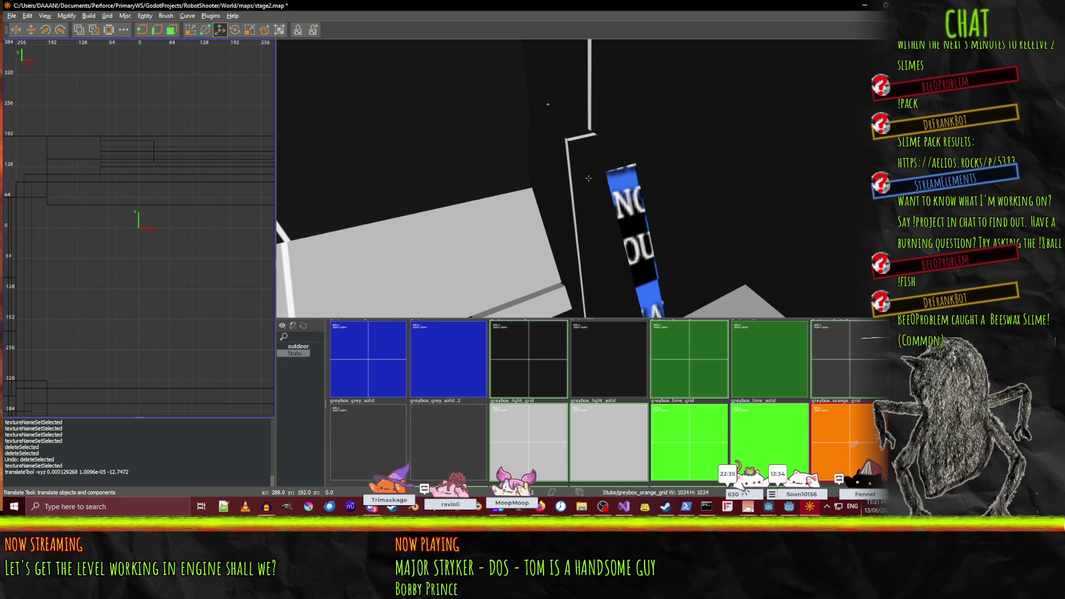
{"action": "left_click", "coordinate": [636, 191]}
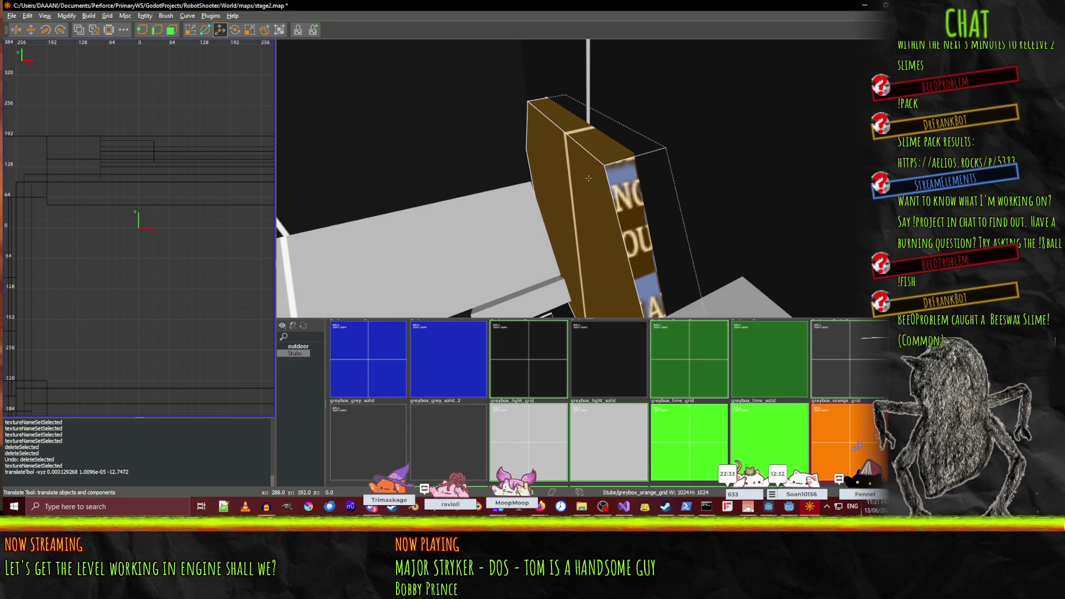
- Texture the NO sign wall greybox_grey_grid, then select the top beam and the sign ledge
{"action": "key", "text": "Escape"}
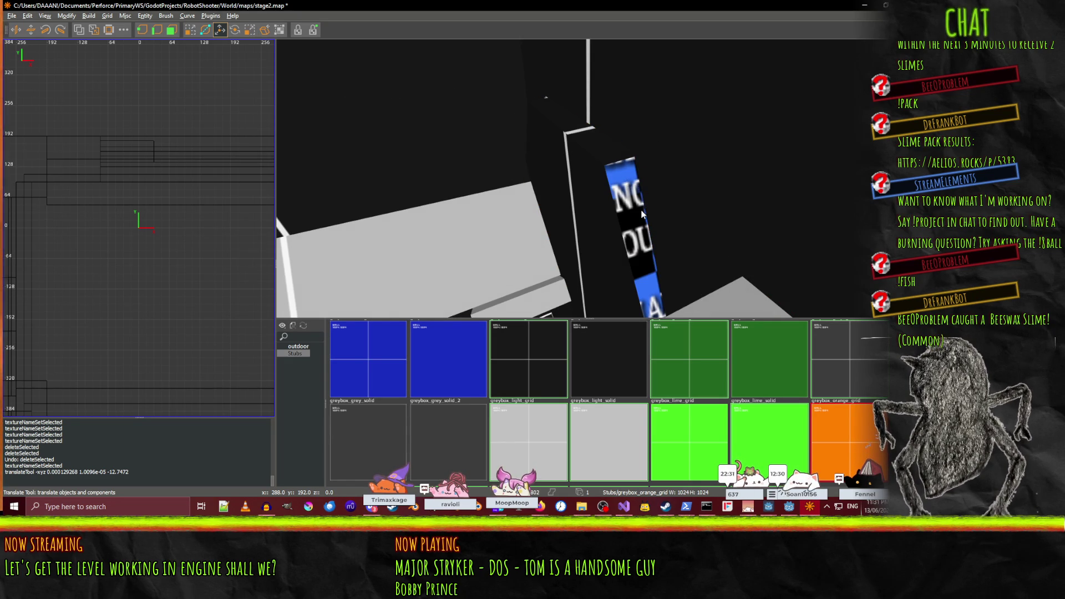
{"action": "left_click", "coordinate": [641, 212]}
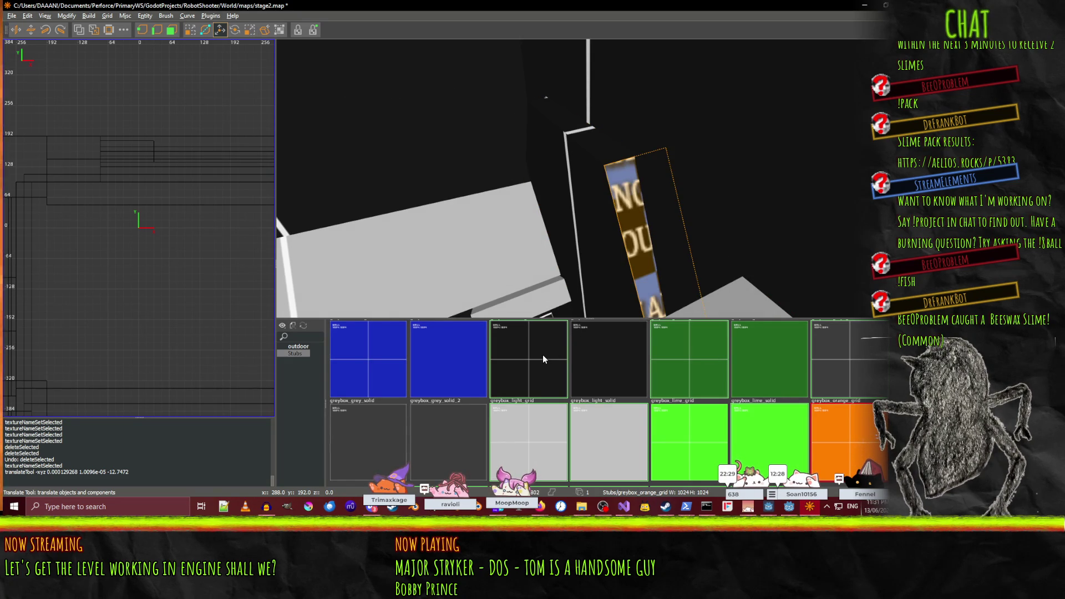
{"action": "left_click", "coordinate": [872, 360]}
{"action": "left_click", "coordinate": [598, 152], "text": "shift"}
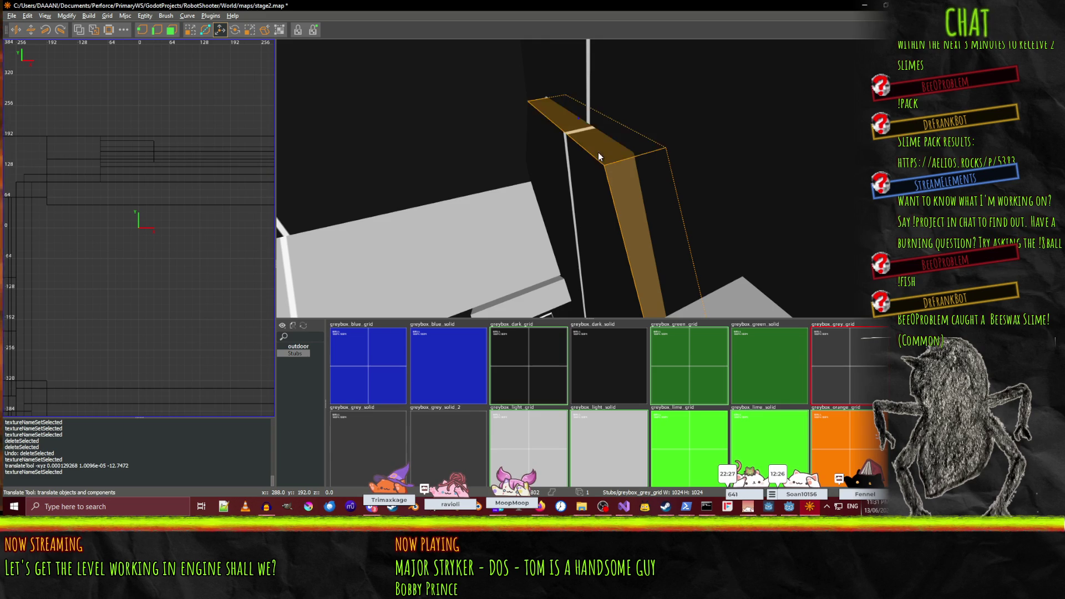
{"action": "left_click_drag", "start_coordinate": [668, 224], "coordinate": [589, 178]}
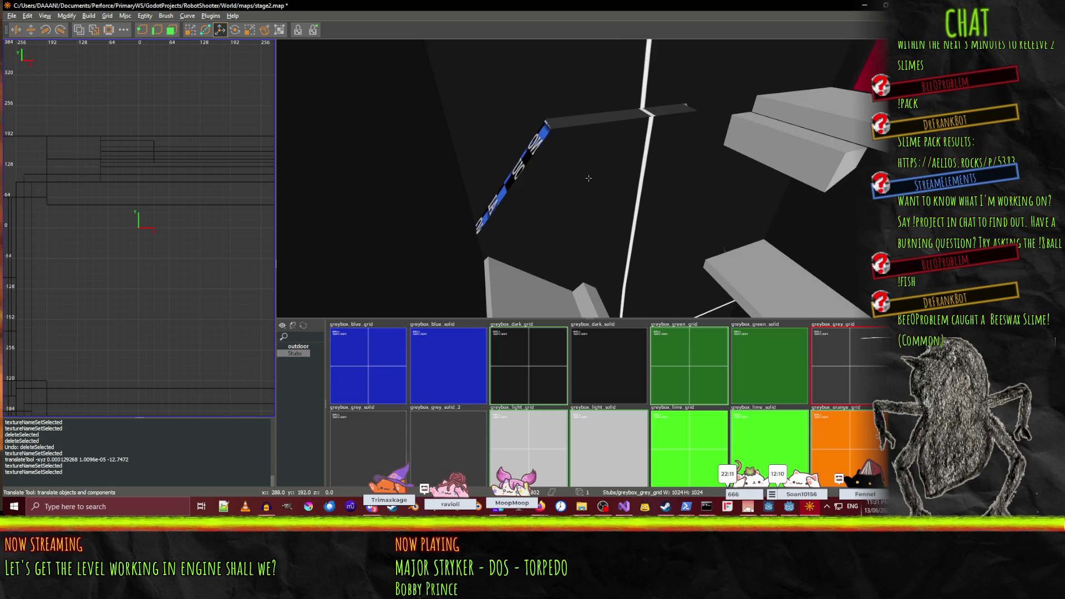
{"action": "left_click", "coordinate": [520, 164]}
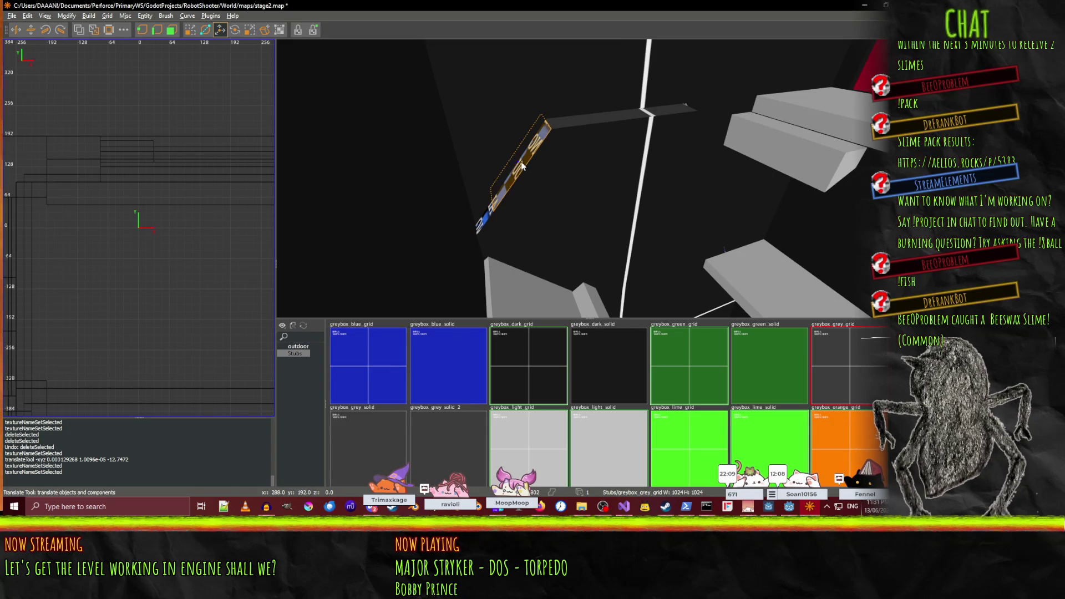
- Extend the sign ledge downward and give it the greybox_grey_grid texture
{"action": "left_click_drag", "start_coordinate": [480, 224], "coordinate": [481, 221]}
{"action": "left_click", "coordinate": [840, 361]}
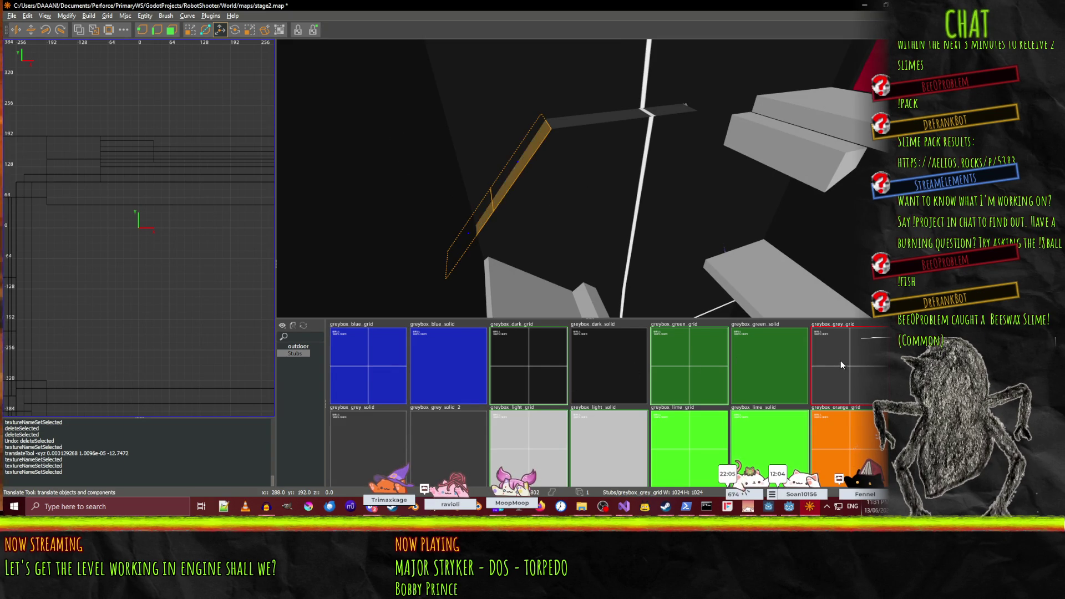
{"action": "mouse_move", "coordinate": [667, 188]}
{"action": "left_mouse_down"}
{"action": "mouse_move", "coordinate": [578, 211]}
{"action": "mouse_move", "coordinate": [609, 199]}
{"action": "mouse_move", "coordinate": [588, 178]}
{"action": "left_mouse_up"}
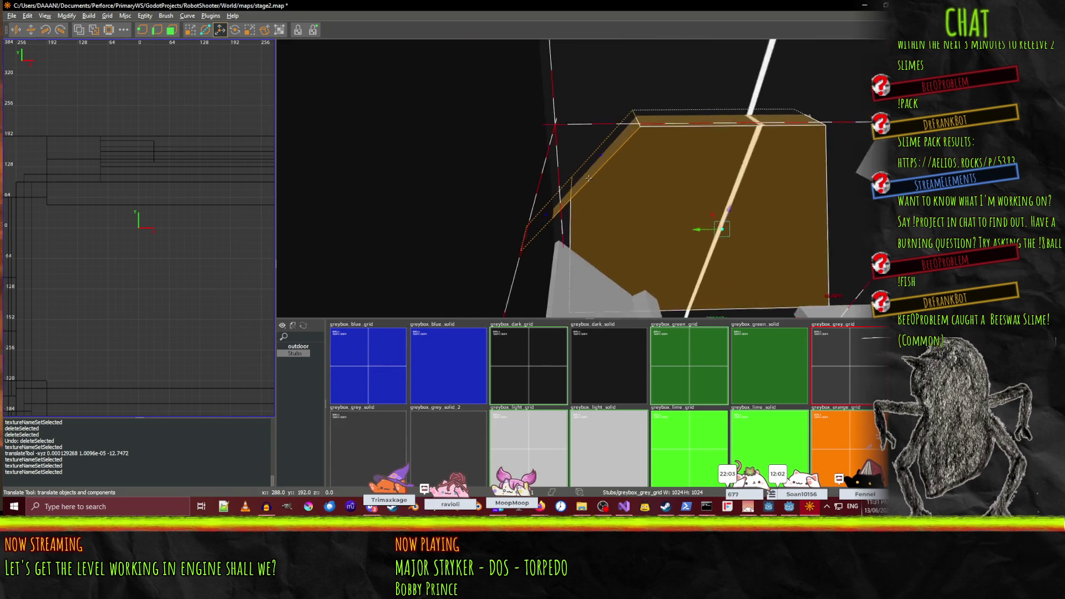
- Fly the camera around the ledge and stairwell, ending facing the orange brush
{"action": "key", "text": "w"}
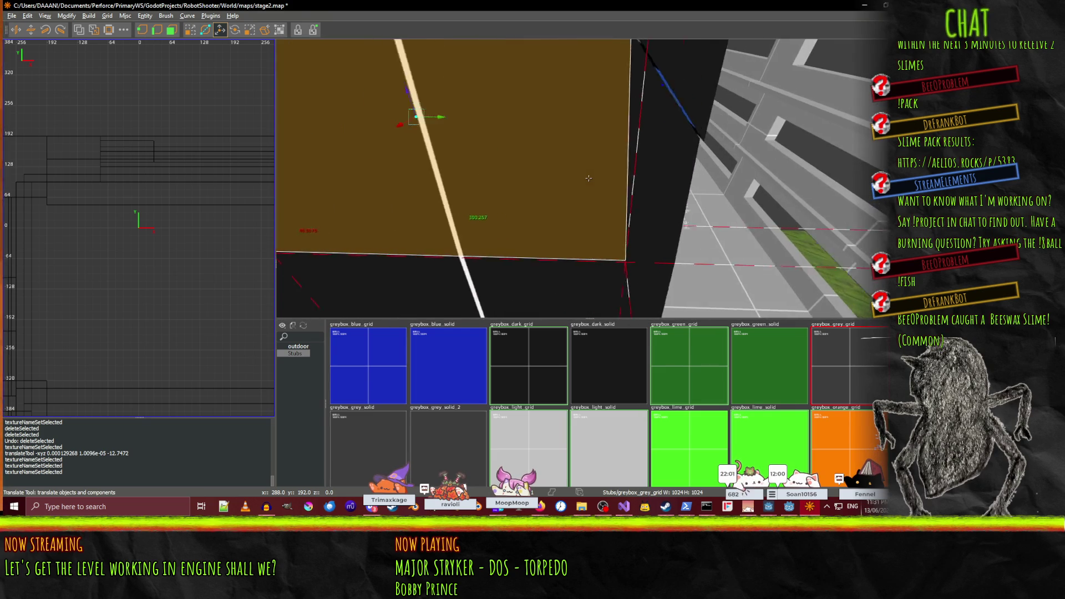
{"action": "key", "text": "w"}
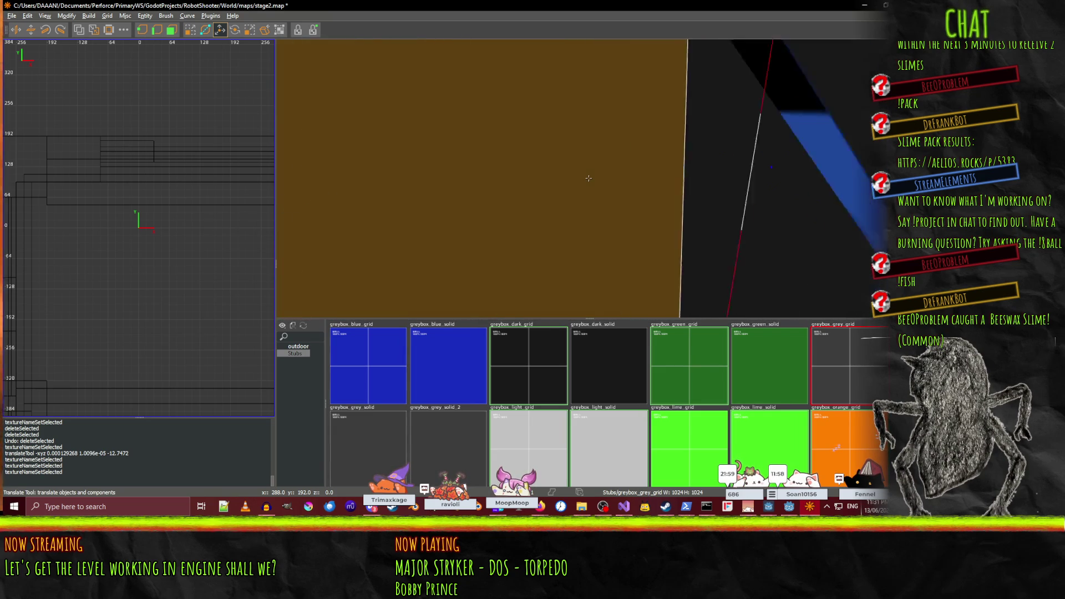
{"action": "key", "text": "s"}
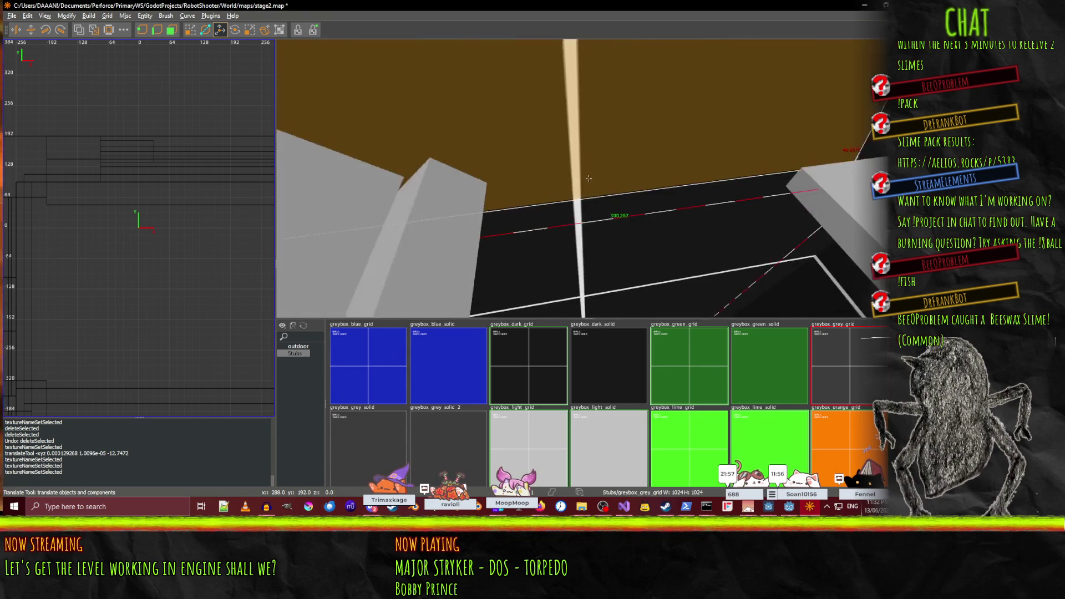
{"action": "key", "text": "a"}
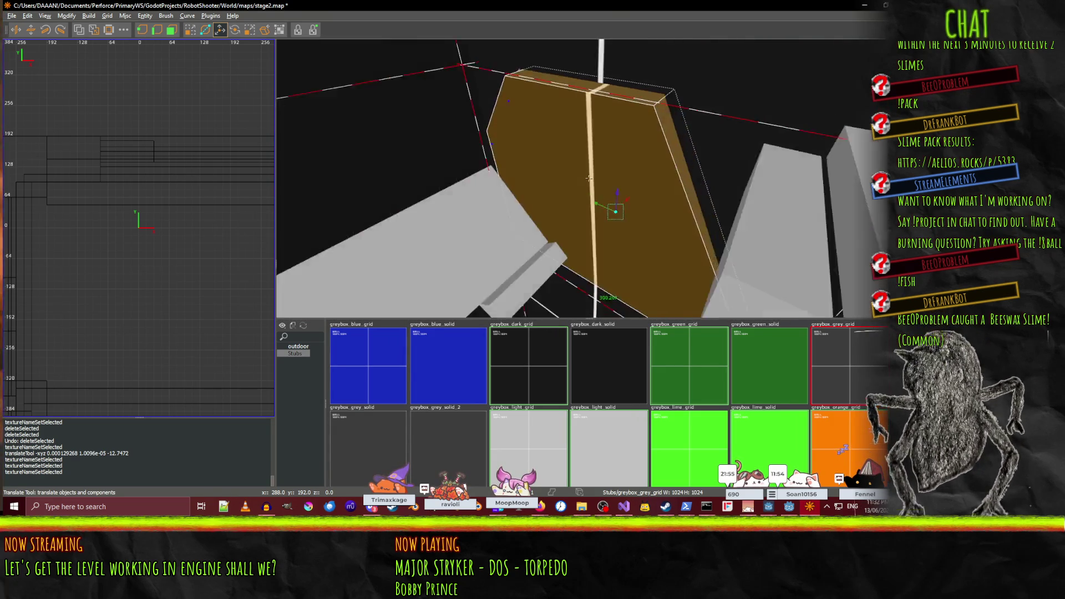
{"action": "key", "text": "a"}
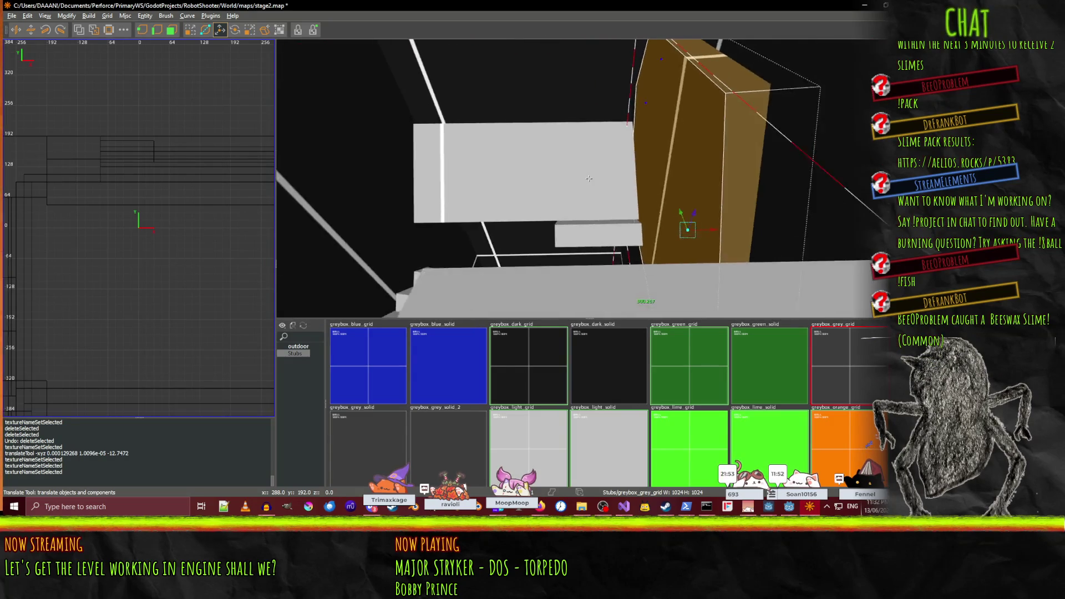
{"action": "key", "text": "d"}
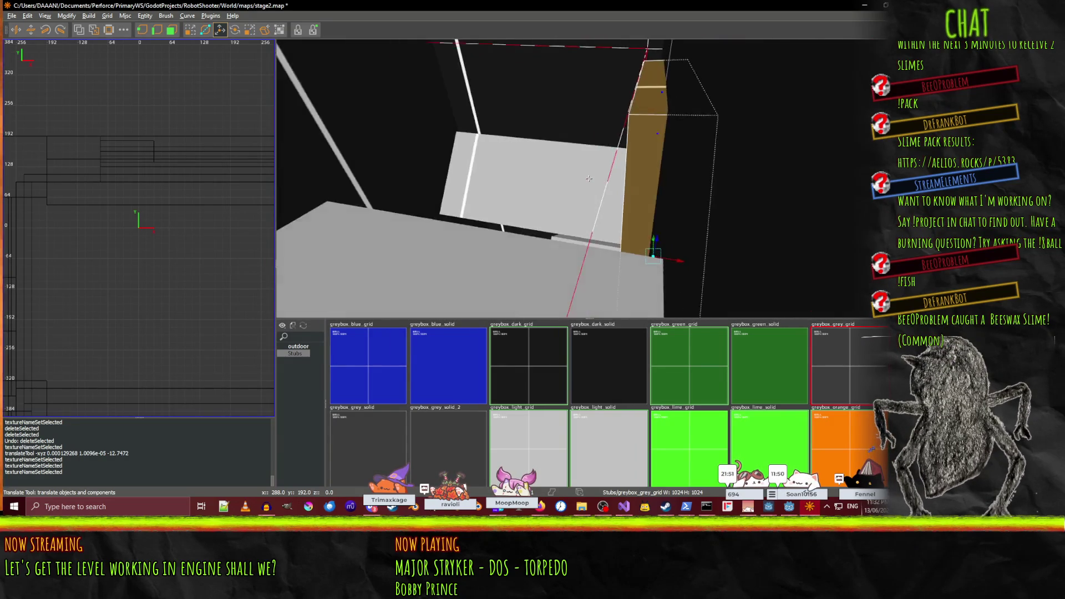
{"action": "key", "text": "s"}
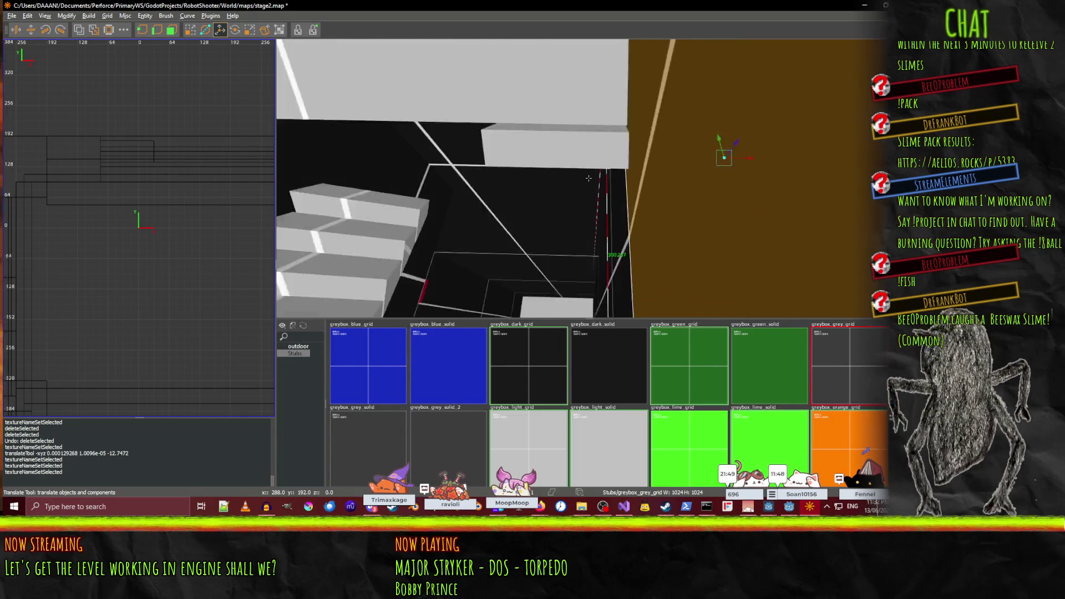
{"action": "key", "text": "w"}
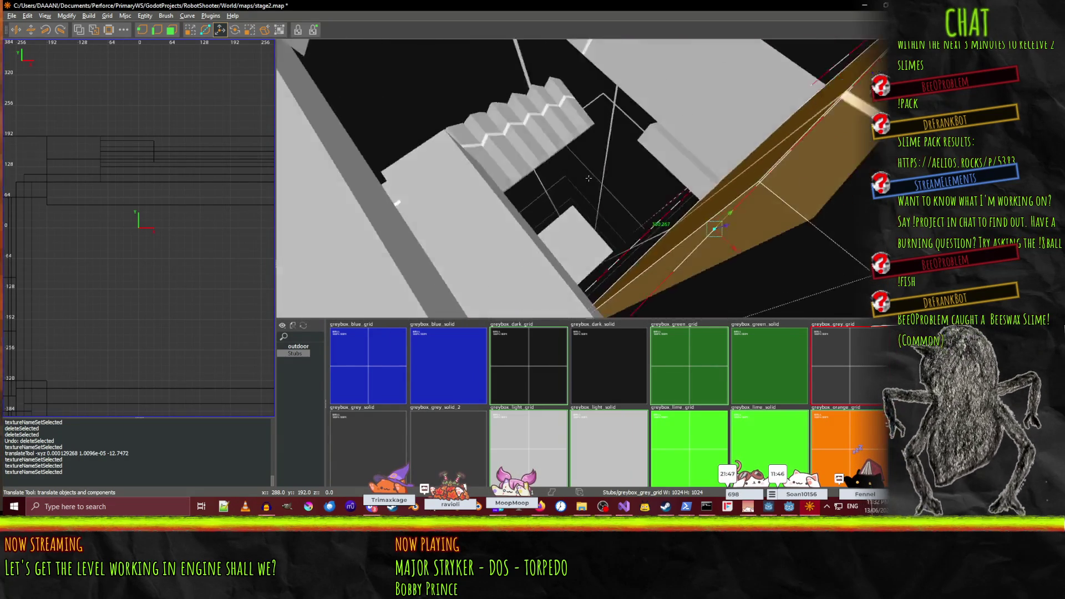
{"action": "key", "text": "s"}
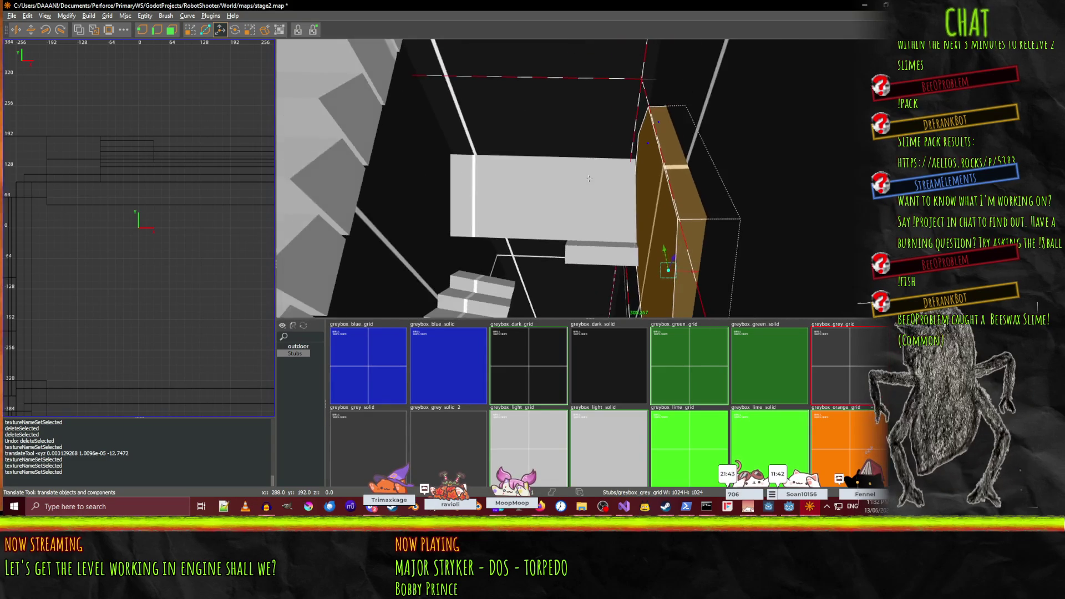
{"action": "key", "text": "s"}
{"action": "key", "text": "w"}
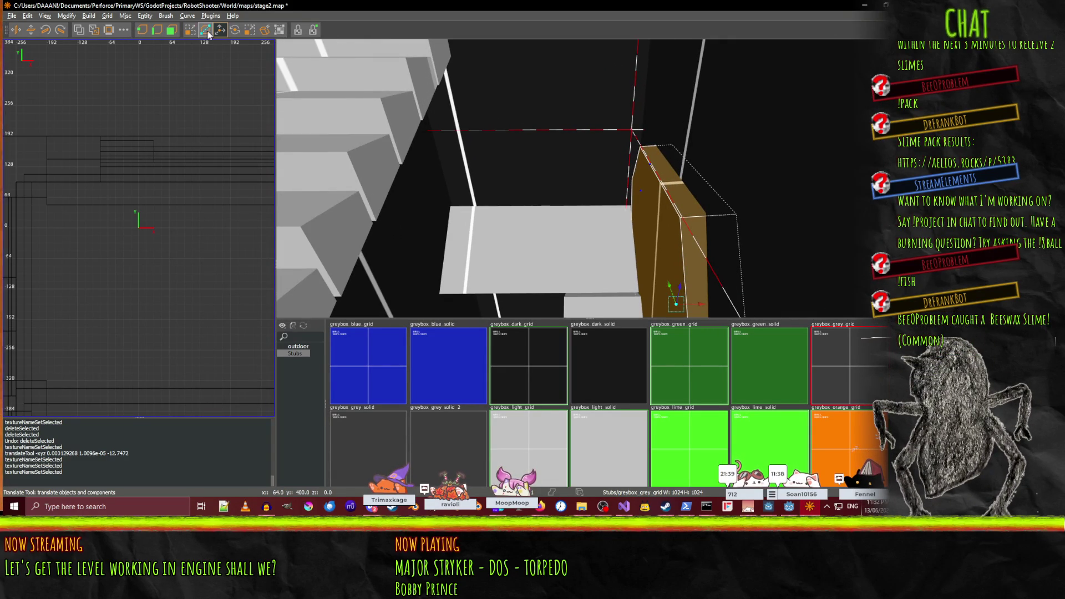
- Tilt the tall orange sign brush beside the grey block toward upright with the rotation ring
{"action": "key", "text": "w"}
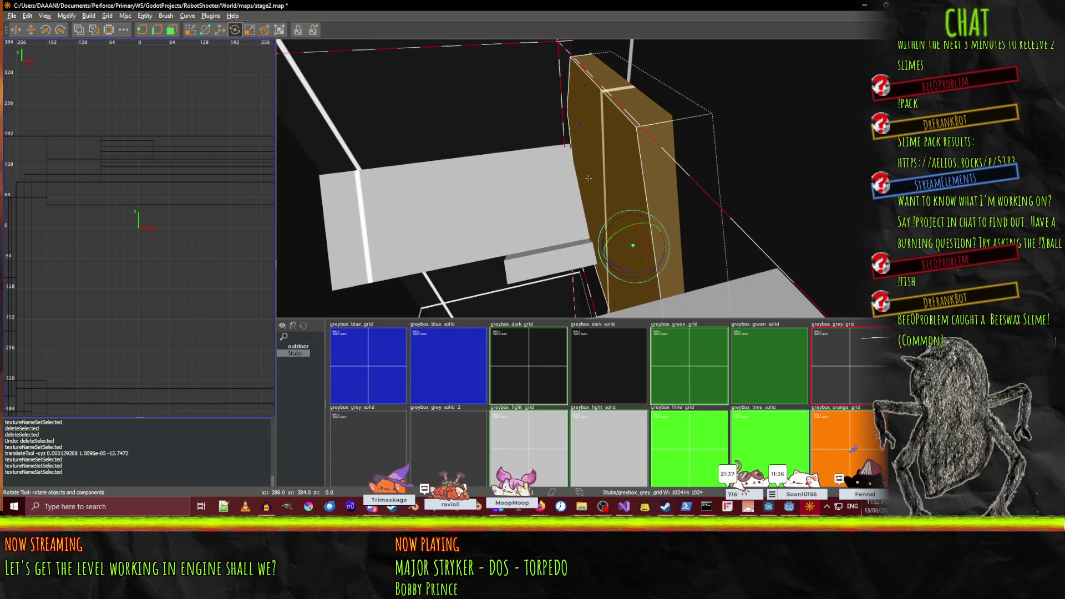
{"action": "left_click_drag", "start_coordinate": [618, 233], "coordinate": [660, 224]}
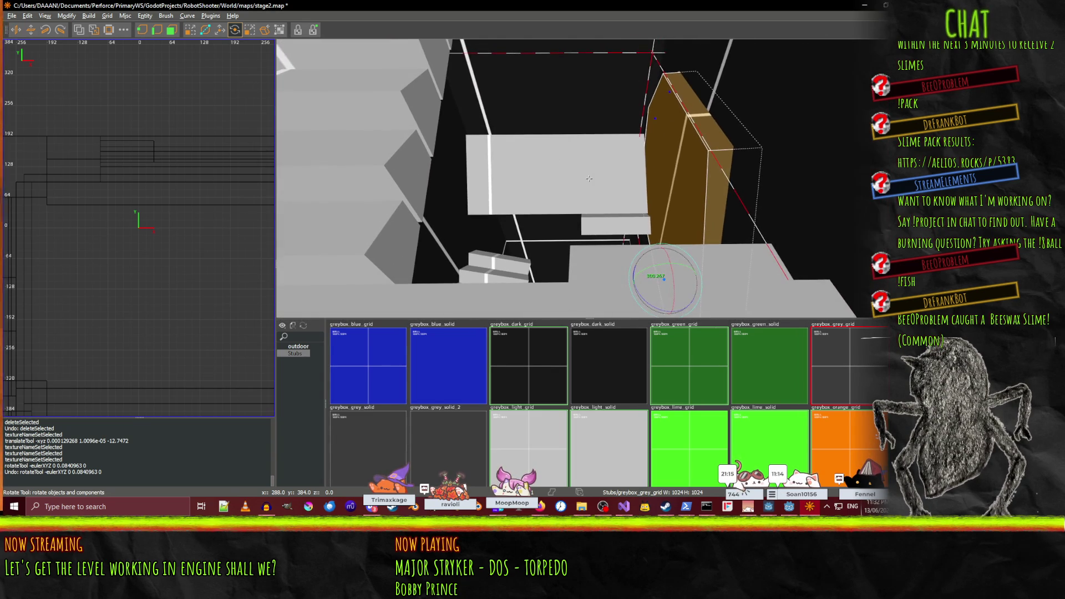
{"action": "mouse_move", "coordinate": [656, 271]}
{"action": "left_mouse_down"}
{"action": "mouse_move", "coordinate": [644, 267]}
{"action": "mouse_move", "coordinate": [655, 271]}
{"action": "left_mouse_up"}
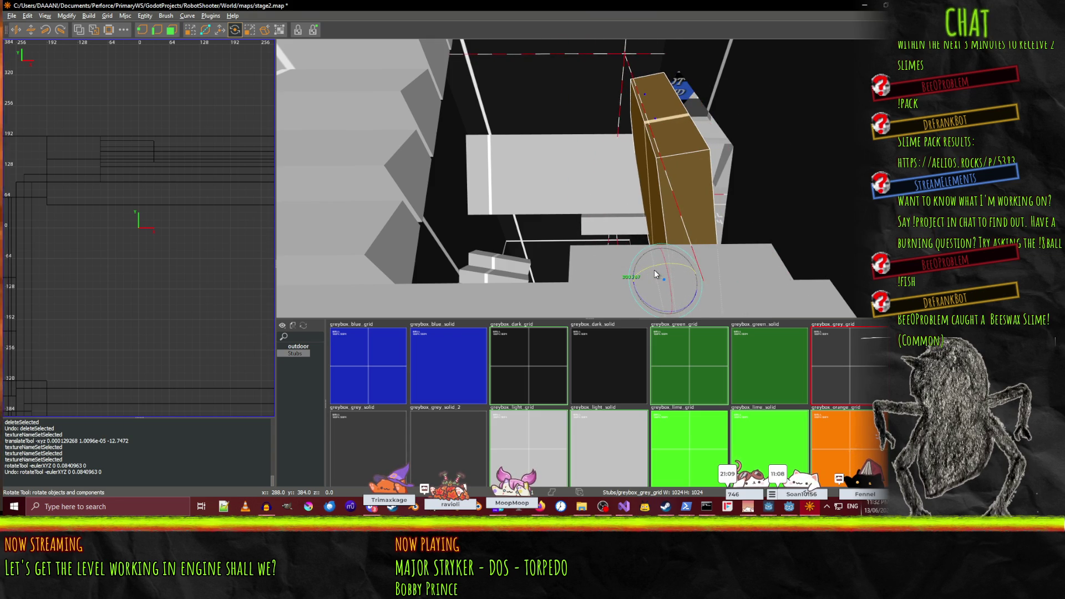
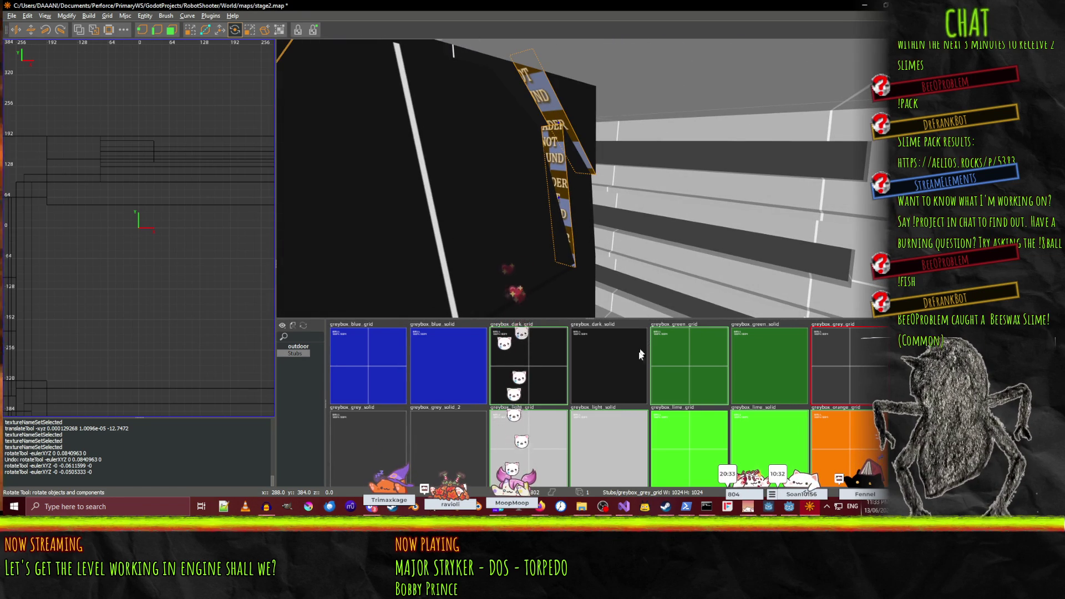
- Apply the greybox_grey_grid texture to the brush and fly through the black-walled corridor into the open room
{"action": "left_click", "coordinate": [846, 368]}
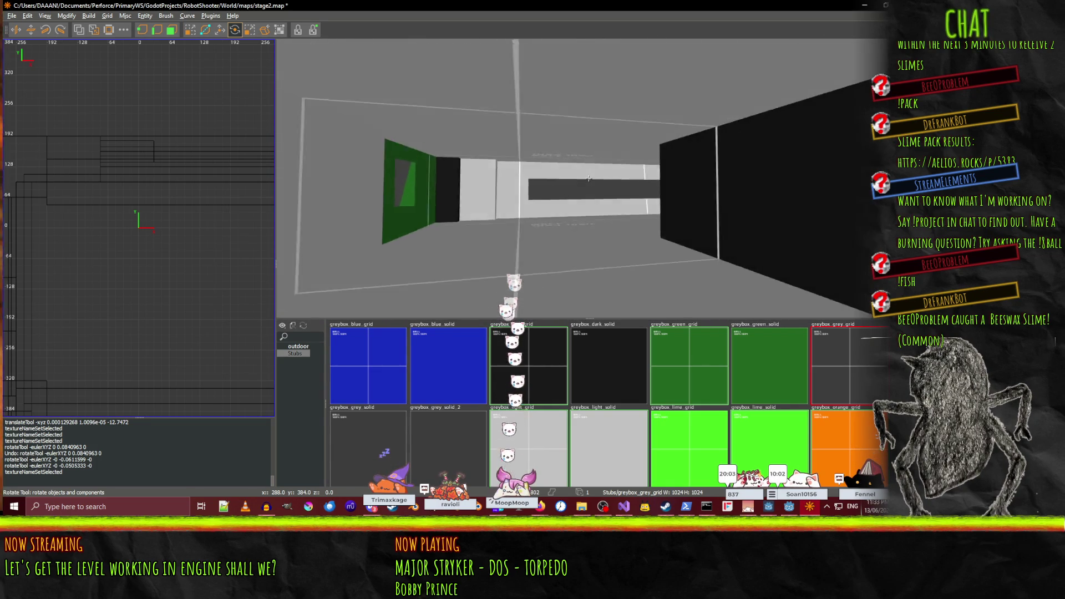
{"action": "key", "text": "w"}
{"action": "key", "text": "w"}
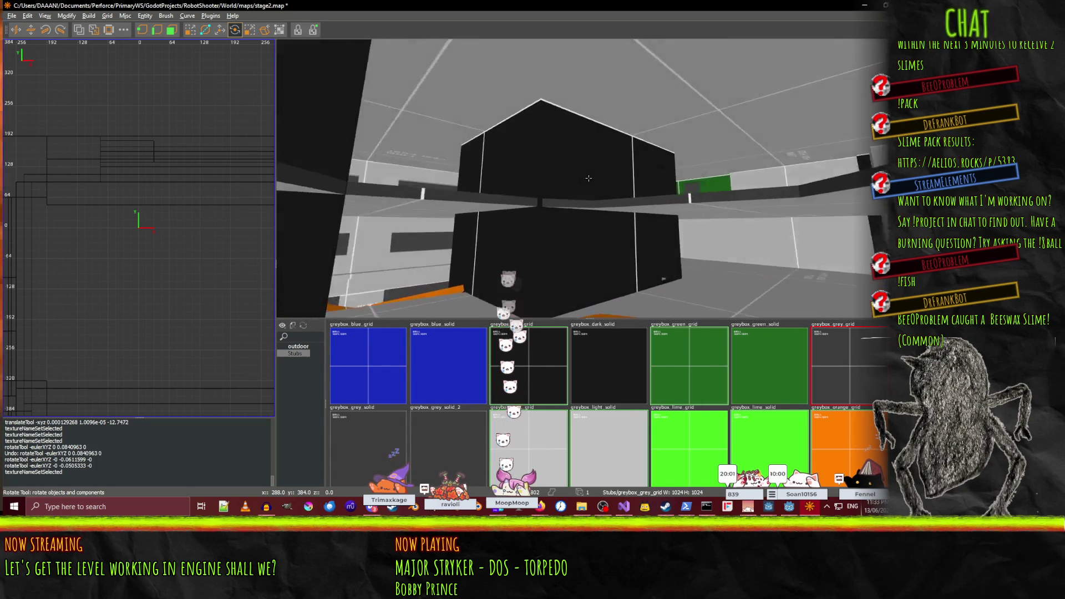
{"action": "key", "text": "w"}
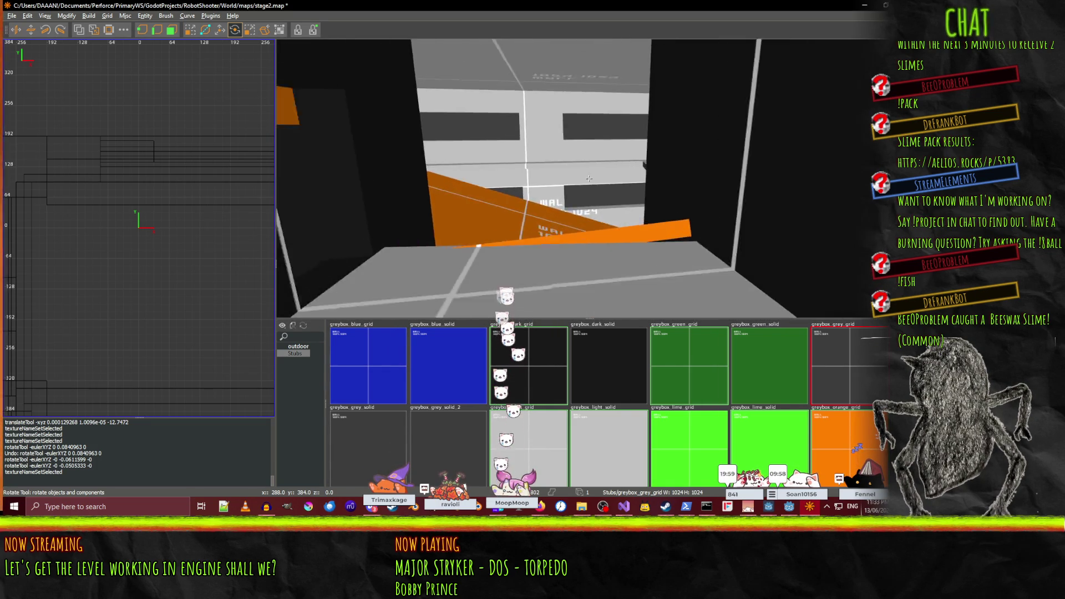
{"action": "key", "text": "w"}
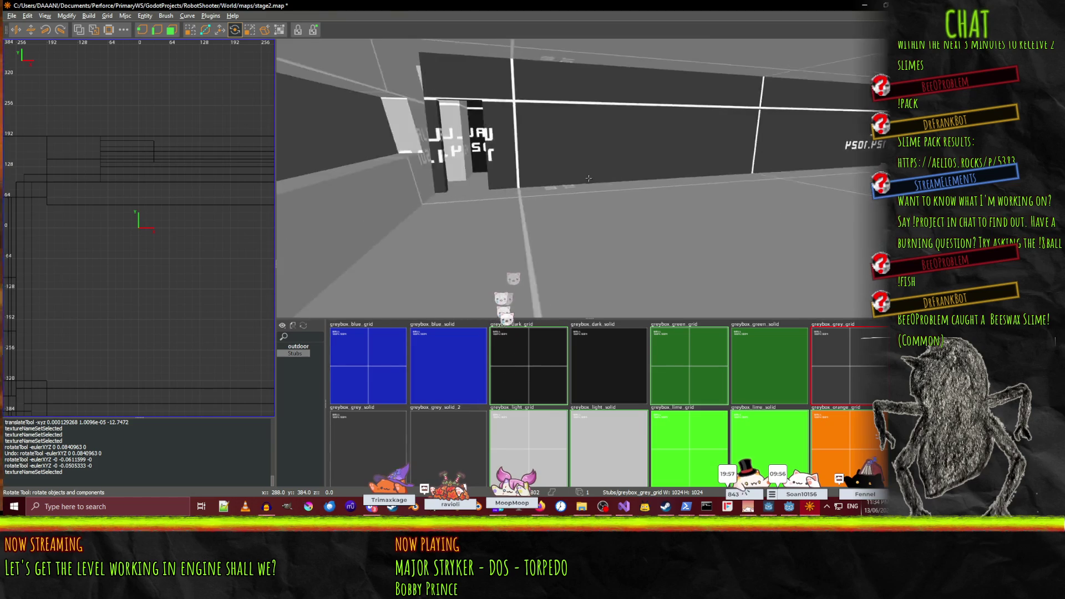
- Fly on to the blue-floored pillar room and select the tan floor brush
{"action": "key", "text": "w"}
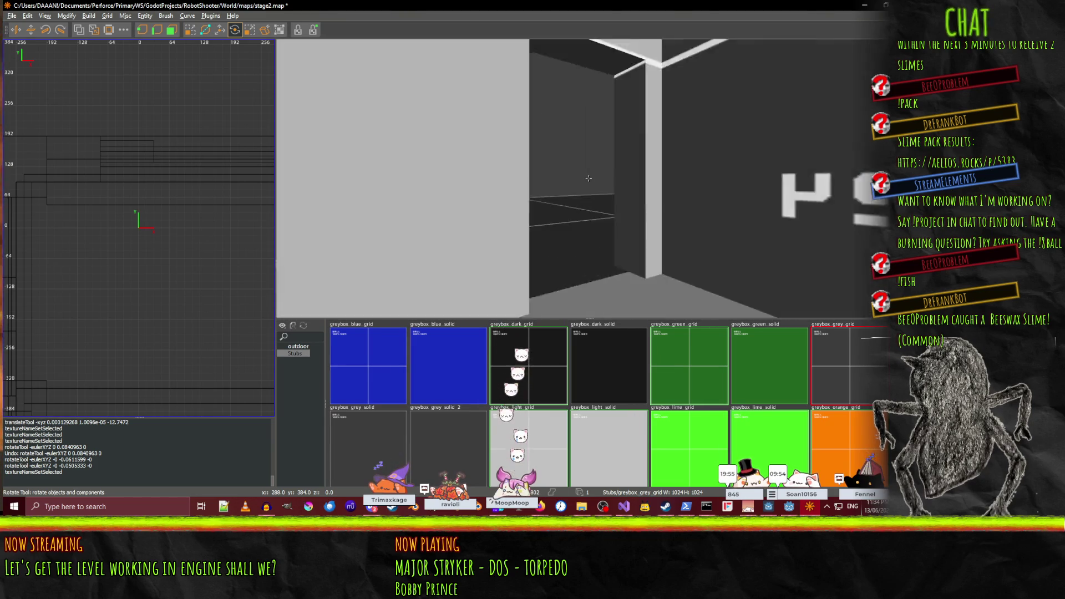
{"action": "key", "text": "w"}
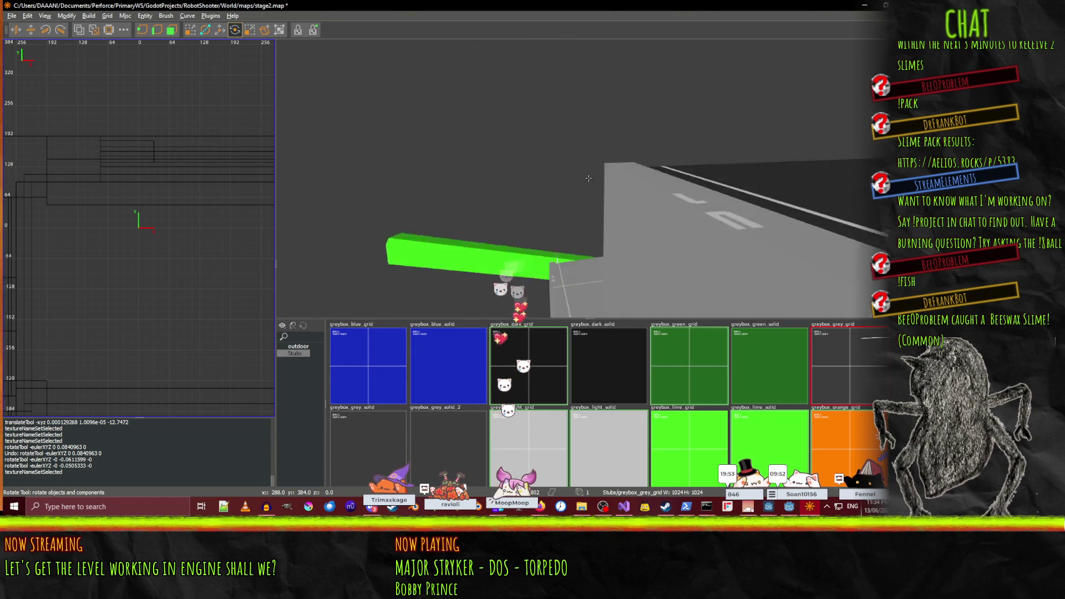
{"action": "key", "text": "w"}
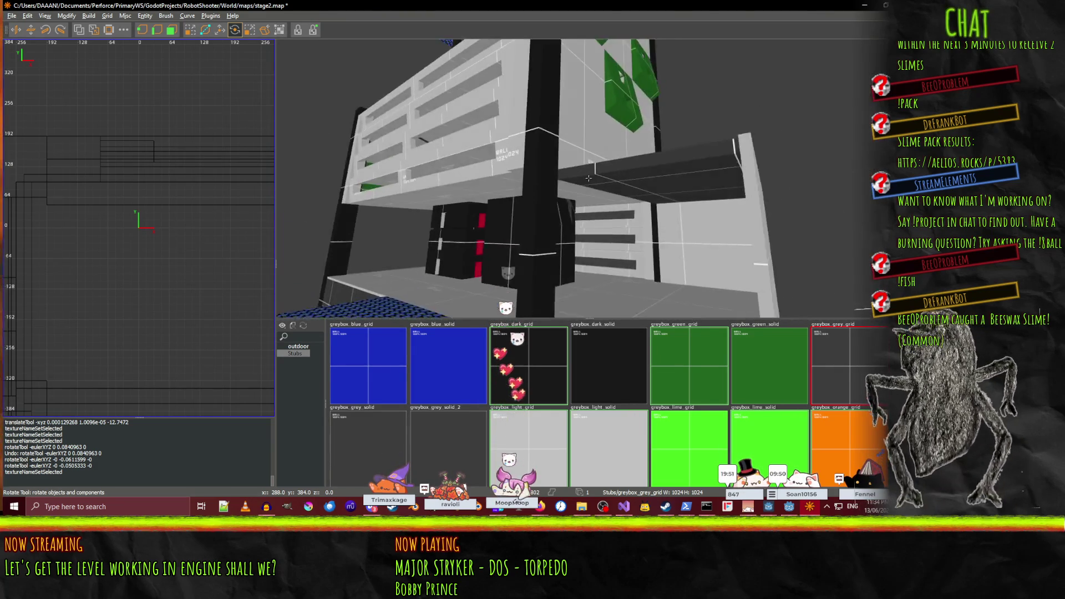
{"action": "key", "text": "w"}
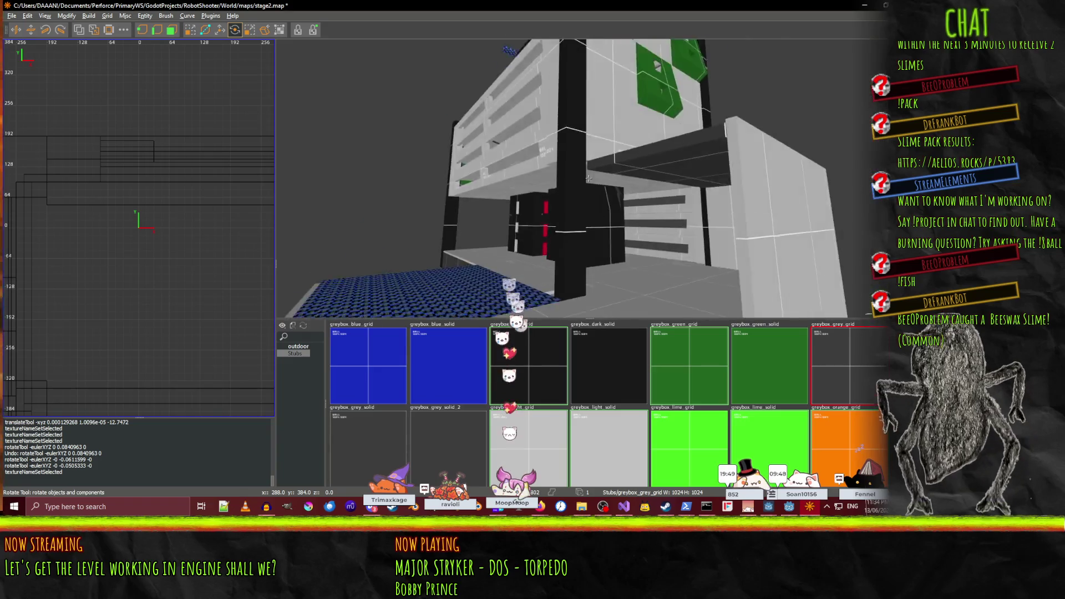
{"action": "key", "text": "w"}
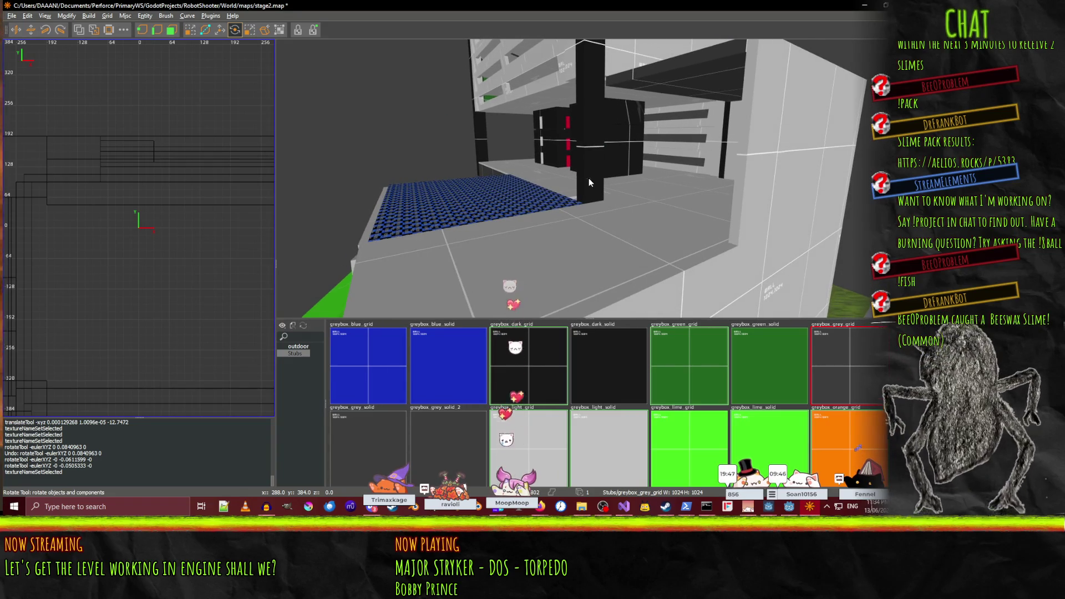
{"action": "left_click", "coordinate": [610, 272]}
{"action": "key", "text": "w"}
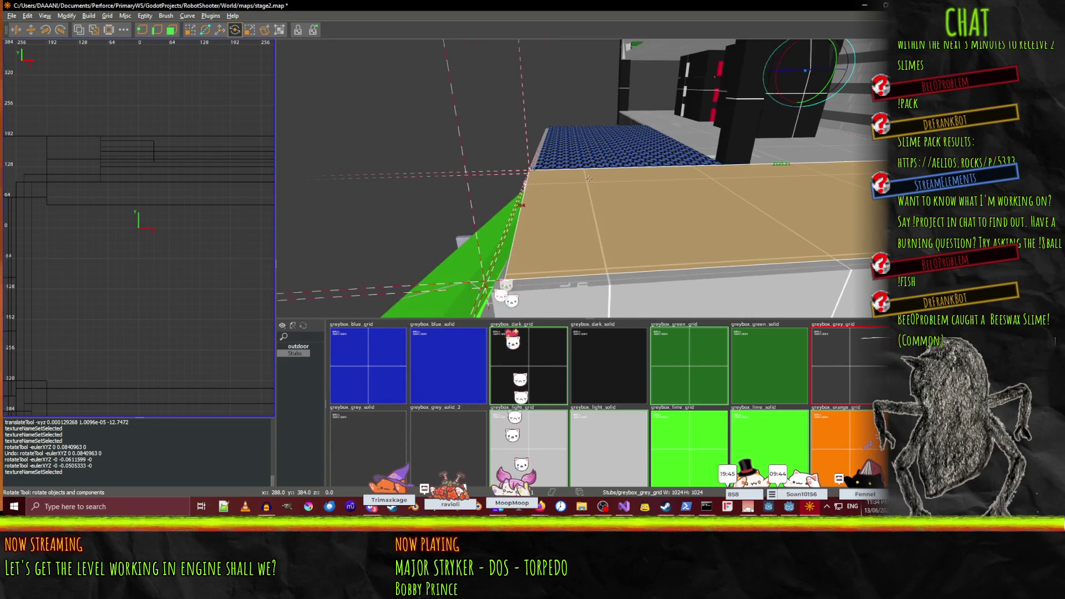
- Pull the brown brush's edge near the pillar, try stretching it across the floor, then undo the stretch
{"action": "key", "text": "Escape"}
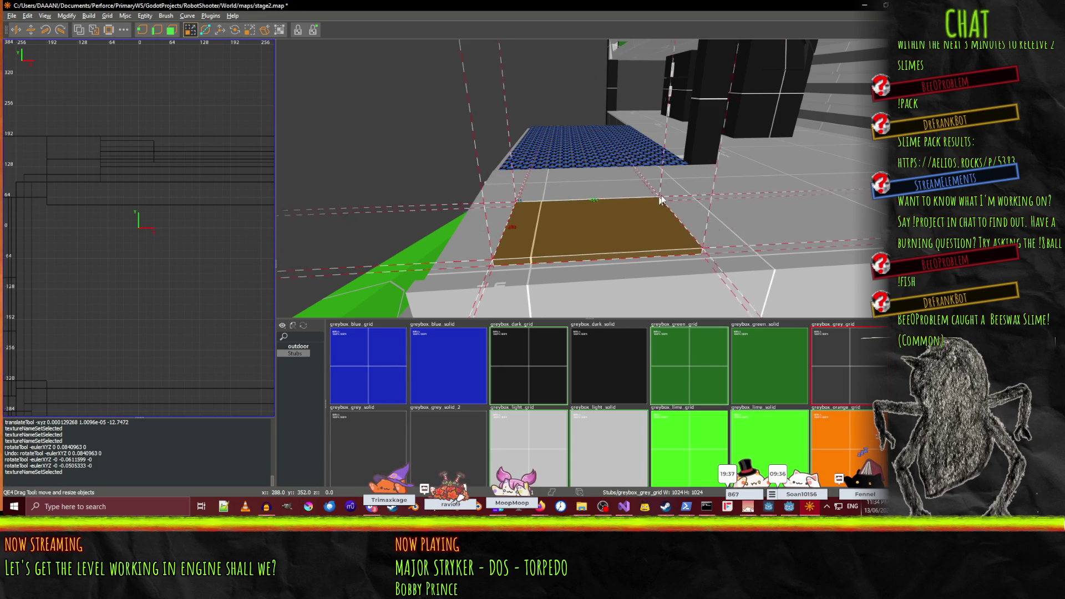
{"action": "left_click_drag", "start_coordinate": [724, 158], "coordinate": [711, 162]}
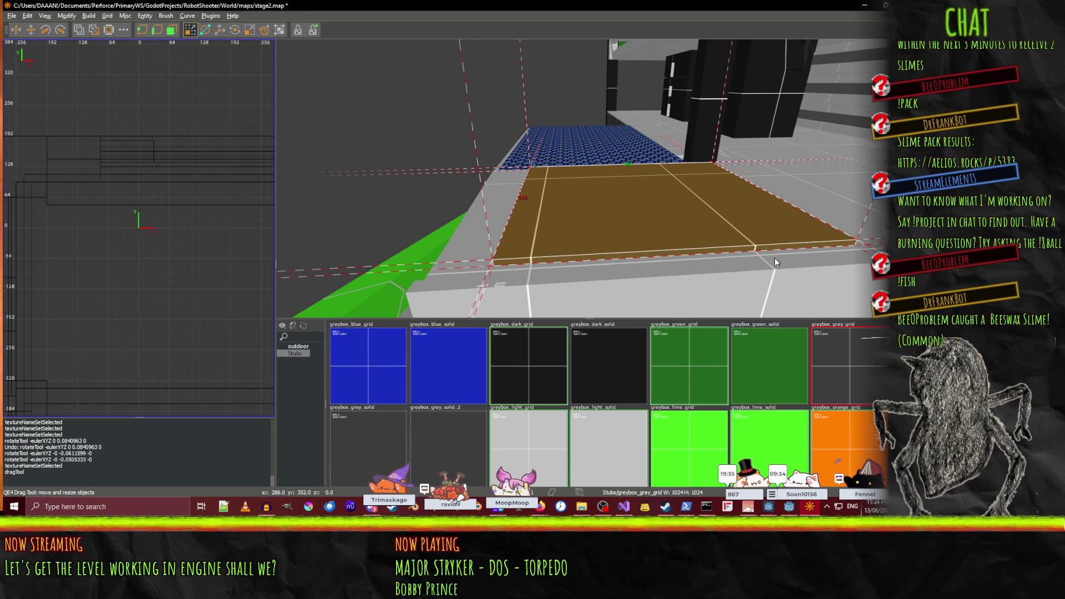
{"action": "right_click", "coordinate": [798, 293]}
{"action": "right_click", "coordinate": [589, 178]}
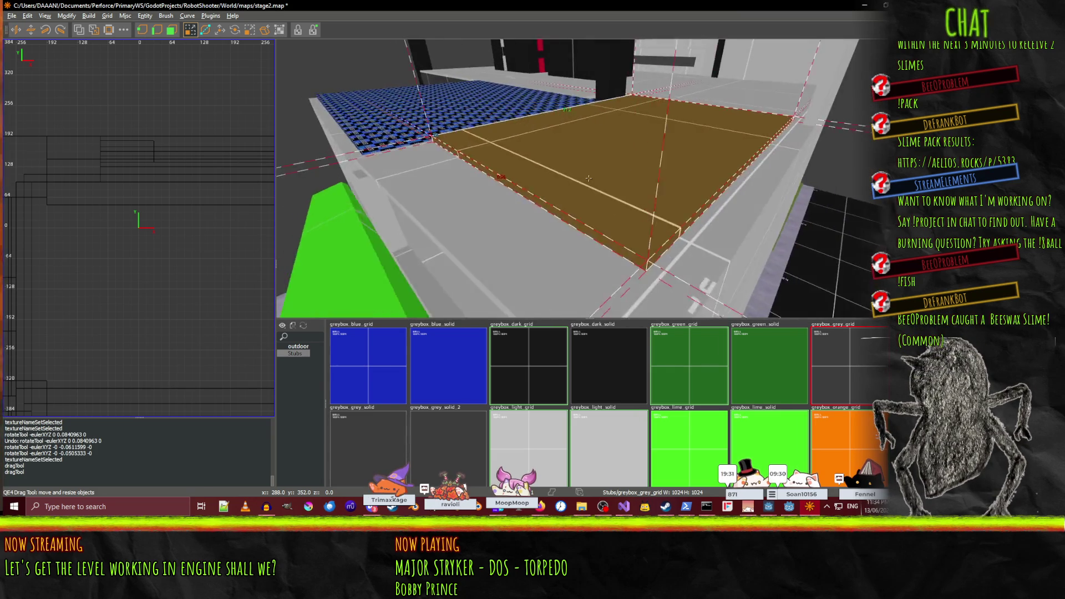
{"action": "right_click", "coordinate": [531, 228]}
{"action": "mouse_move", "coordinate": [491, 218]}
{"action": "left_mouse_down"}
{"action": "mouse_move", "coordinate": [477, 205]}
{"action": "mouse_move", "coordinate": [573, 148]}
{"action": "mouse_move", "coordinate": [611, 102]}
{"action": "left_mouse_up"}
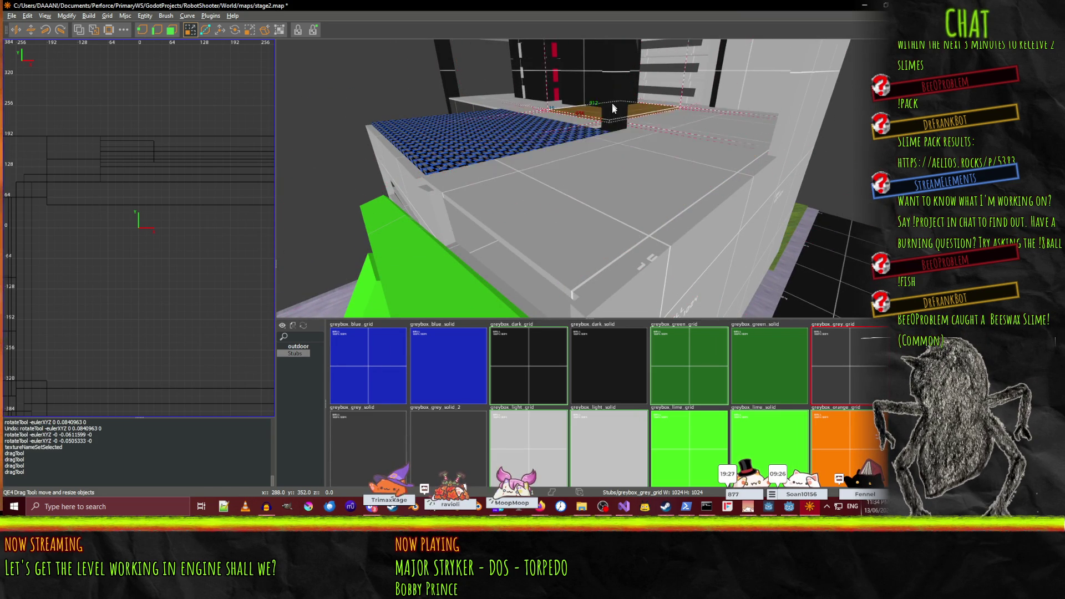
{"action": "key", "text": "ctrl+z"}
{"action": "scroll", "coordinate": [611, 123], "scroll_direction": "up", "scroll_amount": 3}
- Raise the brown brush into a tall block and adjust its side faces
{"action": "right_click", "coordinate": [648, 155]}
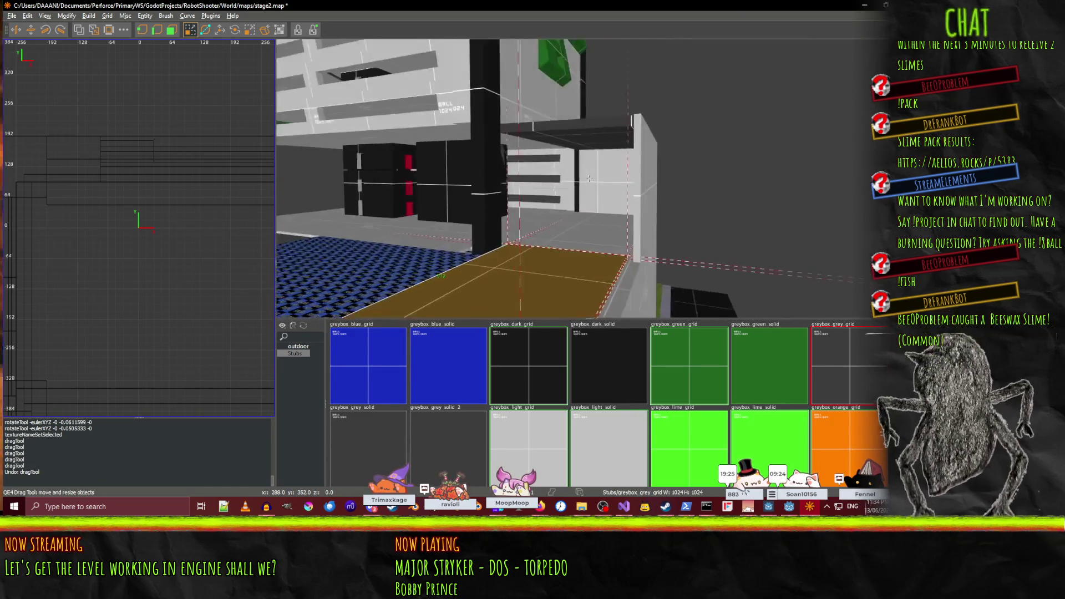
{"action": "left_click_drag", "start_coordinate": [588, 178], "coordinate": [588, 178]}
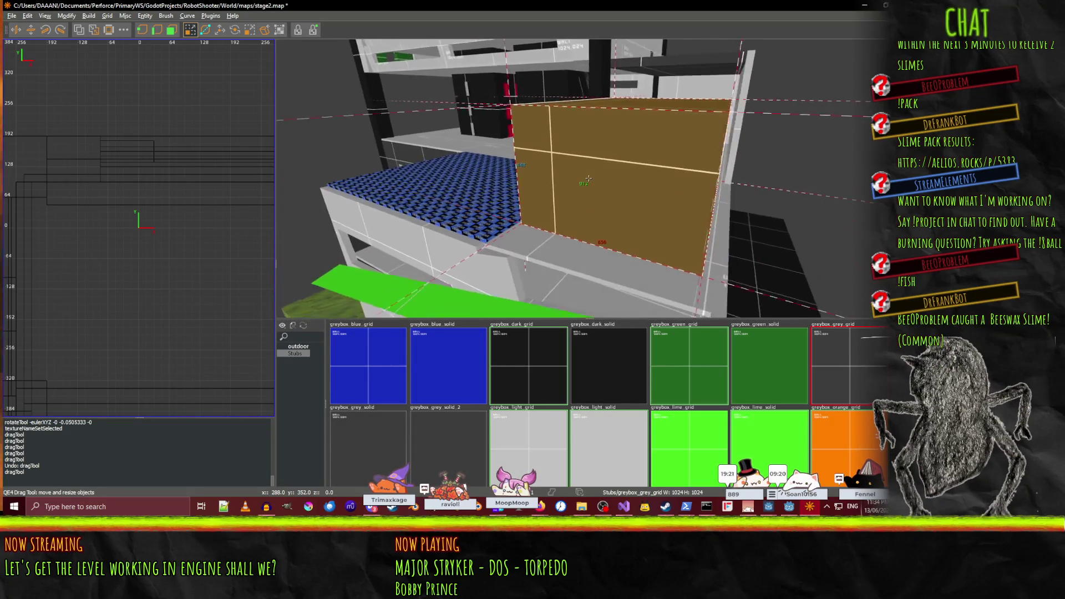
{"action": "right_click", "coordinate": [627, 197]}
{"action": "left_click", "coordinate": [638, 198]}
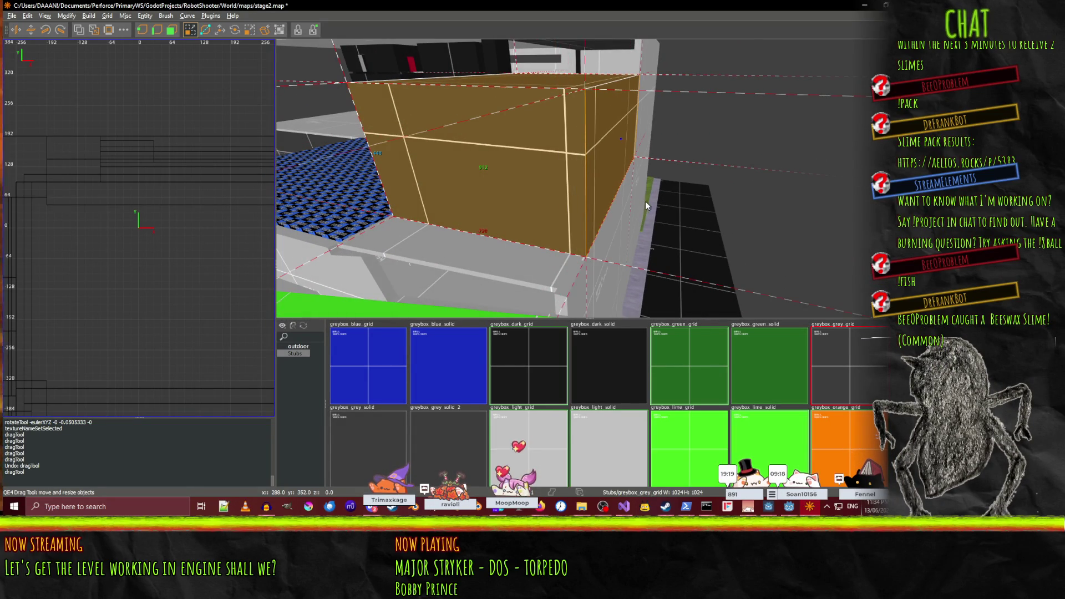
{"action": "right_click", "coordinate": [638, 199]}
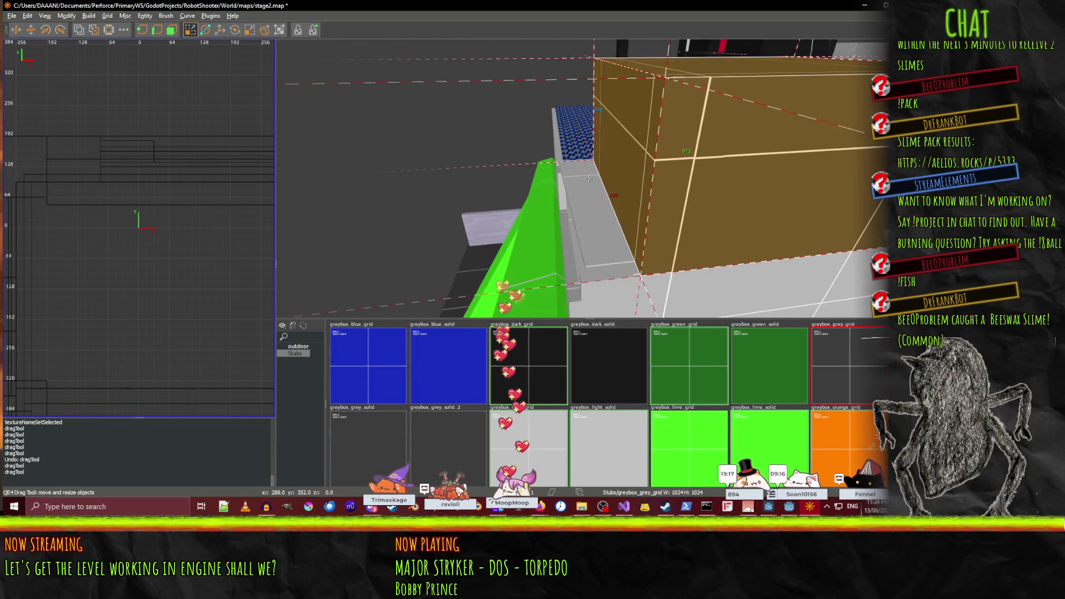
{"action": "right_click", "coordinate": [546, 187]}
{"action": "left_click", "coordinate": [547, 187]}
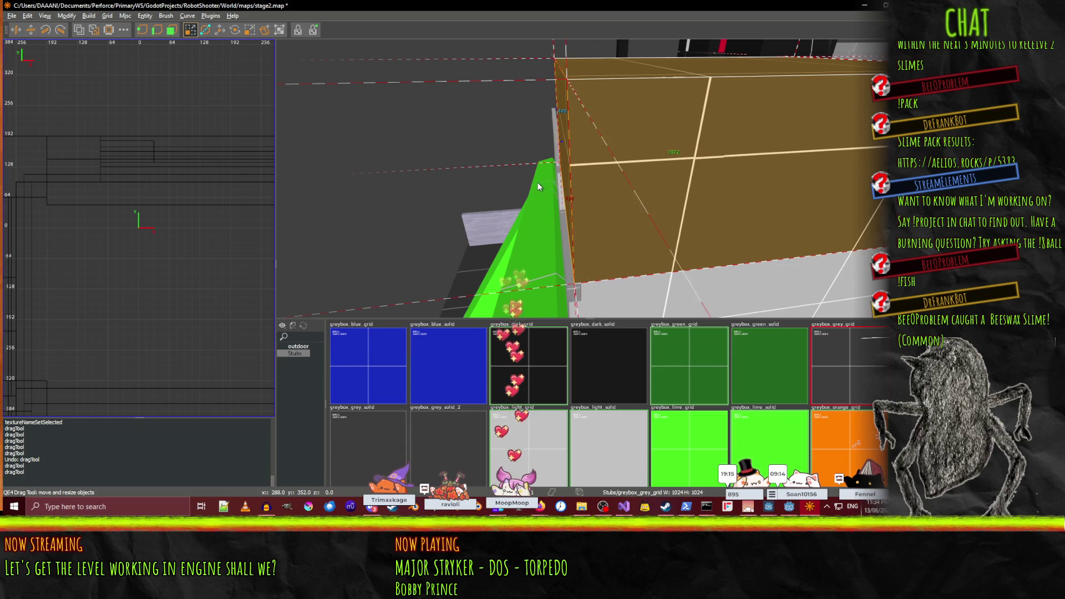
{"action": "right_click", "coordinate": [546, 187]}
- Fly around the brown block to inspect it beside the black blocks and grey wall
{"action": "key", "text": "s"}
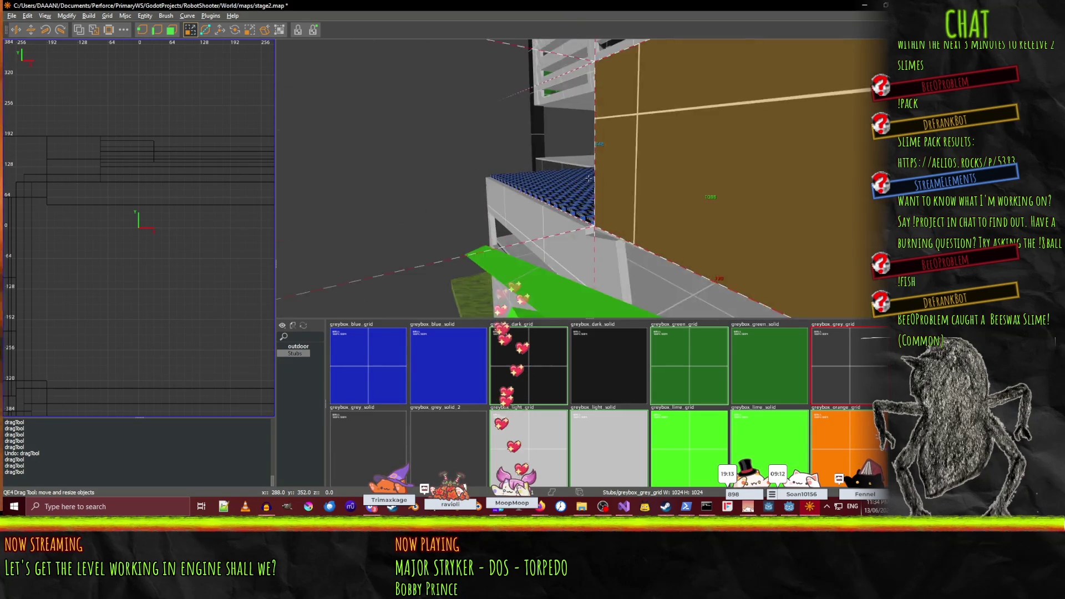
{"action": "key", "text": "w"}
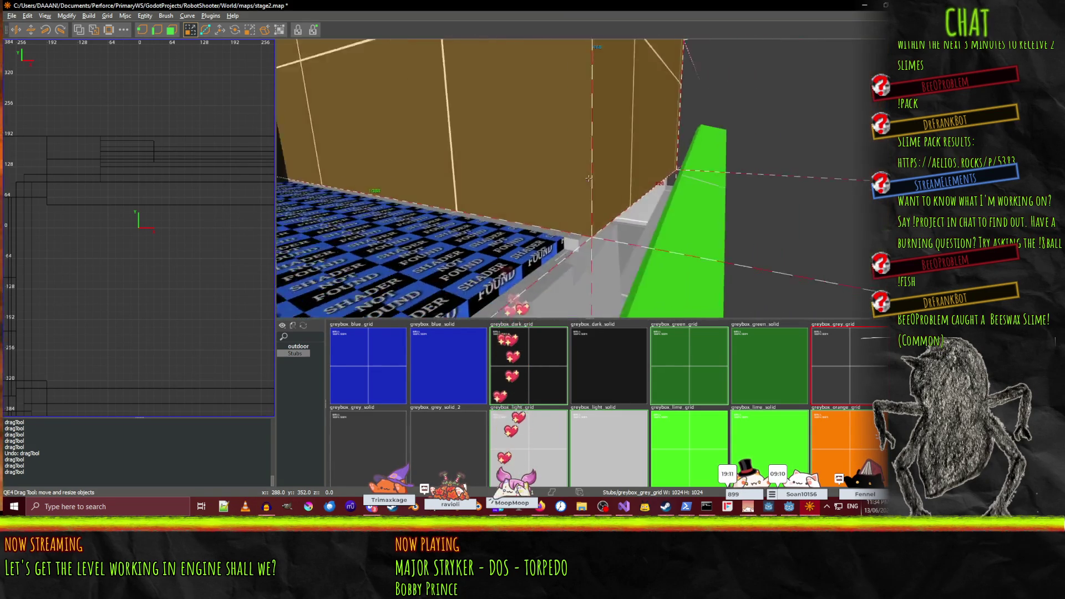
{"action": "key", "text": "w"}
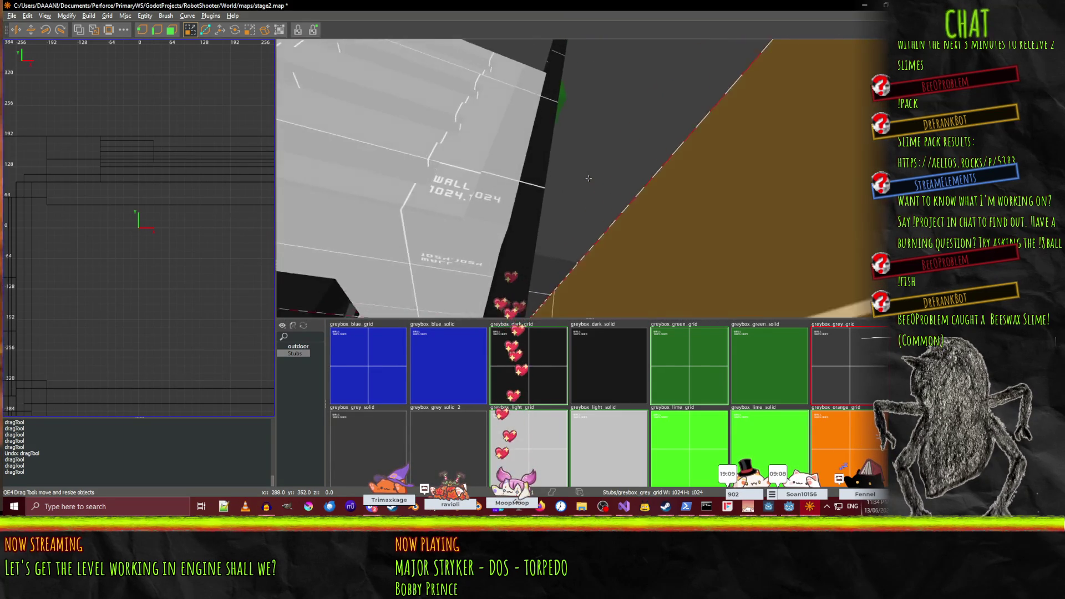
{"action": "key", "text": "s"}
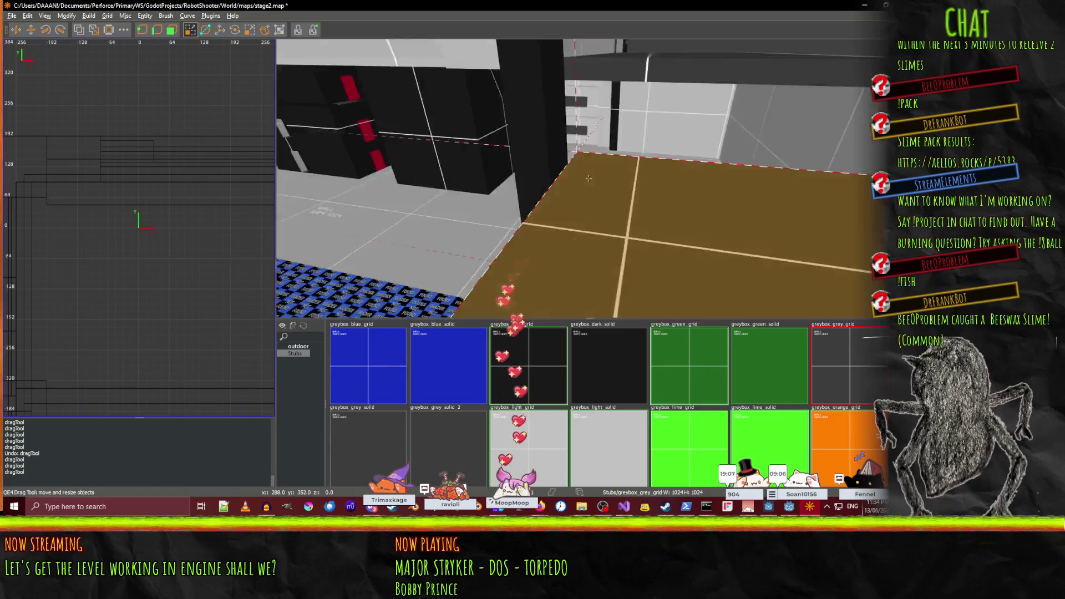
{"action": "key", "text": "w"}
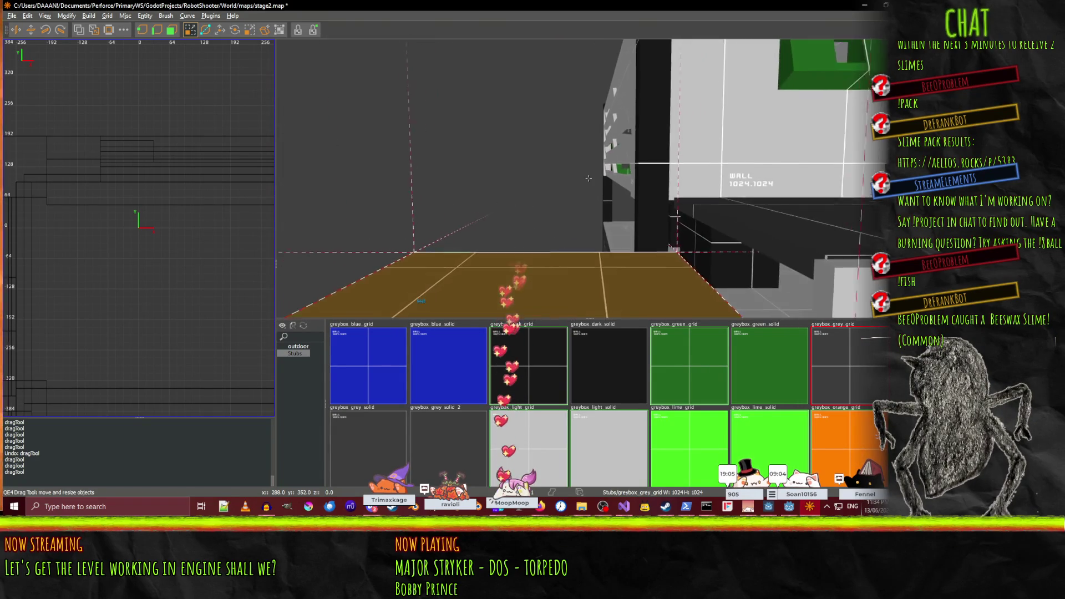
{"action": "key", "text": "s"}
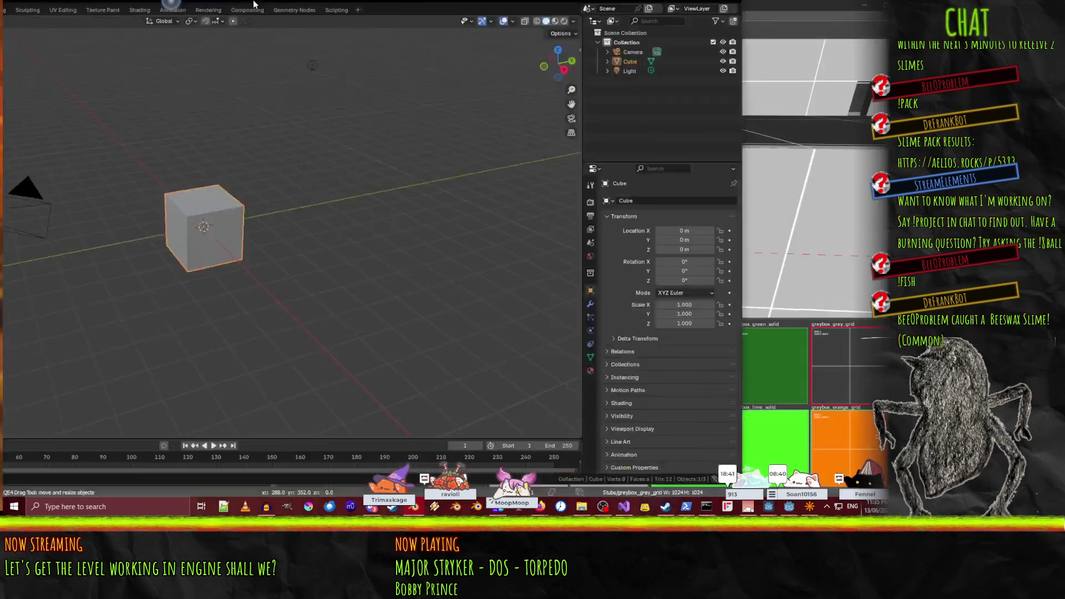
- Open FinanceTower.blend from Blender's recent files and orbit the viewport around the tower
{"action": "left_click", "coordinate": [24, 18]}
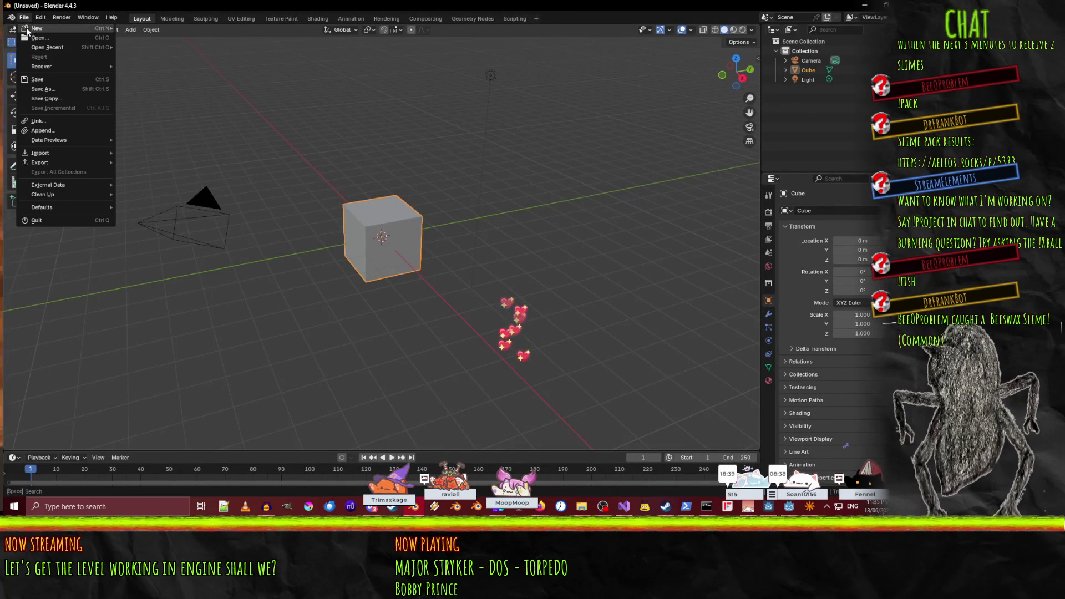
{"action": "mouse_move", "coordinate": [58, 49]}
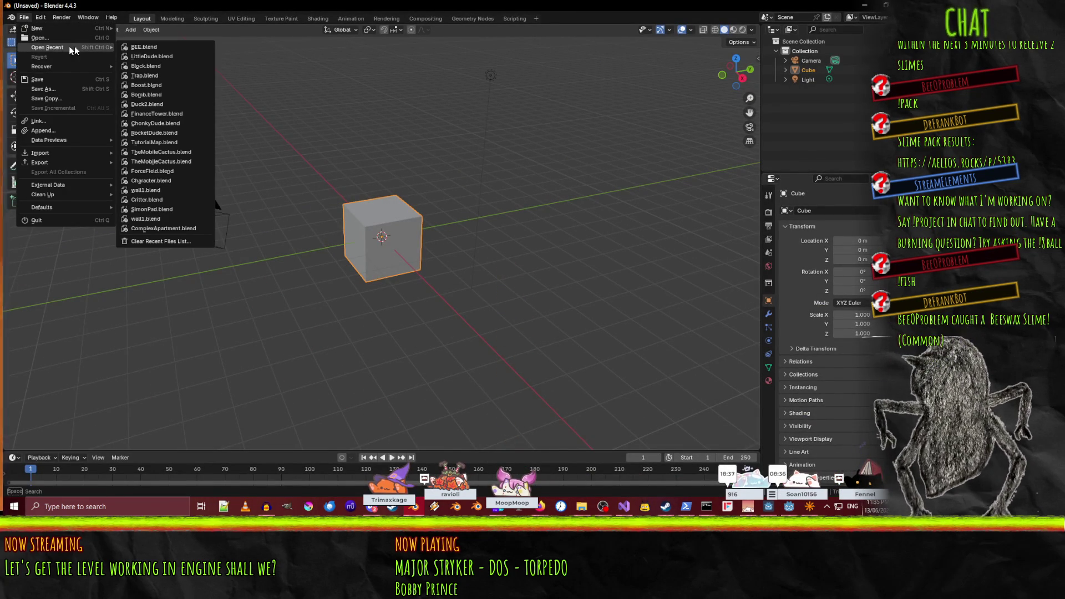
{"action": "left_click", "coordinate": [170, 114]}
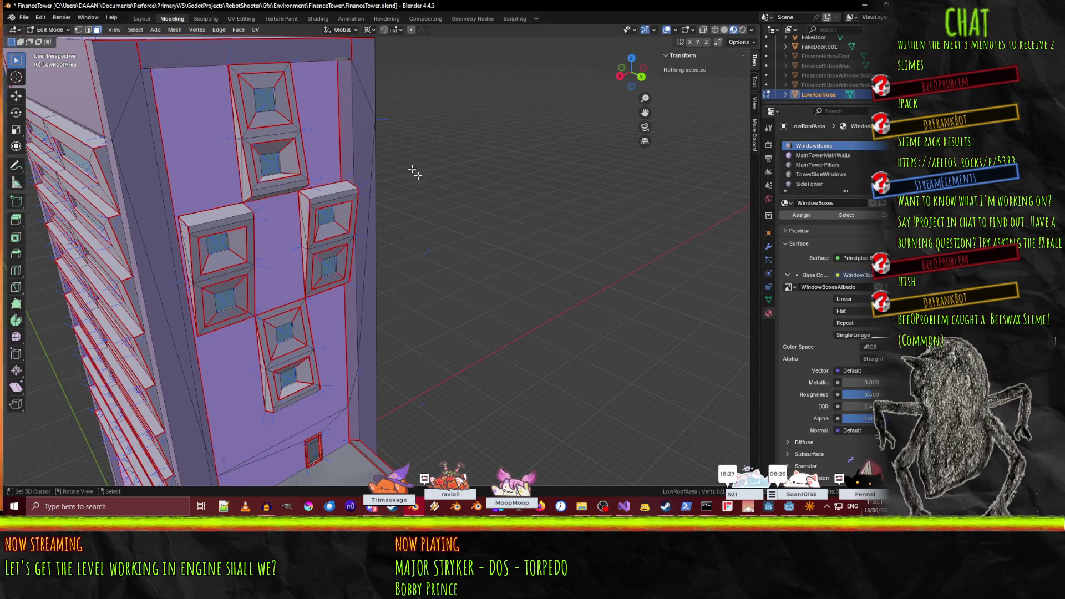
{"action": "mouse_move", "coordinate": [522, 174]}
{"action": "left_mouse_down"}
{"action": "mouse_move", "coordinate": [454, 225]}
{"action": "mouse_move", "coordinate": [411, 186]}
{"action": "mouse_move", "coordinate": [438, 237]}
{"action": "mouse_move", "coordinate": [411, 241]}
{"action": "mouse_move", "coordinate": [438, 211]}
{"action": "mouse_move", "coordinate": [451, 142]}
{"action": "mouse_move", "coordinate": [437, 148]}
{"action": "mouse_move", "coordinate": [476, 152]}
{"action": "left_mouse_up"}
{"action": "key", "text": "alt+Tab"}
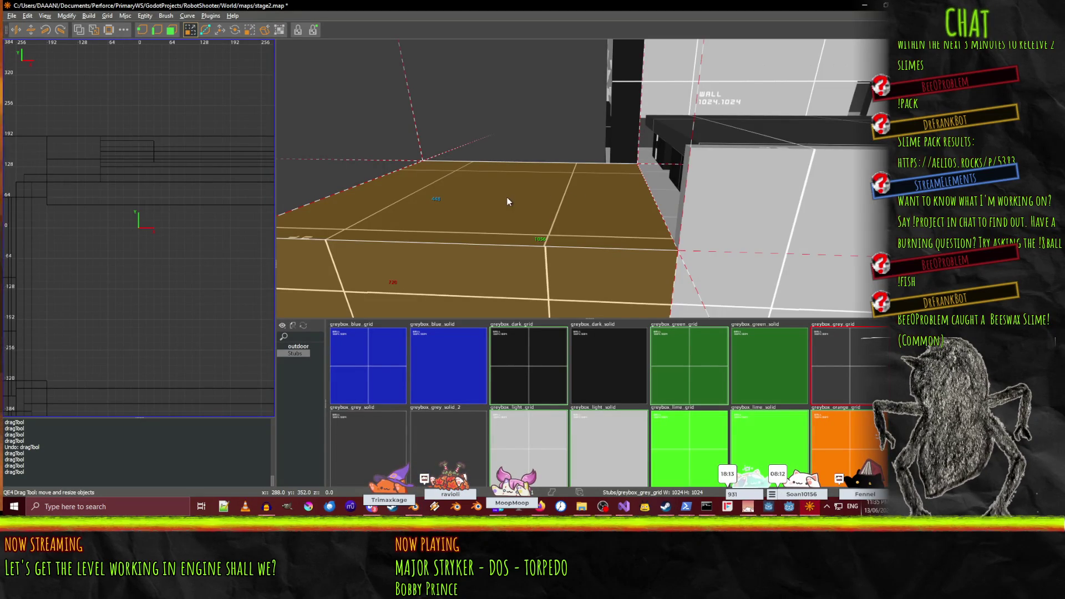
- Apply the current texture to the floor brush, raise its top face, and select the brown brush
{"action": "middle_click", "coordinate": [501, 204]}
{"action": "mouse_move", "coordinate": [527, 187]}
{"action": "left_mouse_down"}
{"action": "mouse_move", "coordinate": [589, 178]}
{"action": "mouse_move", "coordinate": [594, 188]}
{"action": "mouse_move", "coordinate": [597, 135]}
{"action": "left_mouse_up"}
{"action": "key", "text": "Escape"}
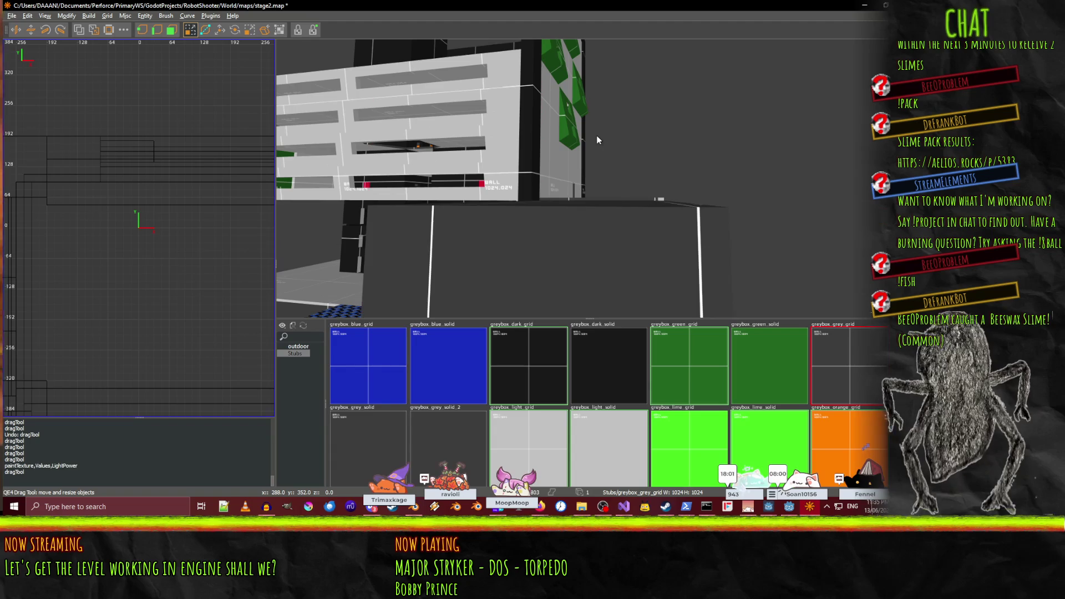
{"action": "left_click", "coordinate": [588, 251], "text": "shift"}
- Reposition the camera to face the brown brush, try lowering its top edge to 480, then undo
{"action": "right_click", "coordinate": [600, 137]}
{"action": "key", "text": "w"}
{"action": "key", "text": "s"}
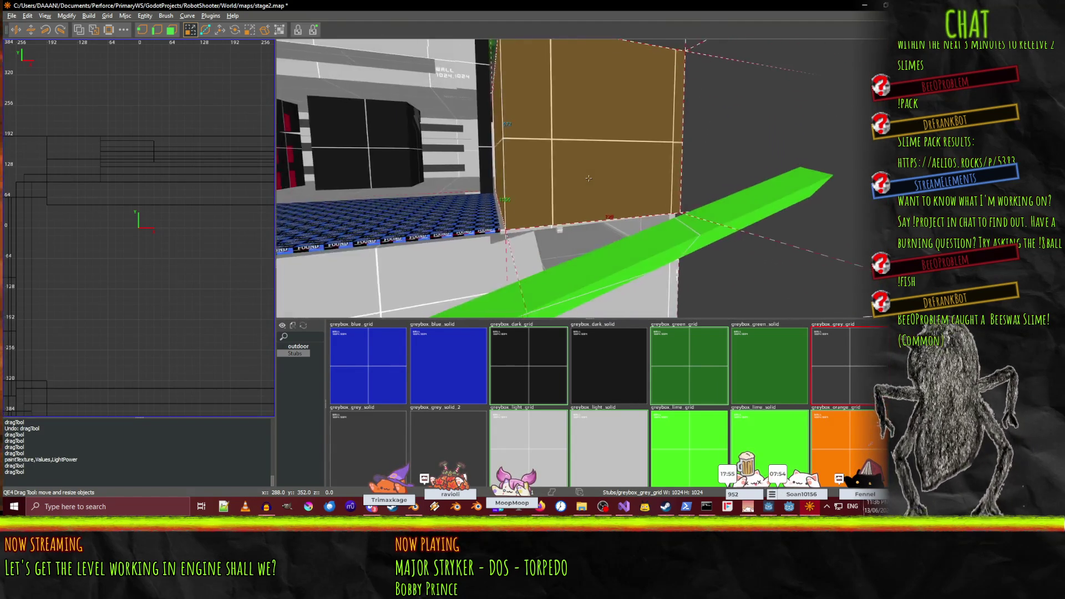
{"action": "key", "text": "s"}
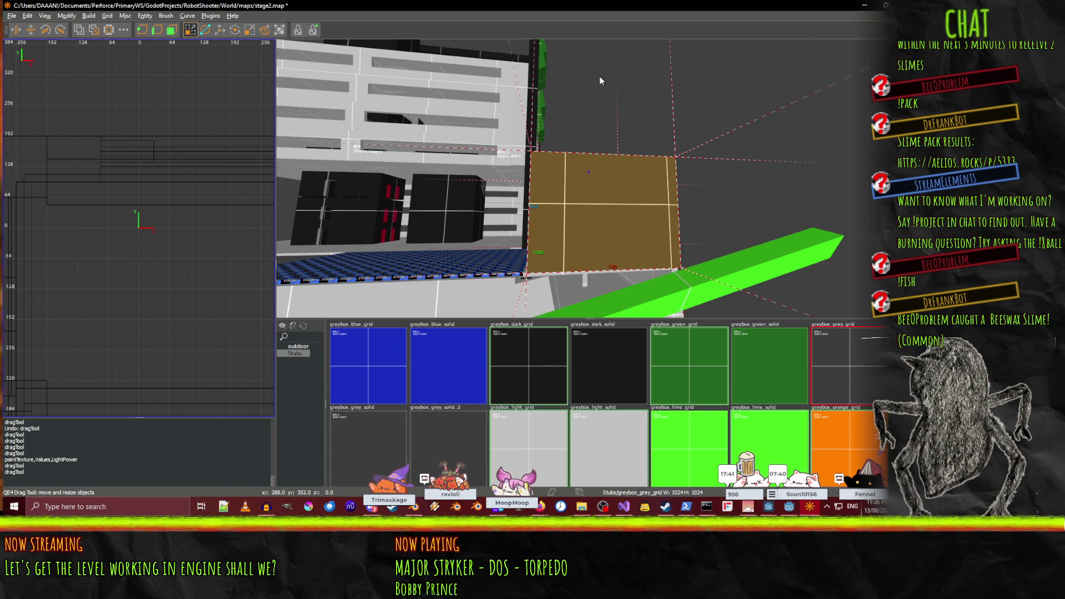
{"action": "left_click_drag", "start_coordinate": [600, 77], "coordinate": [601, 84]}
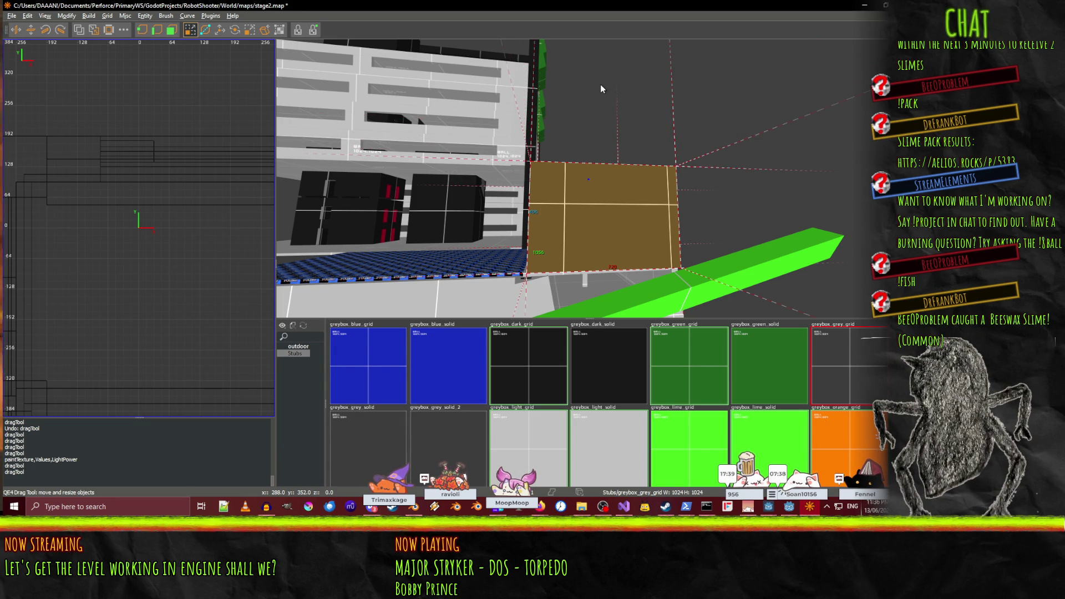
{"action": "key", "text": "ctrl+z"}
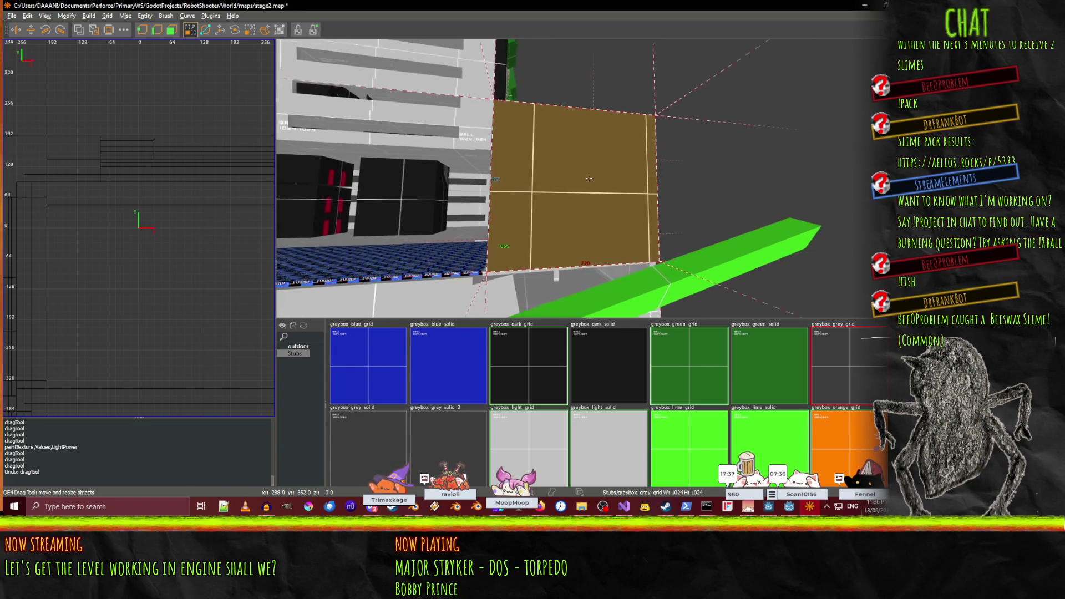
- Compute 672 − 192 = 480 in Calculator, then drag the brown block's top face down
{"action": "key", "text": "a"}
{"action": "left_click", "coordinate": [14, 506]}
{"action": "type", "text": "calc"}
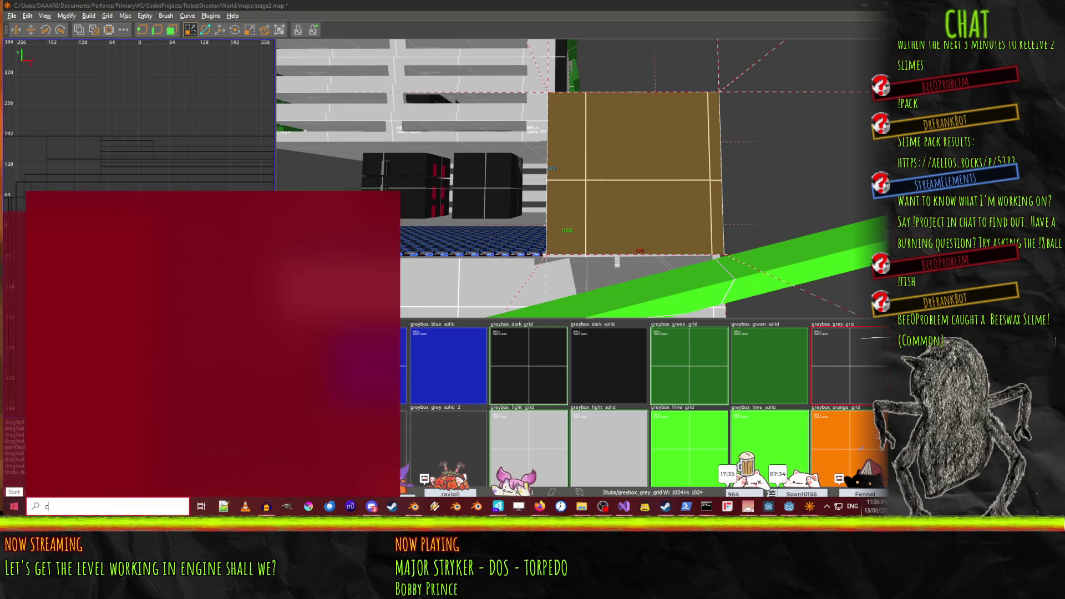
{"action": "key", "text": "Return"}
{"action": "type", "text": "672"}
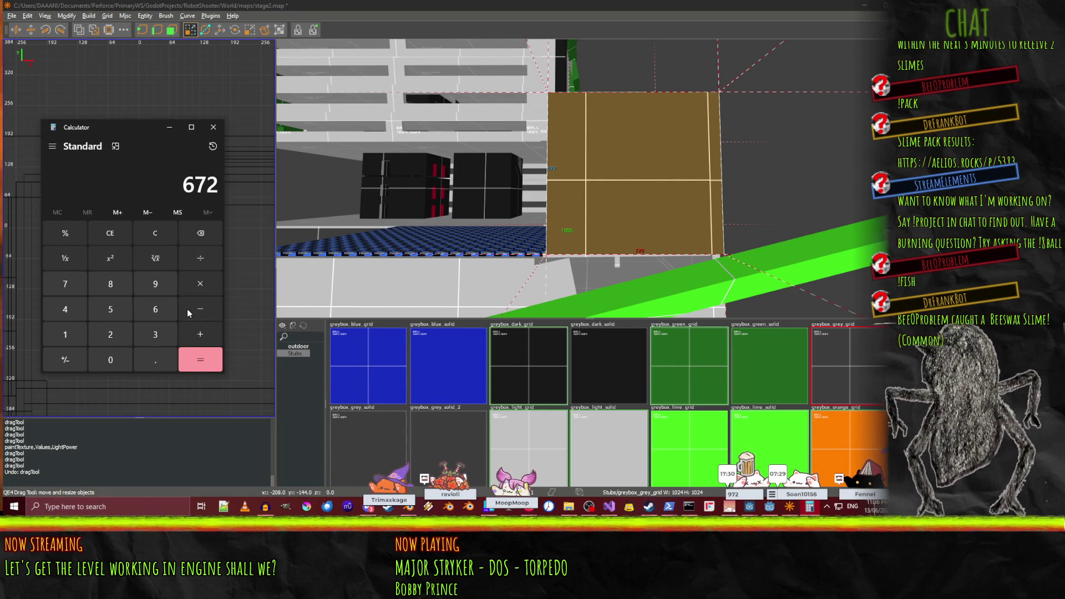
{"action": "type", "text": "-192"}
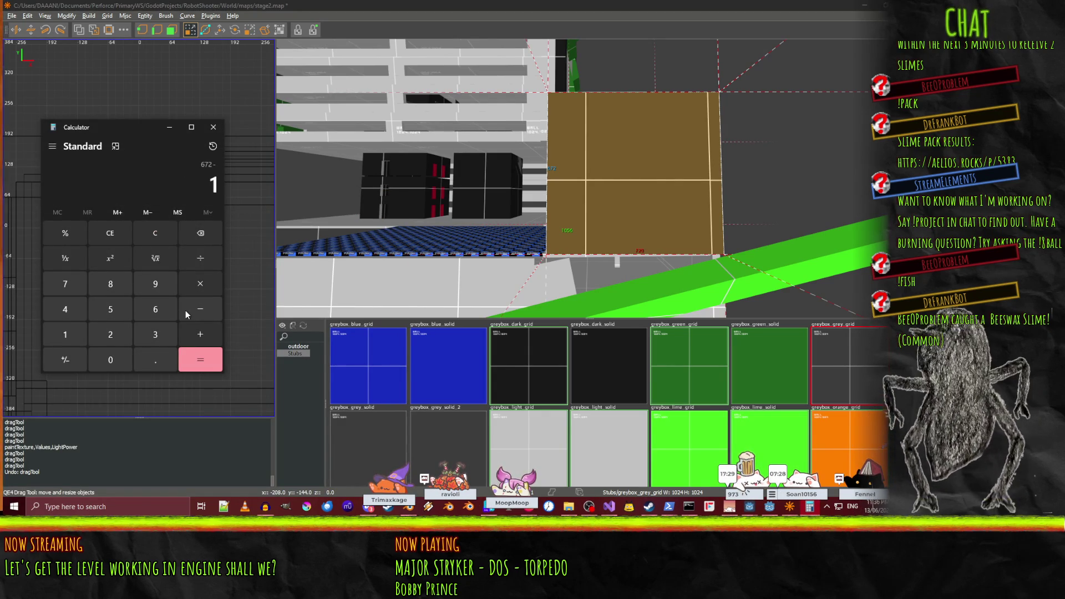
{"action": "key", "text": "Return"}
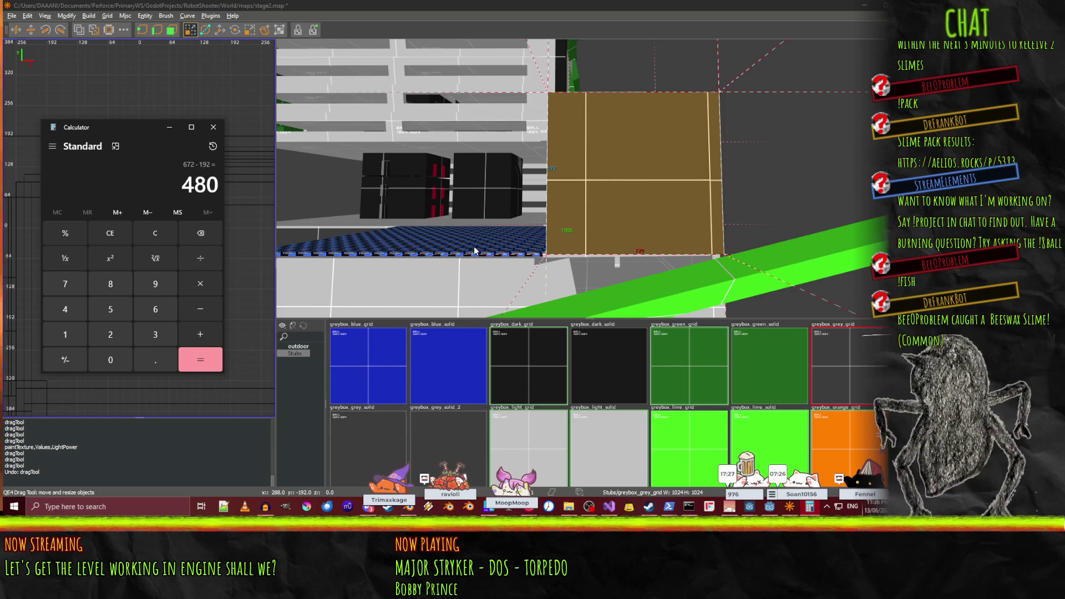
{"action": "left_click", "coordinate": [615, 53]}
{"action": "left_click_drag", "start_coordinate": [634, 65], "coordinate": [633, 81]}
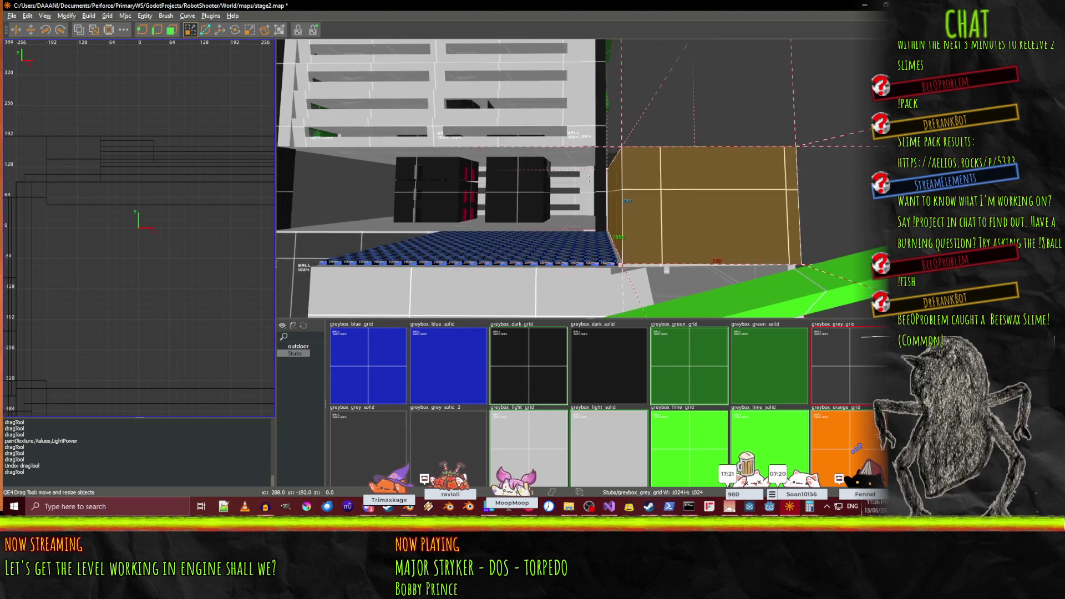
{"action": "key", "text": "w"}
{"action": "key", "text": "s"}
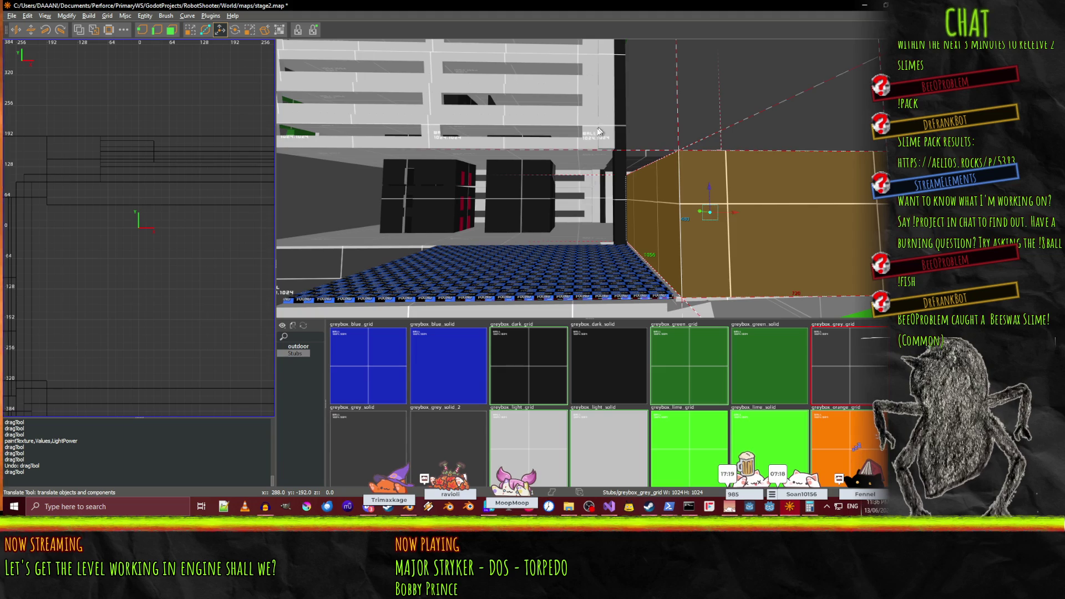
{"action": "key", "text": "w"}
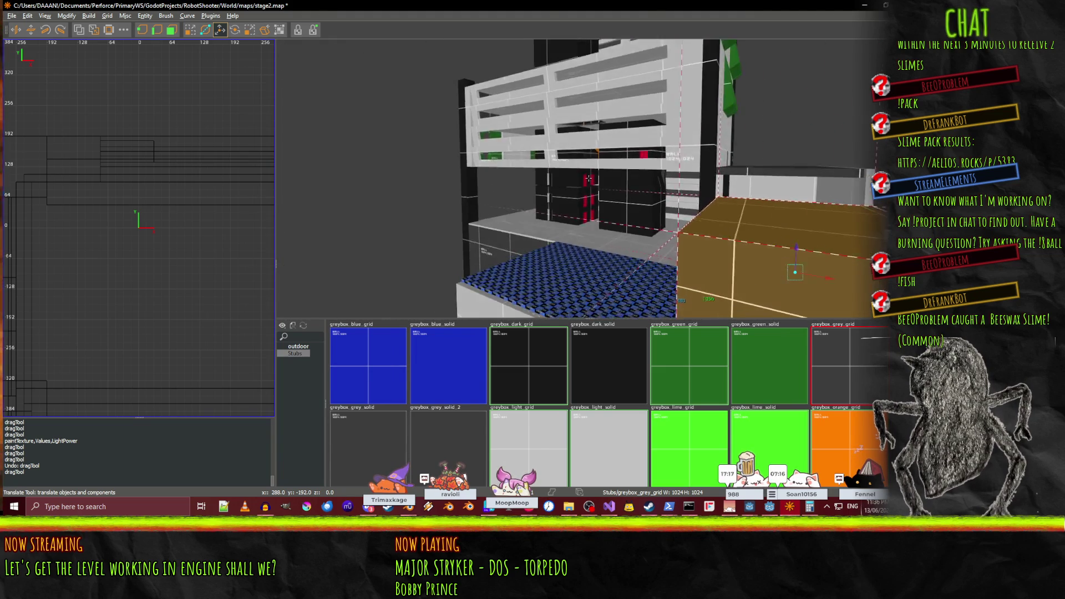
{"action": "key", "text": "w"}
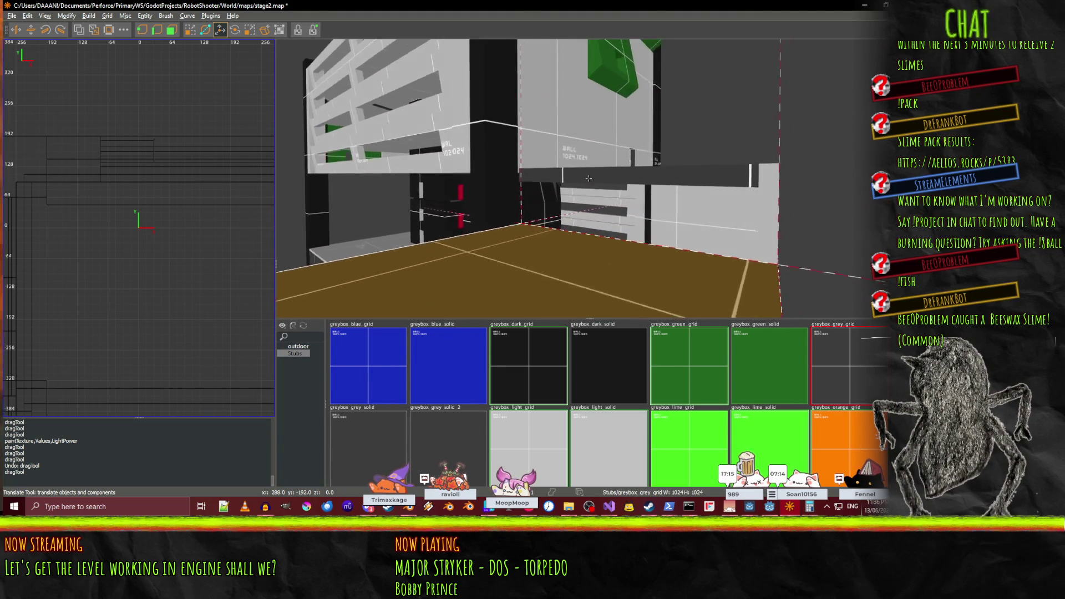
{"action": "key", "text": "w"}
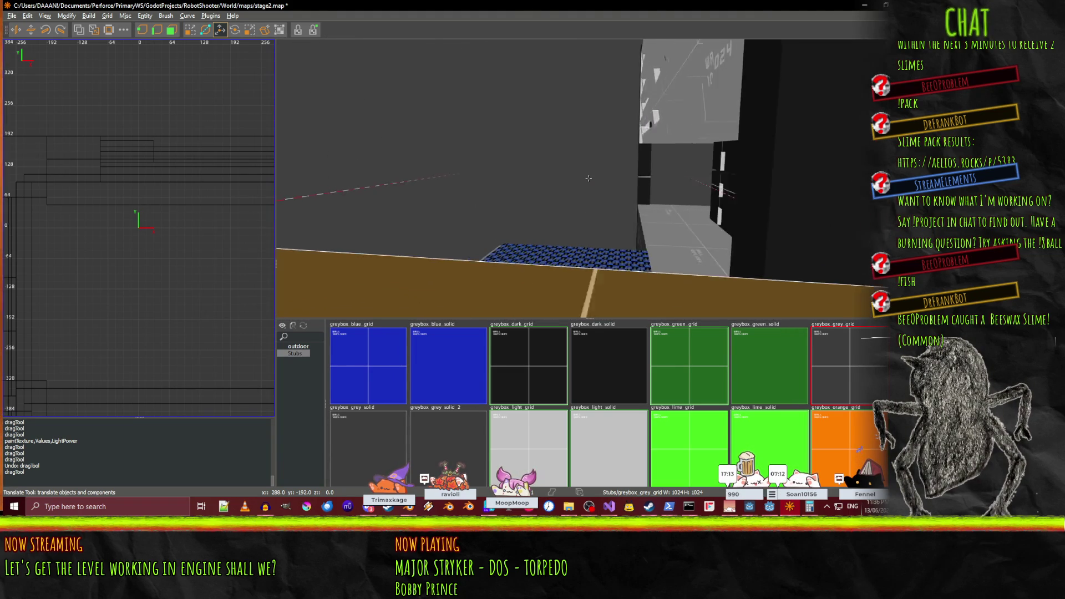
{"action": "key", "text": "w"}
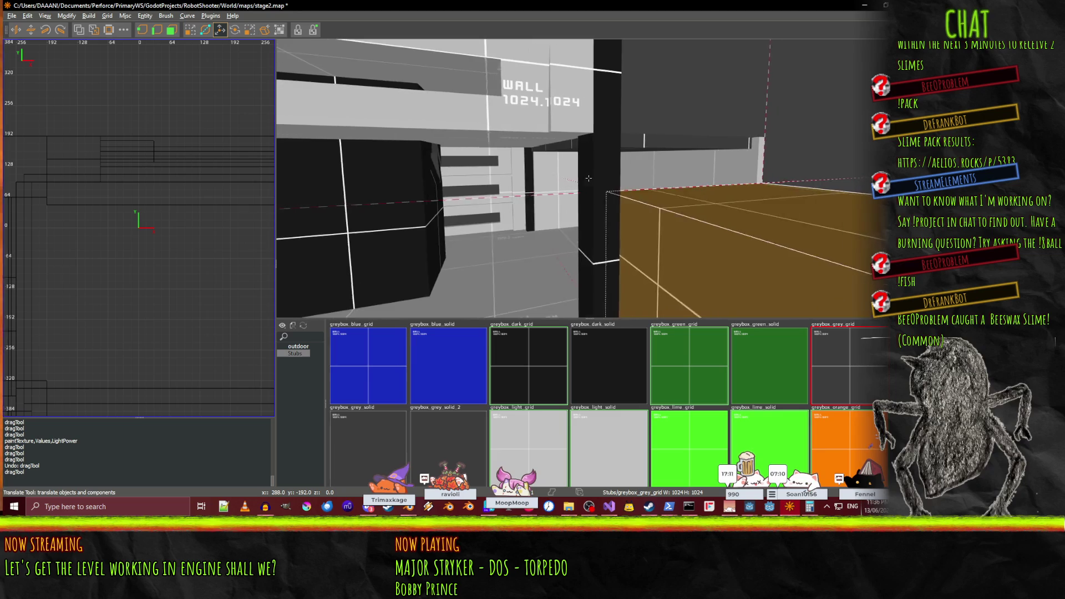
{"action": "key", "text": "w"}
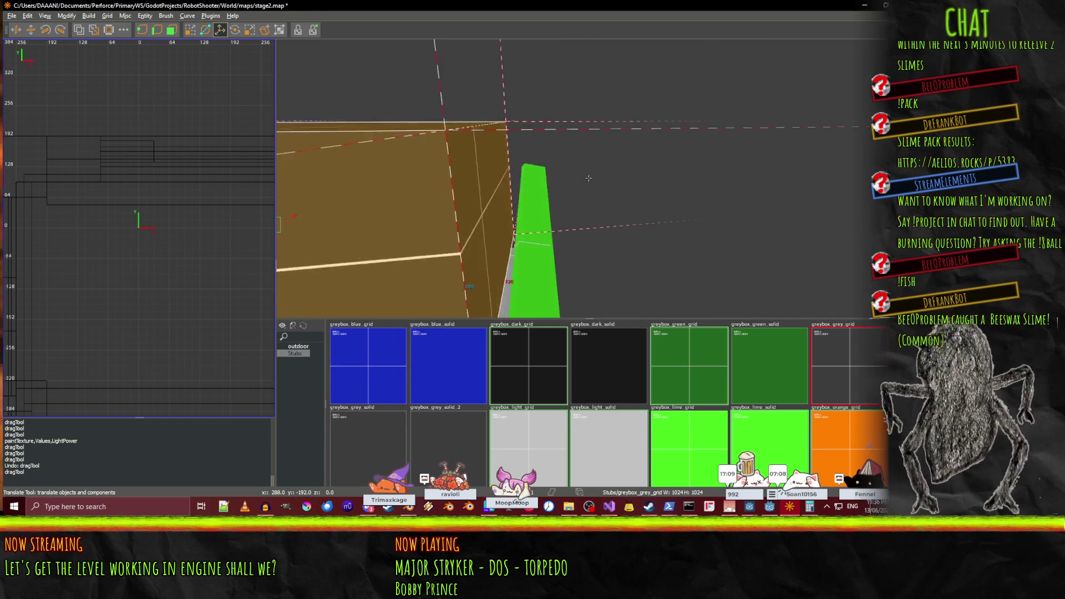
{"action": "key", "text": "w"}
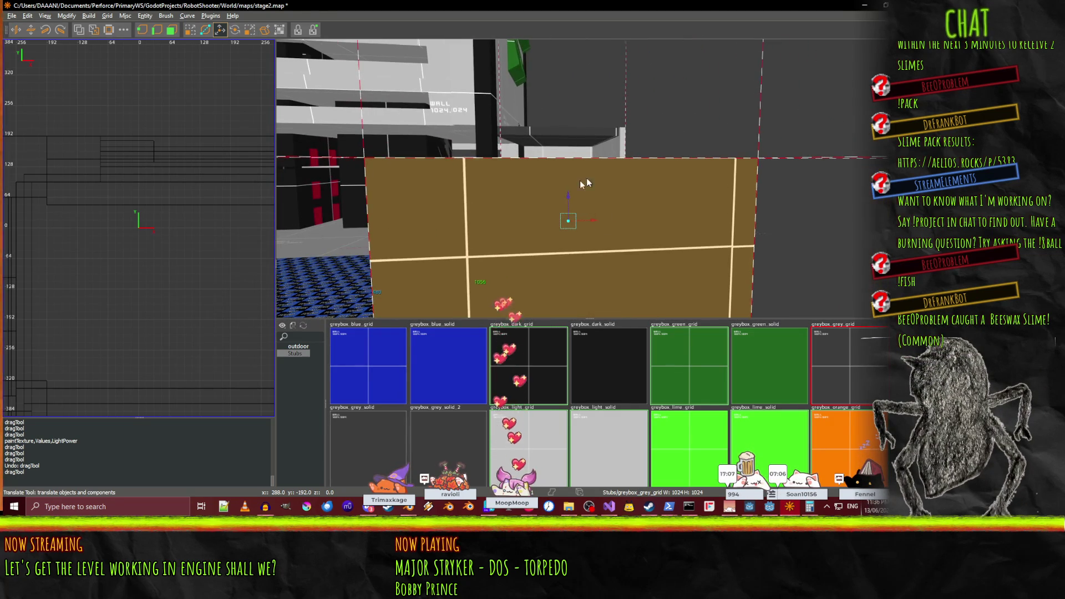
{"action": "left_click", "coordinate": [810, 509]}
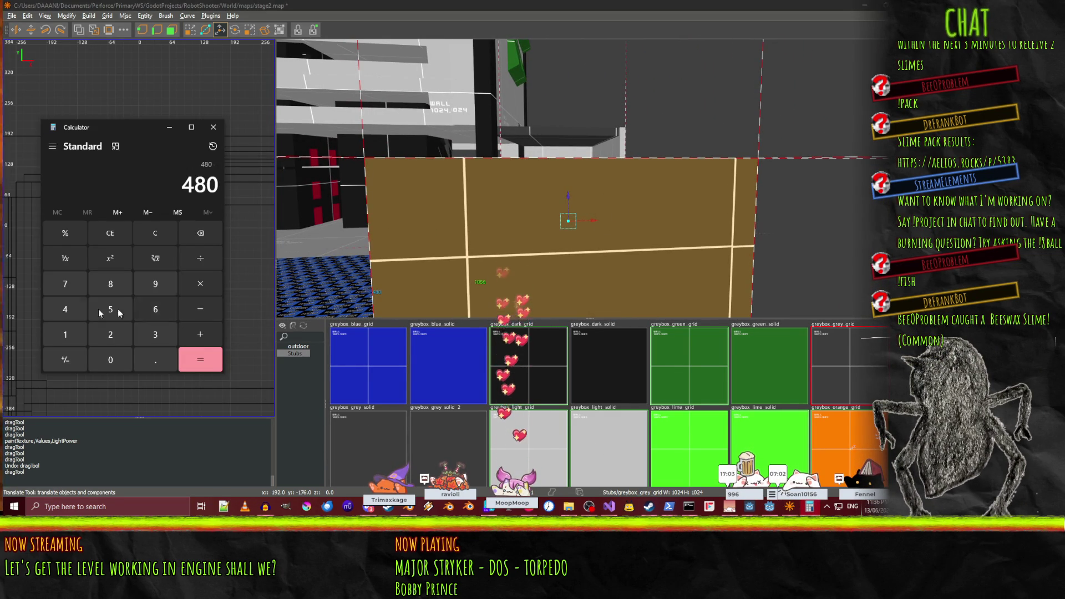
{"action": "type", "text": "1"}
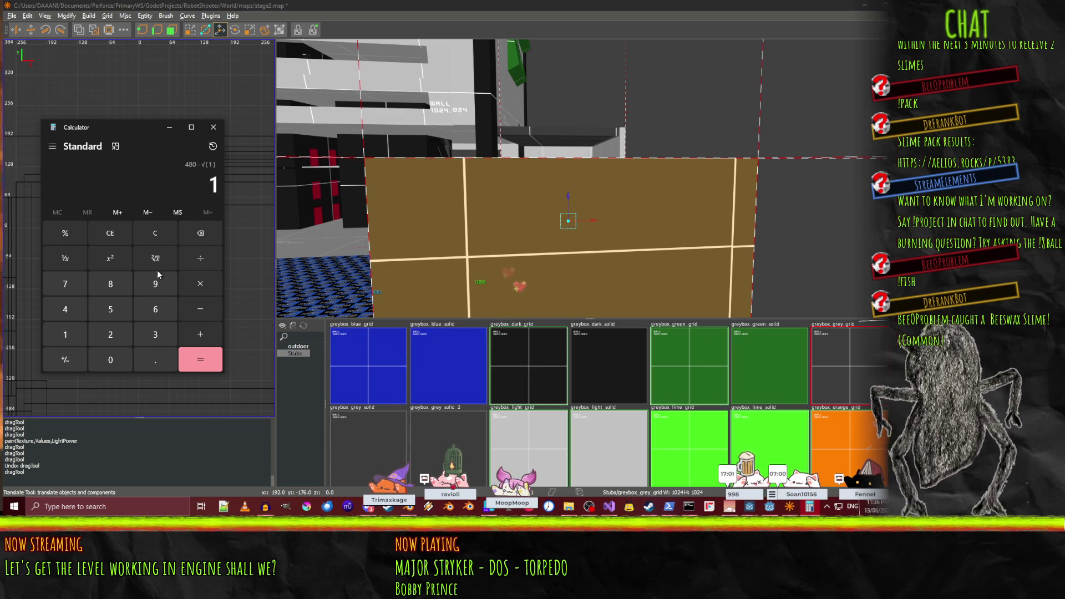
{"action": "left_click", "coordinate": [117, 238]}
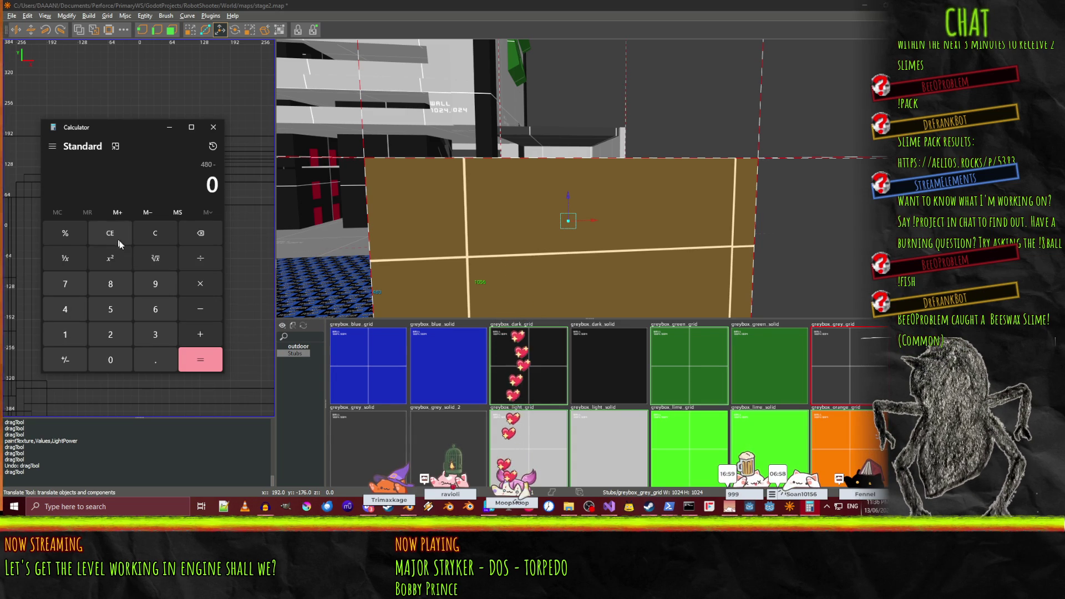
{"action": "left_click", "coordinate": [105, 339]}
{"action": "left_click", "coordinate": [201, 359]}
{"action": "left_click", "coordinate": [568, 64]}
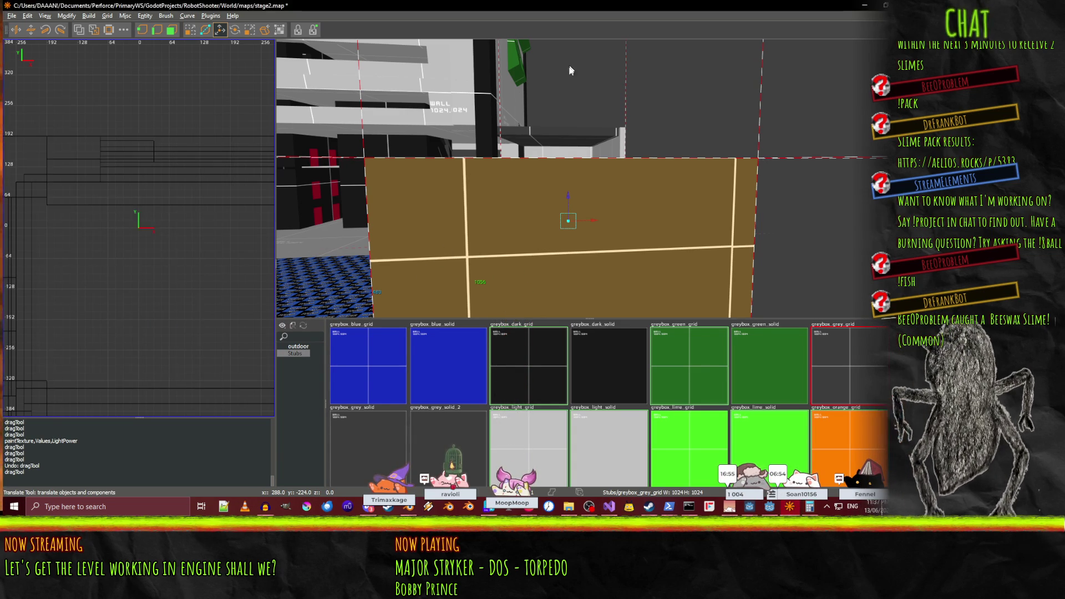